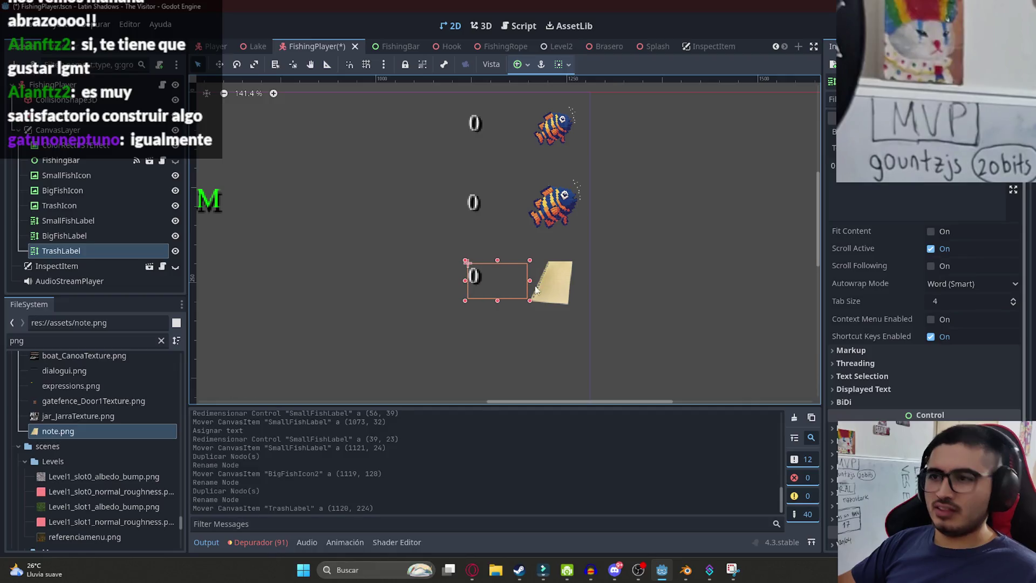
Select the big fish and trash counter labels on the canvas, then save the FishingPlayer scene
{"action": "left_click", "coordinate": [514, 212]}
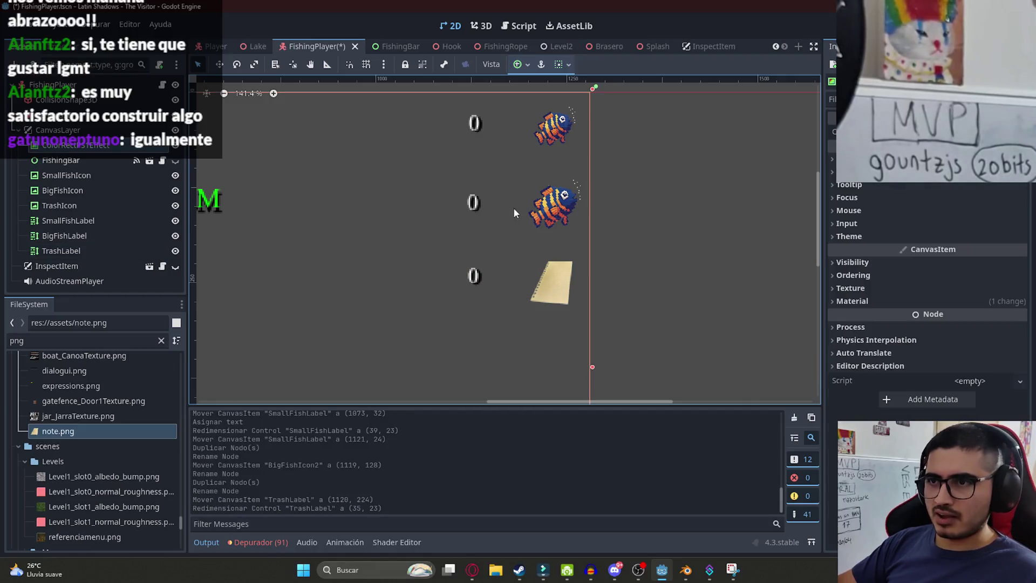
{"action": "left_click", "coordinate": [646, 215]}
{"action": "scroll", "coordinate": [583, 221], "scroll_direction": "down", "scroll_amount": 3}
{"action": "scroll", "coordinate": [509, 226], "scroll_direction": "up", "scroll_amount": 2}
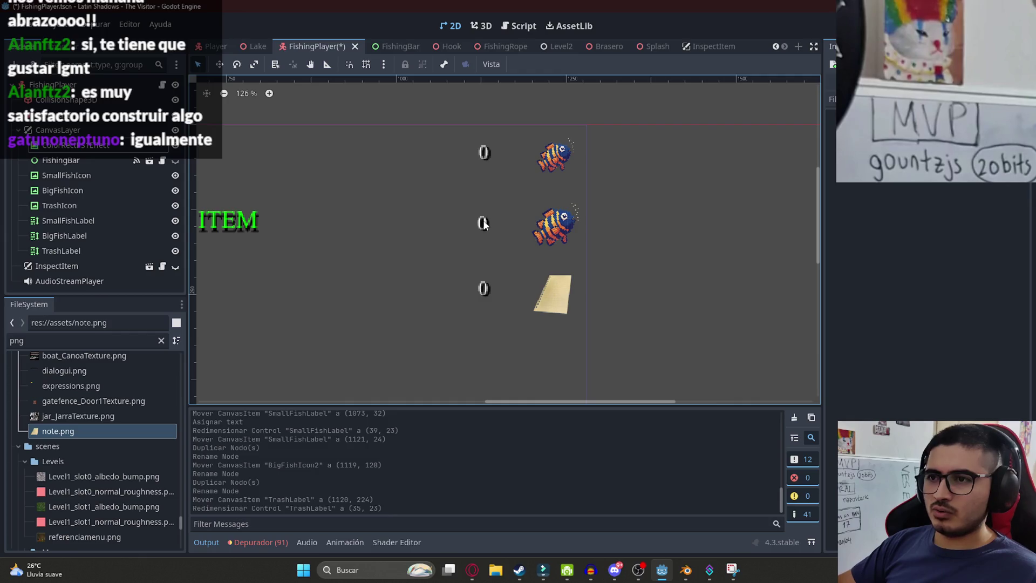
{"action": "left_click", "coordinate": [484, 224]}
{"action": "left_click", "coordinate": [489, 287]}
{"action": "key", "text": "ctrl+s"}
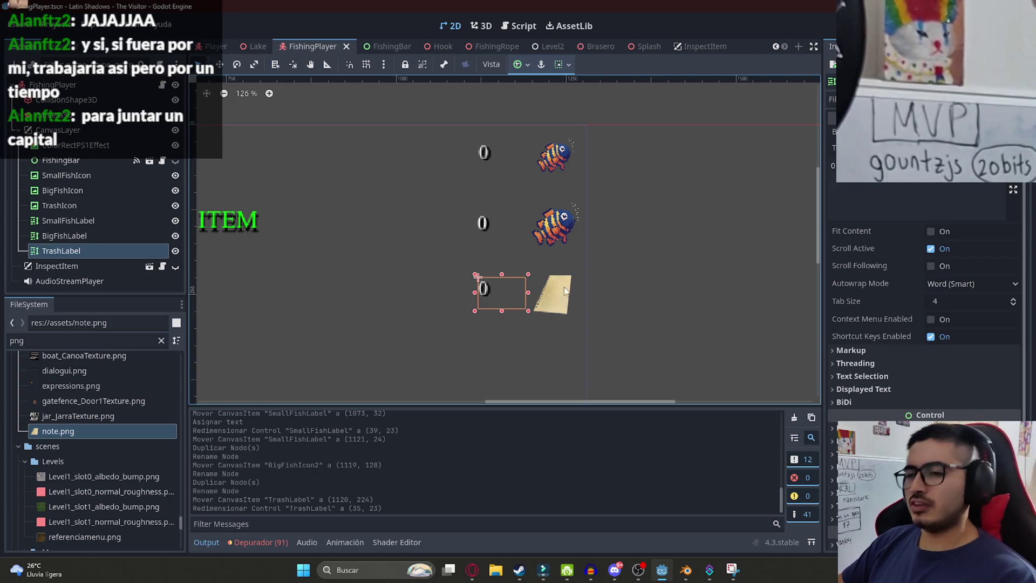
{"action": "left_click", "coordinate": [63, 236]}
{"action": "left_click", "coordinate": [85, 221]}
{"action": "left_click", "coordinate": [101, 250]}
{"action": "left_click", "coordinate": [104, 238]}
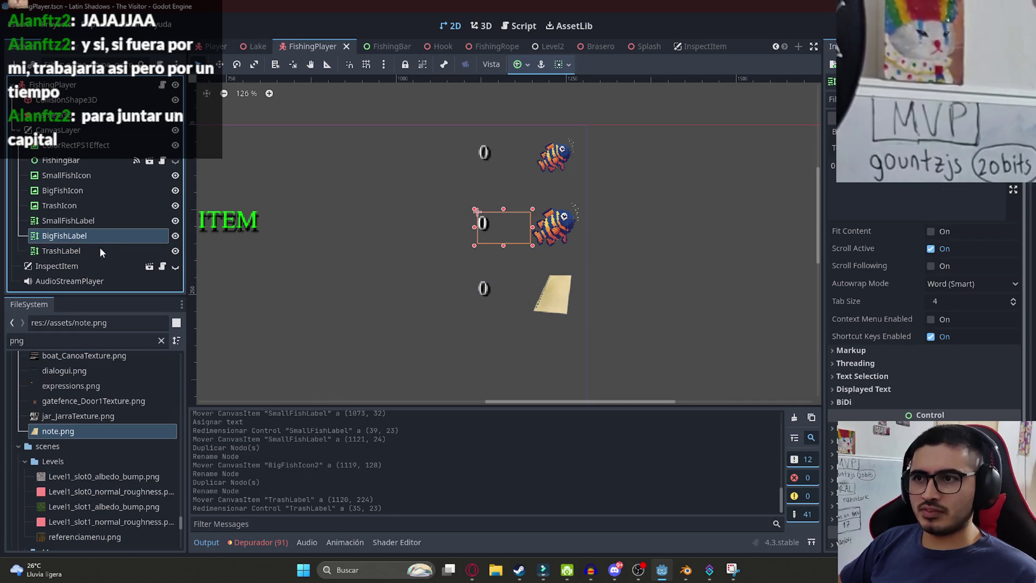
{"action": "left_click", "coordinate": [98, 250]}
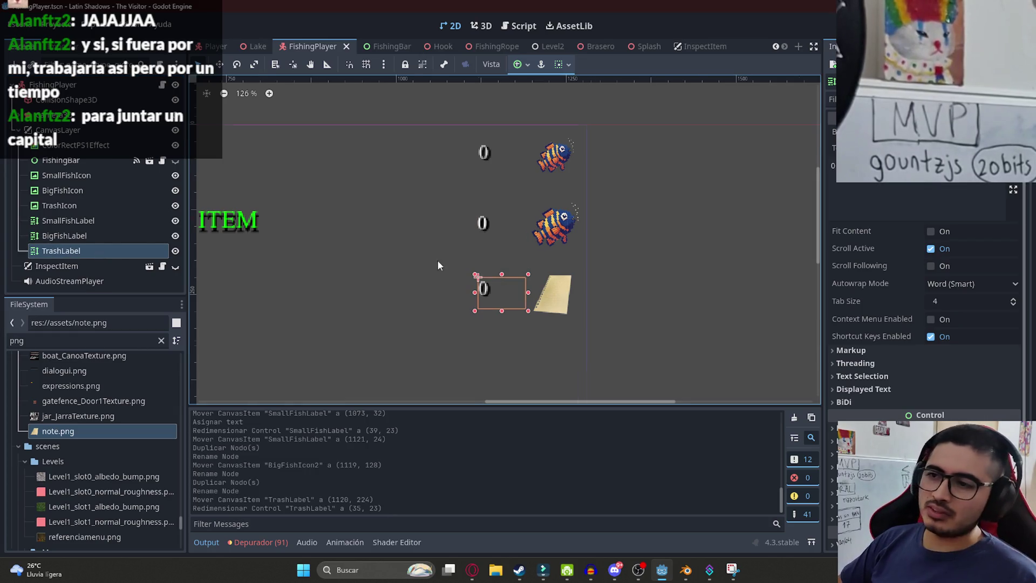
{"action": "scroll", "coordinate": [456, 297], "scroll_direction": "up", "scroll_amount": 2}
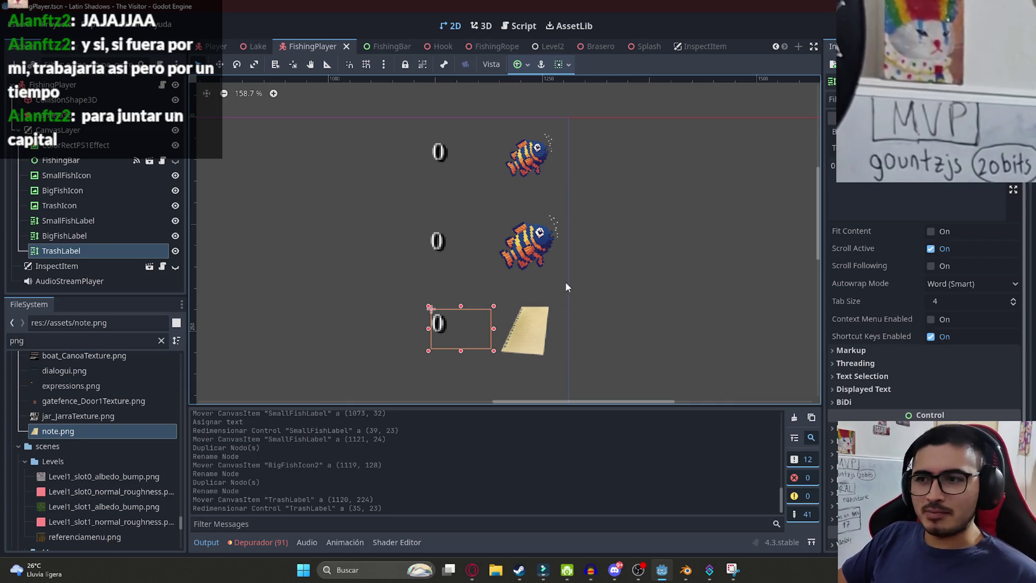
{"action": "left_click", "coordinate": [624, 174]}
{"action": "left_click", "coordinate": [533, 235]}
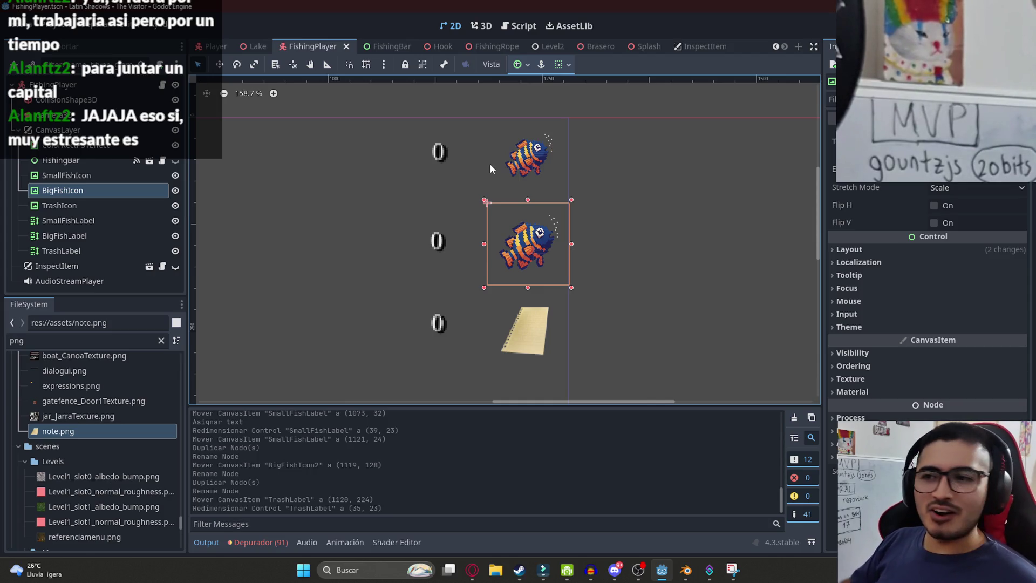
Nudge the big fish icon slightly left, undoing an accidental resize, and save the scene
{"action": "left_click_drag", "start_coordinate": [484, 288], "coordinate": [495, 278]}
{"action": "key", "text": "ctrl+z"}
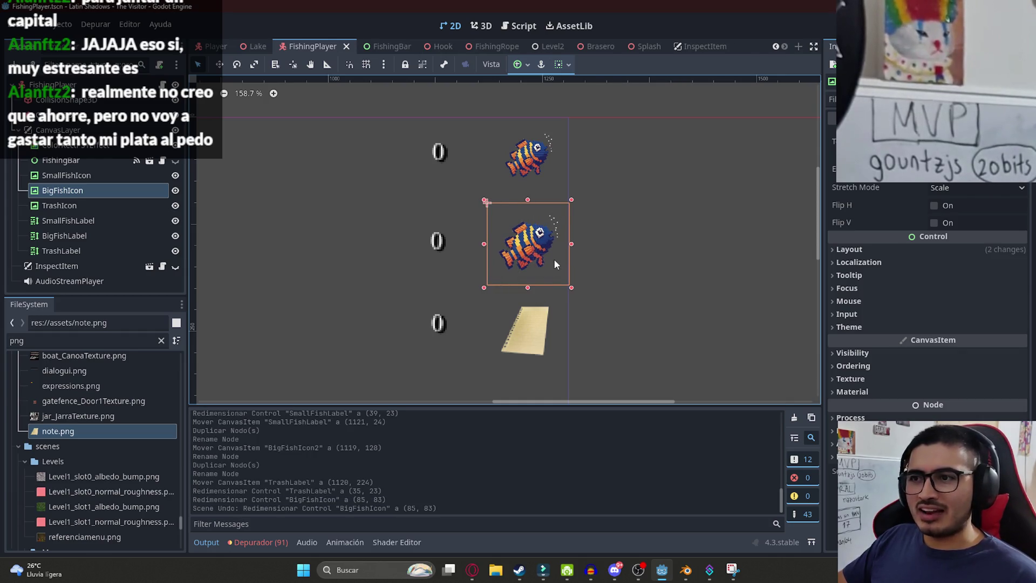
{"action": "left_click_drag", "start_coordinate": [544, 244], "coordinate": [539, 244]}
{"action": "key", "text": "ctrl+s"}
Deselect the big fish icon and select the SmallFishLabel node
{"action": "scroll", "coordinate": [544, 221], "scroll_direction": "down", "scroll_amount": 2}
{"action": "scroll", "coordinate": [544, 220], "scroll_direction": "left", "scroll_amount": 3}
{"action": "scroll", "coordinate": [543, 221], "scroll_direction": "up", "scroll_amount": 2}
{"action": "scroll", "coordinate": [544, 221], "scroll_direction": "right", "scroll_amount": 2}
{"action": "left_click", "coordinate": [626, 219]}
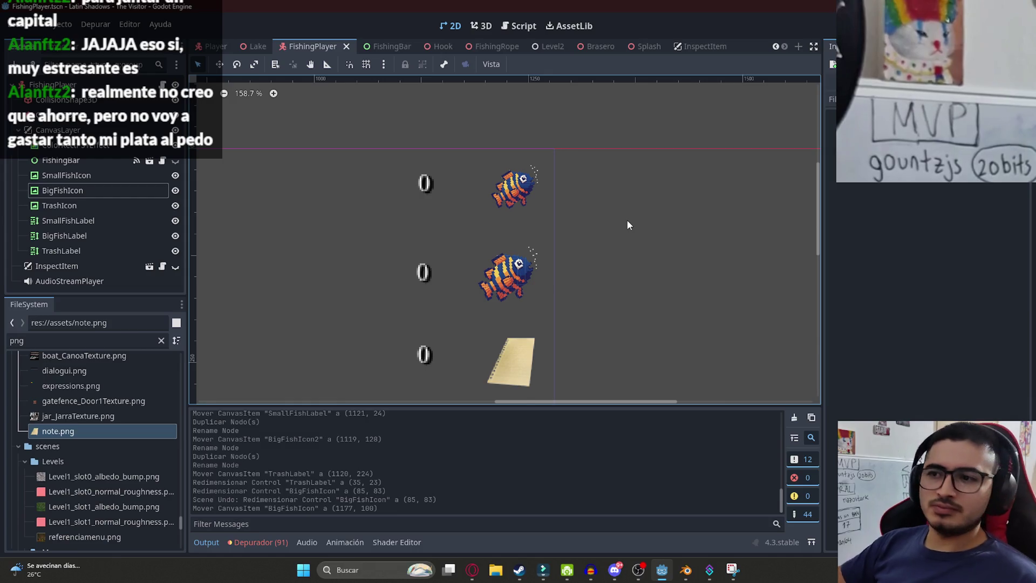
{"action": "scroll", "coordinate": [540, 291], "scroll_direction": "down", "scroll_amount": 2}
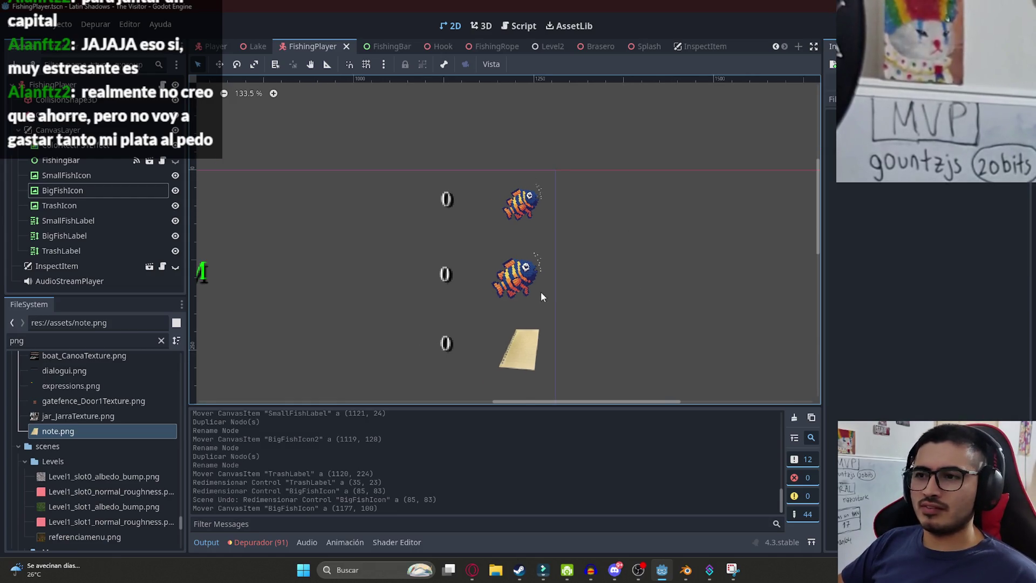
{"action": "scroll", "coordinate": [546, 217], "scroll_direction": "down", "scroll_amount": 3}
{"action": "left_click", "coordinate": [81, 221]}
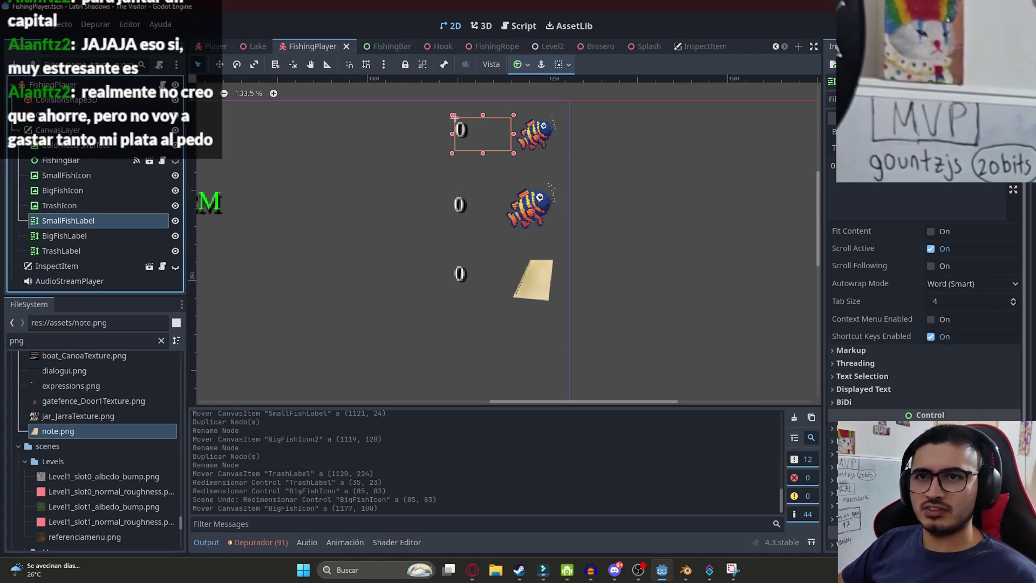
Open fishing_player.gd and place the caret after the inspect_item declaration
{"action": "left_click", "coordinate": [162, 84]}
{"action": "left_click", "coordinate": [539, 227]}
{"action": "mouse_move", "coordinate": [795, 221]}
{"action": "left_mouse_down"}
{"action": "mouse_move", "coordinate": [794, 232]}
{"action": "mouse_move", "coordinate": [779, 89]}
{"action": "mouse_move", "coordinate": [791, 133]}
{"action": "mouse_move", "coordinate": [792, 119]}
{"action": "left_mouse_up"}
{"action": "left_click", "coordinate": [610, 189]}
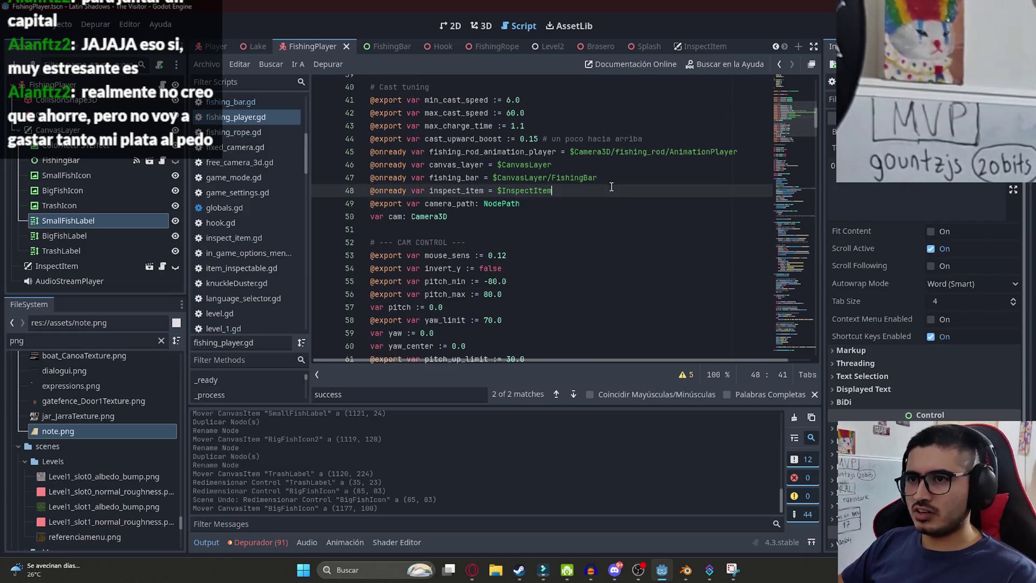
{"action": "key", "text": "Return"}
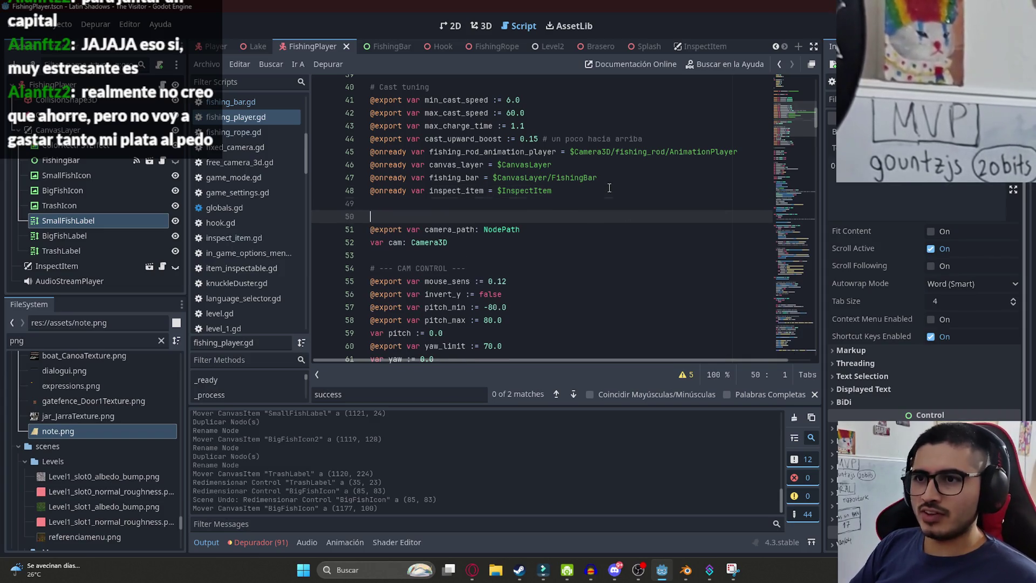
{"action": "type", "text": "@o"}
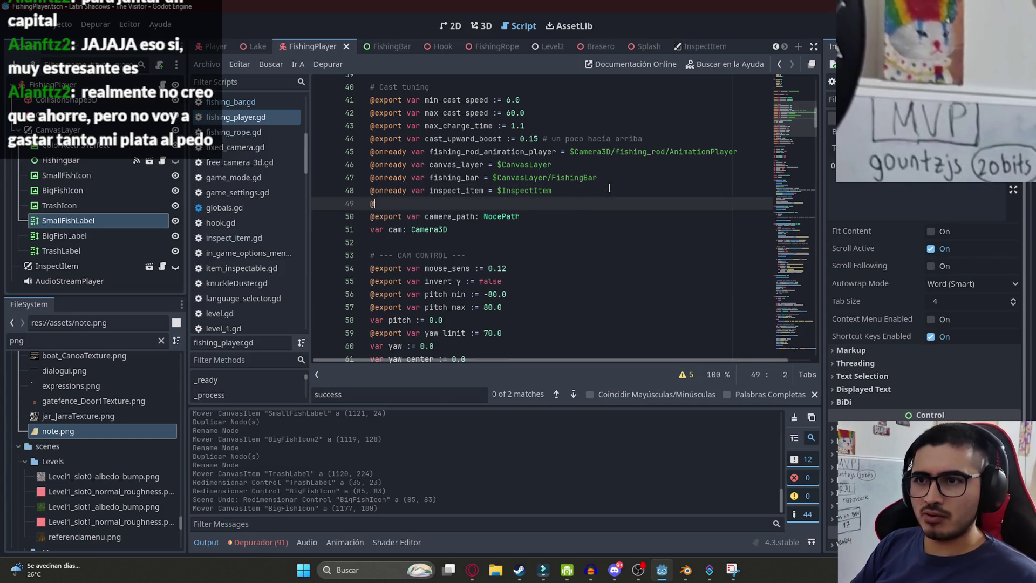
{"action": "type", "text": "nready var SmallFishLabel"}
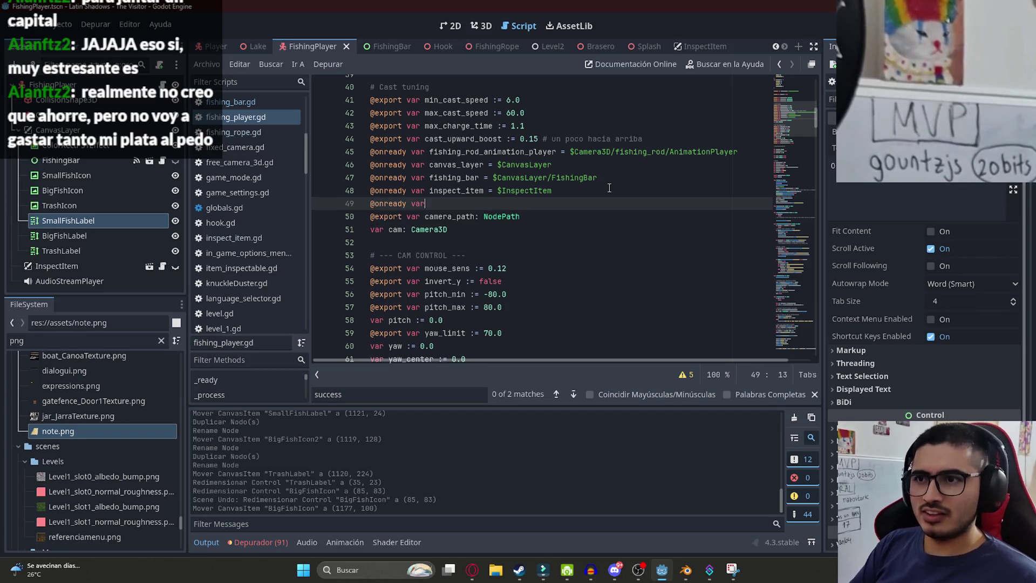
{"action": "key", "text": "ctrl+BackSpace"}
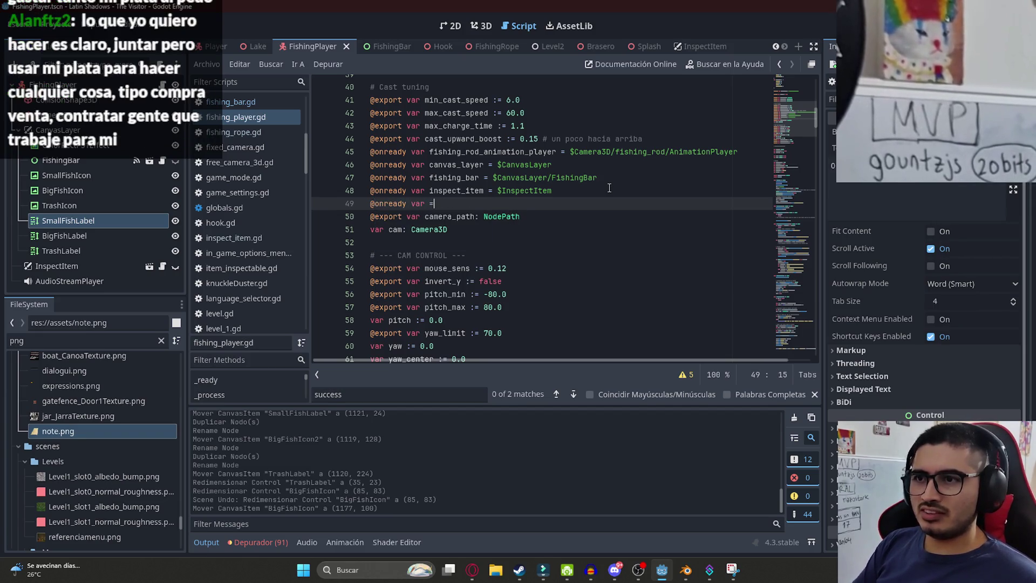
{"action": "type", "text": "mall_fi"}
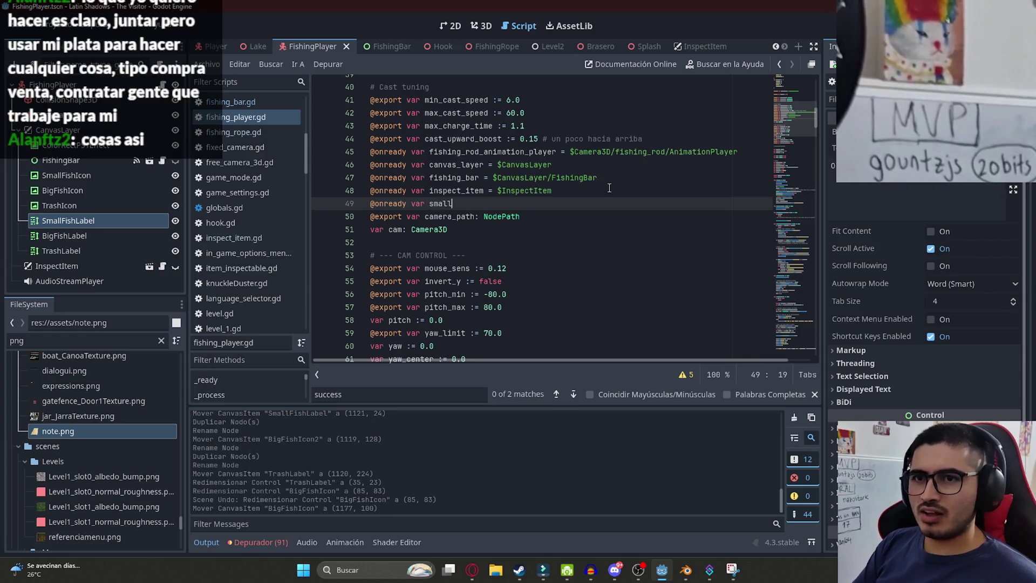
{"action": "type", "text": "sh_label = "}
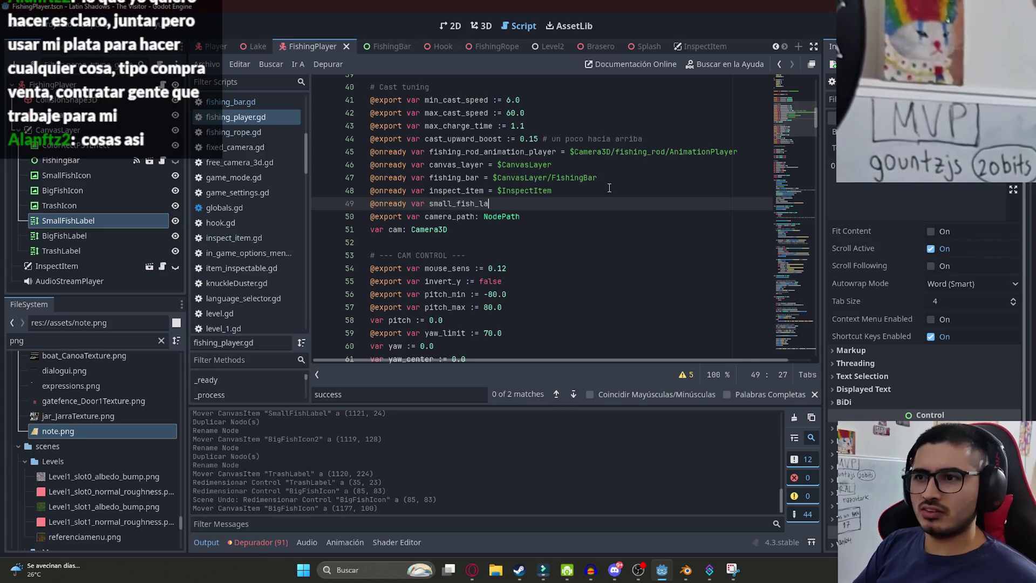
{"action": "type", "text": "$"}
{"action": "key", "text": "Return"}
{"action": "key", "text": "Return"}
{"action": "type", "text": "@onready var "}
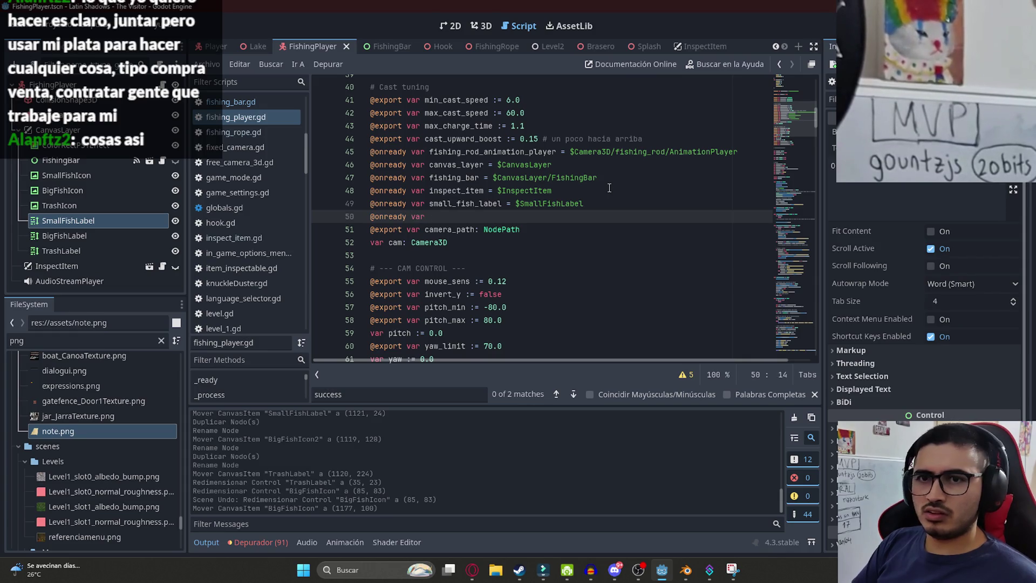
{"action": "type", "text": "big_fish_lab"}
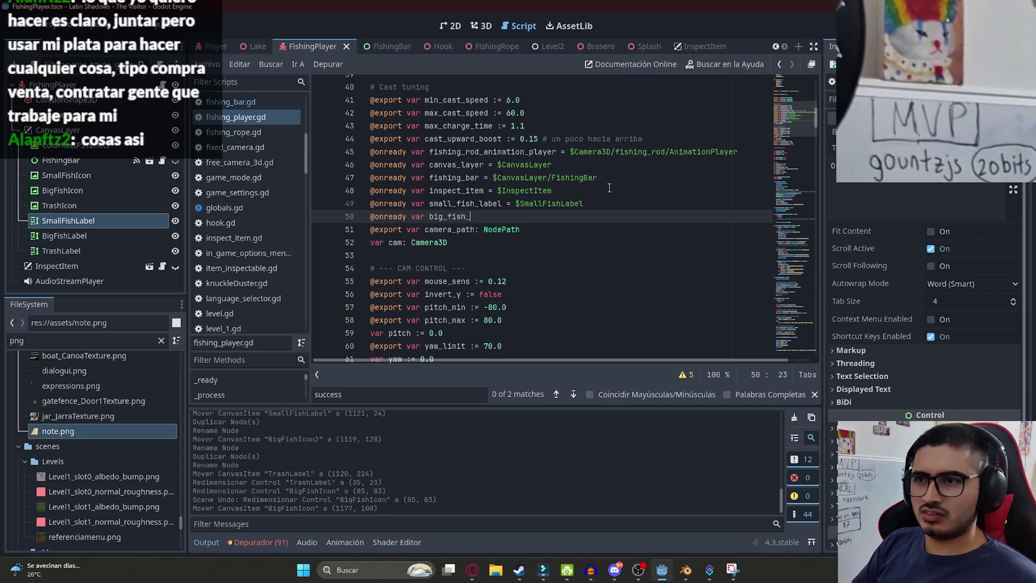
{"action": "type", "text": "el = "}
{"action": "type", "text": "$BIf"}
{"action": "key", "text": "BackSpace"}
{"action": "key", "text": "BackSpace"}
{"action": "type", "text": "ig"}
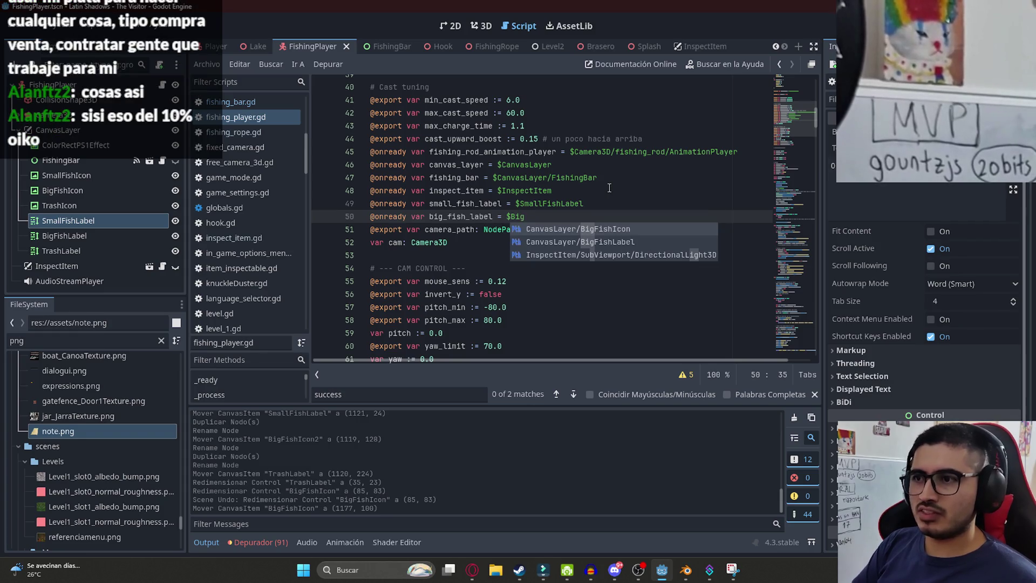
{"action": "key", "text": "Down"}
{"action": "key", "text": "Return"}
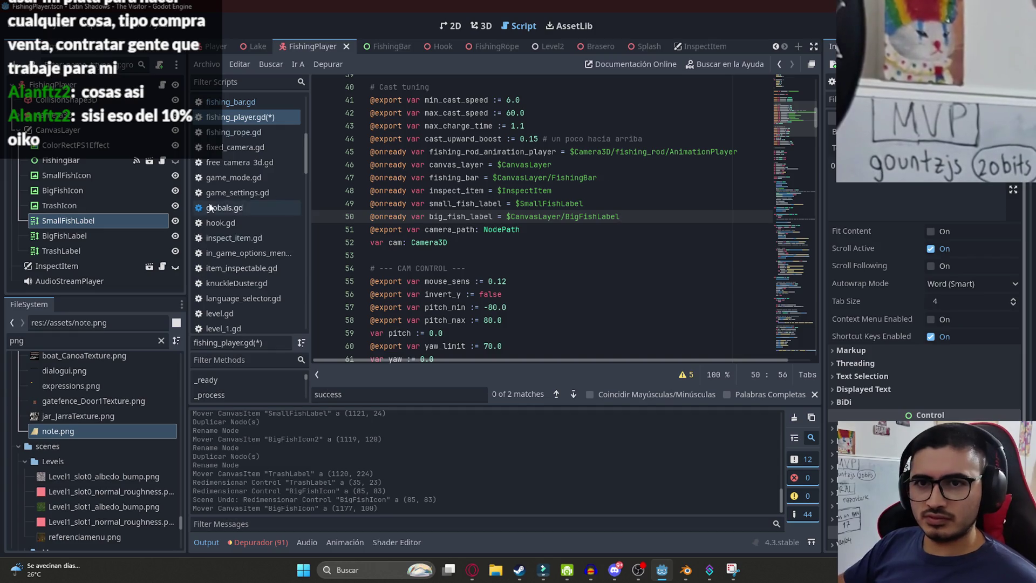
Complete small_fish_label's path as $CanvasLayer/SmallFishLabel and save the script
{"action": "double_click", "coordinate": [627, 209]}
{"action": "type", "text": "Snakk"}
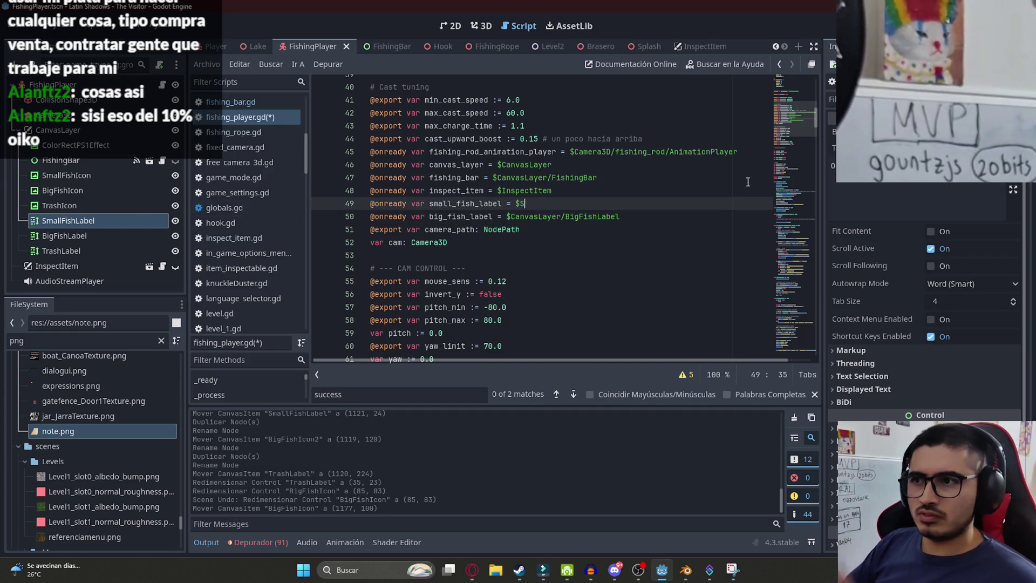
{"action": "key", "text": "BackSpace"}
{"action": "key", "text": "BackSpace"}
{"action": "key", "text": "BackSpace"}
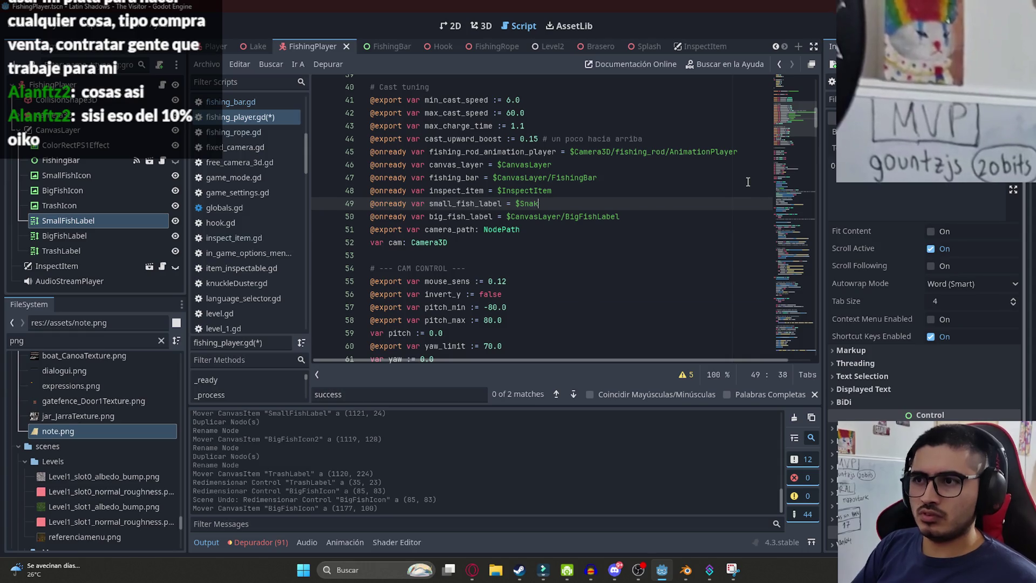
{"action": "type", "text": "mall"}
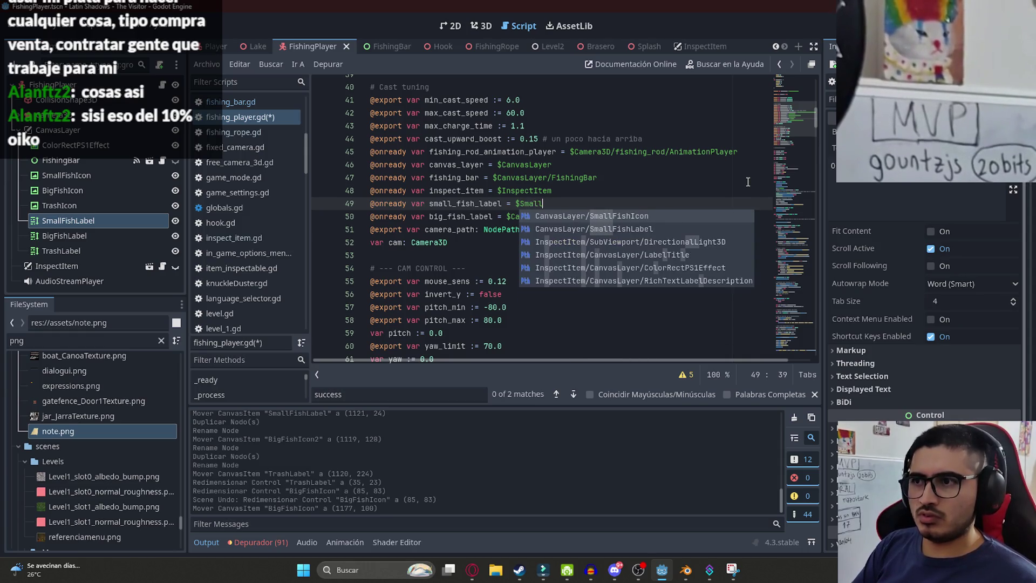
{"action": "key", "text": "Return"}
{"action": "key", "text": "ctrl+s"}
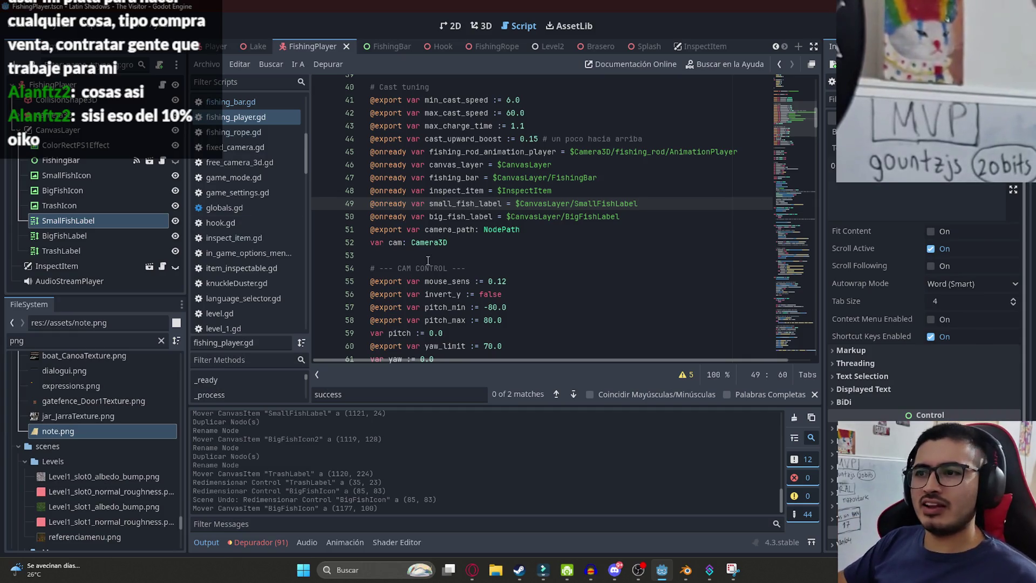
{"action": "left_click", "coordinate": [627, 217]}
{"action": "key", "text": "Return"}
{"action": "type", "text": "@onready var b"}
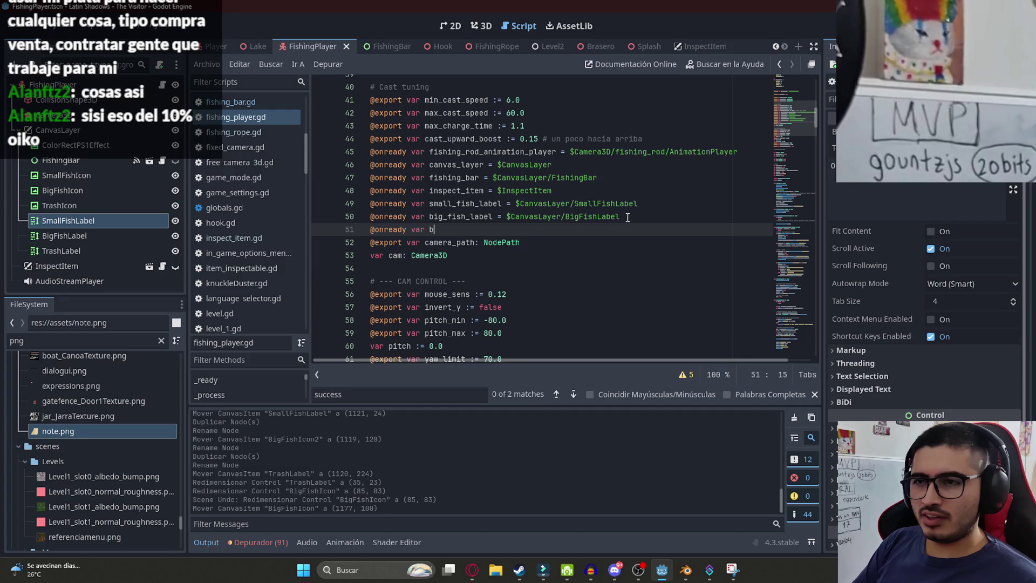
{"action": "key", "text": "BackSpace"}
{"action": "type", "text": "trash"}
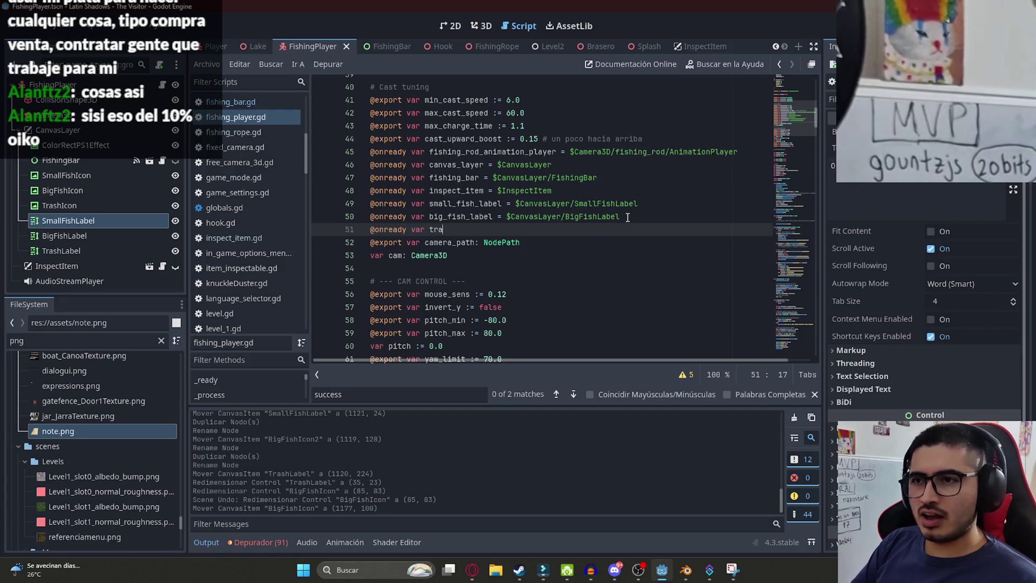
{"action": "type", "text": "_label = "}
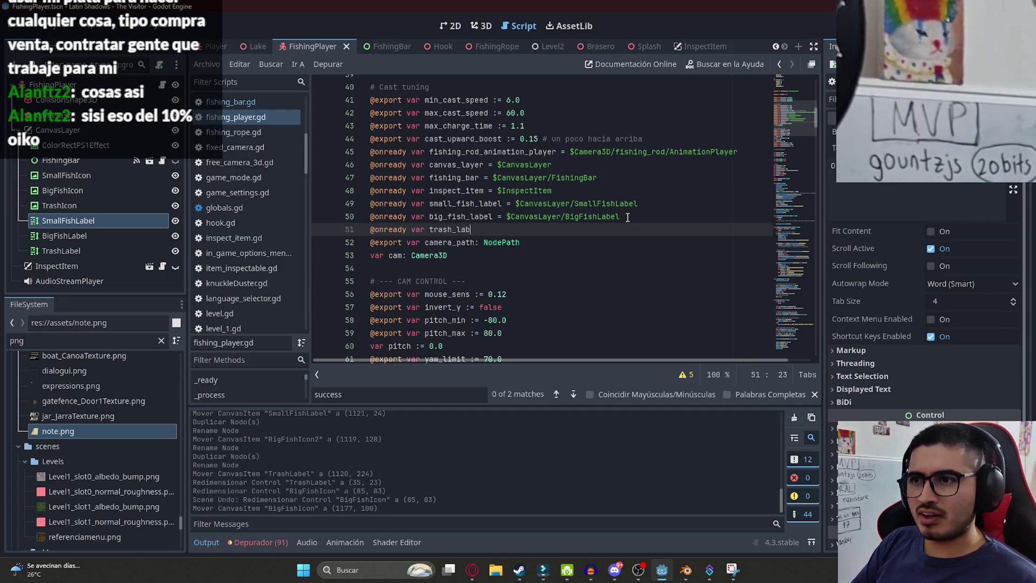
{"action": "type", "text": "$"}
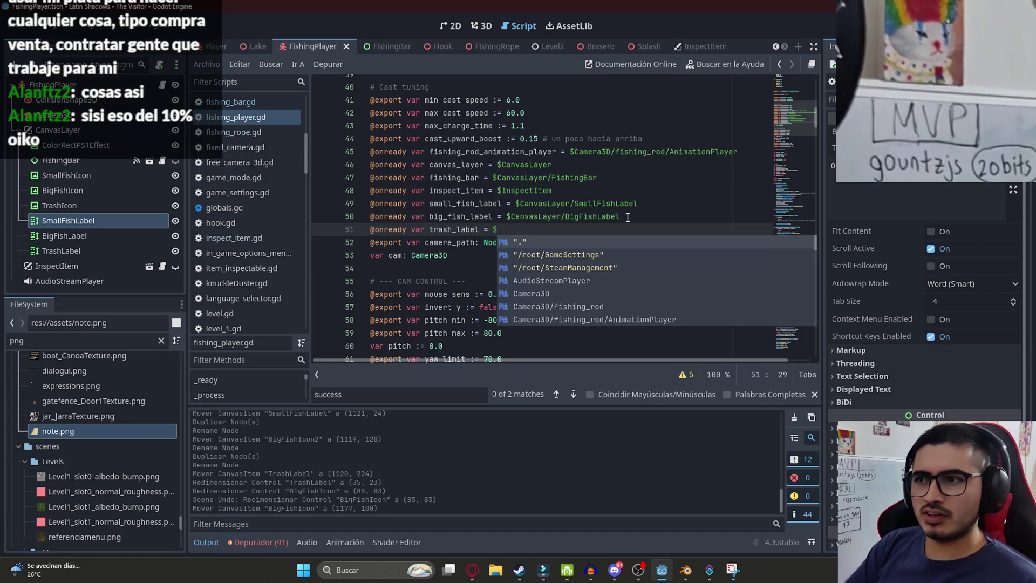
{"action": "type", "text": "trash"}
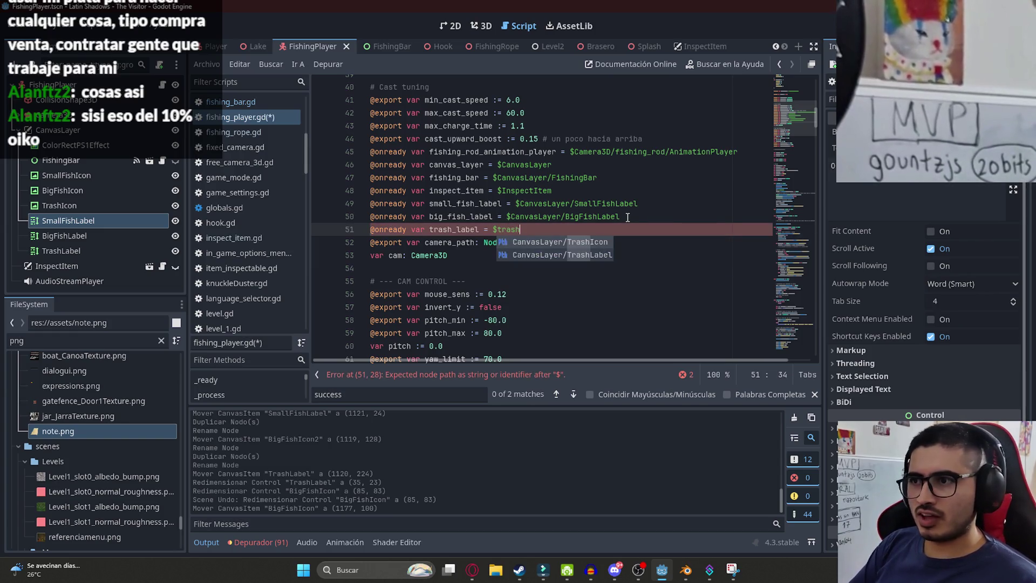
{"action": "key", "text": "Down"}
{"action": "key", "text": "Return"}
{"action": "key", "text": "ctrl+s"}
Select the small_fish_label variable name and search the script for it
{"action": "left_click", "coordinate": [545, 178]}
{"action": "double_click", "coordinate": [467, 216]}
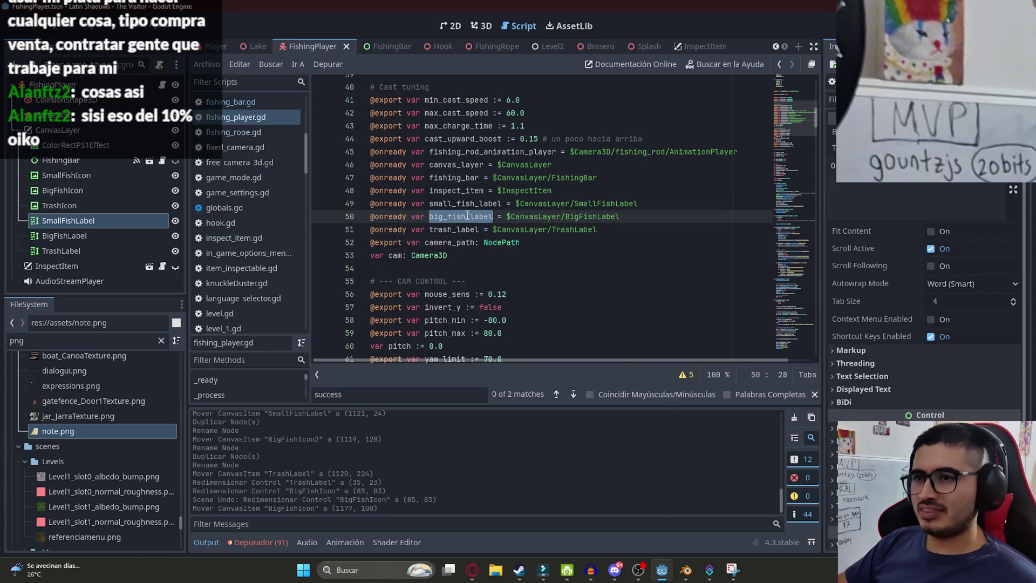
{"action": "left_click", "coordinate": [462, 203]}
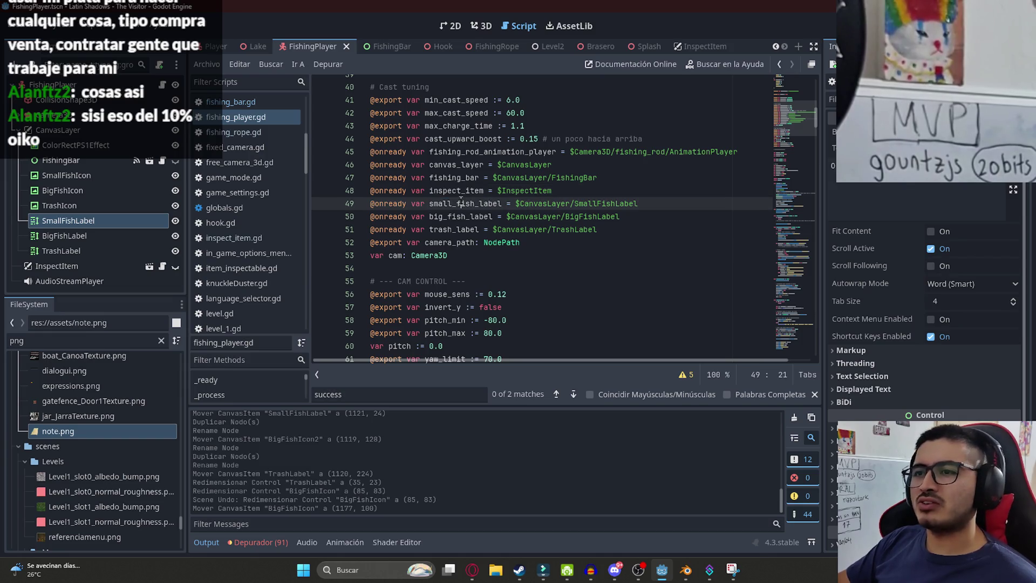
{"action": "double_click", "coordinate": [461, 203]}
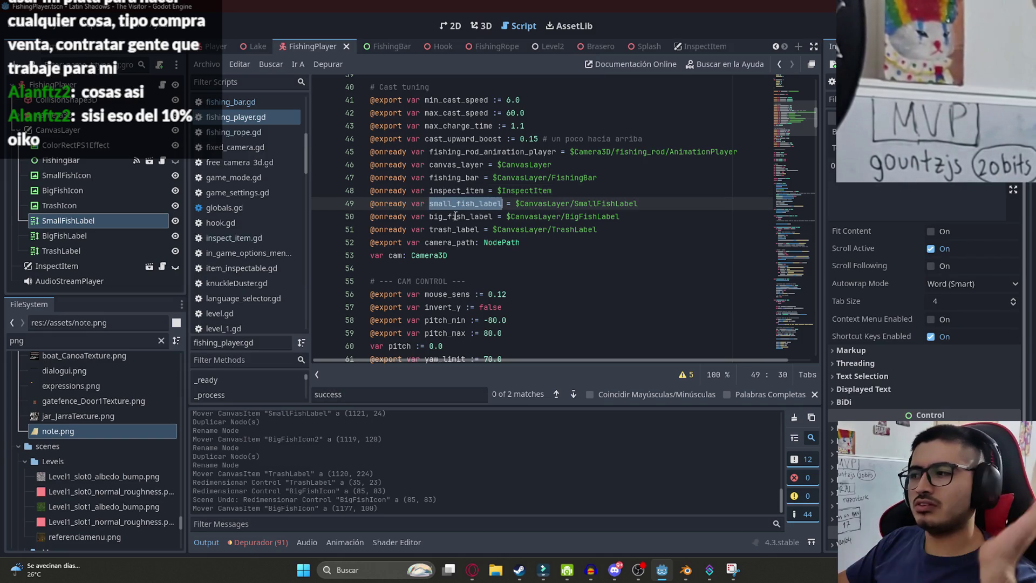
{"action": "double_click", "coordinate": [454, 216]}
{"action": "double_click", "coordinate": [452, 229]}
{"action": "double_click", "coordinate": [460, 217]}
{"action": "double_click", "coordinate": [471, 204]}
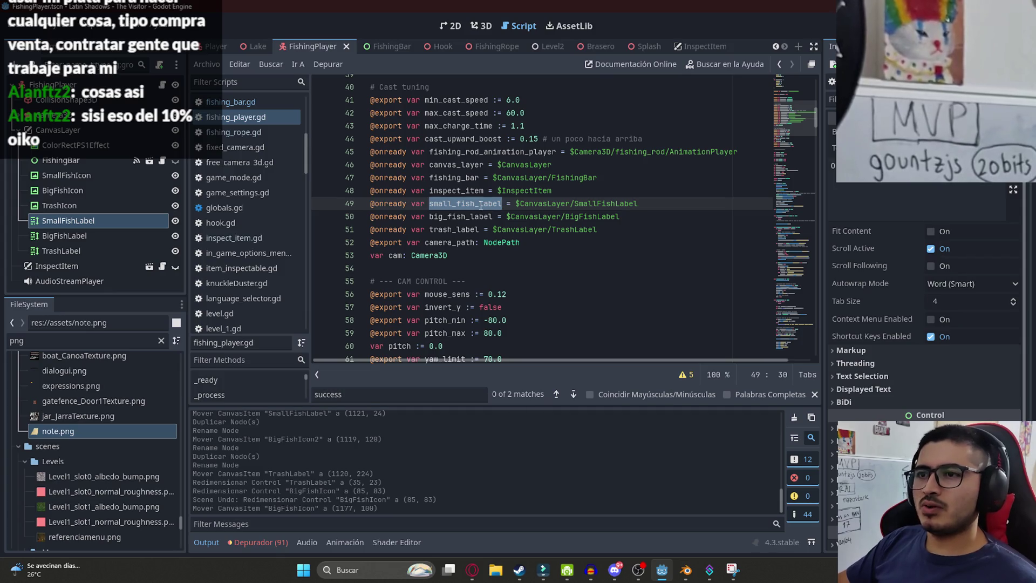
{"action": "key", "text": "ctrl+f"}
{"action": "left_click", "coordinate": [792, 97]}
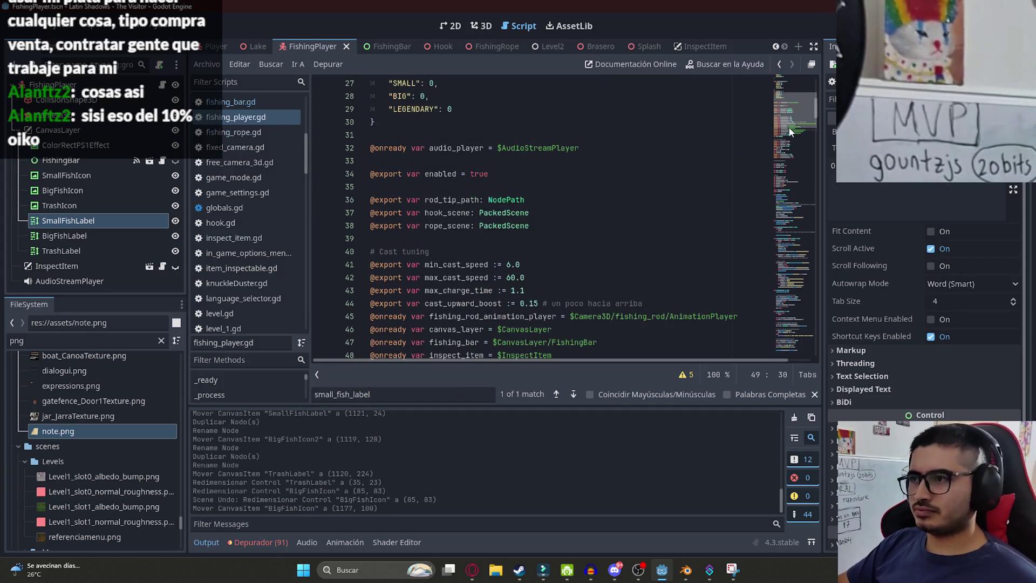
Find _process and add a process_fish_label() call after process_pick(delta)
{"action": "left_click", "coordinate": [793, 140]}
{"action": "left_click", "coordinate": [792, 111]}
{"action": "scroll", "coordinate": [515, 211], "scroll_direction": "down", "scroll_amount": 20}
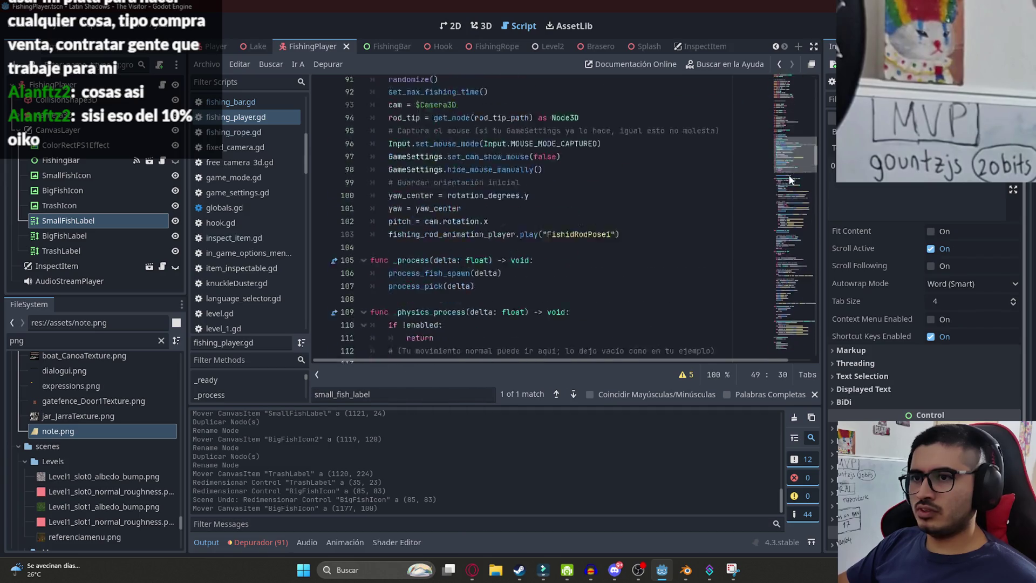
{"action": "left_click", "coordinate": [515, 211]}
{"action": "key", "text": "ctrl+f"}
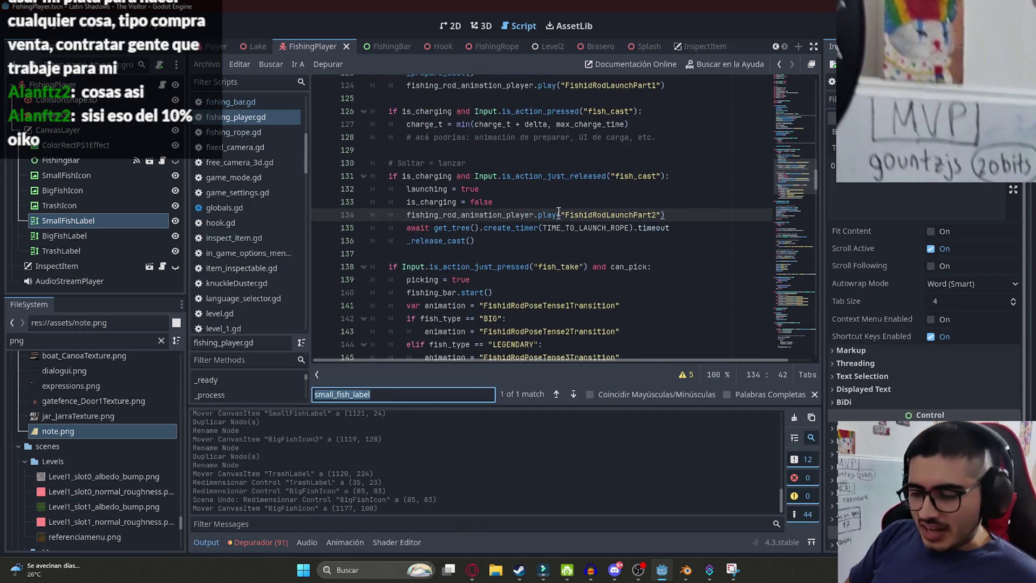
{"action": "type", "text": "_process"}
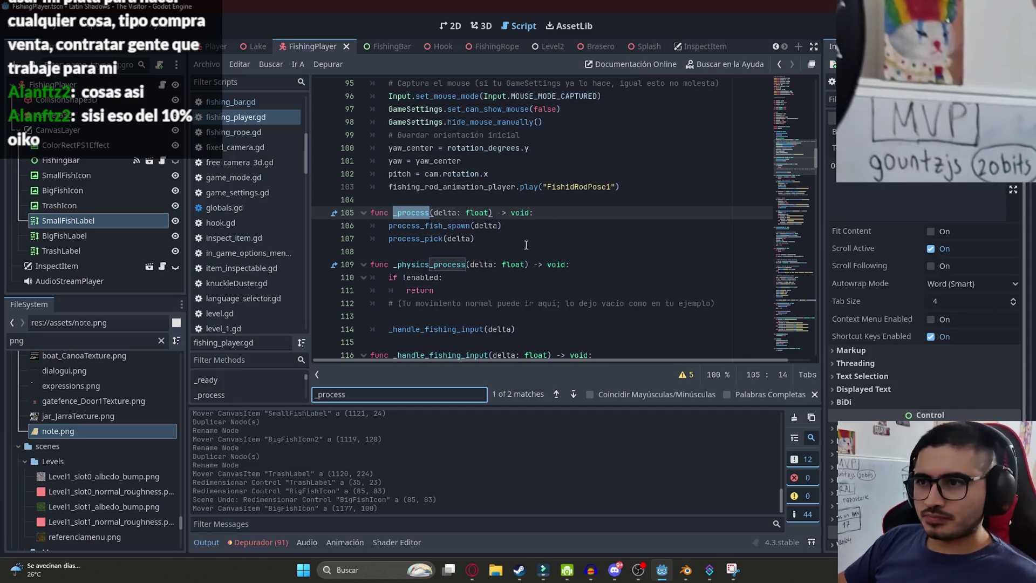
{"action": "left_click", "coordinate": [526, 242]}
{"action": "key", "text": "Return"}
{"action": "type", "text": "process_"}
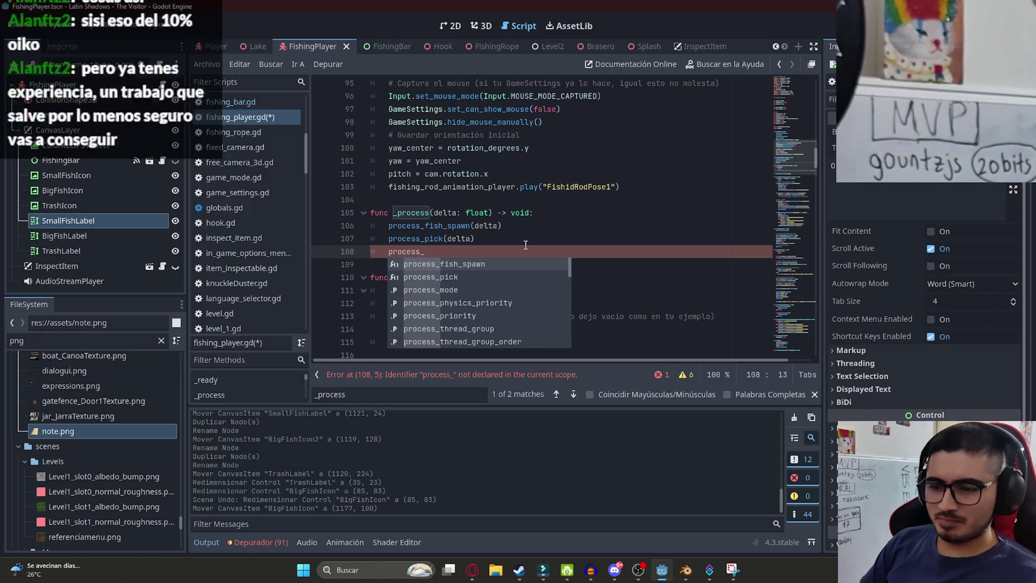
{"action": "key", "text": "Escape"}
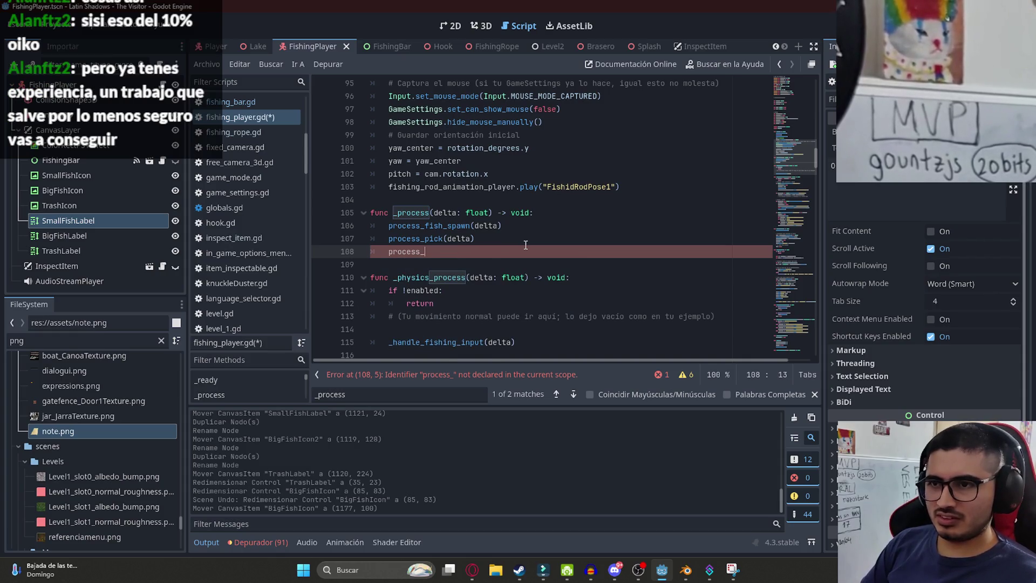
{"action": "type", "text": "ish_label("}
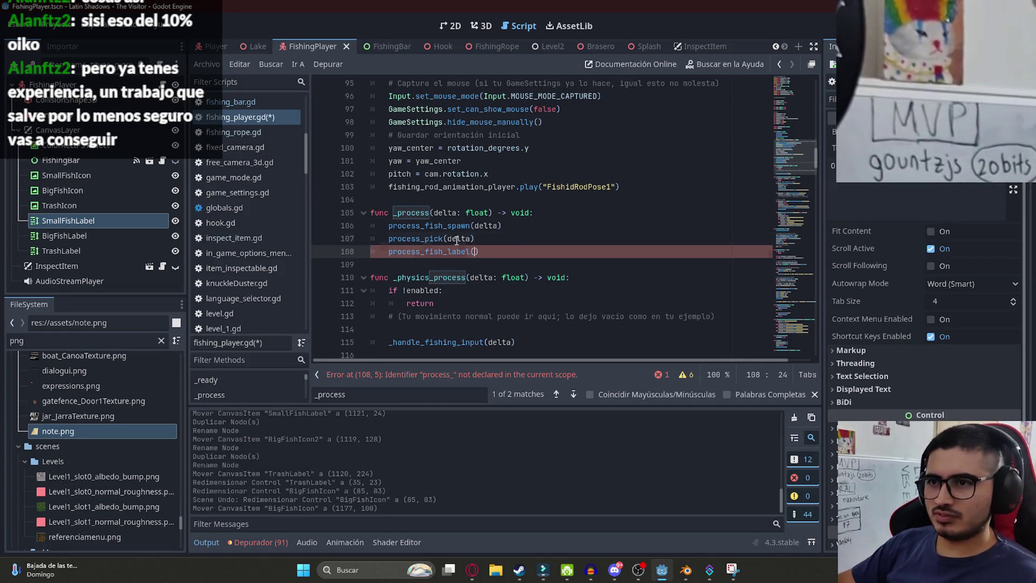
Add a new func process_fish_label(): declaration at the end of the script
{"action": "left_click_drag", "start_coordinate": [784, 166], "coordinate": [671, 362]}
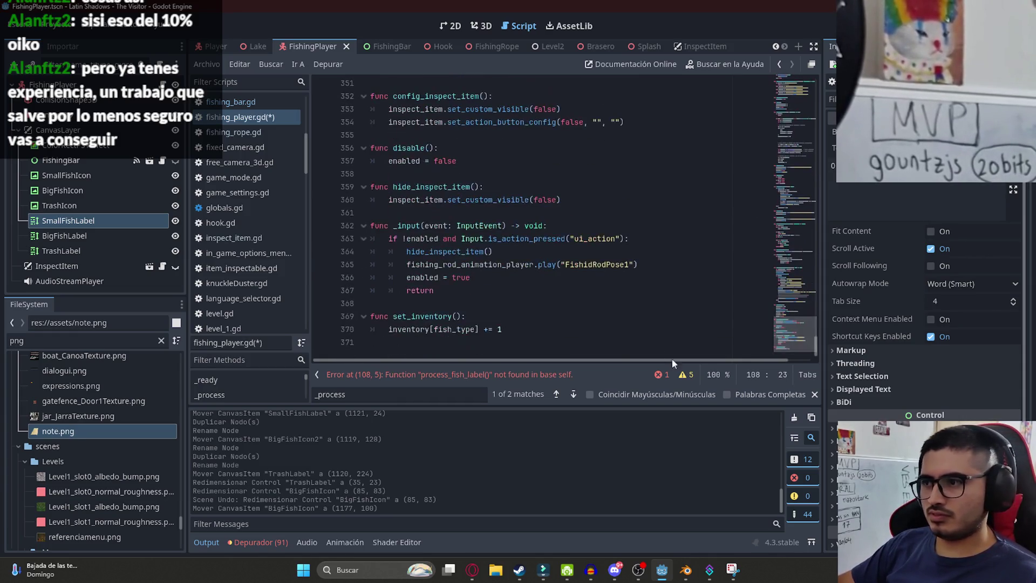
{"action": "left_click", "coordinate": [535, 342]}
{"action": "key", "text": "Return"}
{"action": "type", "text": "func process_fish_label():"}
{"action": "key", "text": "Return"}
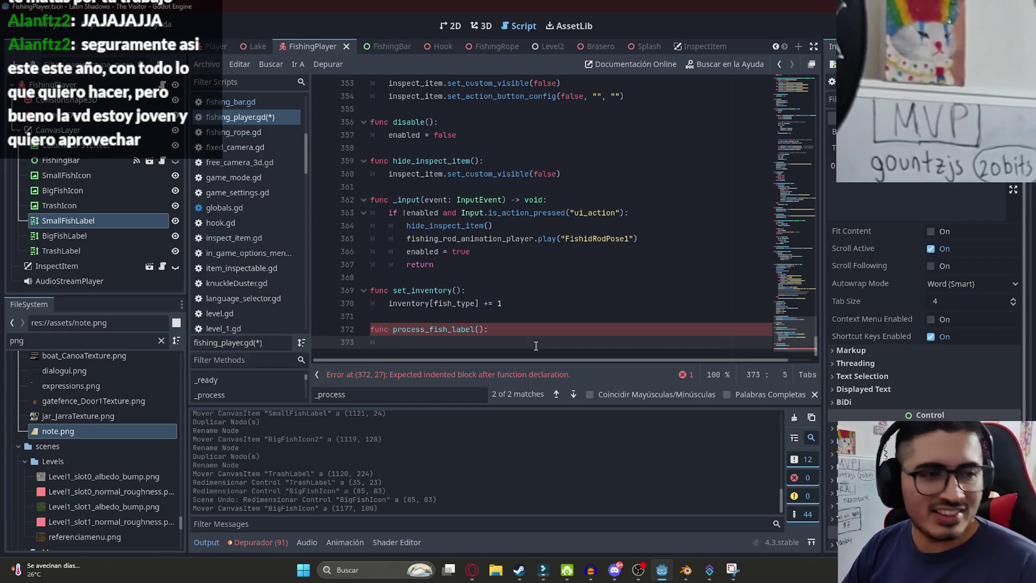
Write small_fish_label = inventory["SMALL"] as the first line of process_fish_label
{"action": "type", "text": "process_fish_label"}
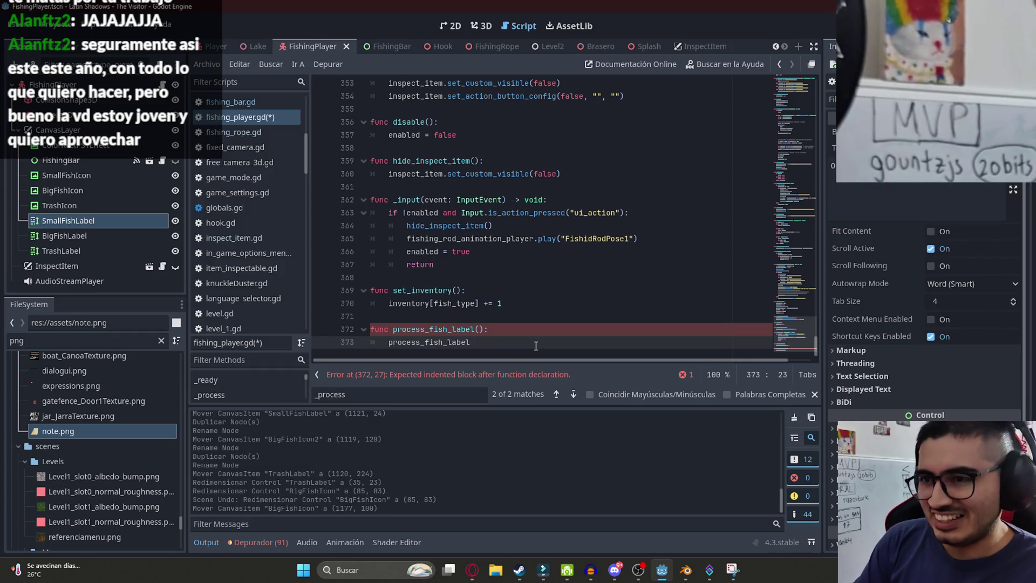
{"action": "key", "text": "ctrl+BackSpace"}
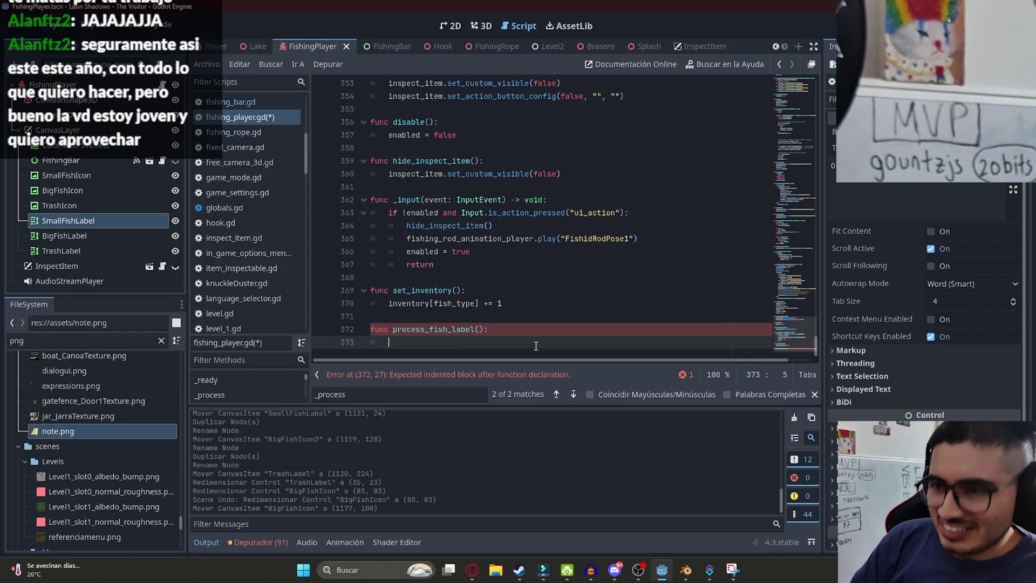
{"action": "type", "text": "smal"}
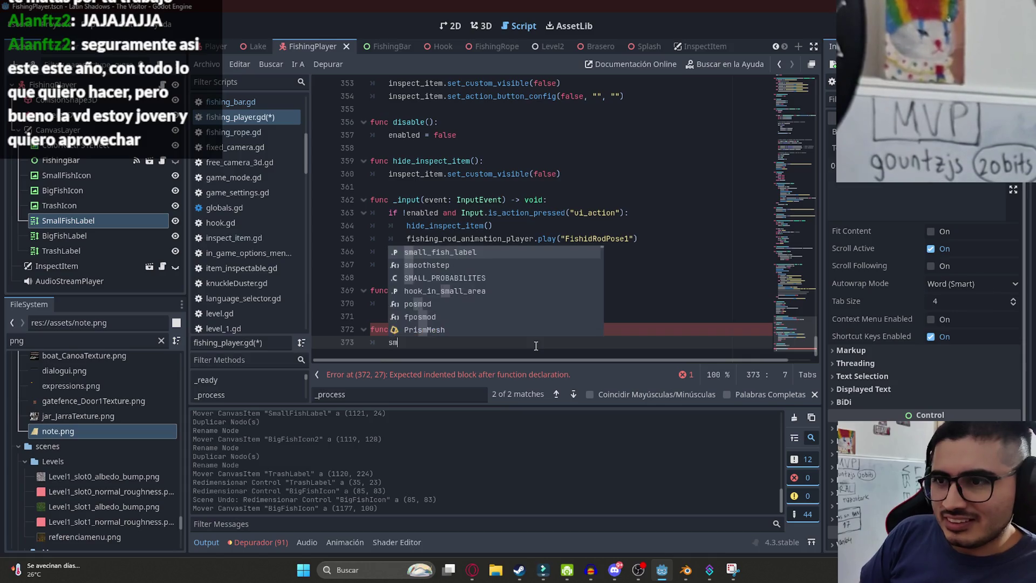
{"action": "key", "text": "Return"}
{"action": "type", "text": "= inve"}
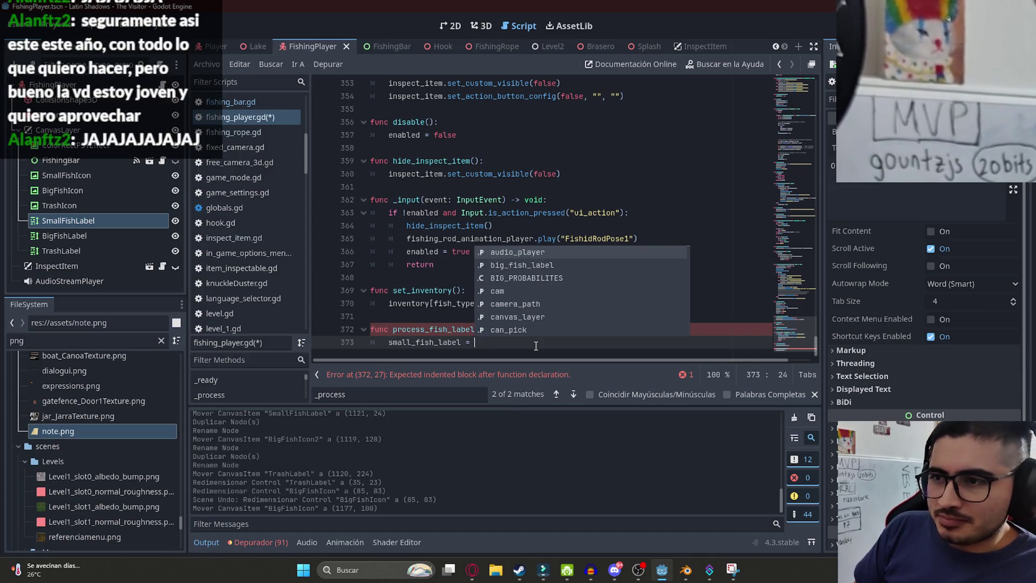
{"action": "key", "text": "Return"}
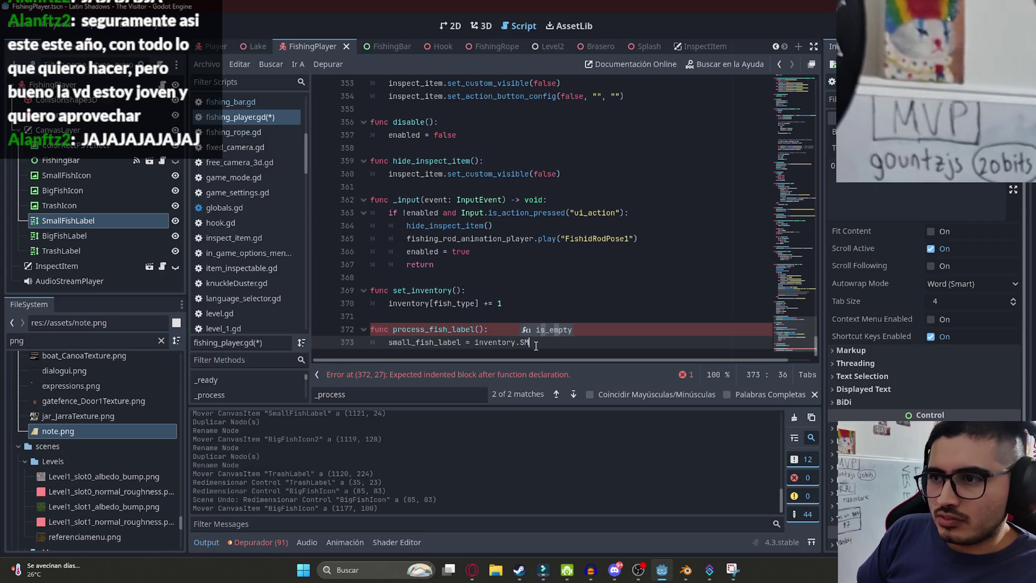
{"action": "type", "text": "SMA"}
{"action": "key", "text": "BackSpace"}
{"action": "key", "text": "BackSpace"}
{"action": "key", "text": "BackSpace"}
{"action": "type", "text": "SMA"}
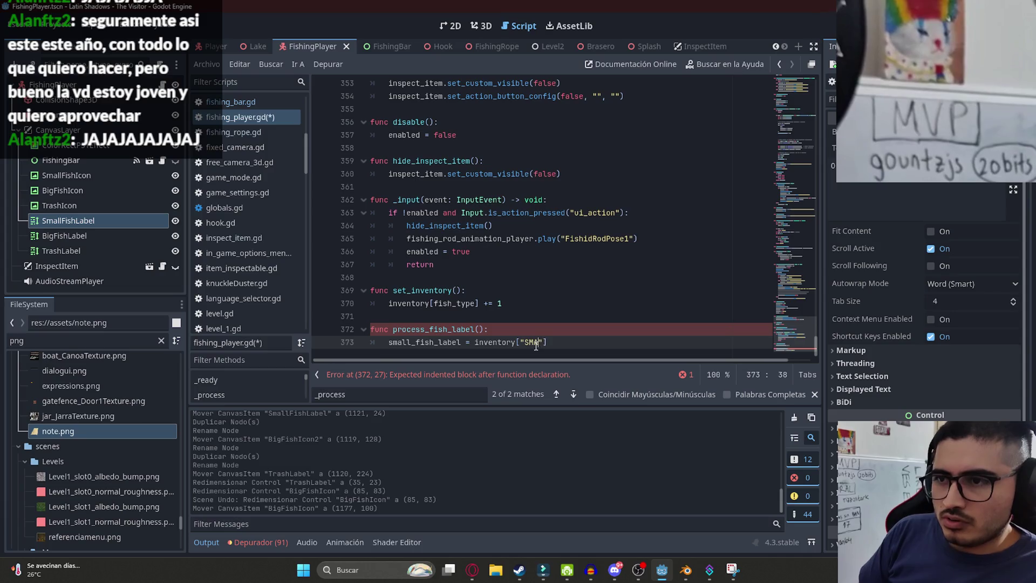
Duplicate that line and edit the copy to big_fish_label = inventory["BIG"]
{"action": "left_click_drag", "start_coordinate": [553, 342], "coordinate": [384, 342]}
{"action": "key", "text": "ctrl+c"}
{"action": "key", "text": "End"}
{"action": "key", "text": "Return"}
{"action": "key", "text": "ctrl+v"}
Add a third line trash_label = inventory["TRASH"] and save the script
{"action": "key", "text": "Return"}
{"action": "key", "text": "ctrl+v"}
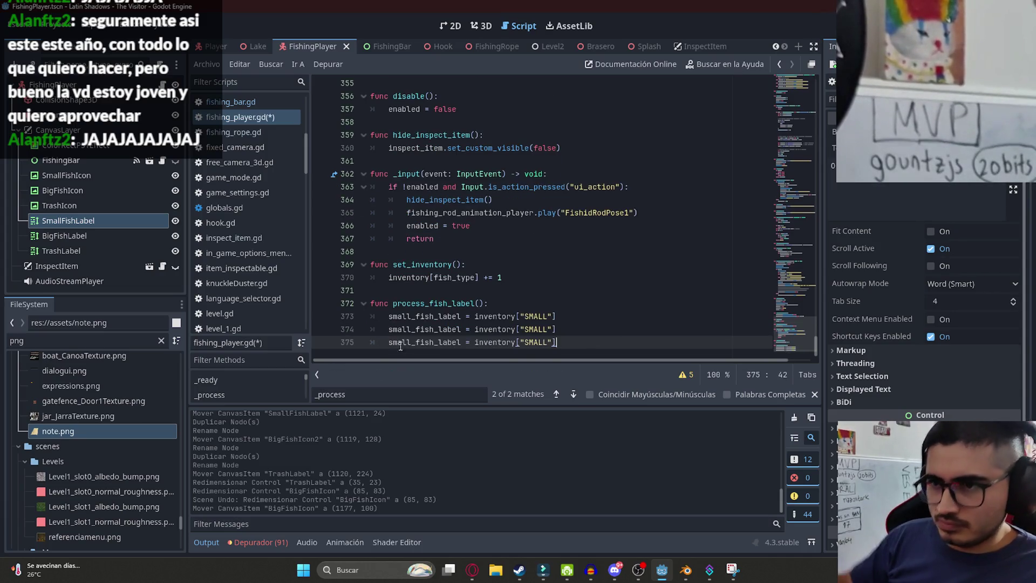
{"action": "double_click", "coordinate": [543, 329]}
{"action": "type", "text": "BIG"}
{"action": "double_click", "coordinate": [409, 329]}
{"action": "type", "text": "big"}
{"action": "key", "text": "Return"}
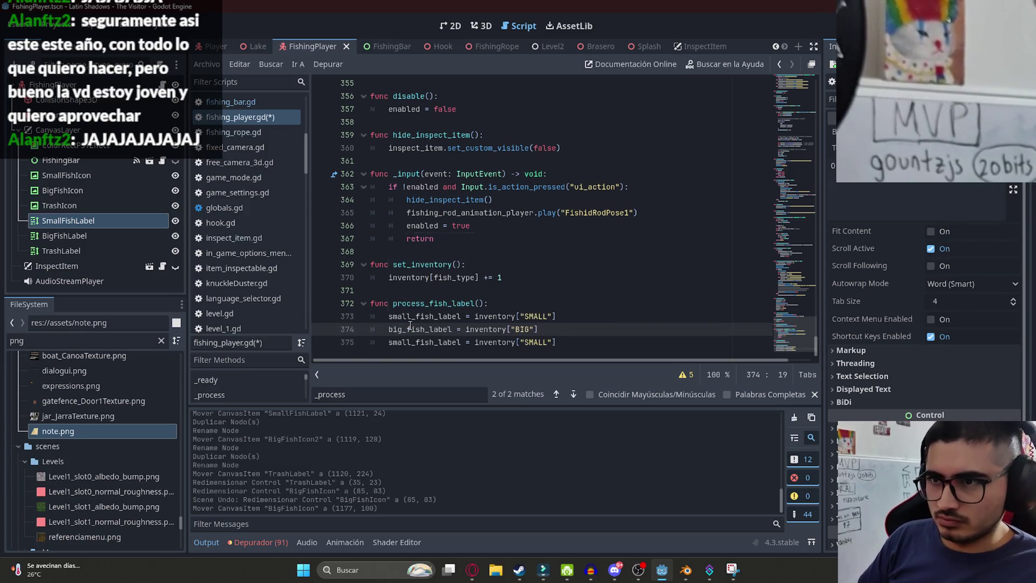
{"action": "double_click", "coordinate": [414, 340]}
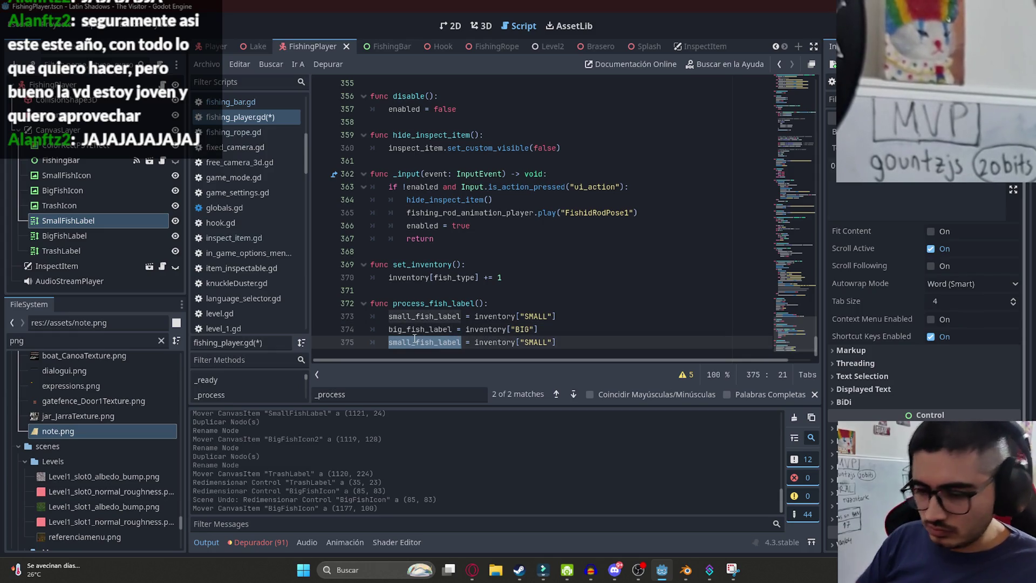
{"action": "type", "text": "trash"}
{"action": "key", "text": "Return"}
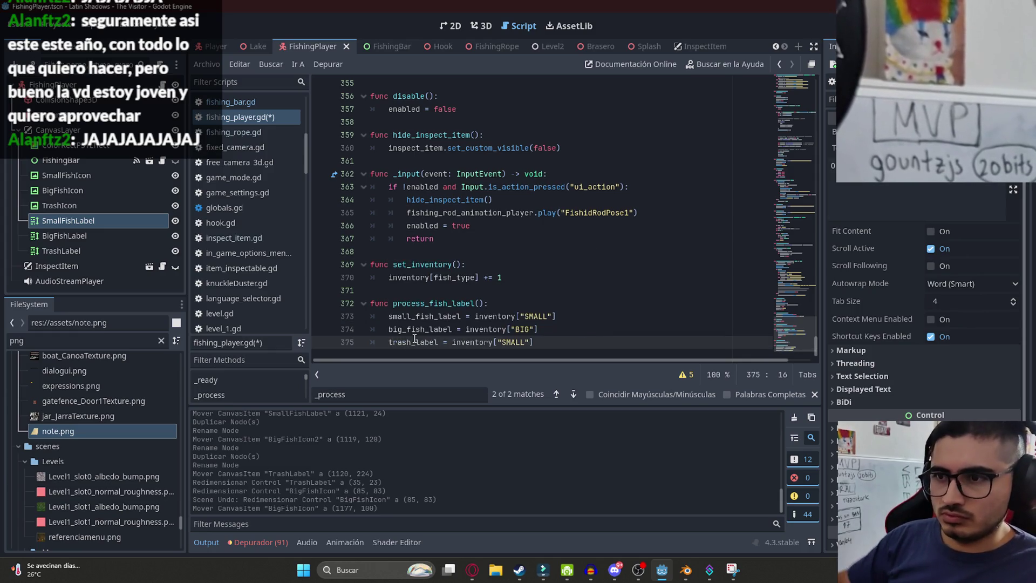
{"action": "double_click", "coordinate": [514, 343]}
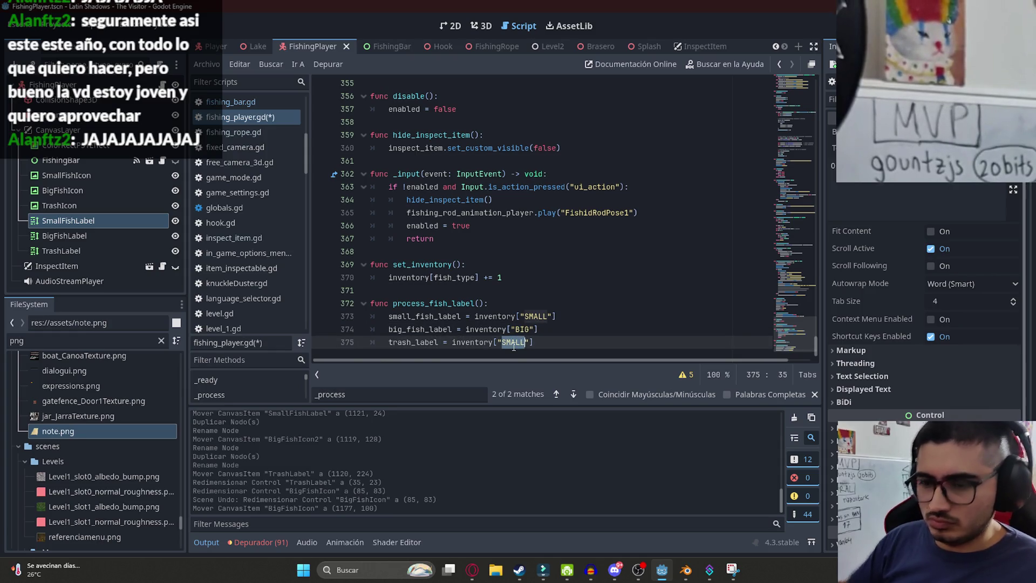
{"action": "type", "text": "TREASH"}
{"action": "key", "text": "BackSpace"}
{"action": "key", "text": "ctrl+s"}
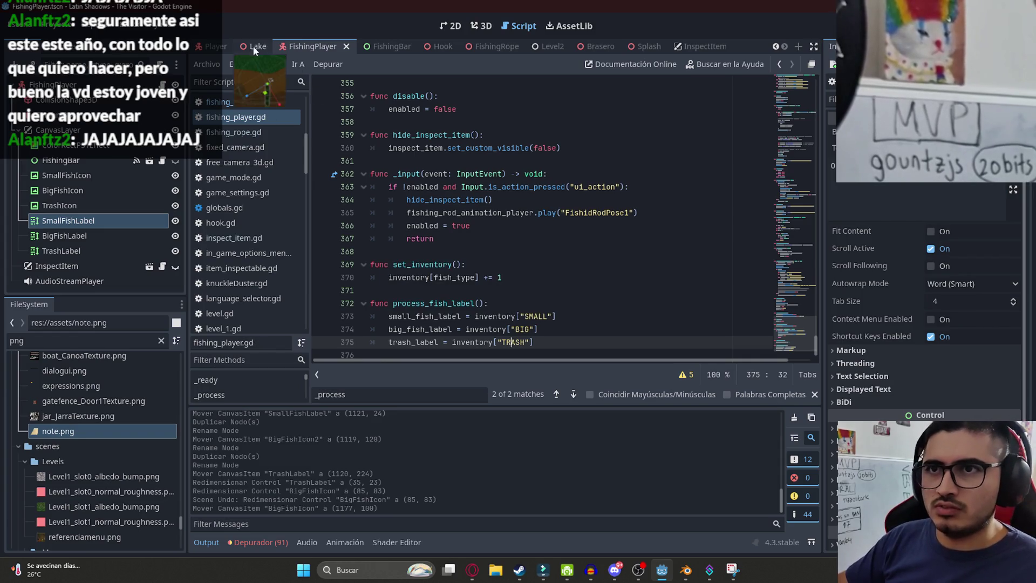
{"action": "right_click", "coordinate": [335, 49]}
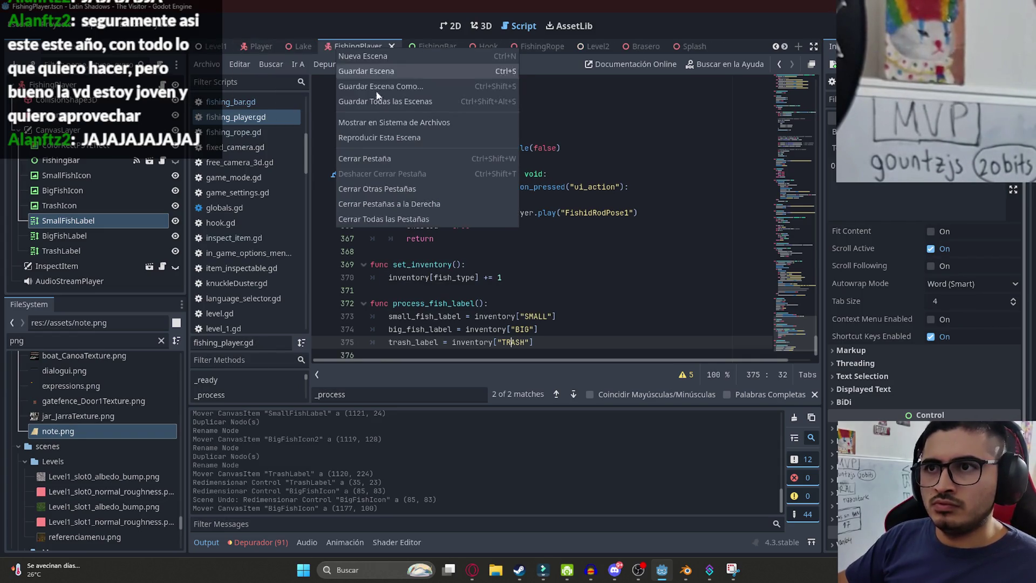
Test-run the FishingPlayer scene, close it, and select SmallFishLabel in the 2D view
{"action": "left_click", "coordinate": [387, 141]}
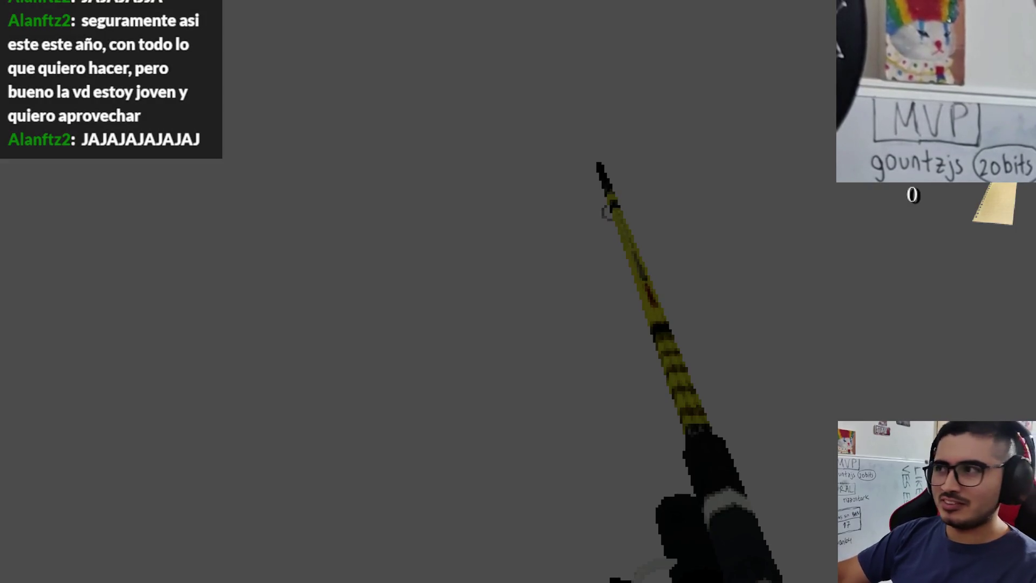
{"action": "key", "text": "alt+F4"}
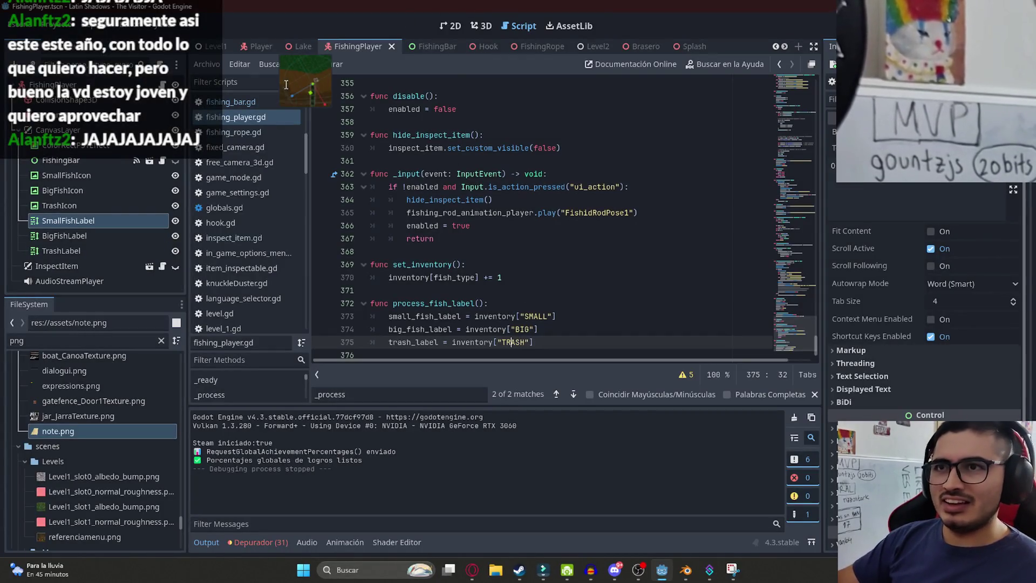
{"action": "left_click", "coordinate": [472, 28]}
{"action": "left_click", "coordinate": [452, 26]}
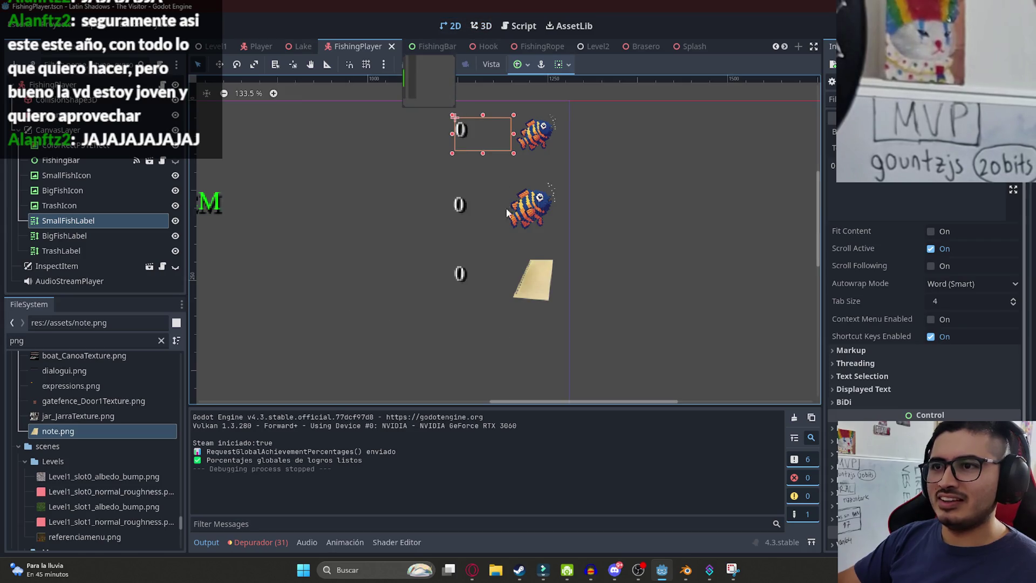
{"action": "right_click", "coordinate": [61, 131]}
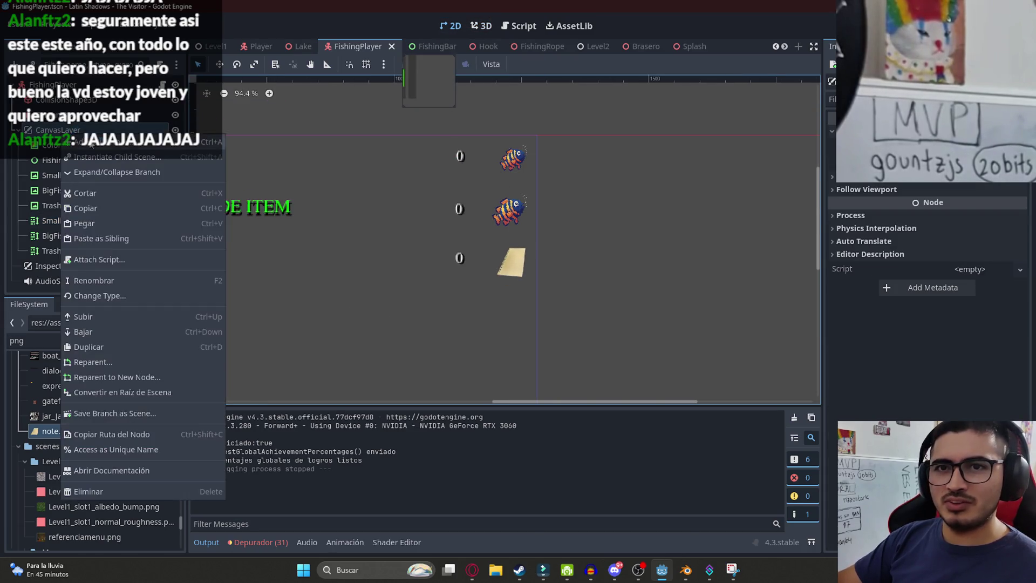
{"action": "left_click", "coordinate": [415, 204]}
{"action": "left_click", "coordinate": [116, 221]}
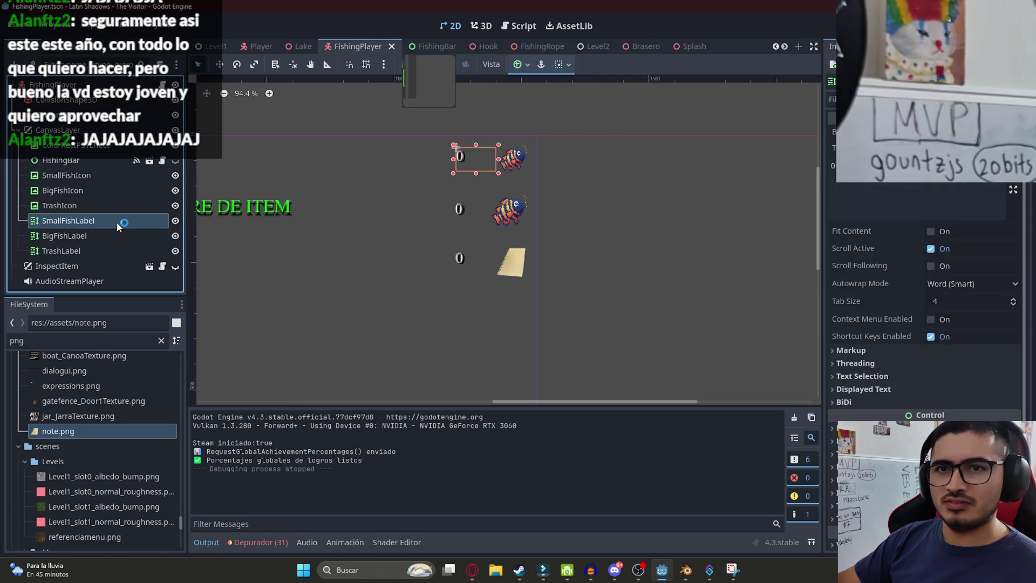
Replace the FileSystem 'png' filter with 'ui' and scroll down to the UI and Components folders
{"action": "double_click", "coordinate": [99, 337]}
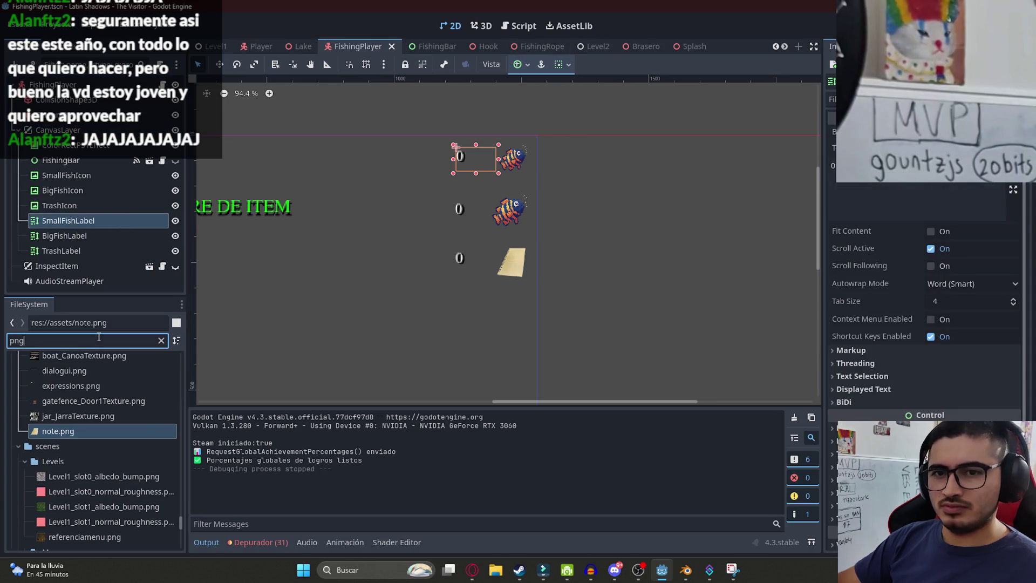
{"action": "key", "text": "BackSpace"}
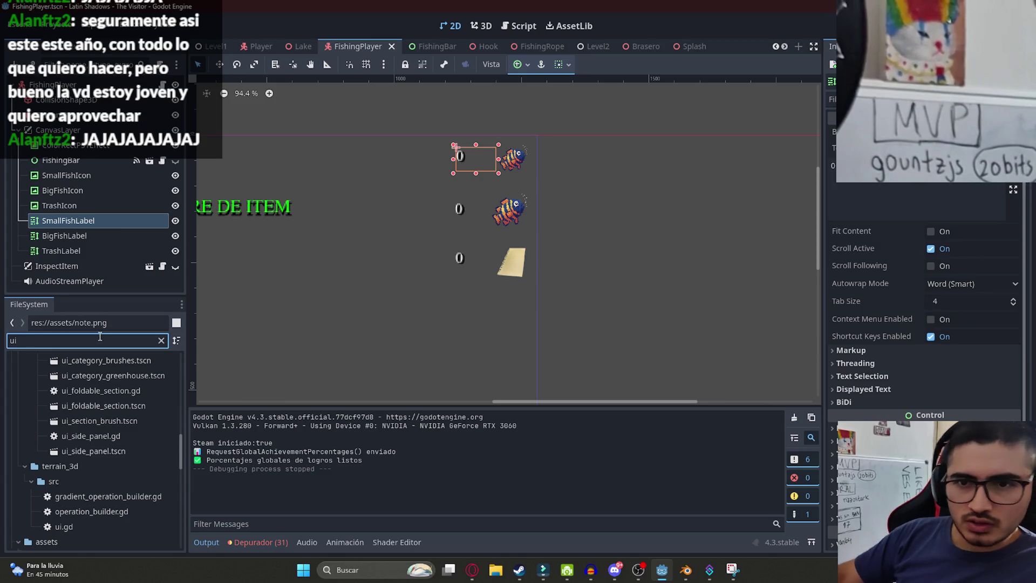
{"action": "scroll", "coordinate": [115, 435], "scroll_direction": "up", "scroll_amount": 10}
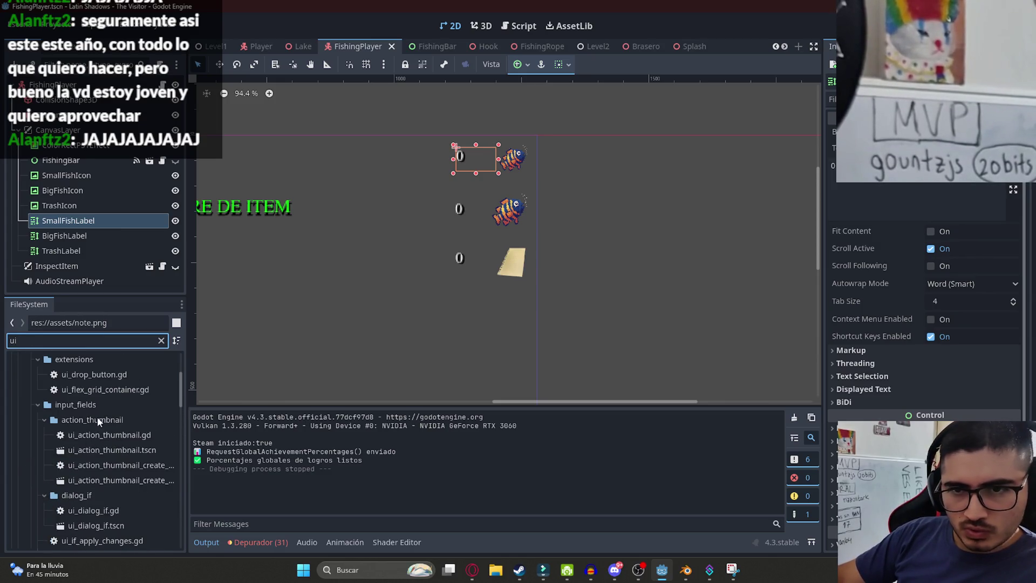
{"action": "scroll", "coordinate": [99, 421], "scroll_direction": "down", "scroll_amount": 5}
{"action": "scroll", "coordinate": [102, 400], "scroll_direction": "down", "scroll_amount": 5}
{"action": "scroll", "coordinate": [100, 410], "scroll_direction": "up", "scroll_amount": 2}
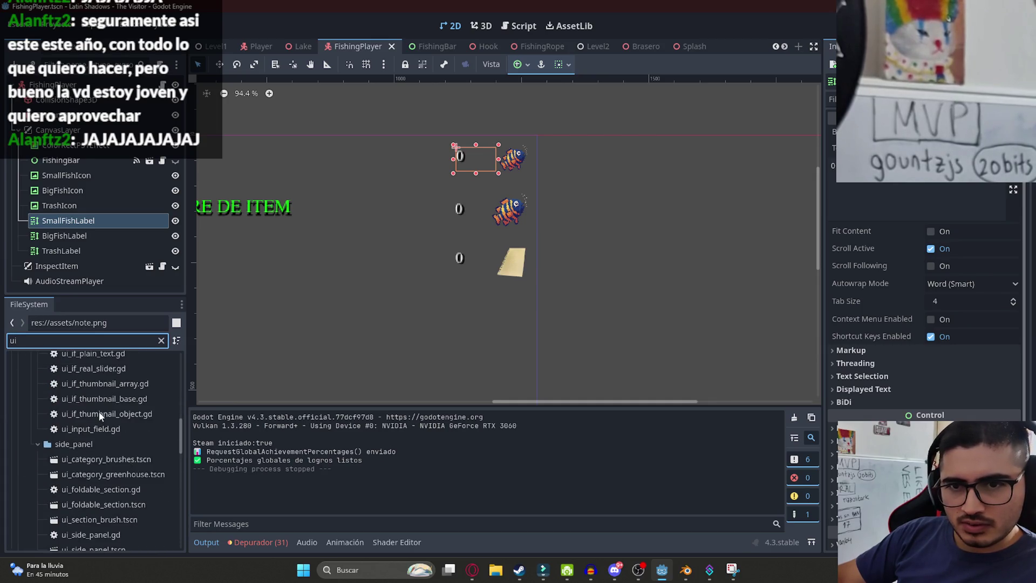
{"action": "scroll", "coordinate": [99, 411], "scroll_direction": "down", "scroll_amount": 5}
{"action": "scroll", "coordinate": [109, 409], "scroll_direction": "down", "scroll_amount": 5}
{"action": "scroll", "coordinate": [110, 411], "scroll_direction": "down", "scroll_amount": 5}
{"action": "scroll", "coordinate": [106, 410], "scroll_direction": "up", "scroll_amount": 5}
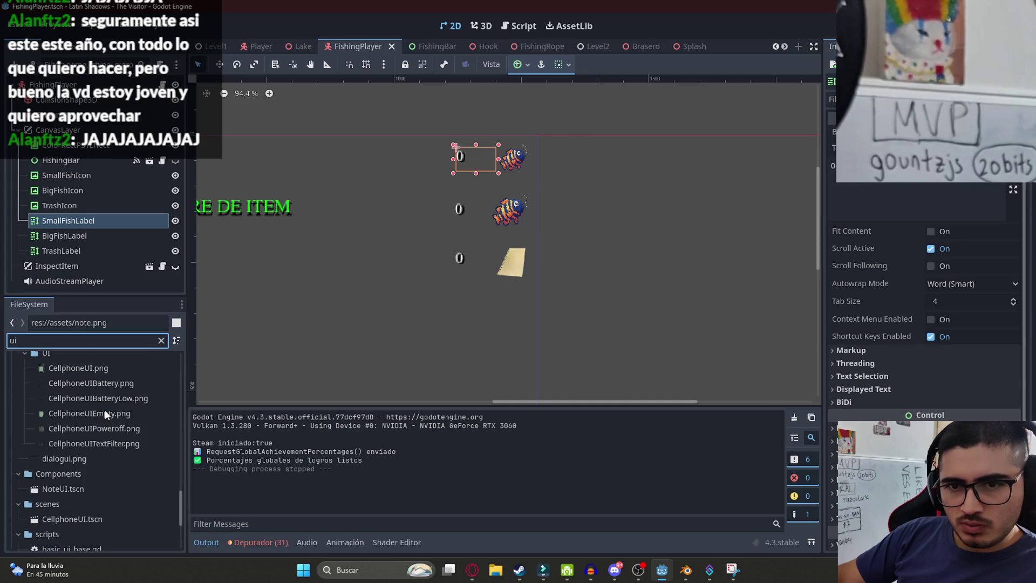
{"action": "scroll", "coordinate": [105, 413], "scroll_direction": "down", "scroll_amount": 3}
Open NoteUI.tscn and select its NOTA ENCONTRADA I title label for copying
{"action": "double_click", "coordinate": [83, 415]}
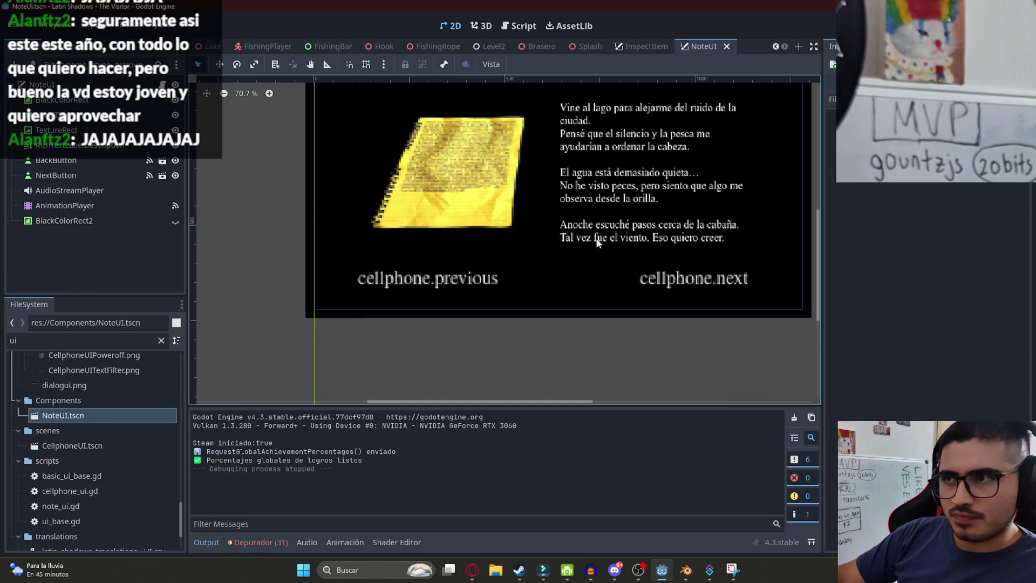
{"action": "left_click", "coordinate": [405, 205]}
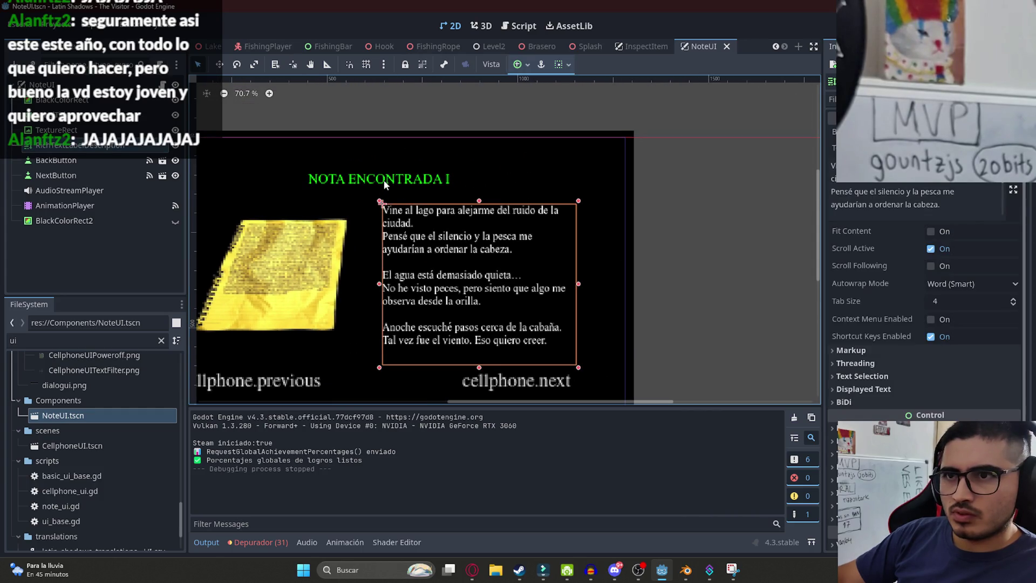
{"action": "left_click", "coordinate": [385, 184]}
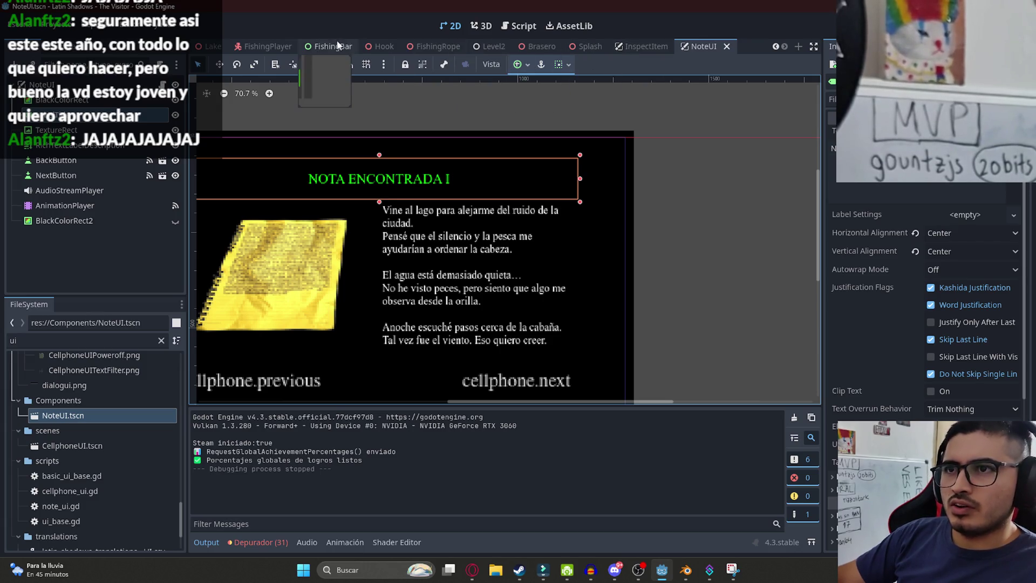
{"action": "scroll", "coordinate": [337, 41], "scroll_direction": "up", "scroll_amount": 4}
Paste the title label under CanvasLayer in FishingPlayer and name it SmallFishLabel2
{"action": "left_click", "coordinate": [411, 47]}
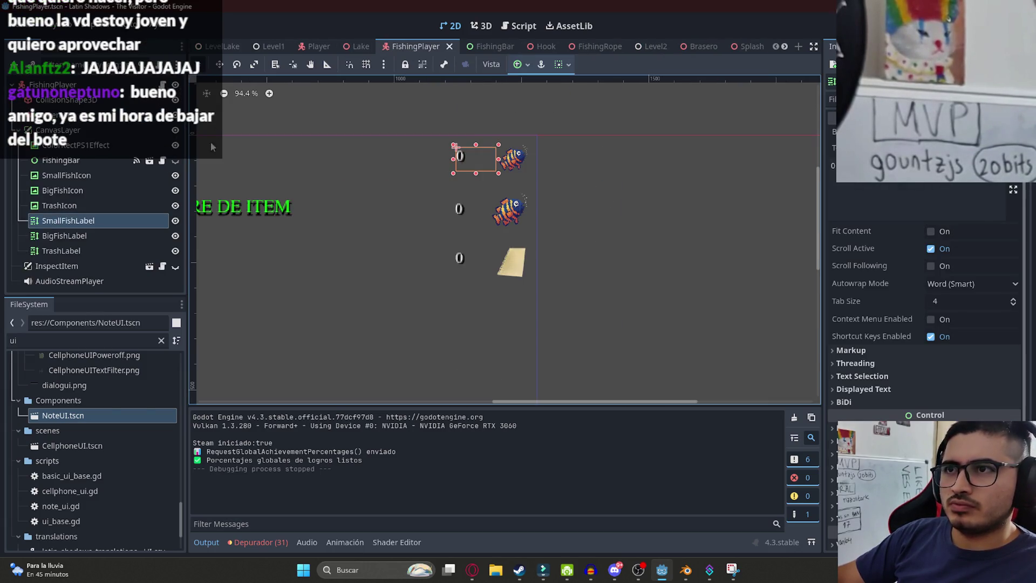
{"action": "left_click", "coordinate": [76, 203]}
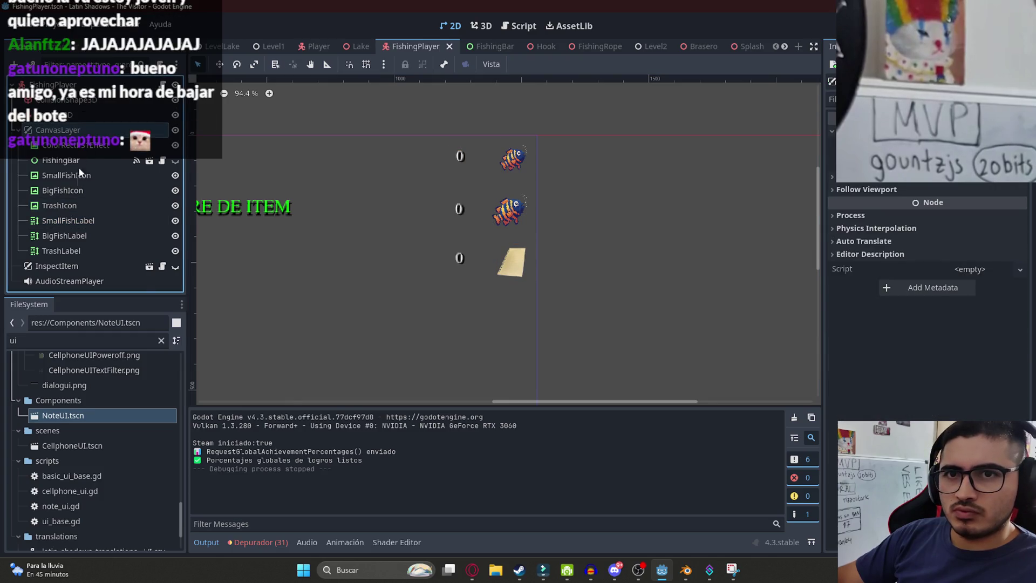
{"action": "key", "text": "ctrl+v"}
{"action": "left_click_drag", "start_coordinate": [83, 220], "coordinate": [84, 218]}
{"action": "left_click", "coordinate": [92, 236]}
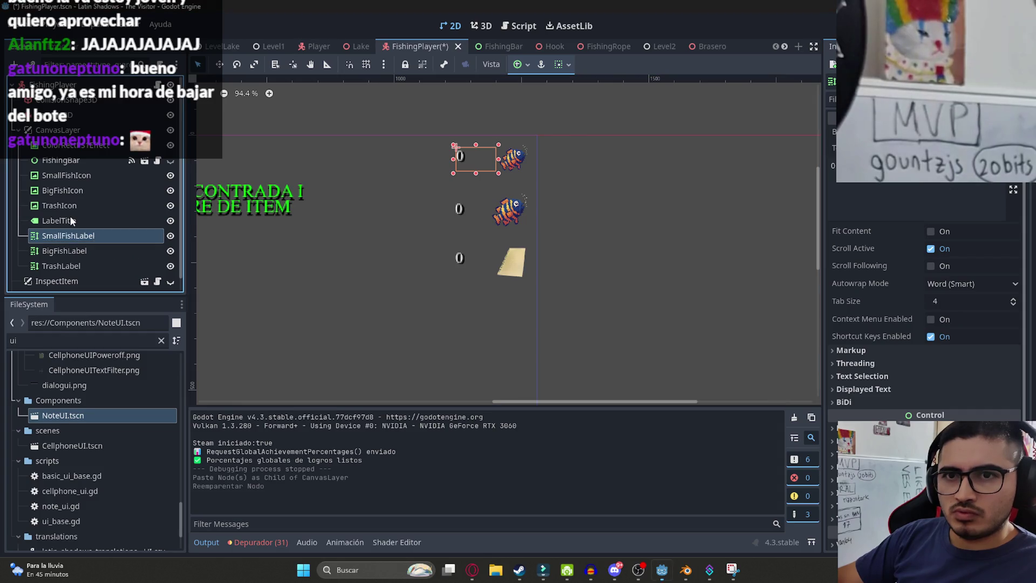
{"action": "double_click", "coordinate": [70, 218]}
{"action": "key", "text": "Return"}
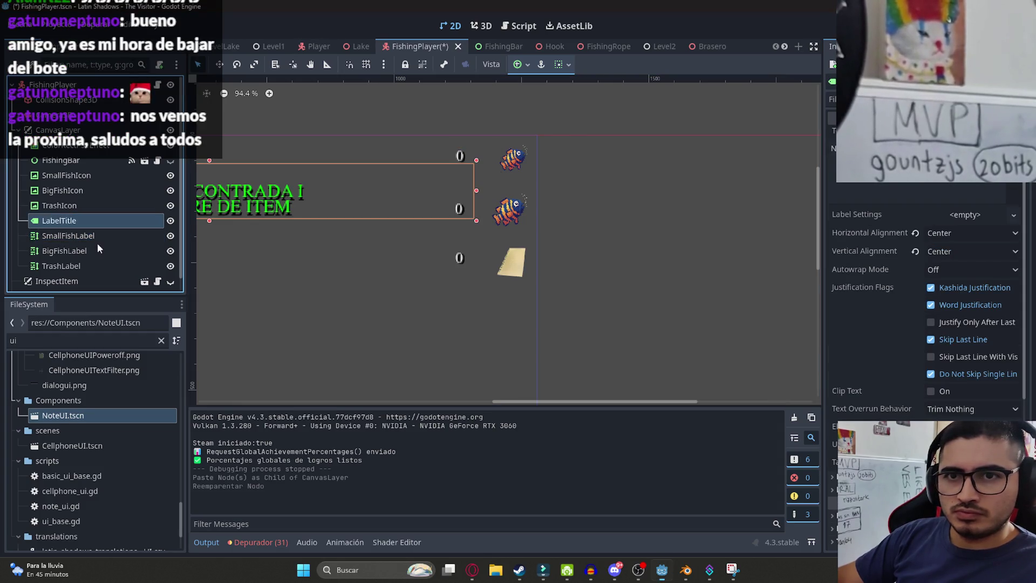
Clear the label's green Font Color theme override
{"action": "left_click_drag", "start_coordinate": [314, 223], "coordinate": [502, 245]}
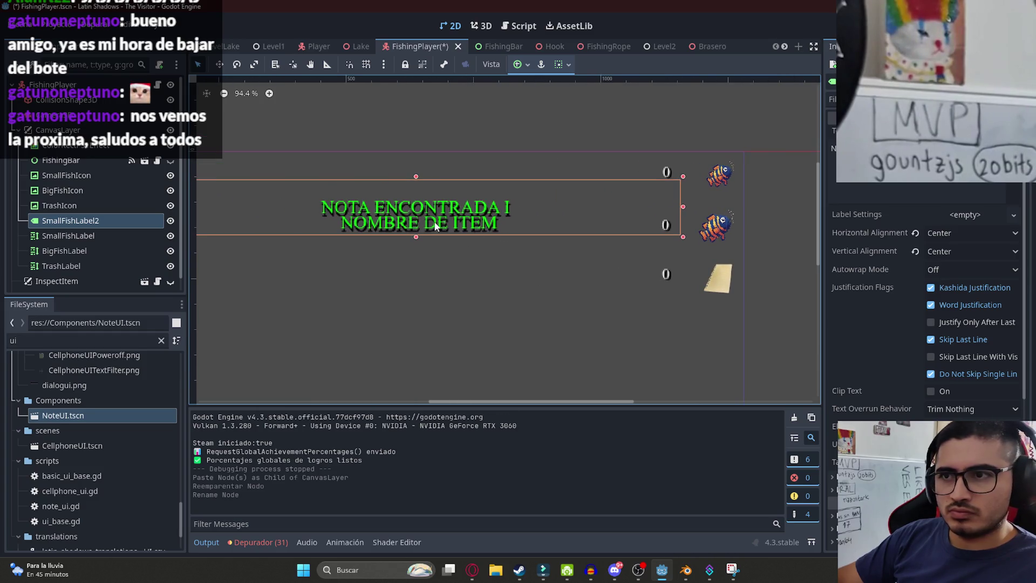
{"action": "left_click_drag", "start_coordinate": [435, 226], "coordinate": [441, 291]}
{"action": "scroll", "coordinate": [858, 400], "scroll_direction": "down", "scroll_amount": 5}
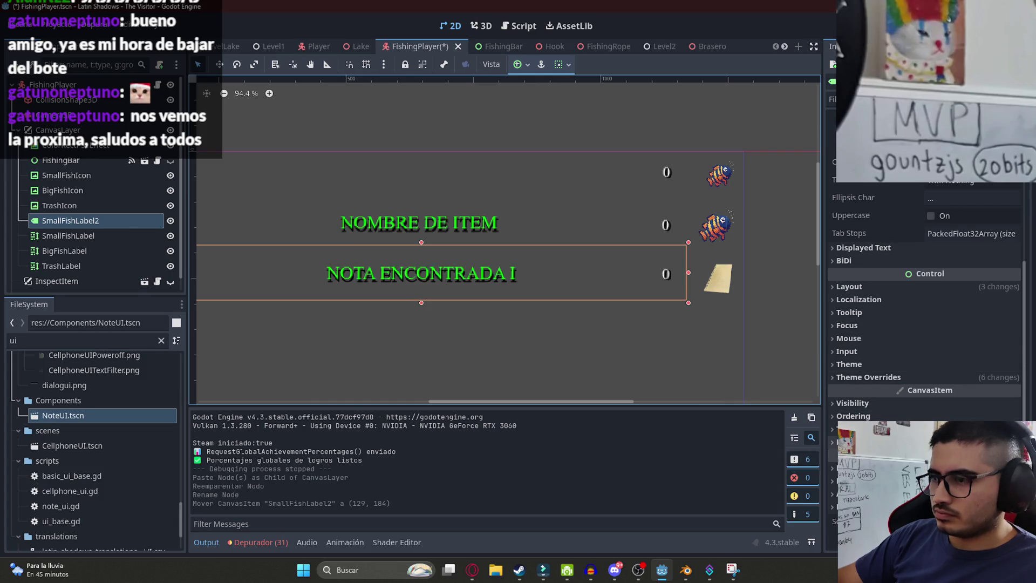
{"action": "left_click", "coordinate": [863, 379]}
{"action": "left_click", "coordinate": [857, 390]}
{"action": "left_click", "coordinate": [922, 404]}
{"action": "left_click", "coordinate": [960, 404]}
{"action": "left_click", "coordinate": [961, 405]}
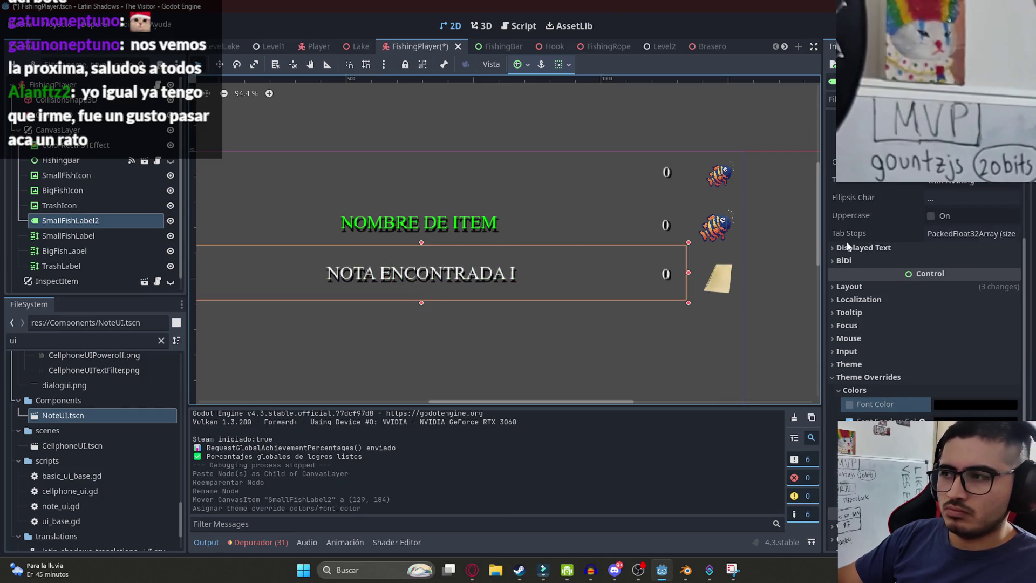
Set SmallFishLabel2's text to 0 and shrink its box around the digit
{"action": "scroll", "coordinate": [917, 302], "scroll_direction": "up", "scroll_amount": 5}
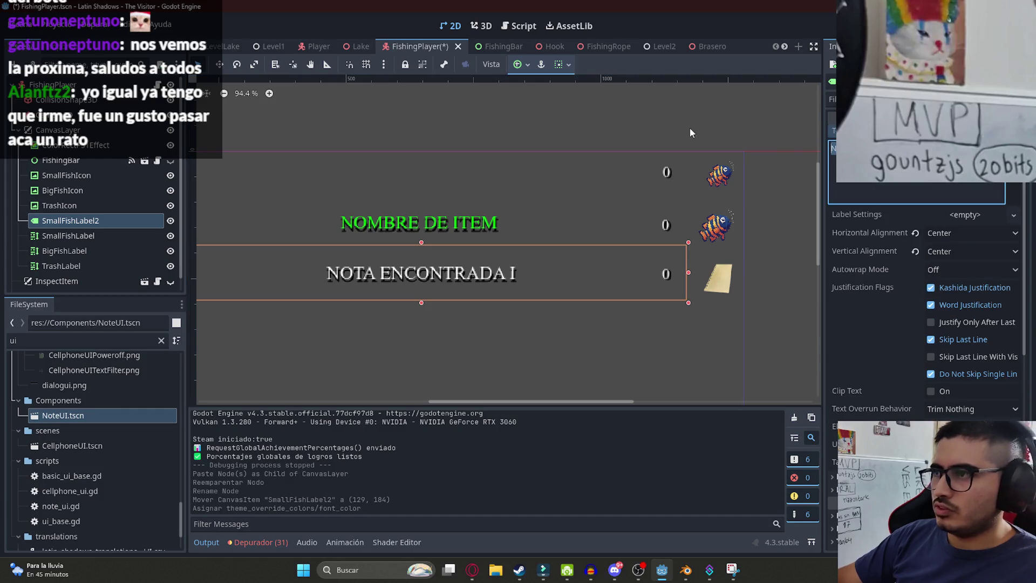
{"action": "type", "text": "0"}
{"action": "left_click_drag", "start_coordinate": [685, 272], "coordinate": [352, 278]}
{"action": "key", "text": "ctrl+z"}
{"action": "left_click", "coordinate": [423, 273]}
{"action": "scroll", "coordinate": [422, 276], "scroll_direction": "down", "scroll_amount": 2}
{"action": "scroll", "coordinate": [323, 256], "scroll_direction": "down", "scroll_amount": 1}
{"action": "scroll", "coordinate": [324, 257], "scroll_direction": "down", "scroll_amount": 1}
{"action": "left_click_drag", "start_coordinate": [368, 272], "coordinate": [654, 271]}
{"action": "scroll", "coordinate": [664, 271], "scroll_direction": "up", "scroll_amount": 9}
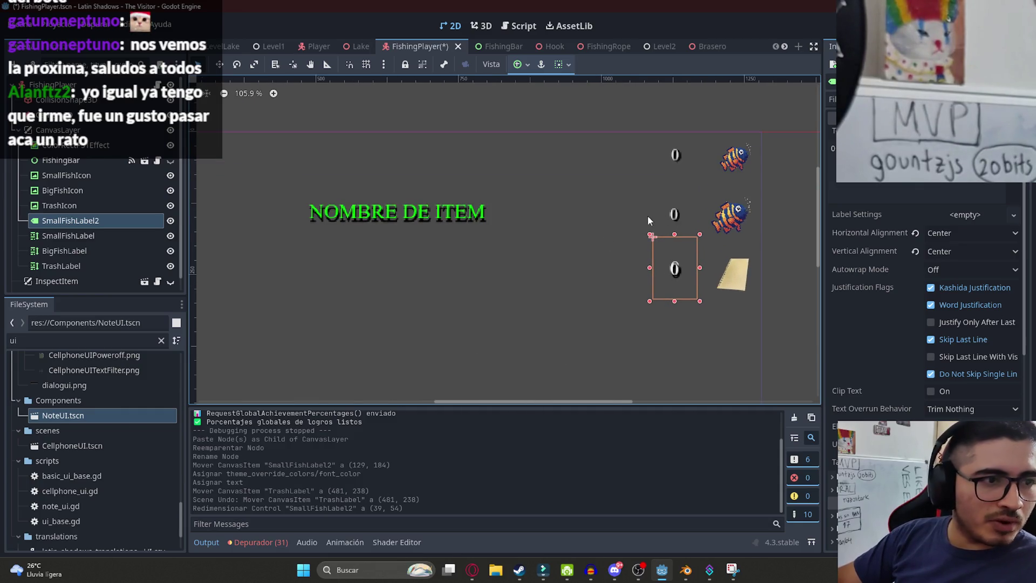
Move TrashLabel up near the fish row and delete the old SmallFishLabel
{"action": "scroll", "coordinate": [648, 215], "scroll_direction": "up", "scroll_amount": 1}
{"action": "left_click_drag", "start_coordinate": [613, 338], "coordinate": [611, 215]}
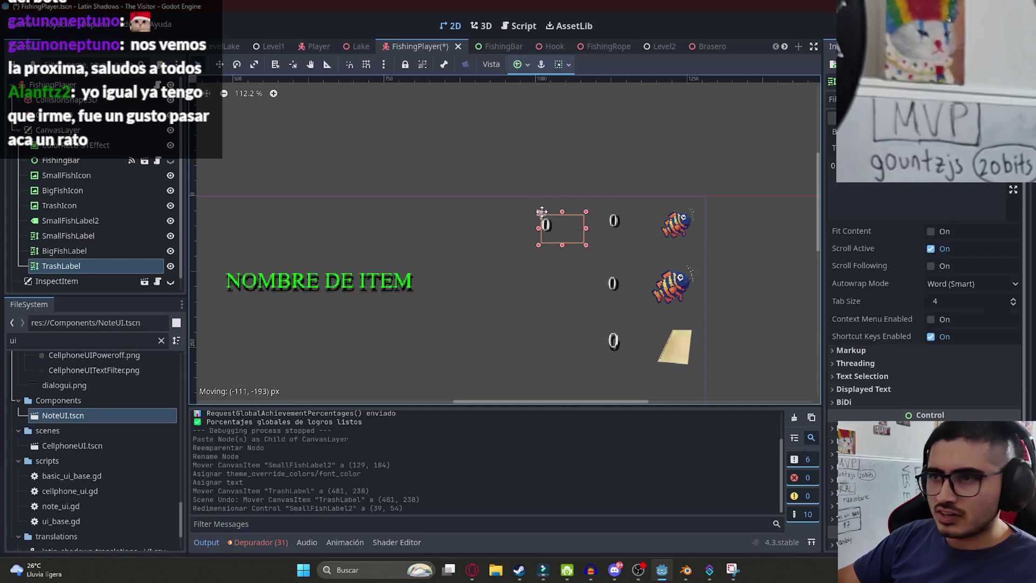
{"action": "left_click_drag", "start_coordinate": [541, 212], "coordinate": [537, 207]}
{"action": "left_click", "coordinate": [93, 235], "text": "shift"}
{"action": "left_click", "coordinate": [92, 221]}
{"action": "right_click", "coordinate": [89, 236]}
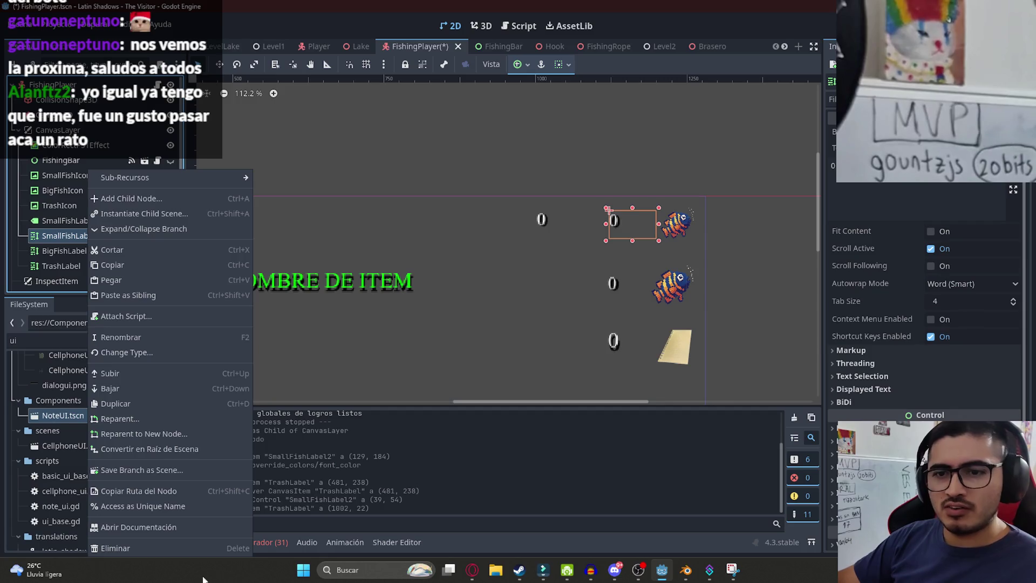
{"action": "left_click", "coordinate": [116, 548]}
{"action": "key", "text": "Return"}
Rename SmallFishLabel2 to SmallFishLabel and place it beside the small fish icon
{"action": "double_click", "coordinate": [118, 221]}
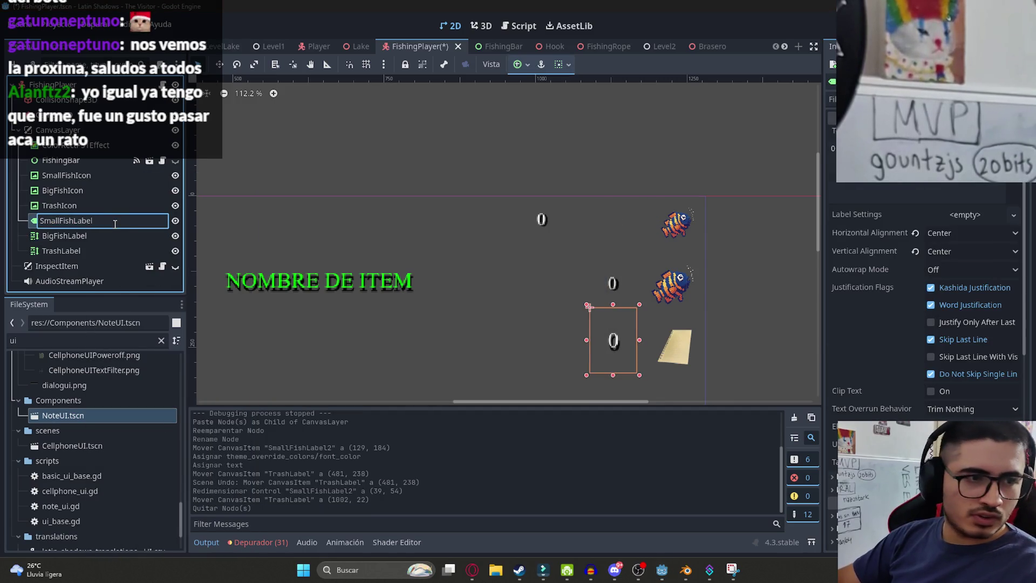
{"action": "key", "text": "Return"}
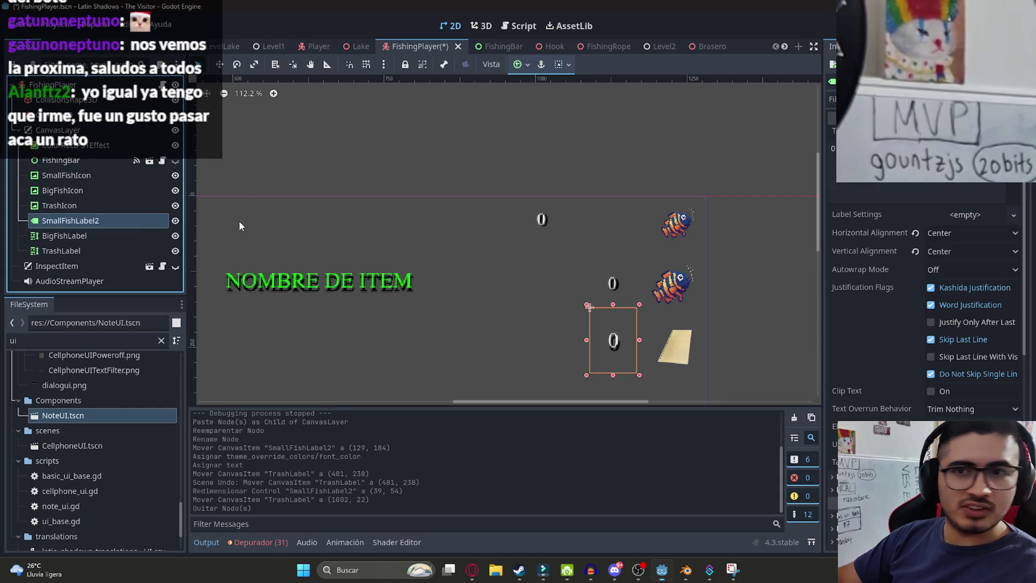
{"action": "left_click_drag", "start_coordinate": [602, 338], "coordinate": [622, 238]}
{"action": "left_click", "coordinate": [617, 238]}
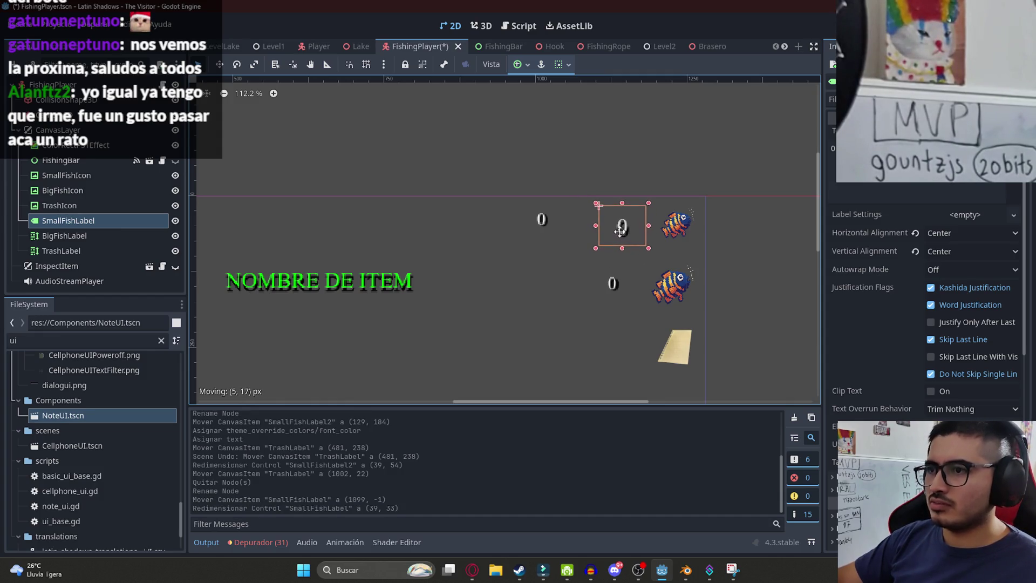
{"action": "left_click_drag", "start_coordinate": [631, 231], "coordinate": [631, 230]}
Duplicate SmallFishLabel and name the copy BigFishLabel2
{"action": "left_click", "coordinate": [75, 235]}
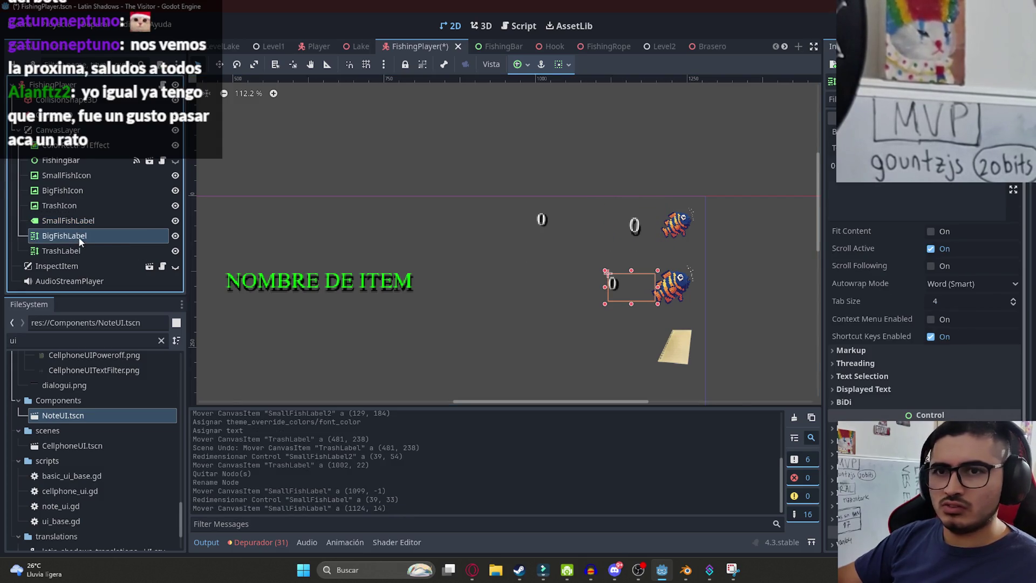
{"action": "left_click", "coordinate": [80, 221]}
{"action": "key", "text": "ctrl+d"}
{"action": "left_click", "coordinate": [82, 251]}
{"action": "left_click", "coordinate": [94, 238]}
{"action": "double_click", "coordinate": [93, 239]}
{"action": "type", "text": "BigFishLabel2"}
{"action": "key", "text": "Return"}
Delete the old BigFishLabel, rename the copy BigFishLabel, and move it beside the middle fish
{"action": "right_click", "coordinate": [89, 251]}
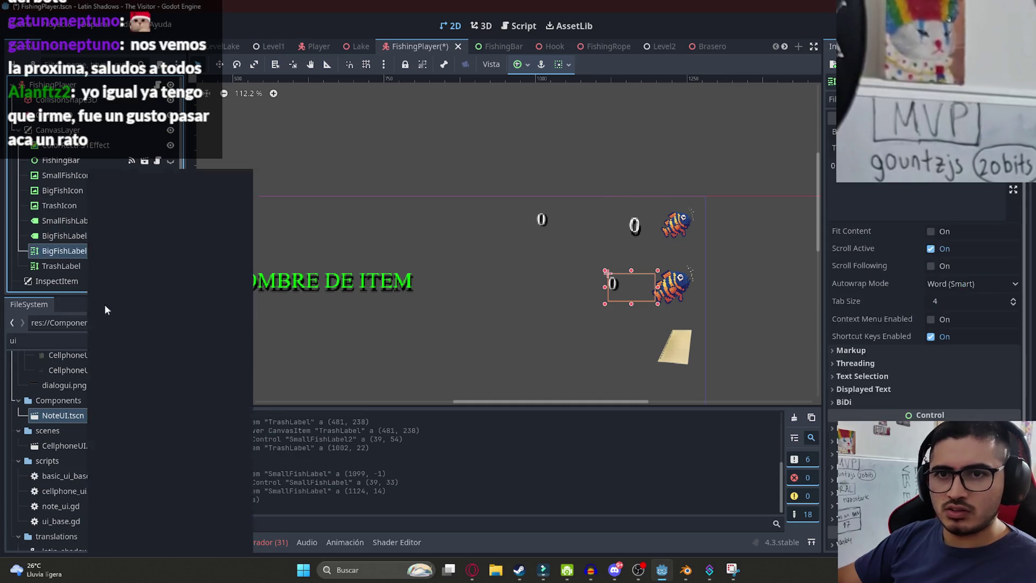
{"action": "left_click", "coordinate": [131, 548]}
{"action": "key", "text": "Return"}
{"action": "double_click", "coordinate": [98, 236]}
{"action": "type", "text": "BigFishLabel"}
{"action": "key", "text": "Return"}
{"action": "left_click_drag", "start_coordinate": [634, 229], "coordinate": [633, 289]}
Duplicate BigFishLabel, replace the old TrashLabel with it, and place it beside the trash icon
{"action": "left_click", "coordinate": [102, 241]}
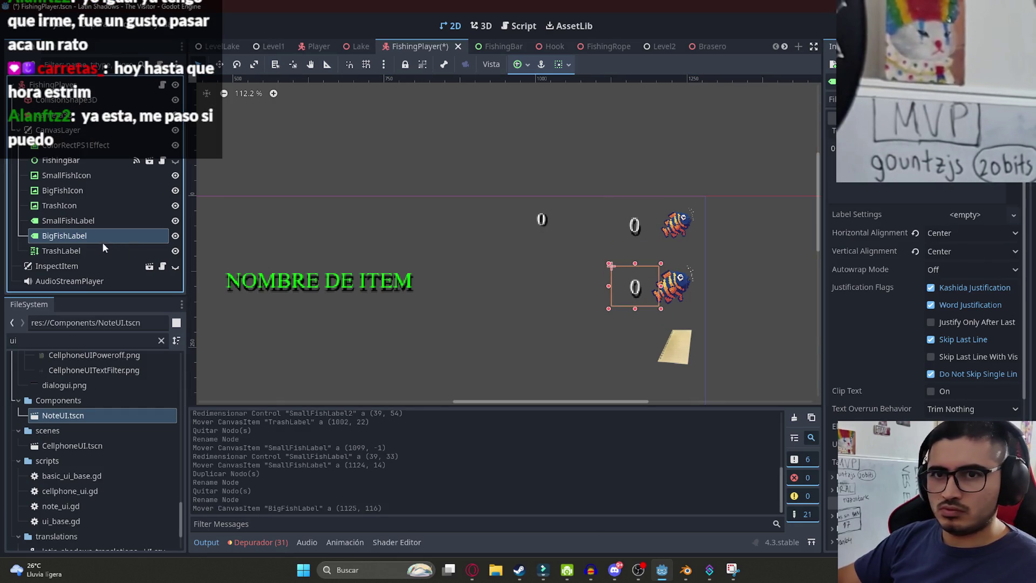
{"action": "key", "text": "ctrl+d"}
{"action": "left_click", "coordinate": [70, 266]}
{"action": "double_click", "coordinate": [72, 266]}
{"action": "key", "text": "ctrl+c"}
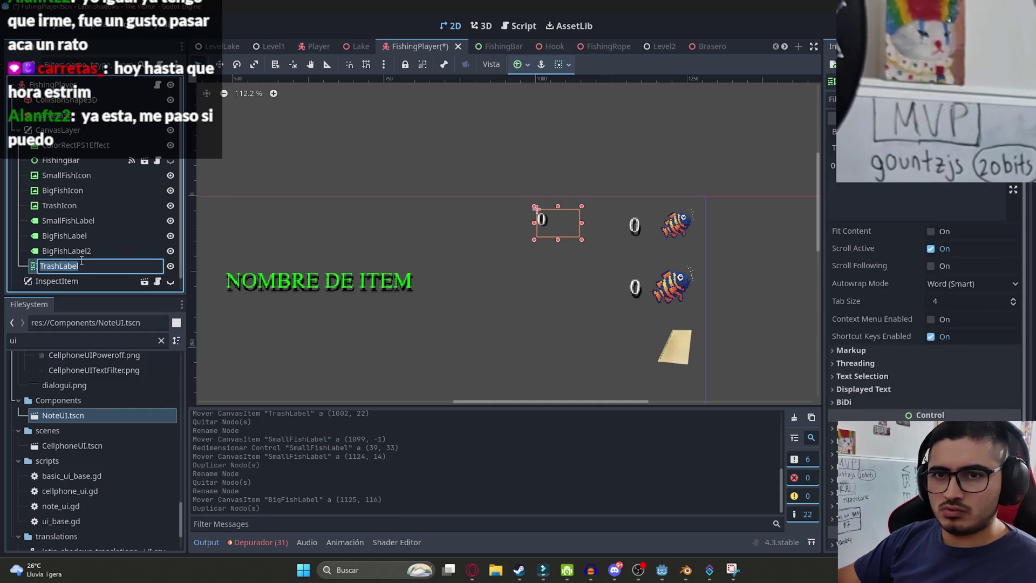
{"action": "right_click", "coordinate": [81, 263]}
{"action": "left_click", "coordinate": [180, 543]}
{"action": "key", "text": "Return"}
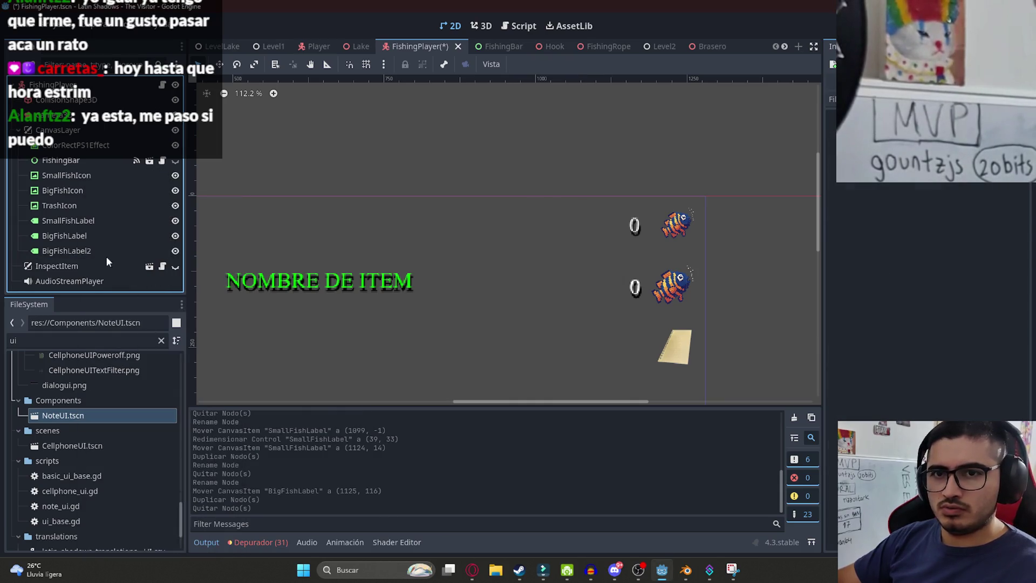
{"action": "double_click", "coordinate": [81, 251]}
{"action": "key", "text": "ctrl+v"}
{"action": "key", "text": "Return"}
{"action": "mouse_move", "coordinate": [640, 283]}
{"action": "left_mouse_down"}
{"action": "mouse_move", "coordinate": [636, 359]}
{"action": "mouse_move", "coordinate": [640, 346]}
{"action": "left_mouse_up"}
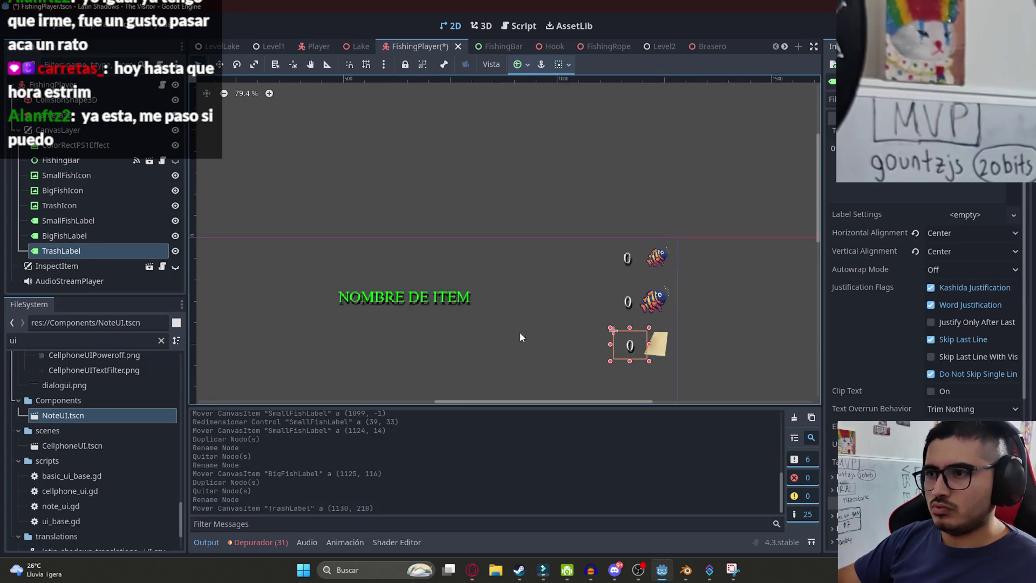
Save the FishingPlayer scene and run it with Play This Scene
{"action": "scroll", "coordinate": [520, 335], "scroll_direction": "down", "scroll_amount": 3}
{"action": "key", "text": "ctrl+s"}
{"action": "right_click", "coordinate": [426, 48]}
{"action": "left_click", "coordinate": [500, 135]}
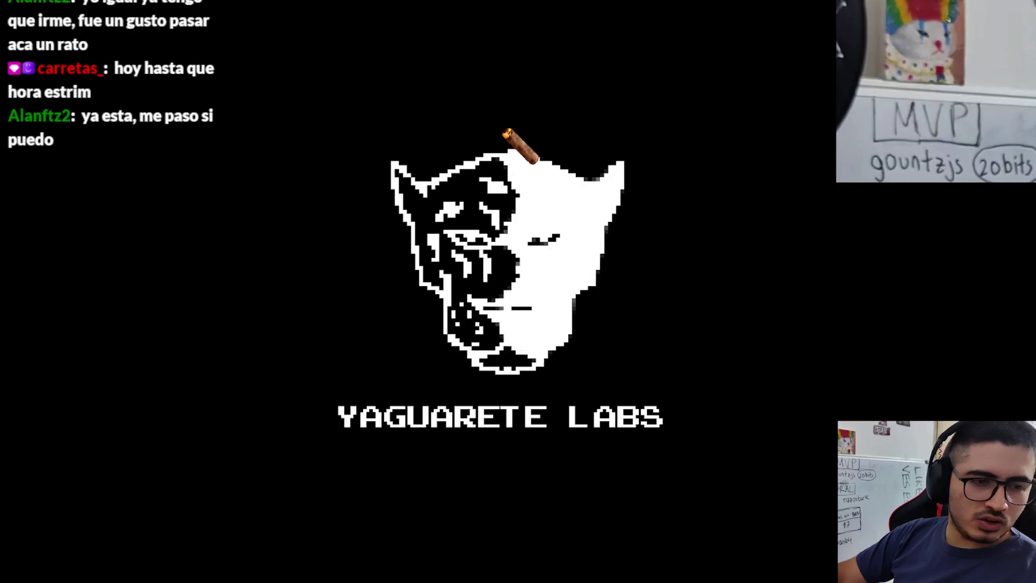
Cast the line, quit the running game, and reload the LevelLake scene
{"action": "key", "text": "space"}
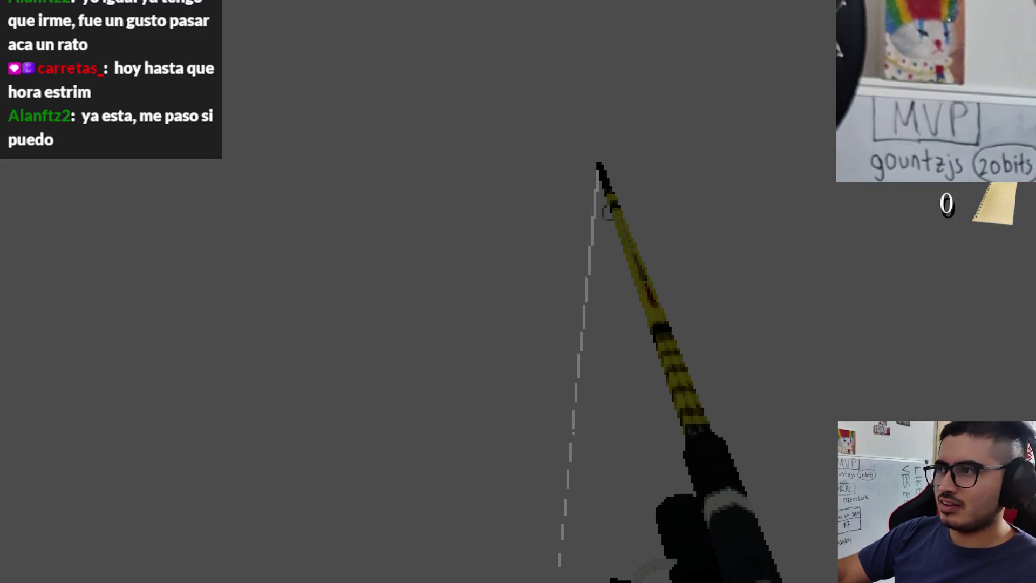
{"action": "key", "text": "alt+F4"}
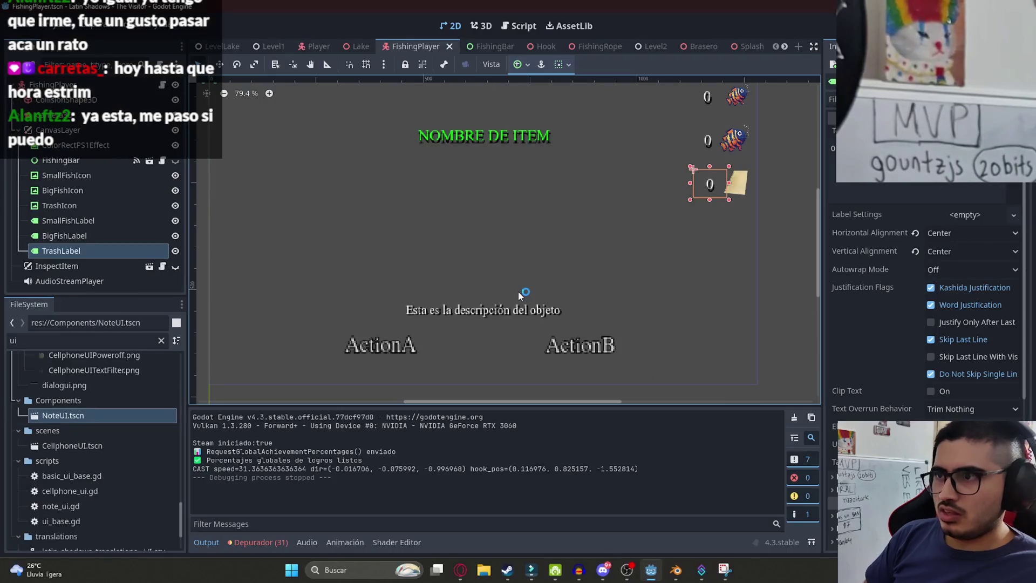
{"action": "left_click", "coordinate": [235, 47]}
{"action": "right_click", "coordinate": [234, 50]}
{"action": "left_click", "coordinate": [324, 140]}
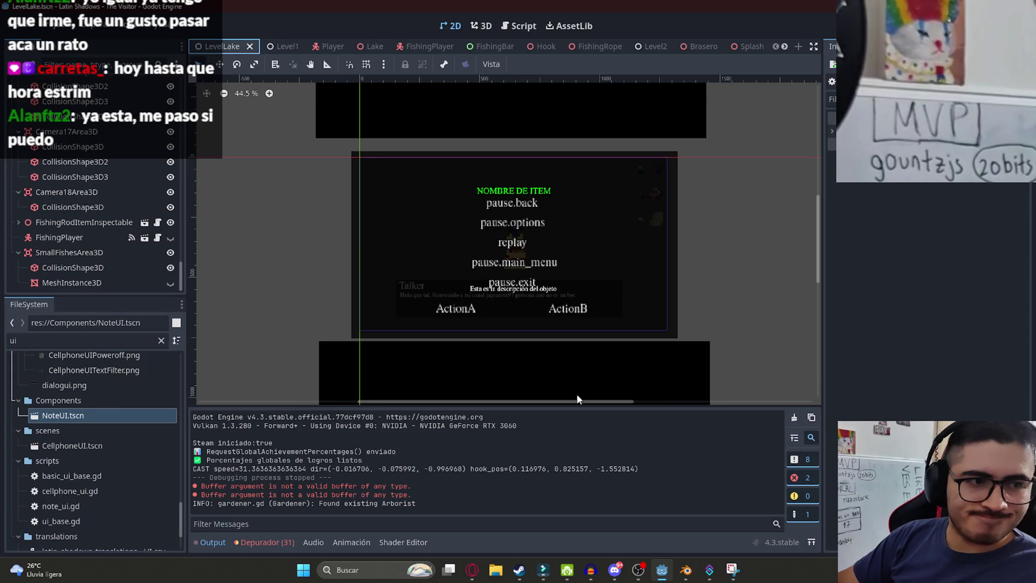
Launch the game with F5, take up the fishing rod, then stop the game
{"action": "key", "text": "F5"}
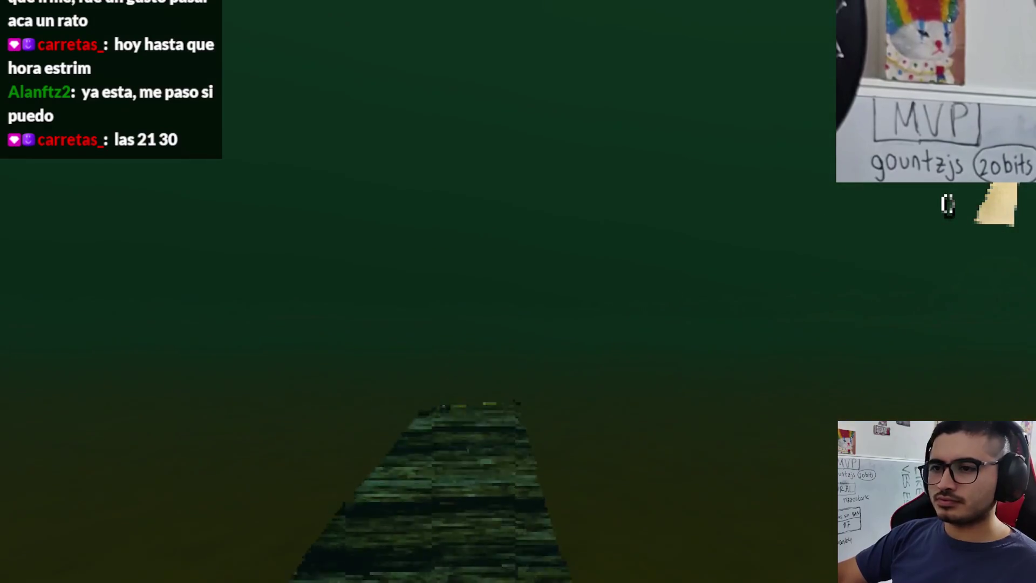
{"action": "key", "text": "Left"}
{"action": "key", "text": "Return"}
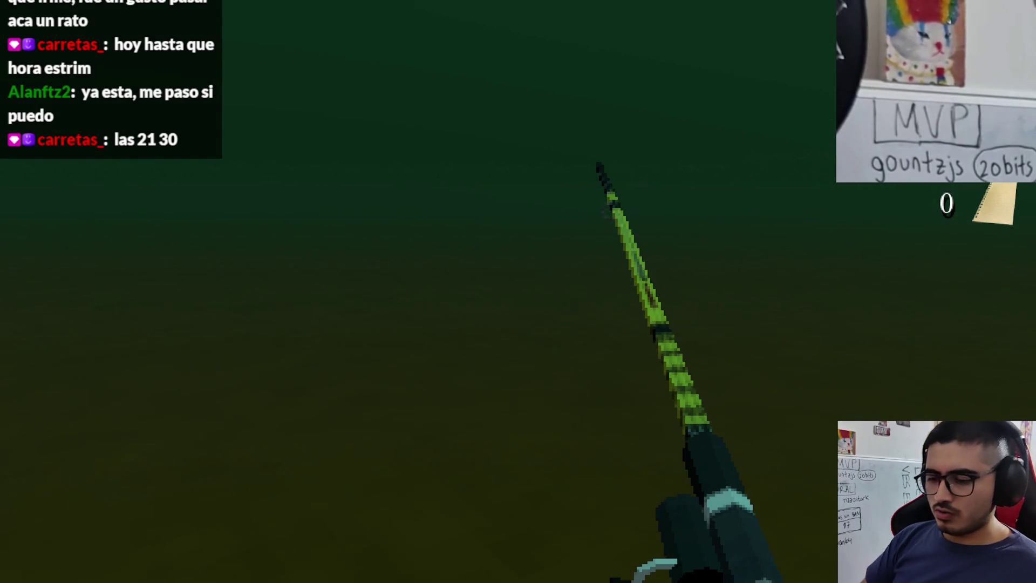
{"action": "key", "text": "alt+F4"}
{"action": "left_click", "coordinate": [523, 27]}
Search fishing_player.gd for the SMALL and inventory occurrences
{"action": "left_click", "coordinate": [695, 223]}
{"action": "left_click", "coordinate": [497, 316]}
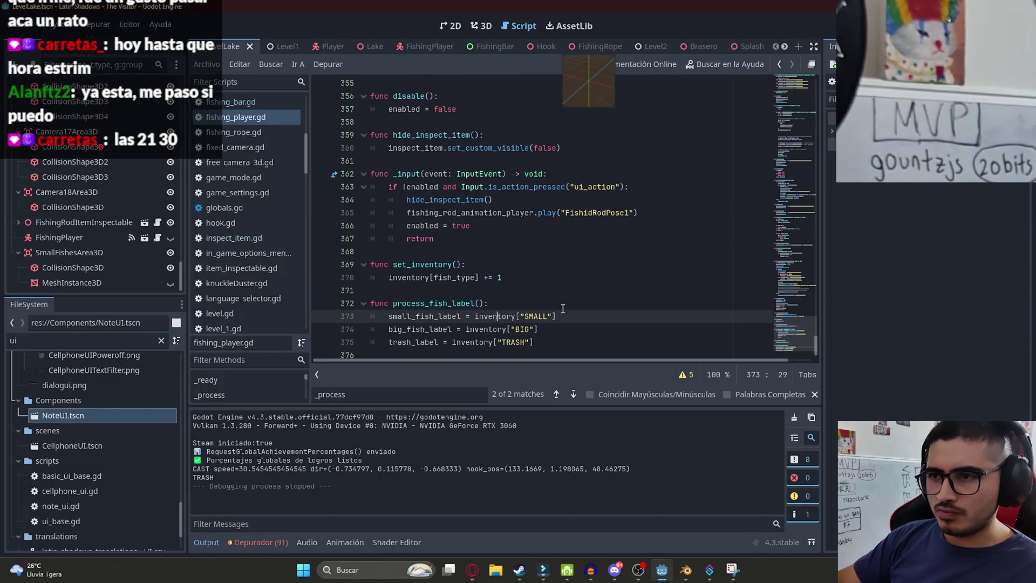
{"action": "key", "text": "ctrl+f"}
{"action": "key", "text": "Return"}
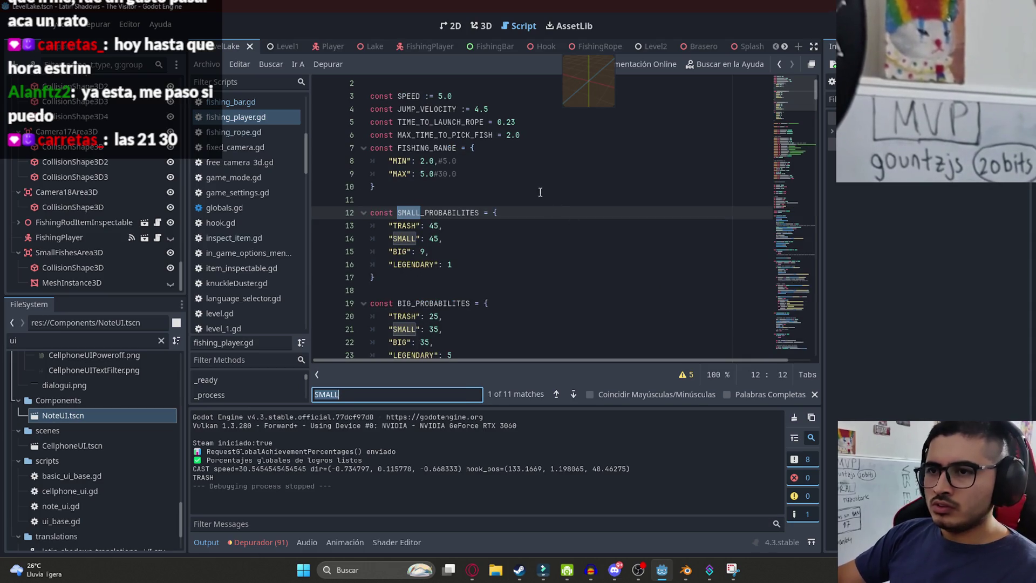
{"action": "key", "text": "Return"}
{"action": "key", "text": "Return"}
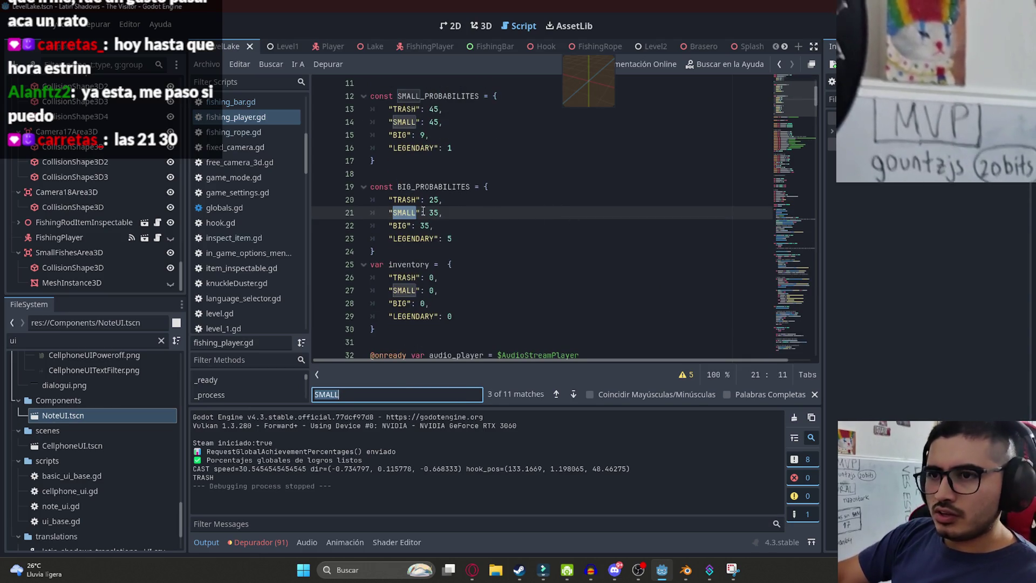
{"action": "key", "text": "Return"}
{"action": "key", "text": "Return"}
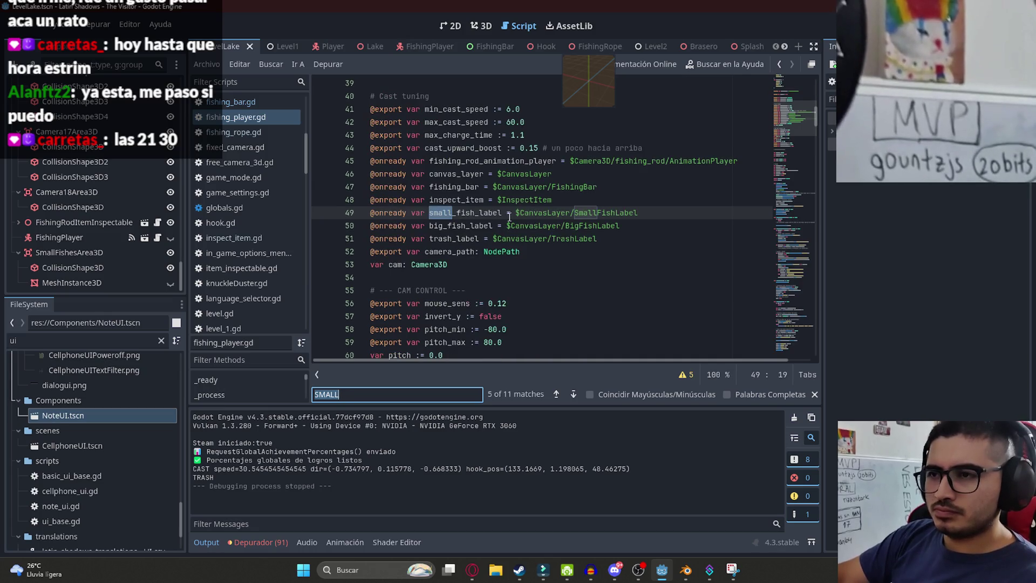
{"action": "key", "text": "Return"}
{"action": "key", "text": "Return"}
{"action": "key", "text": "Return"}
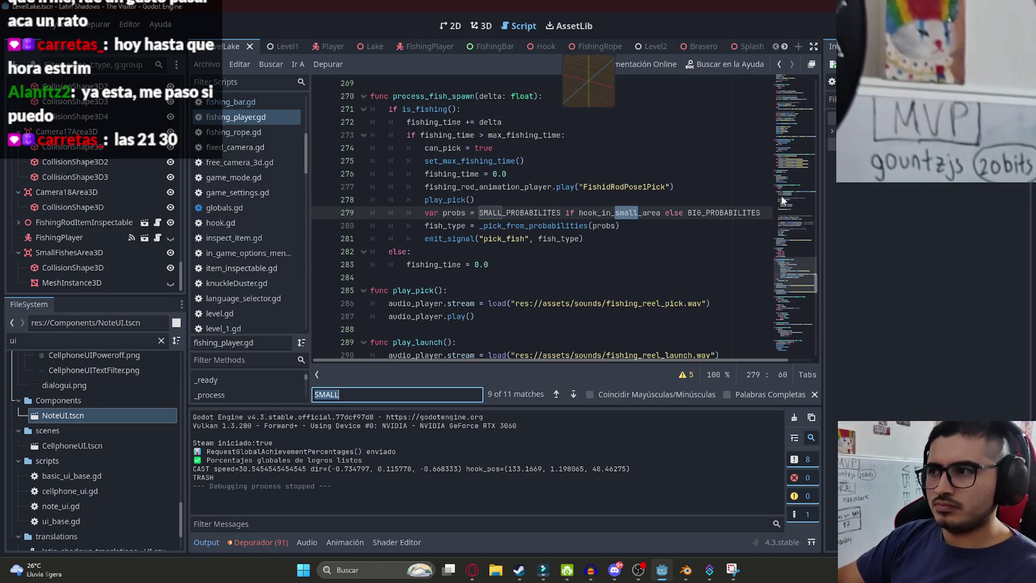
{"action": "type", "text": "smallinve"}
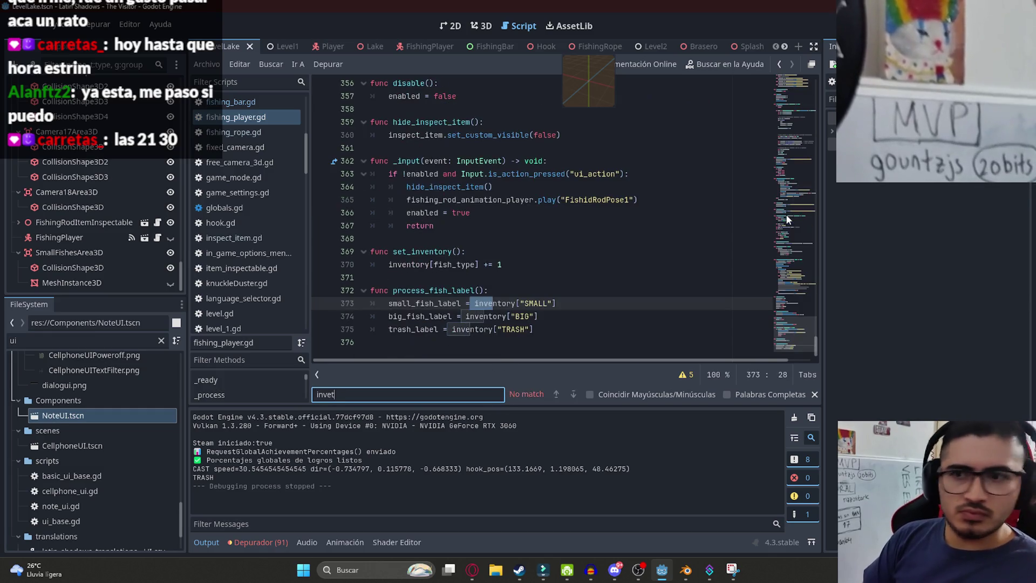
{"action": "type", "text": "ntory"}
{"action": "key", "text": "Return"}
{"action": "key", "text": "Return"}
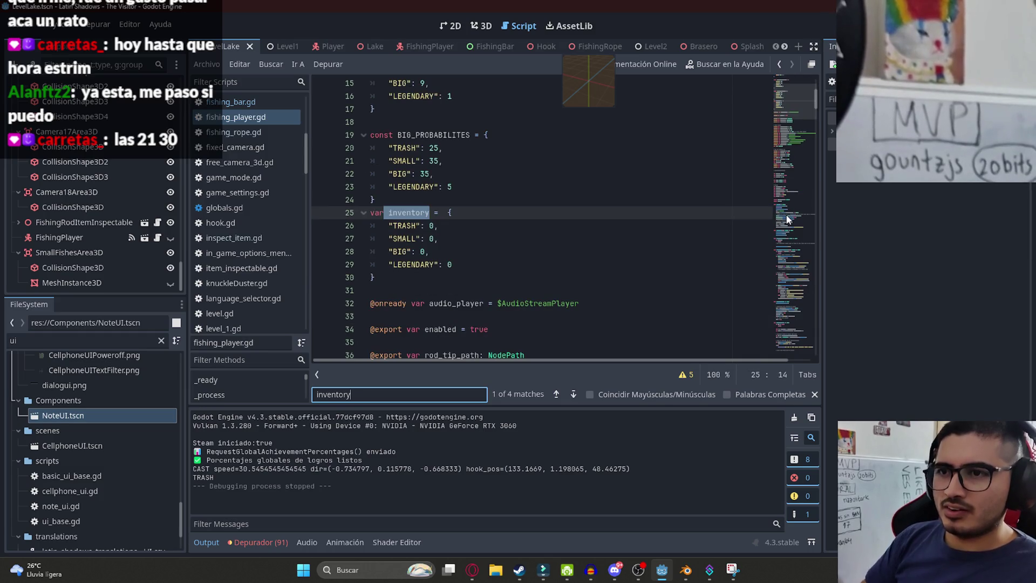
Review the inventory dictionary's SMALL and TRASH entries, then return to line 373 in process_fish_label
{"action": "left_click", "coordinate": [483, 278]}
{"action": "left_click", "coordinate": [409, 236]}
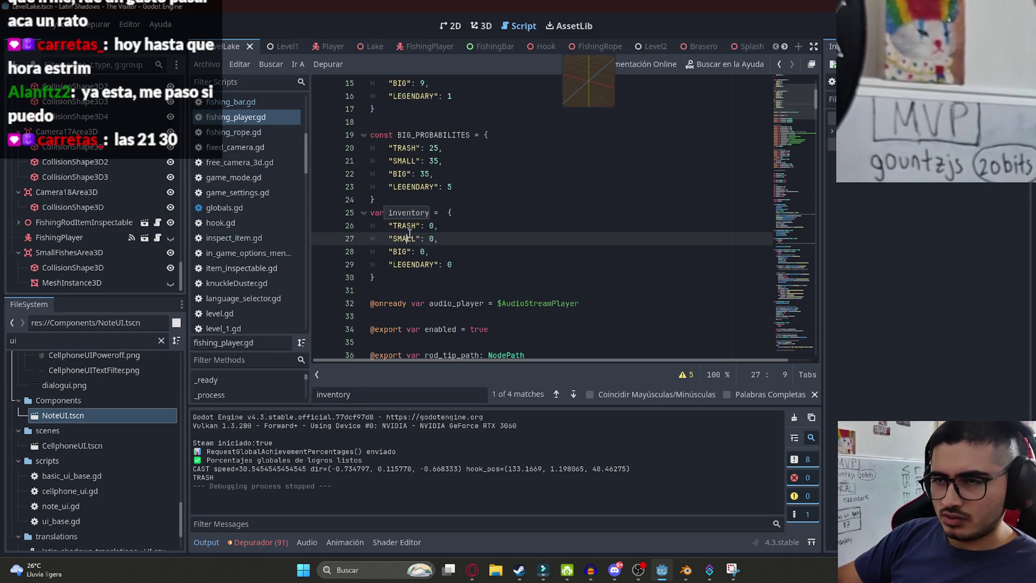
{"action": "left_click", "coordinate": [408, 227]}
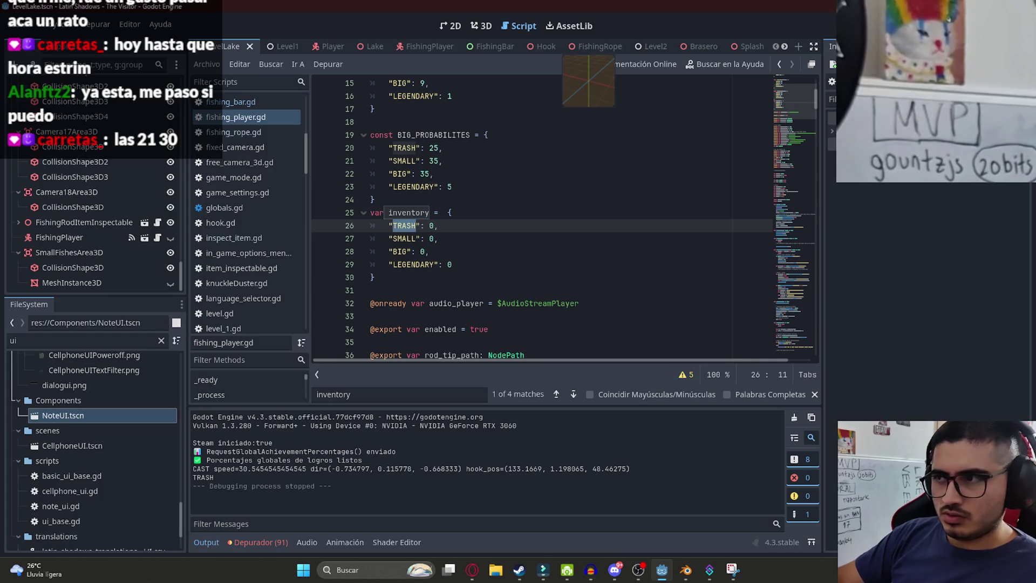
{"action": "scroll", "coordinate": [783, 93], "scroll_direction": "down", "scroll_amount": 15}
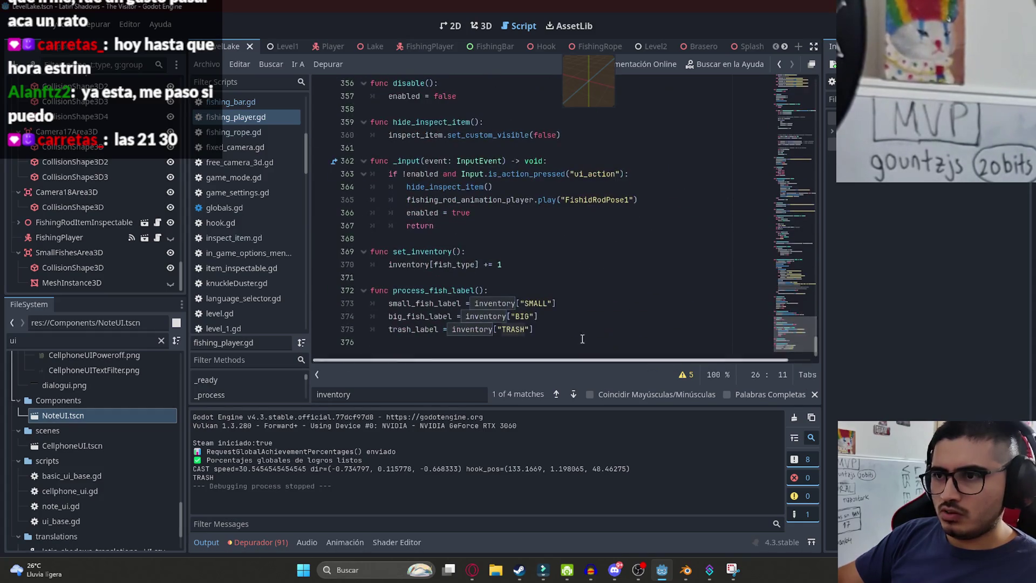
{"action": "left_click", "coordinate": [510, 316]}
{"action": "left_click", "coordinate": [468, 303]}
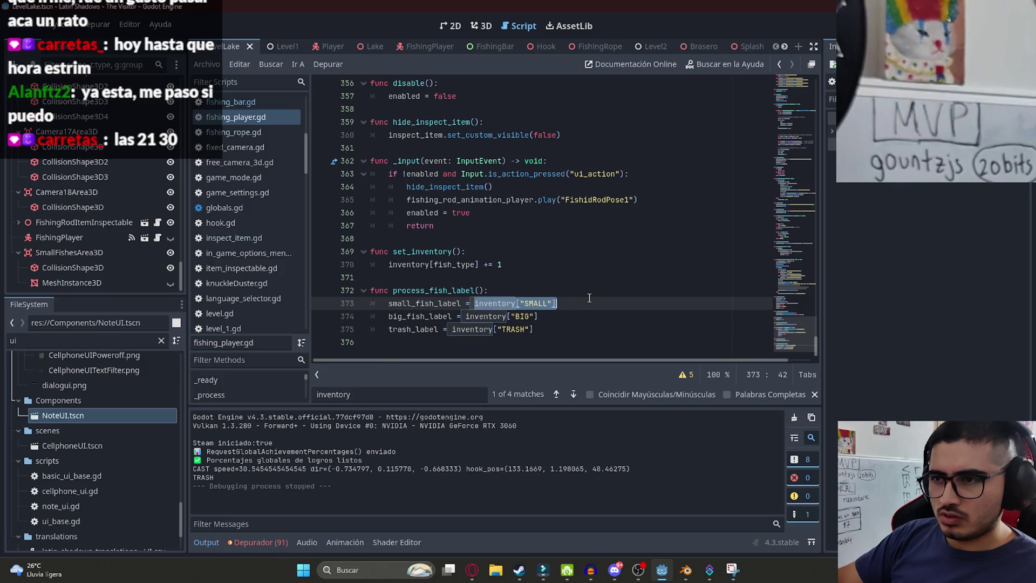
{"action": "key", "text": "ctrl+f"}
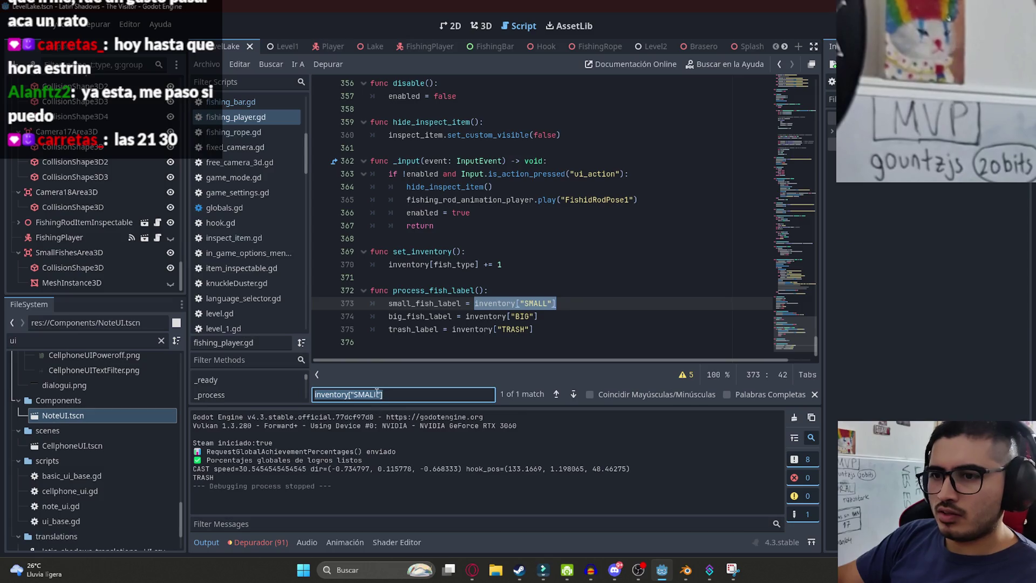
{"action": "left_click", "coordinate": [372, 394]}
{"action": "key", "text": "BackSpace"}
{"action": "key", "text": "BackSpace"}
{"action": "key", "text": "BackSpace"}
{"action": "key", "text": "BackSpace"}
{"action": "key", "text": "BackSpace"}
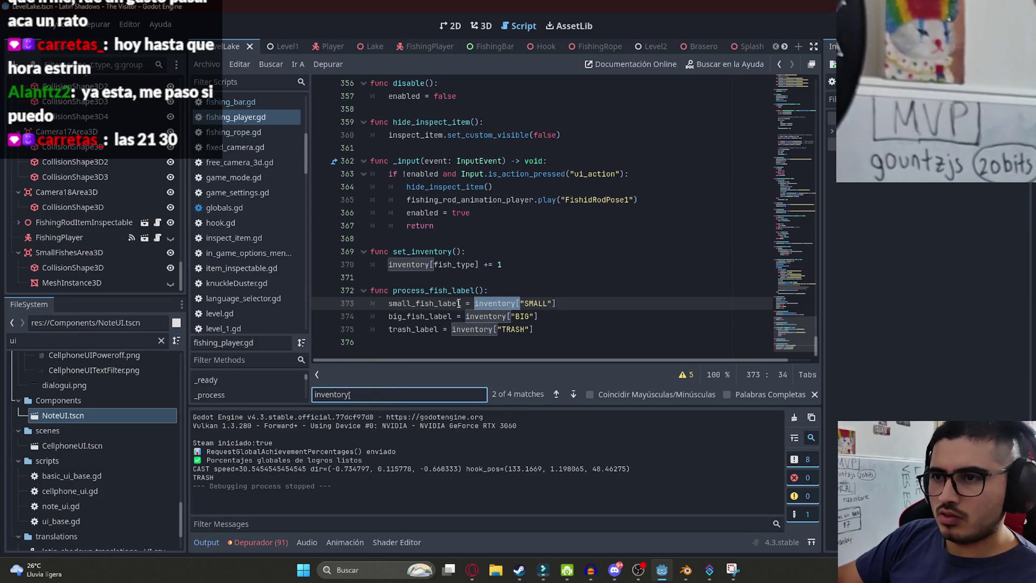
Append .text to small_fish_label, big_fish_label and trash_label, then rerun the LevelLake scene
{"action": "left_click", "coordinate": [526, 329]}
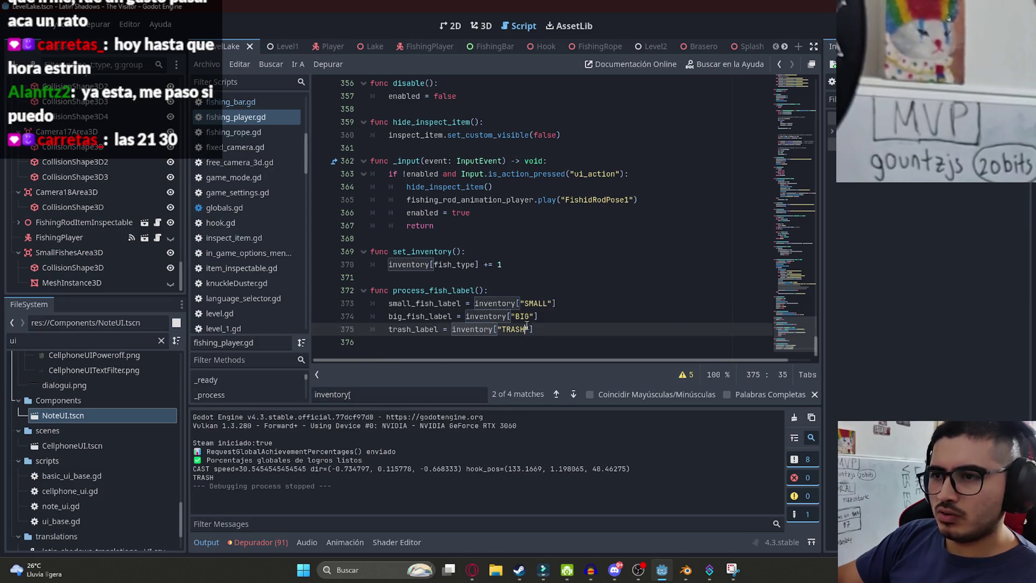
{"action": "left_click", "coordinate": [470, 303]}
{"action": "left_click", "coordinate": [459, 303]}
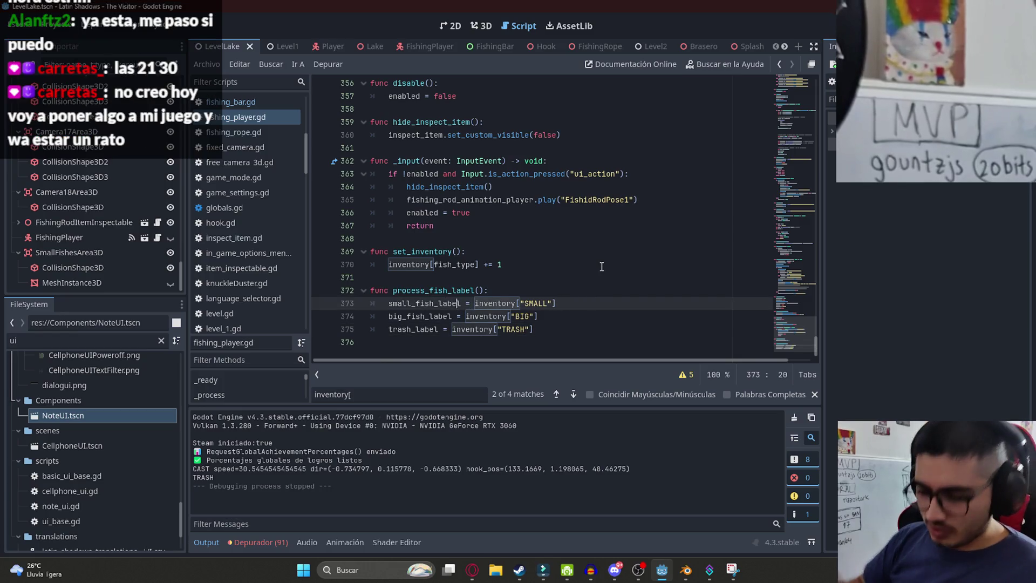
{"action": "type", "text": ".texxt"}
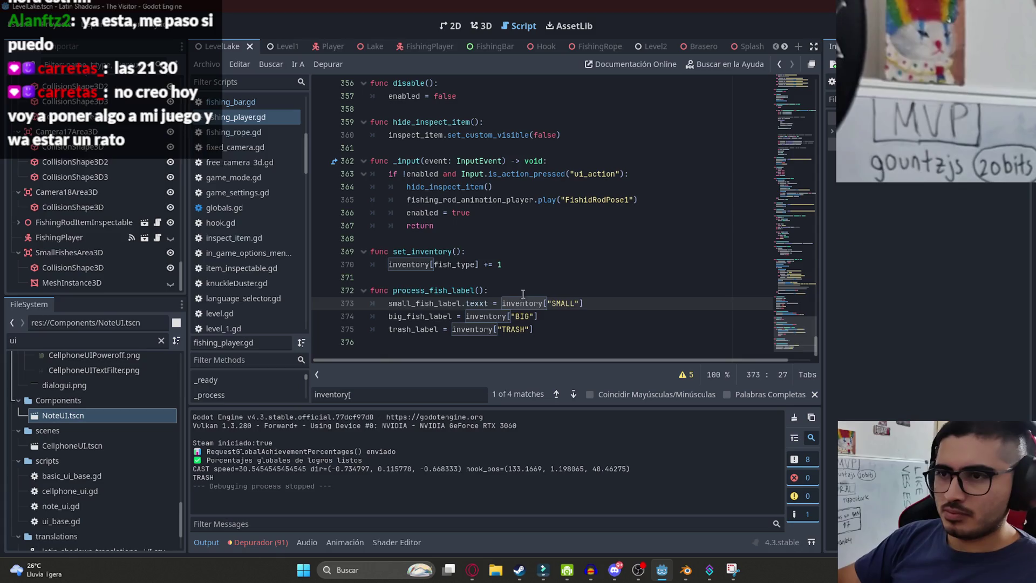
{"action": "type", "text": "t"}
{"action": "left_click", "coordinate": [496, 281]}
{"action": "left_click_drag", "start_coordinate": [484, 303], "coordinate": [466, 303]}
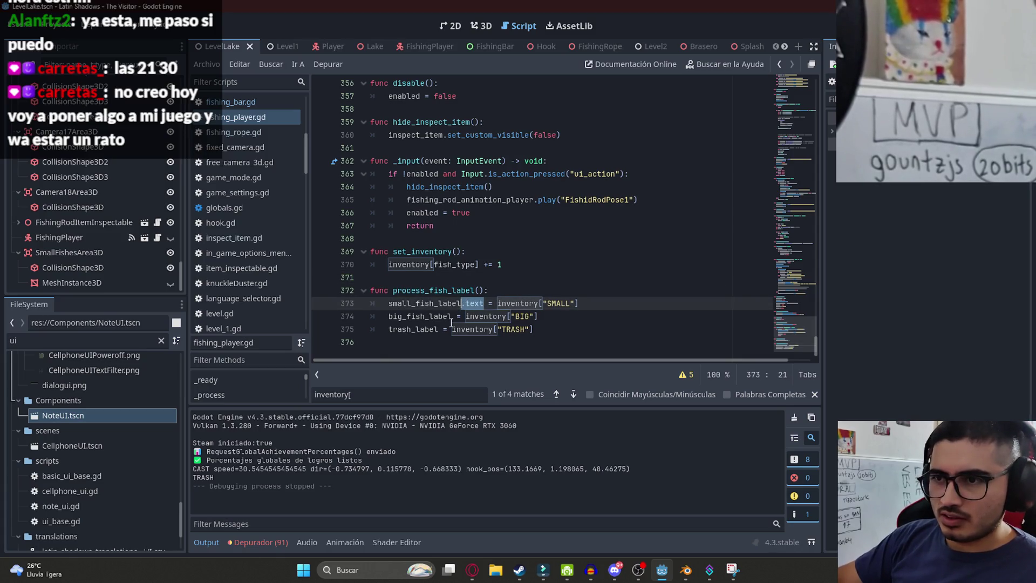
{"action": "key", "text": "ctrl+c"}
{"action": "left_click", "coordinate": [451, 316]}
{"action": "key", "text": "ctrl+v"}
{"action": "left_click", "coordinate": [438, 330]}
{"action": "key", "text": "ctrl+v"}
{"action": "right_click", "coordinate": [224, 43]}
{"action": "left_click", "coordinate": [300, 124]}
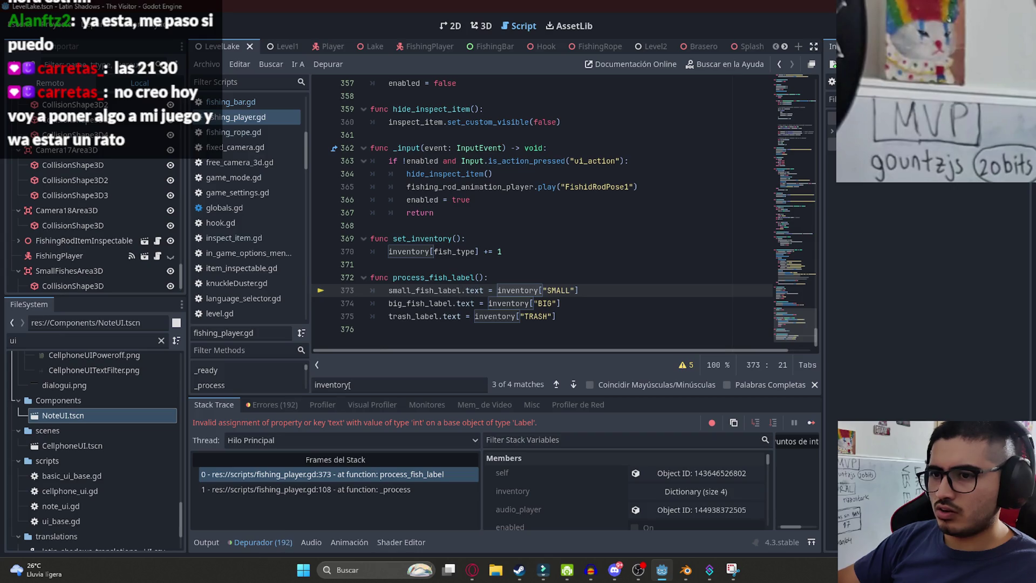
End the debug session and retype the text property on line 373
{"action": "left_click", "coordinate": [458, 252]}
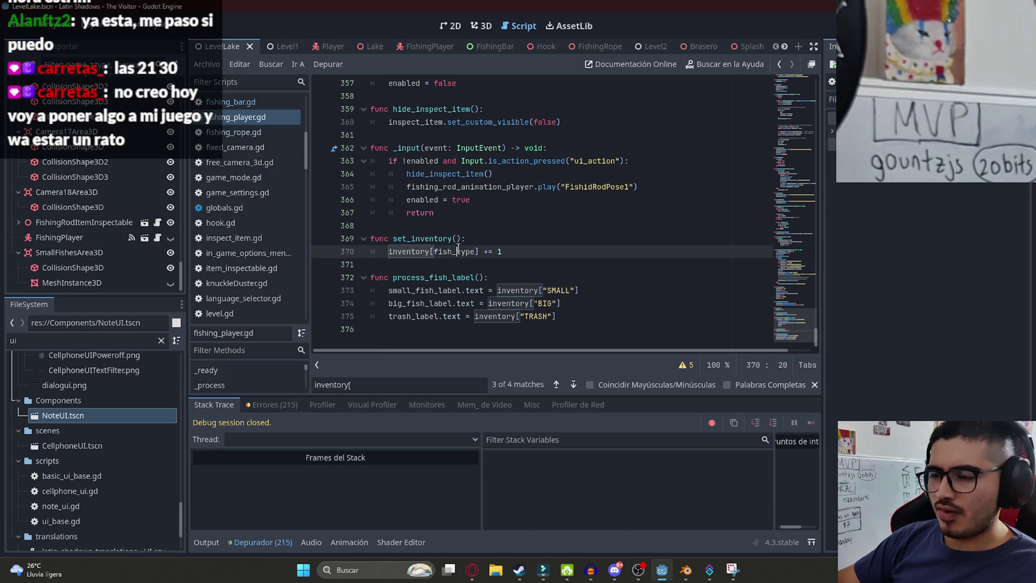
{"action": "double_click", "coordinate": [474, 291]}
{"action": "key", "text": "BackSpace"}
{"action": "type", "text": "text"}
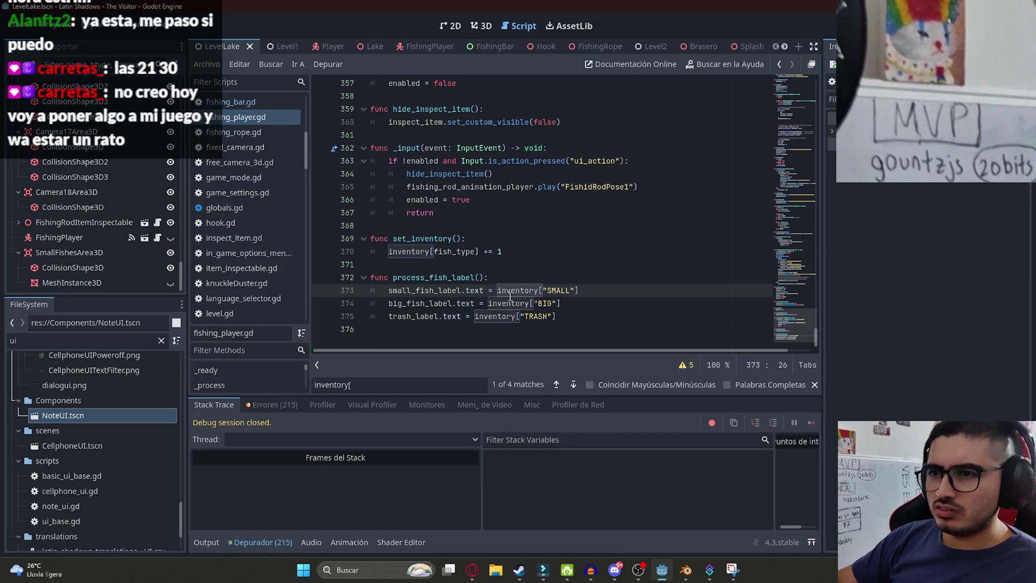
{"action": "left_click", "coordinate": [426, 290], "text": "ctrl"}
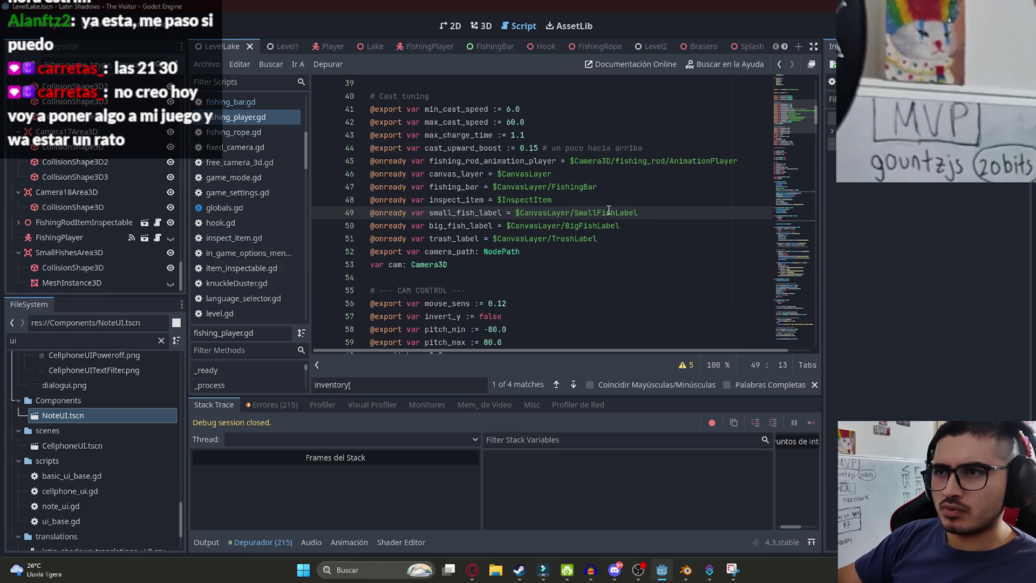
Autocomplete the SmallFishLabel and BigFishLabel node paths on lines 49 and 50
{"action": "left_click", "coordinate": [431, 48]}
{"action": "mouse_move", "coordinate": [642, 213]}
{"action": "left_mouse_down"}
{"action": "mouse_move", "coordinate": [552, 224]}
{"action": "mouse_move", "coordinate": [516, 212]}
{"action": "left_mouse_up"}
{"action": "type", "text": "$Small"}
{"action": "key", "text": "Down"}
{"action": "key", "text": "Return"}
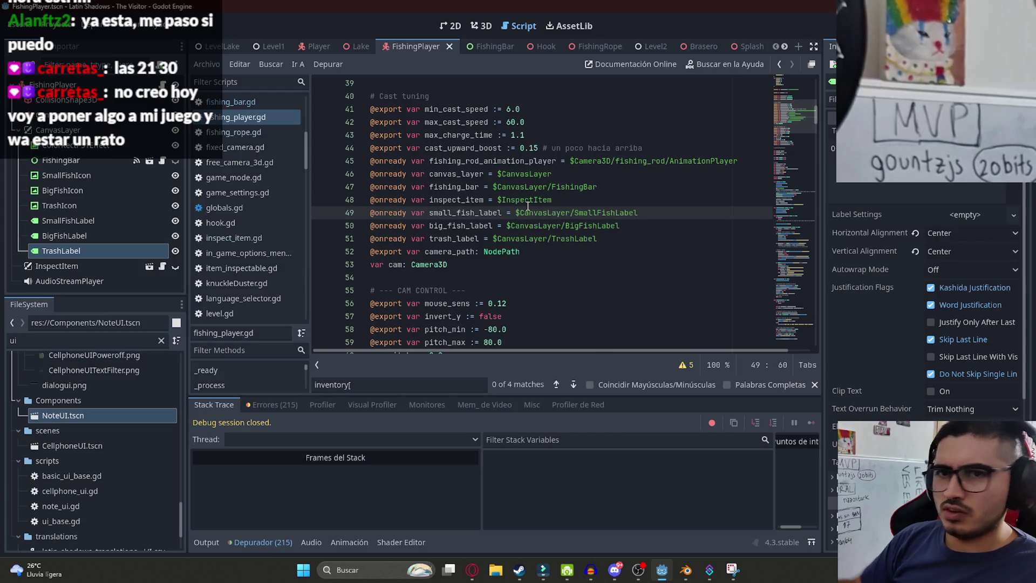
{"action": "left_click_drag", "start_coordinate": [628, 227], "coordinate": [536, 230]}
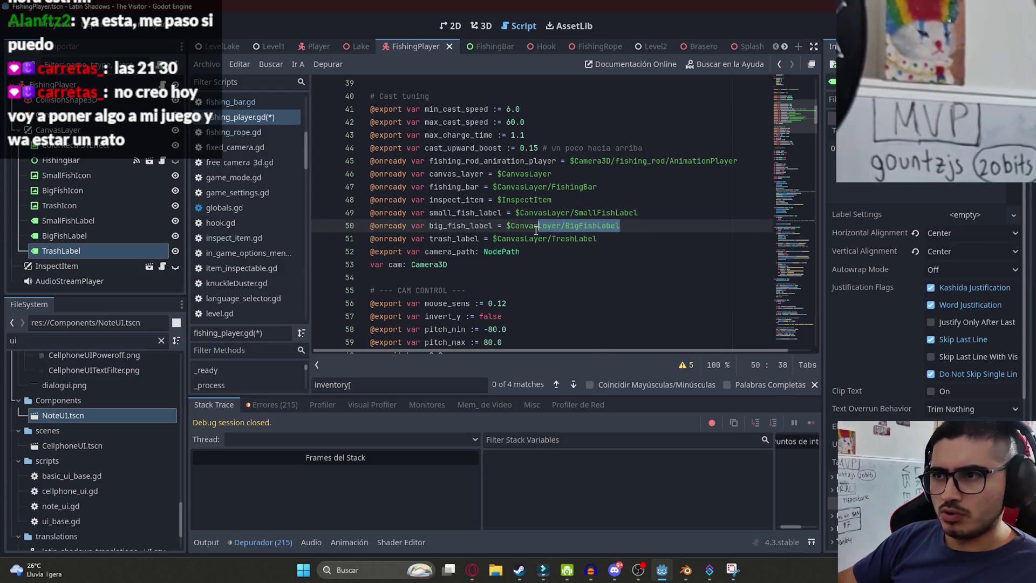
{"action": "type", "text": "BigFIsh"}
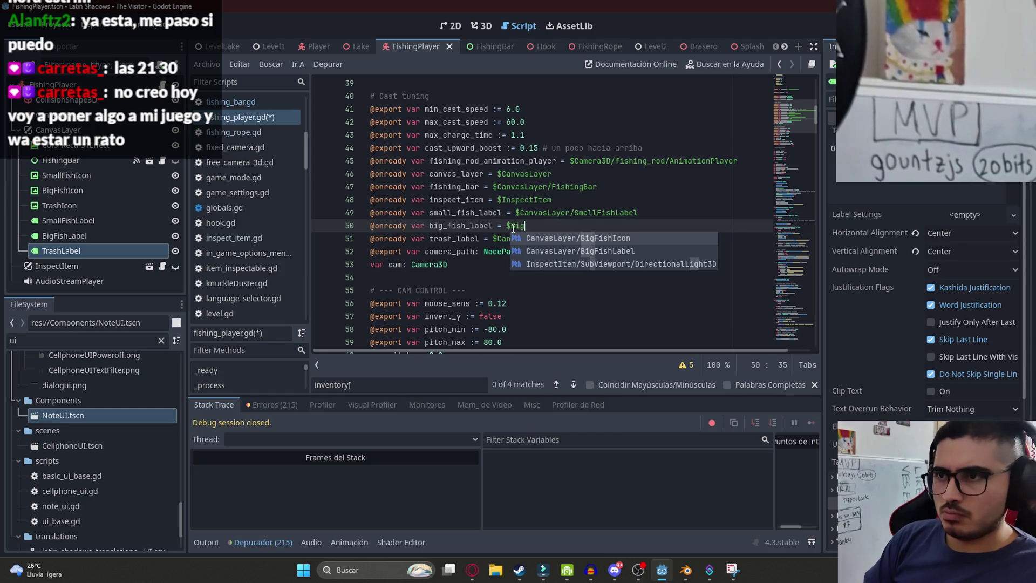
{"action": "key", "text": "Down"}
{"action": "key", "text": "Return"}
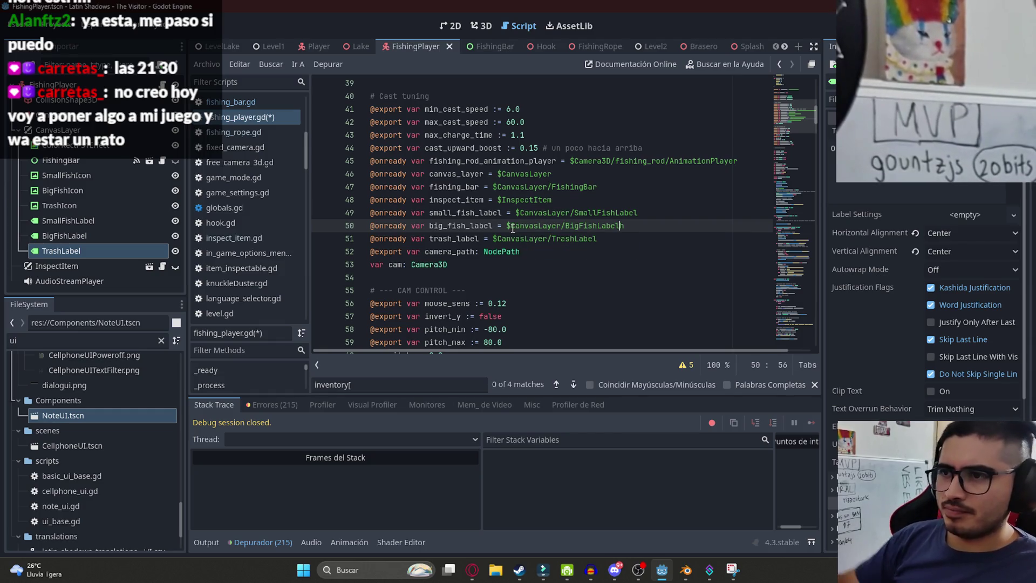
{"action": "key", "text": "BackSpace"}
Retype the trash_label path as $CanvasLayer/TrashLabel and save the script
{"action": "left_click_drag", "start_coordinate": [597, 239], "coordinate": [494, 239]}
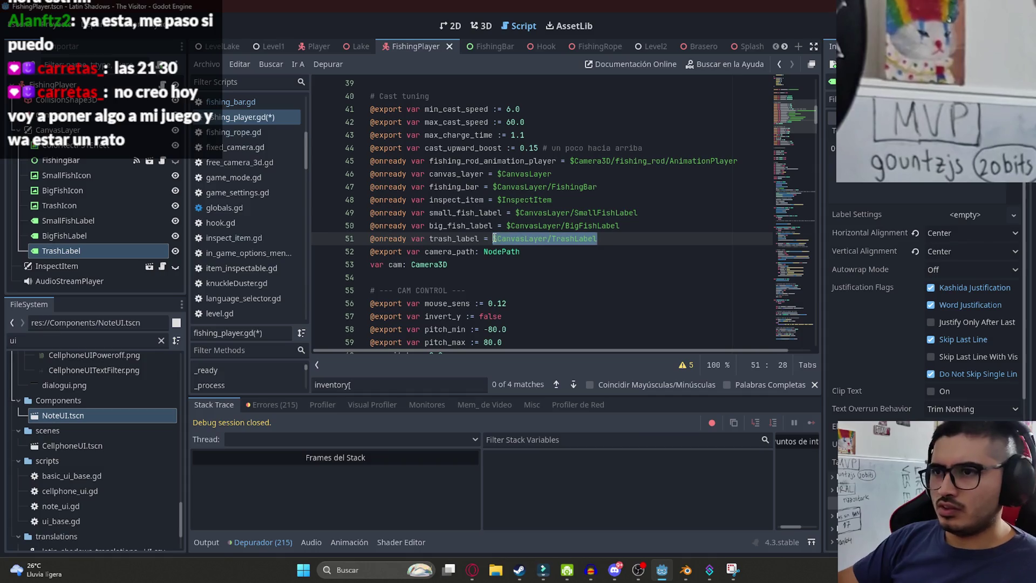
{"action": "type", "text": "Trahs"}
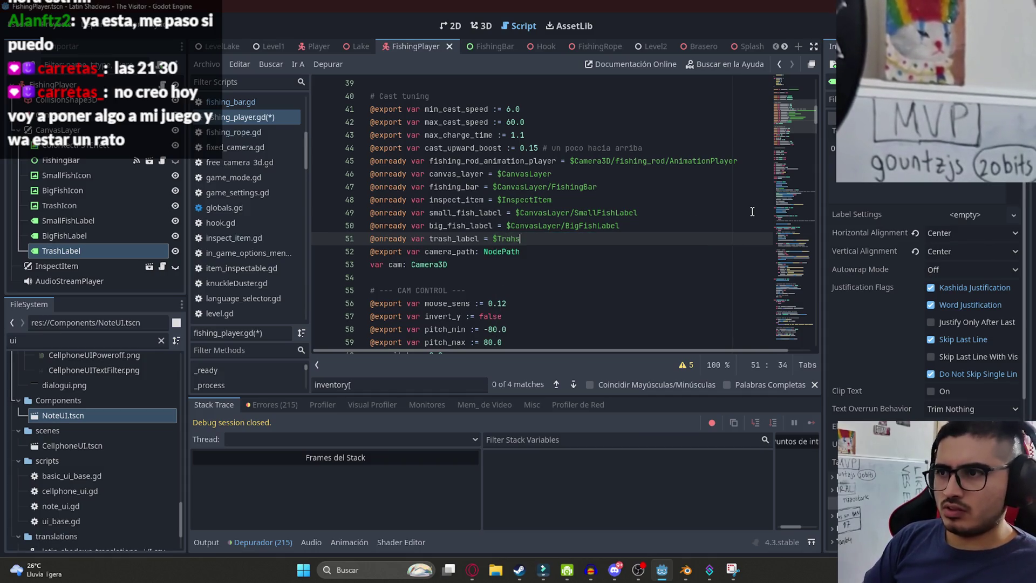
{"action": "key", "text": "BackSpace"}
{"action": "key", "text": "BackSpace"}
{"action": "type", "text": "sh"}
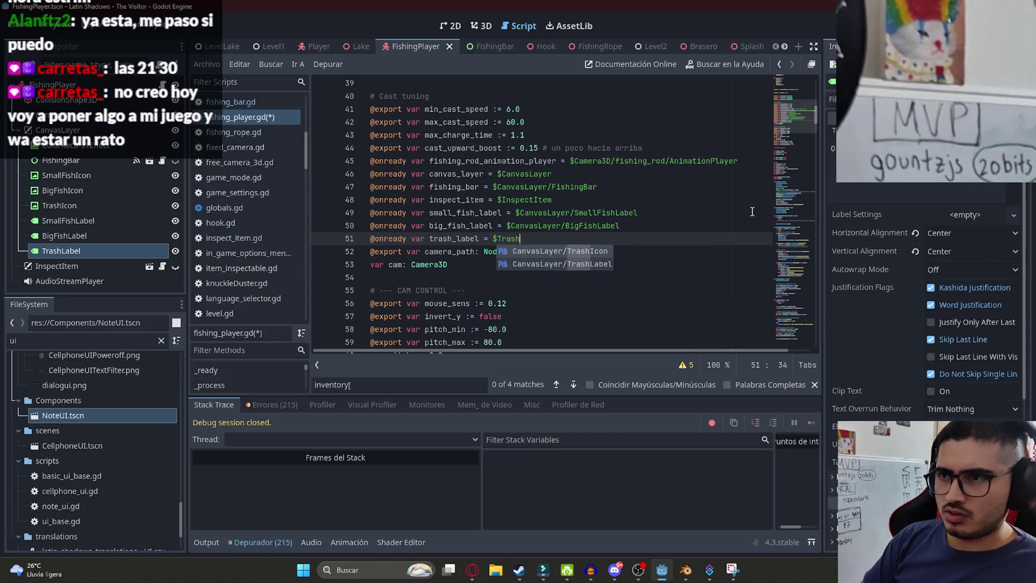
{"action": "key", "text": "Down"}
{"action": "key", "text": "Return"}
{"action": "key", "text": "ctrl+s"}
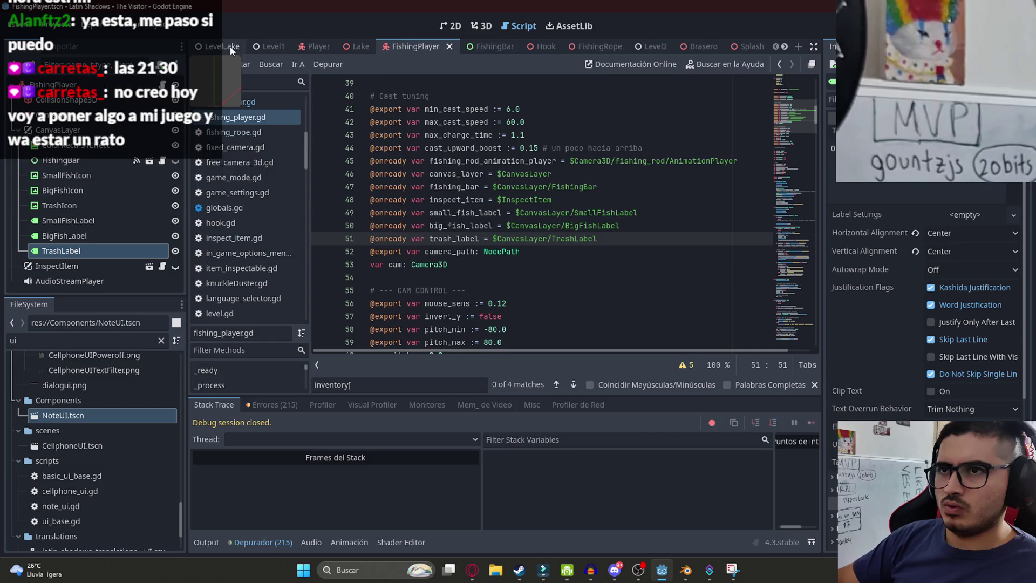
In the 2D view, hide the TrashLabel counter and keep SmallFishLabel visible
{"action": "left_click", "coordinate": [455, 26]}
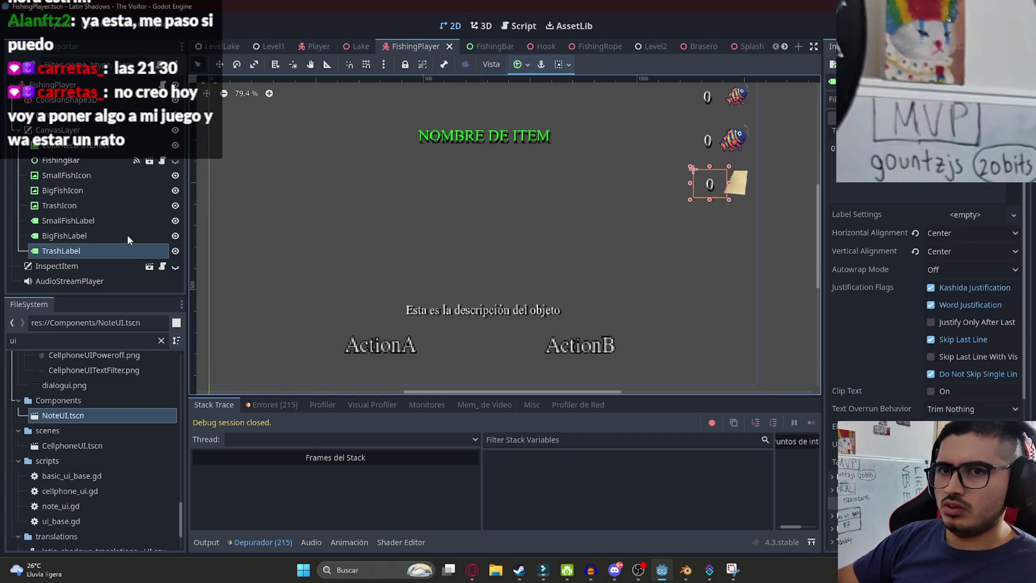
{"action": "left_click", "coordinate": [175, 250]}
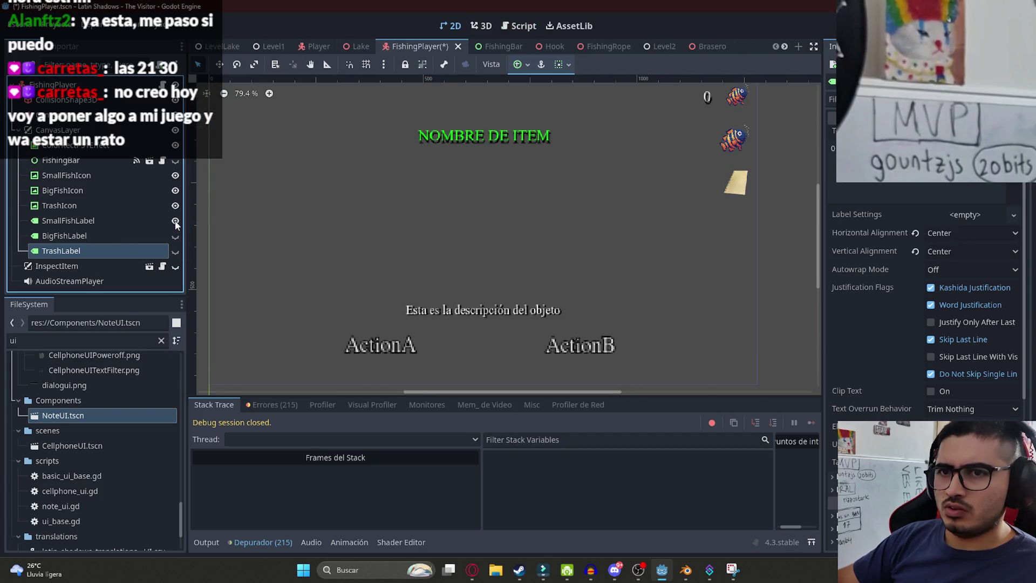
{"action": "left_click", "coordinate": [175, 224]}
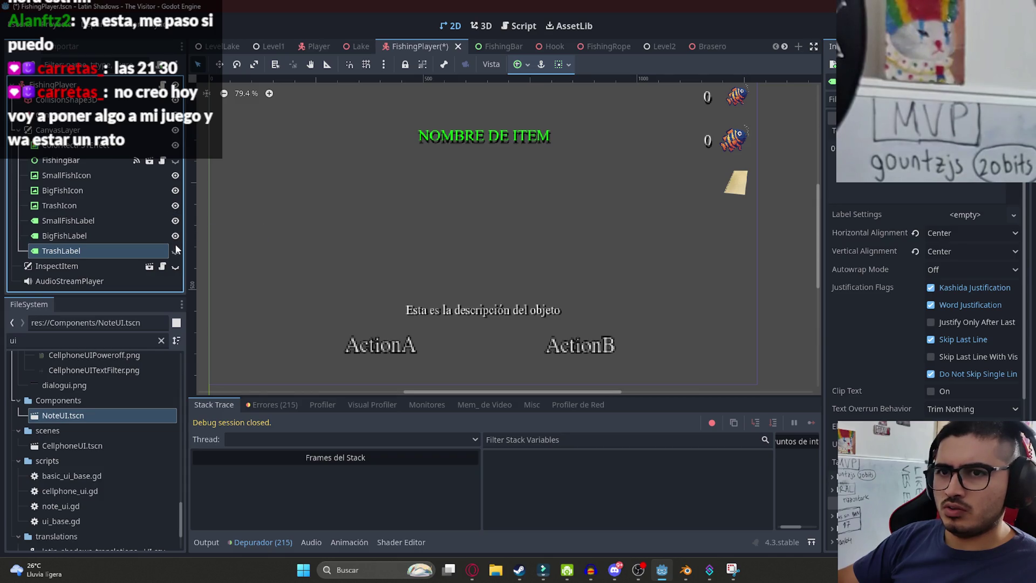
{"action": "right_click", "coordinate": [221, 46]}
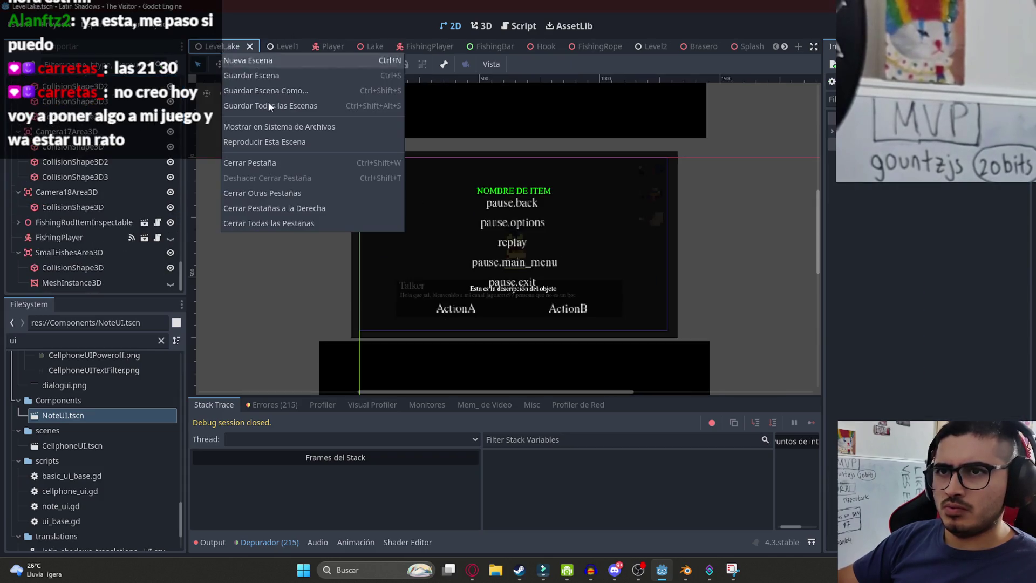
Run the game with F5 to test the counters, then return to the editor to see the error
{"action": "key", "text": "Escape"}
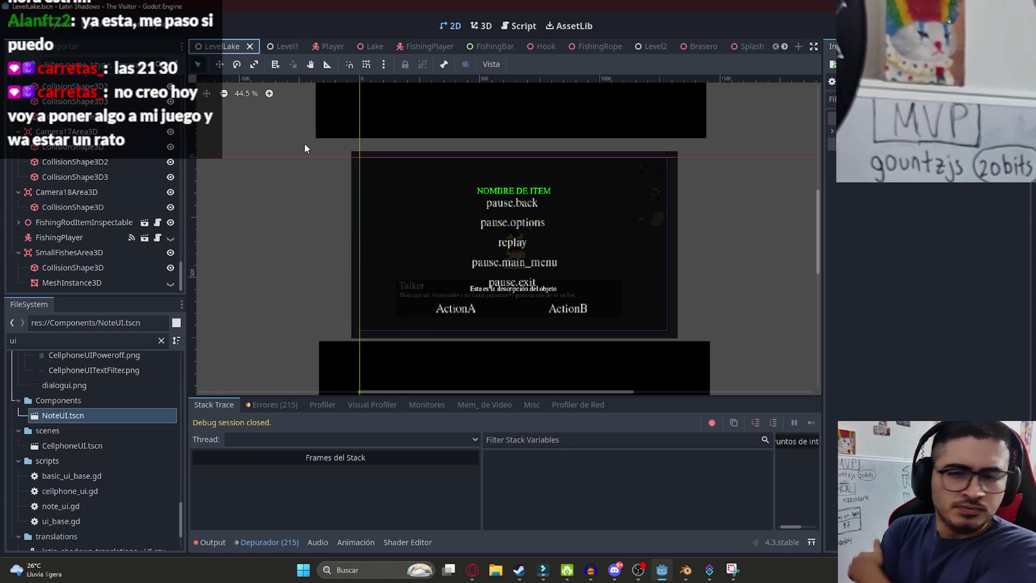
{"action": "key", "text": "F5"}
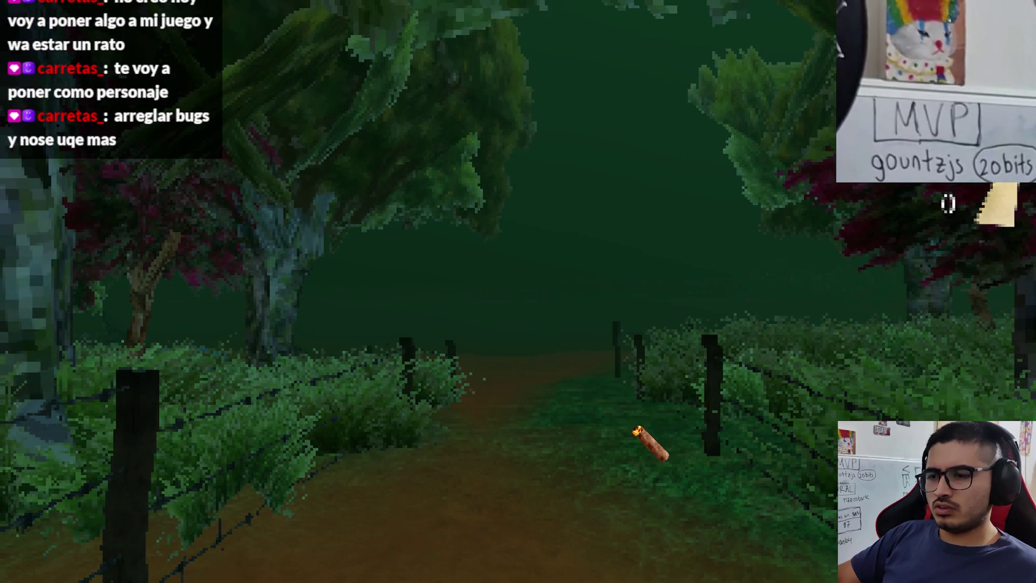
{"action": "key", "text": "super"}
{"action": "left_click", "coordinate": [649, 569]}
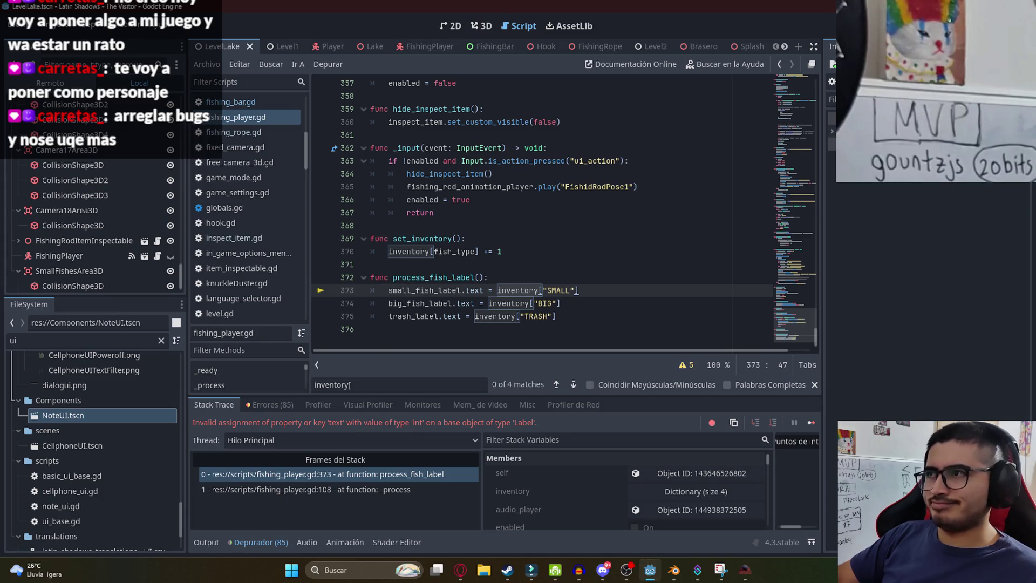
Wrap the small fish, big fish and trash inventory counts on lines 373–375 in str()
{"action": "left_click", "coordinate": [499, 290]}
{"action": "key", "text": "shift+End"}
{"action": "type", "text": "st4r"}
{"action": "key", "text": "BackSpace"}
{"action": "key", "text": "BackSpace"}
{"action": "type", "text": "r("}
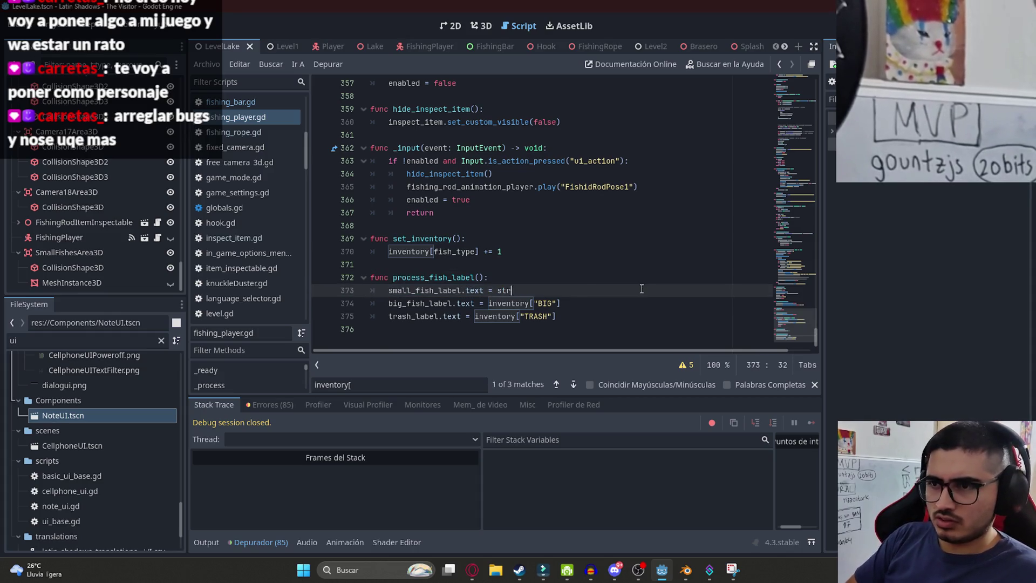
{"action": "type", "text": "inventory[\"SMALL\"]"}
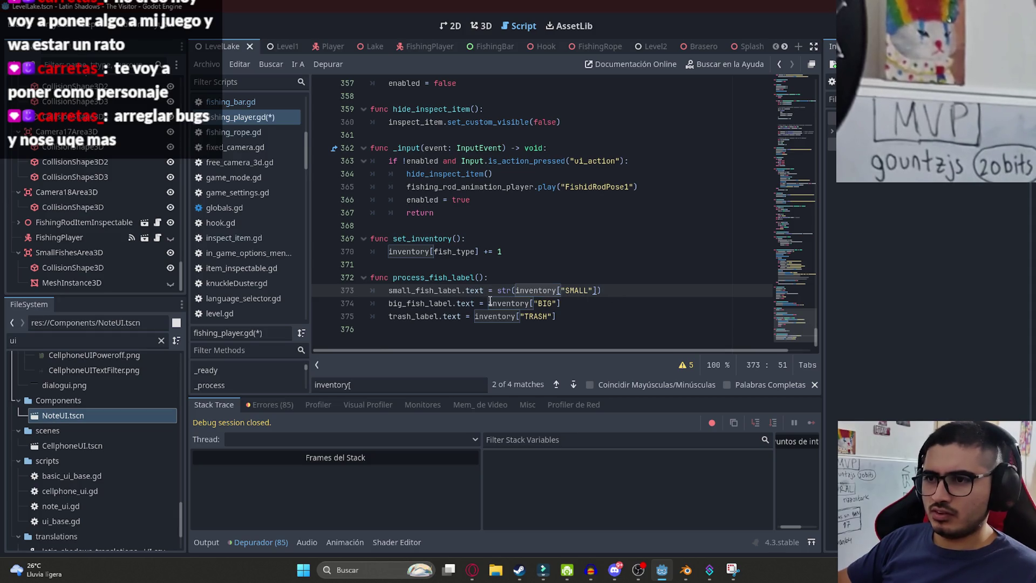
{"action": "left_click", "coordinate": [488, 303]}
{"action": "key", "text": "shift+End"}
{"action": "type", "text": "str("}
{"action": "type", "text": "inventory[\"BIG\"]"}
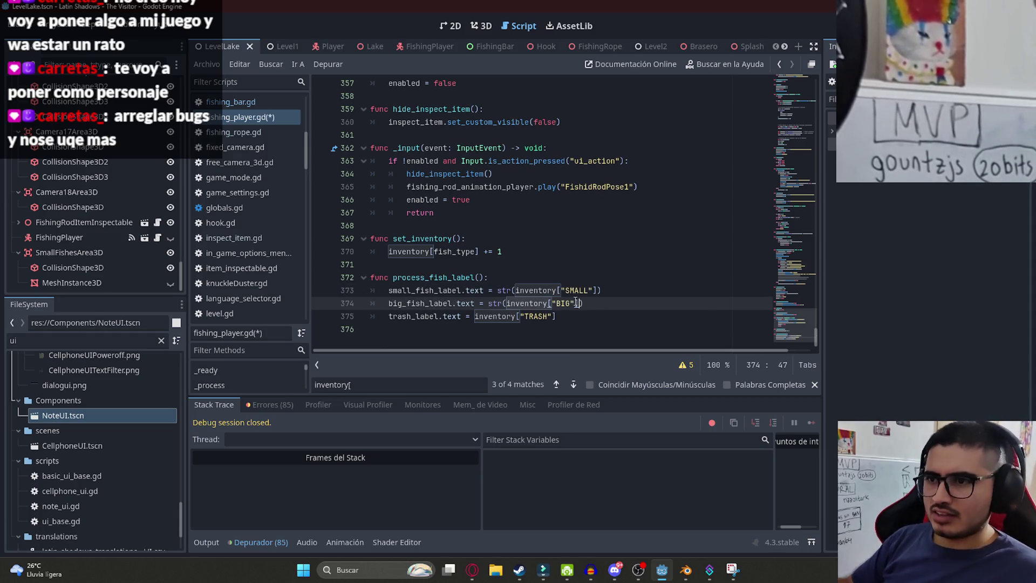
{"action": "left_click_drag", "start_coordinate": [556, 316], "coordinate": [475, 318]}
{"action": "key", "text": "ctrl+x"}
{"action": "type", "text": "str("}
{"action": "key", "text": "ctrl+v"}
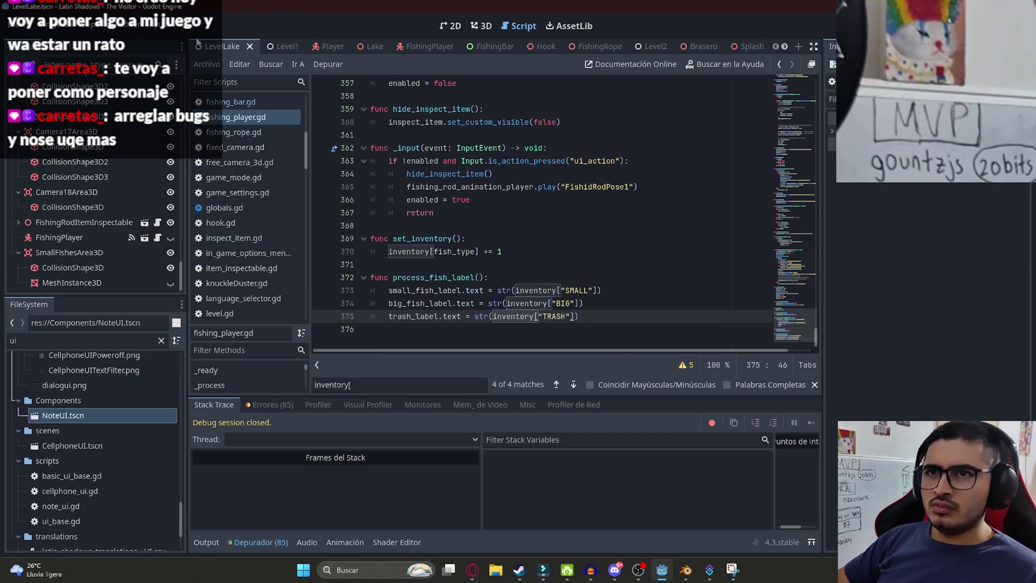
Save the fishing player script via Archivo > Guardar and run the game again
{"action": "left_click", "coordinate": [206, 63]}
{"action": "left_click", "coordinate": [297, 129]}
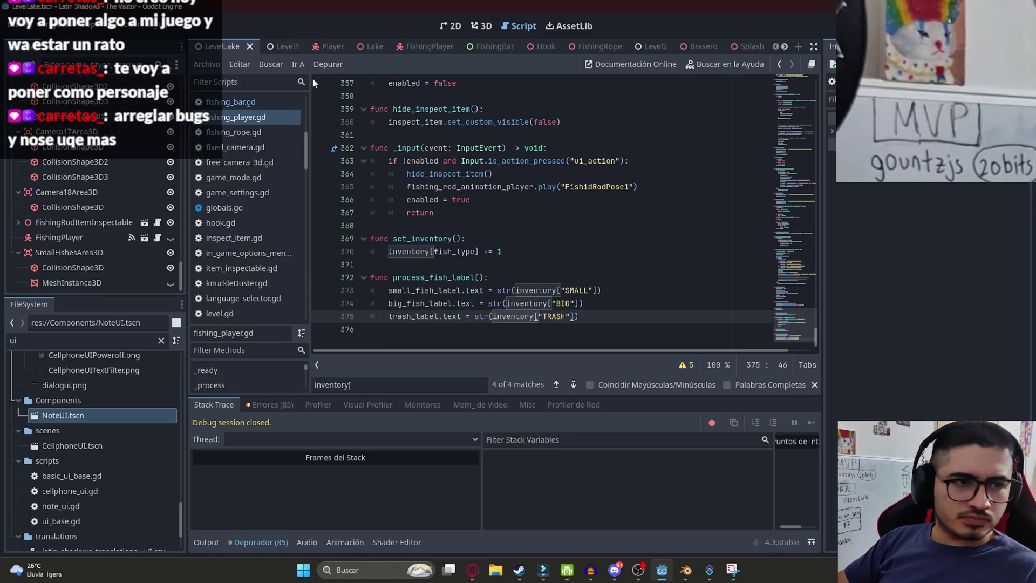
{"action": "key", "text": "F5"}
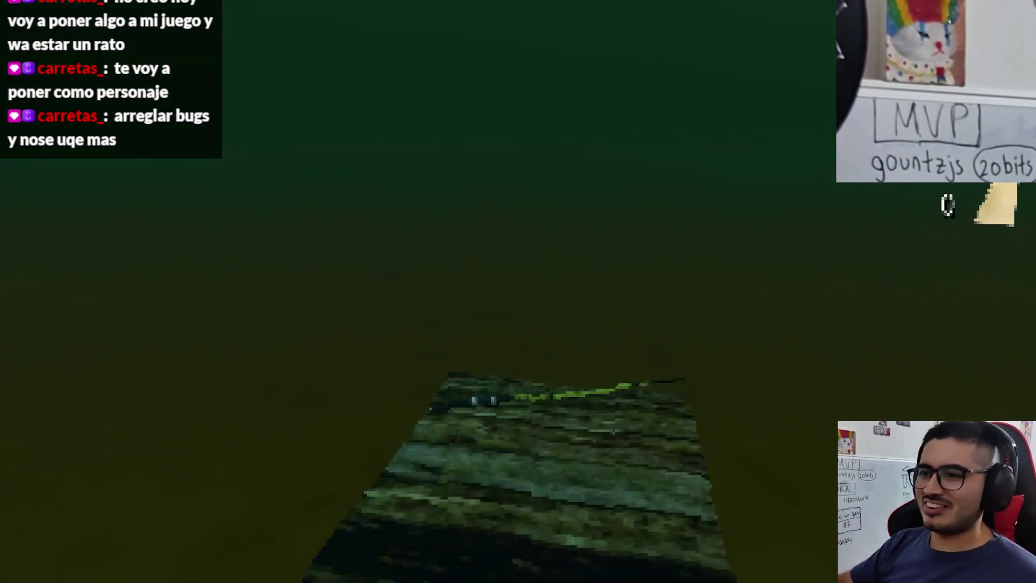
Pick up the rod, cast, and keep the catch bar on the fish until the Pez Surubi is landed
{"action": "left_click", "coordinate": [346, 507]}
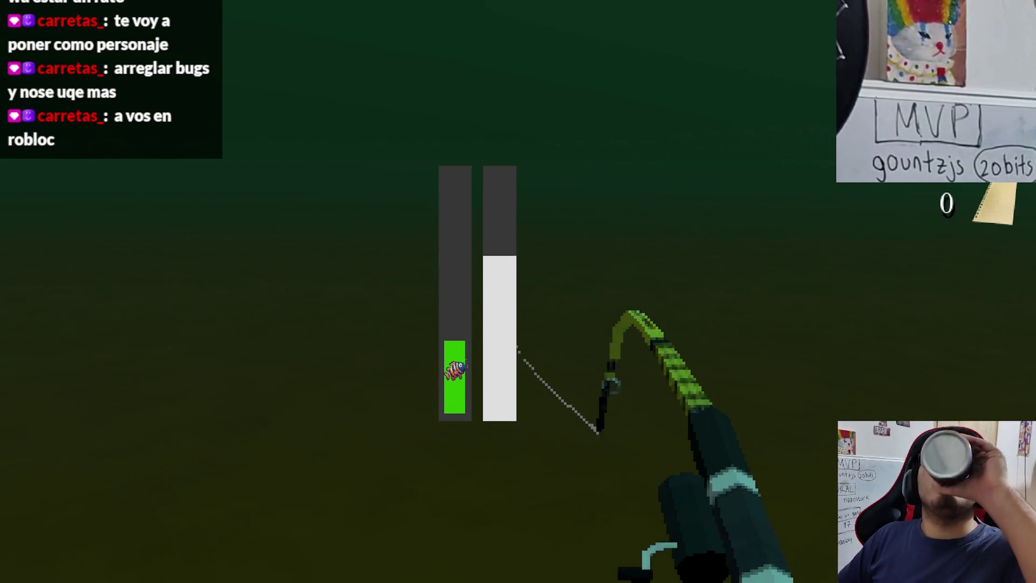
{"action": "key", "text": "space"}
{"action": "key", "text": "space"}
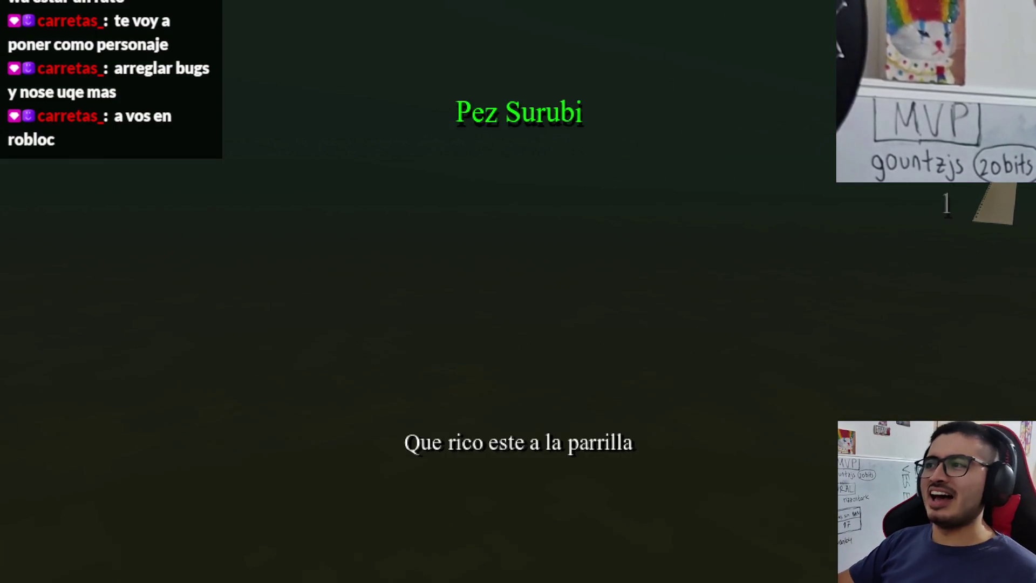
{"action": "left_click", "coordinate": [518, 291]}
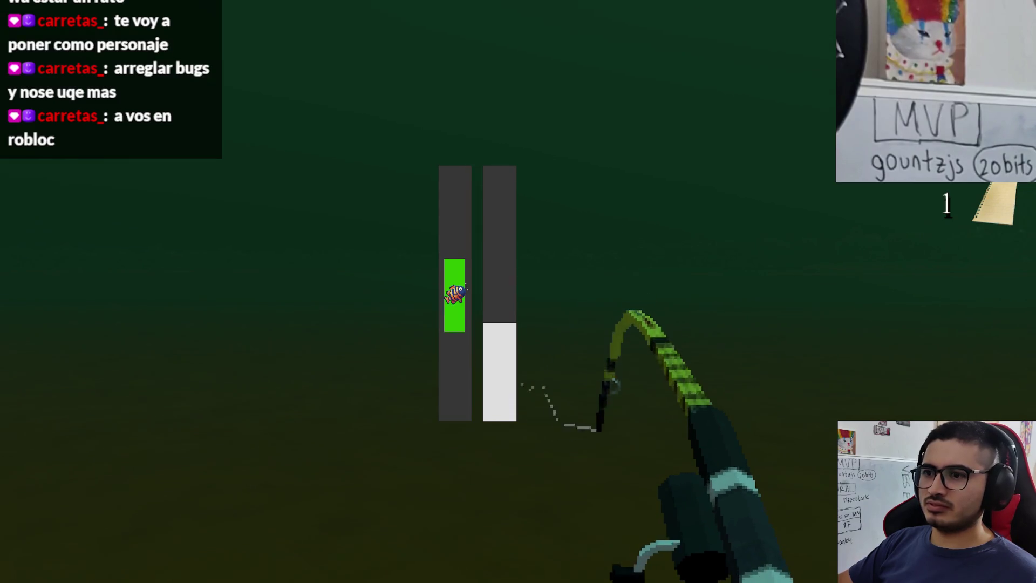
{"action": "left_click", "coordinate": [517, 292]}
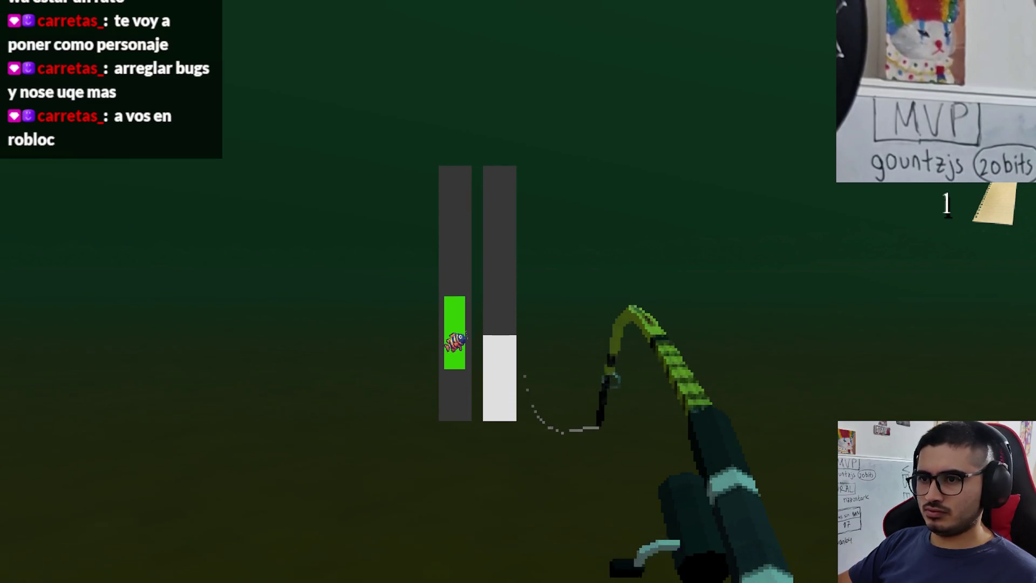
{"action": "left_click", "coordinate": [518, 292]}
{"action": "left_click", "coordinate": [518, 291]}
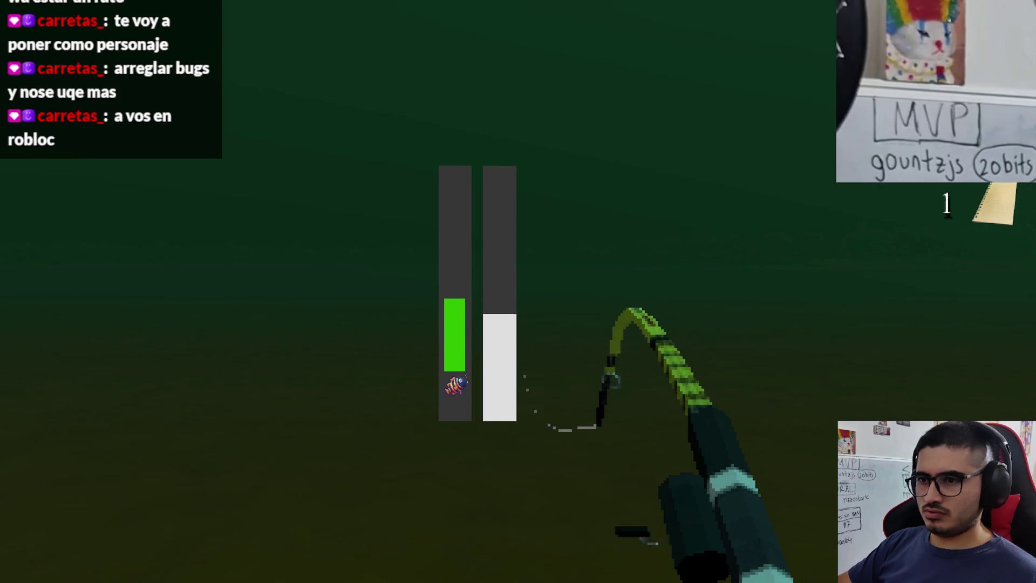
{"action": "left_click", "coordinate": [518, 291]}
{"action": "left_click", "coordinate": [518, 291]}
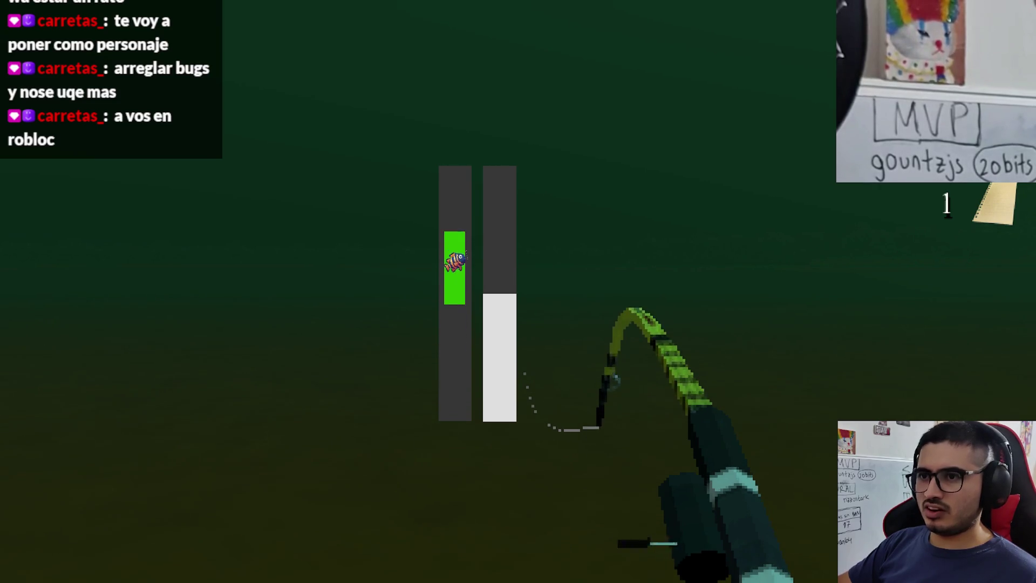
{"action": "left_click", "coordinate": [518, 292]}
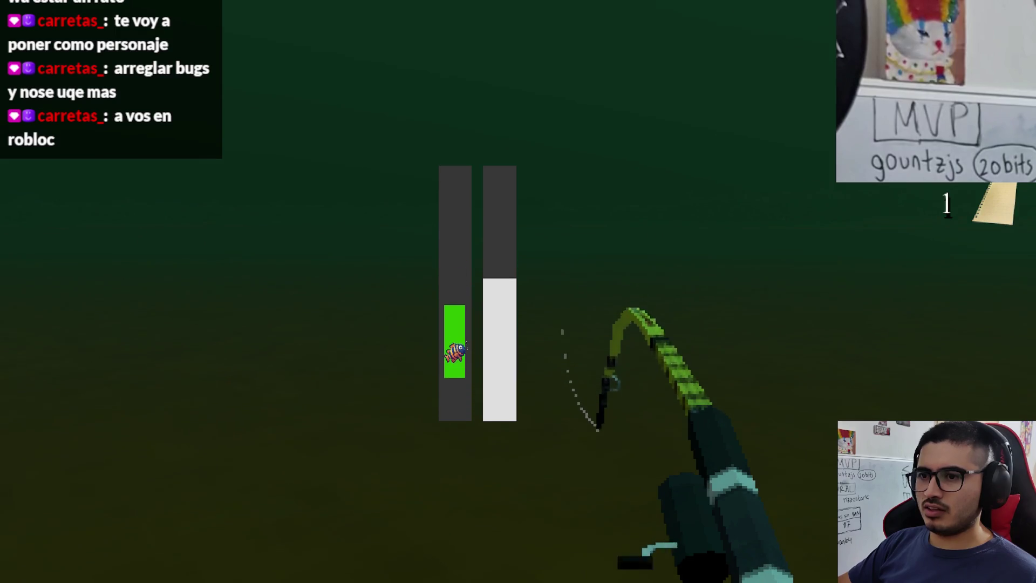
{"action": "left_click", "coordinate": [518, 292]}
{"action": "left_click", "coordinate": [518, 292]}
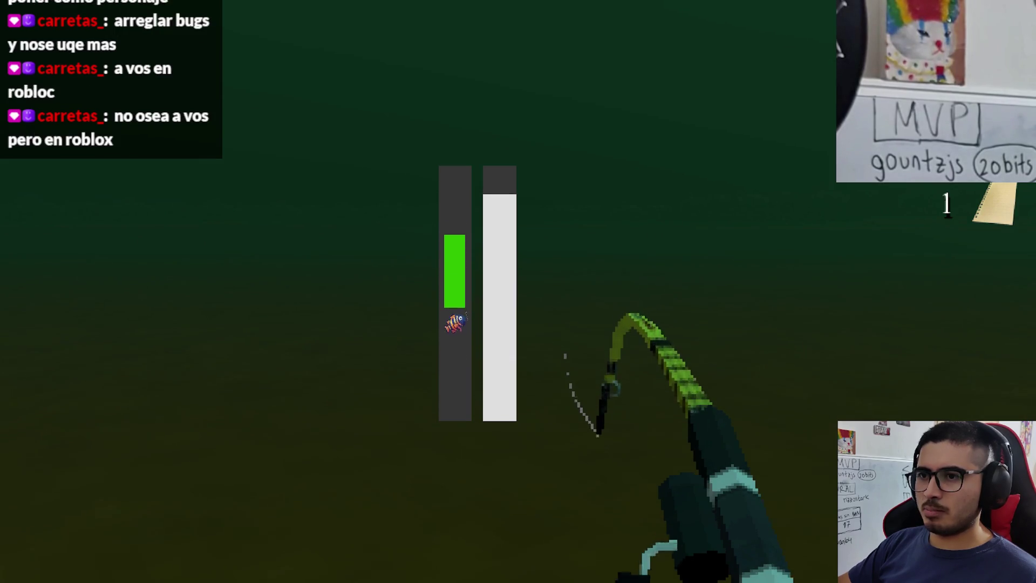
{"action": "left_click", "coordinate": [518, 291]}
{"action": "left_click", "coordinate": [518, 291]}
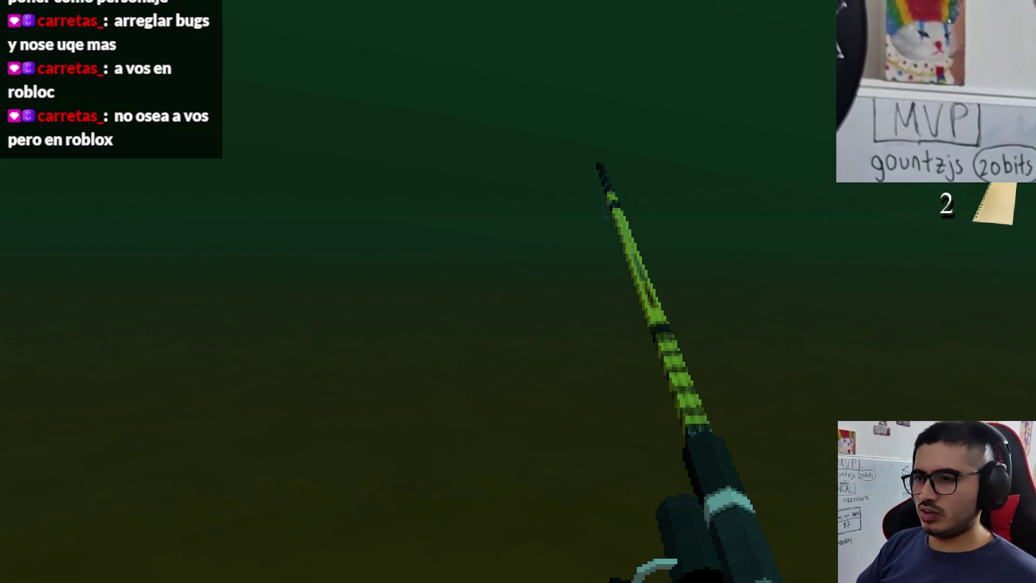
Stop the game with F8, return to line 373 of the script, and close the search bar
{"action": "key", "text": "F8"}
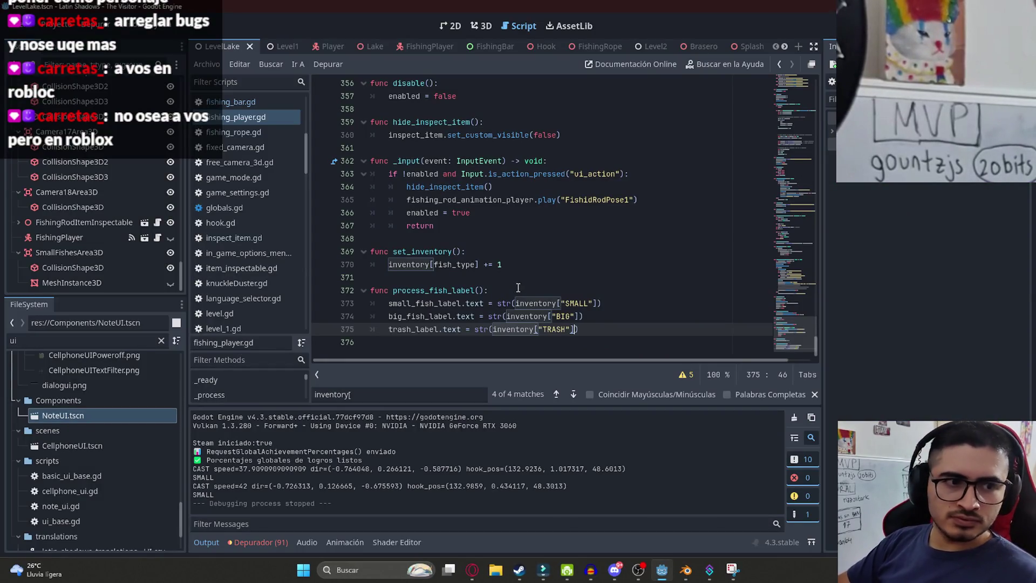
{"action": "left_click", "coordinate": [571, 299]}
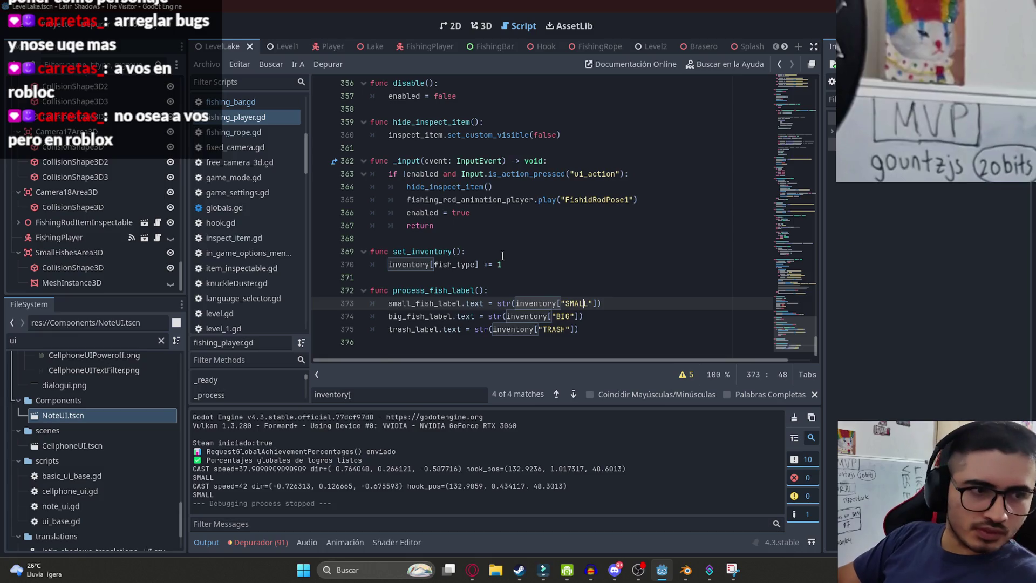
{"action": "key", "text": "Escape"}
{"action": "left_click", "coordinate": [563, 284]}
{"action": "left_click", "coordinate": [495, 569]}
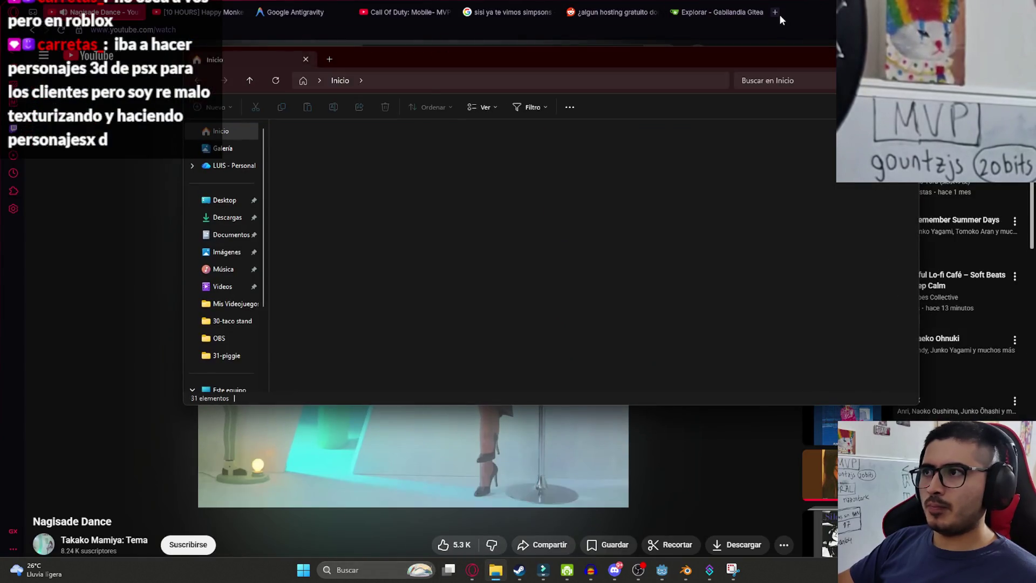
Open the translations spreadsheet in a new browser tab from the 'transla' suggestion
{"action": "left_click", "coordinate": [778, 13]}
{"action": "type", "text": "transla"}
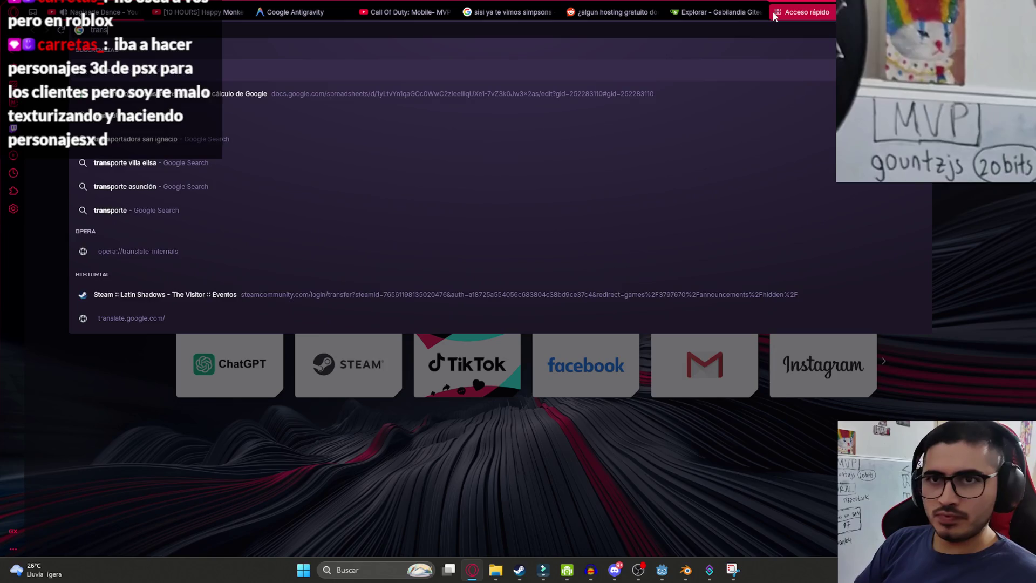
{"action": "key", "text": "Down"}
{"action": "key", "text": "Return"}
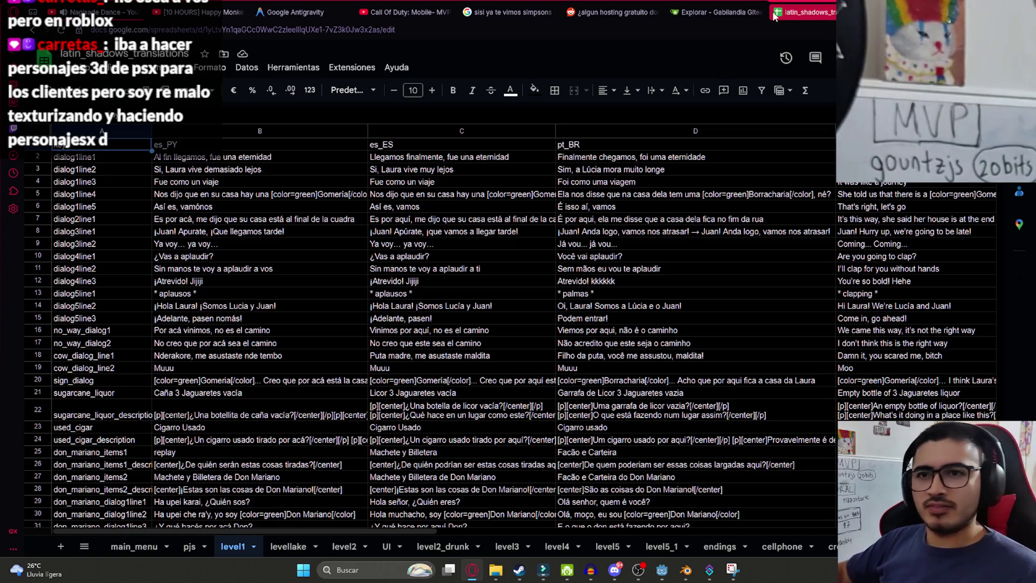
Review the level1 dialogue cells B12 and B17, then switch to the levellake sheet and select A17
{"action": "left_click", "coordinate": [280, 290]}
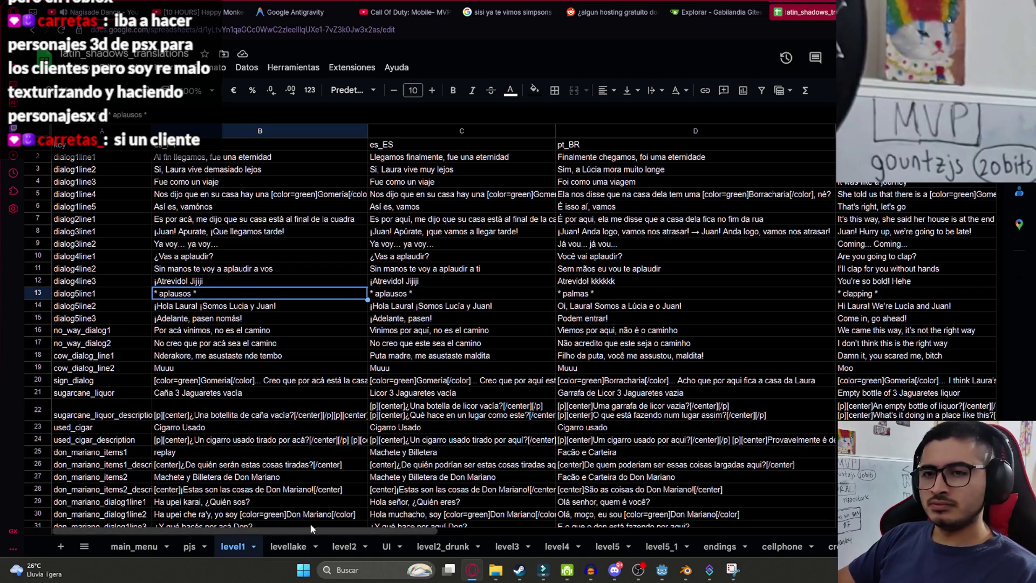
{"action": "left_click", "coordinate": [241, 343]}
{"action": "left_click", "coordinate": [258, 285]}
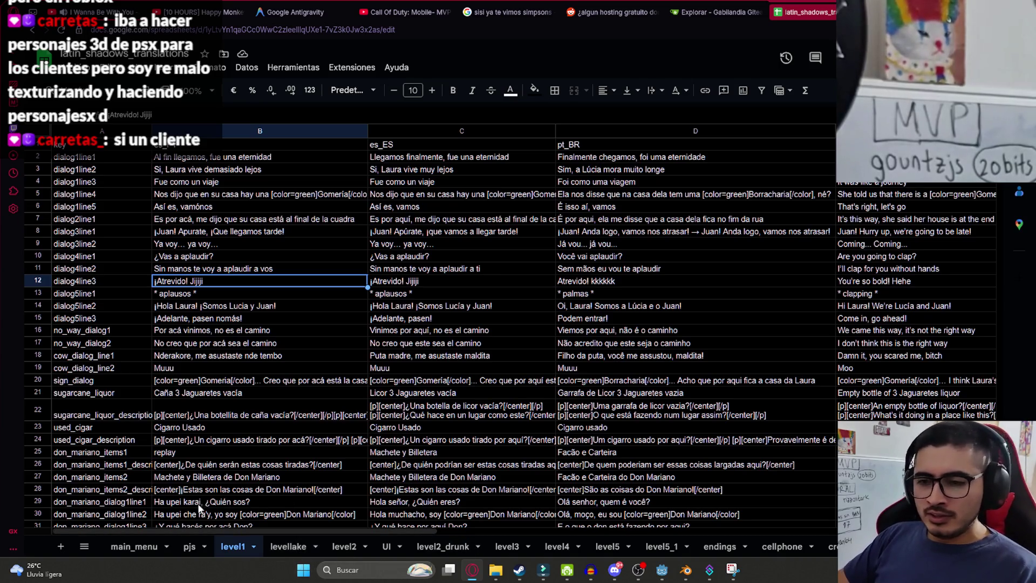
{"action": "scroll", "coordinate": [248, 399], "scroll_direction": "down", "scroll_amount": 10}
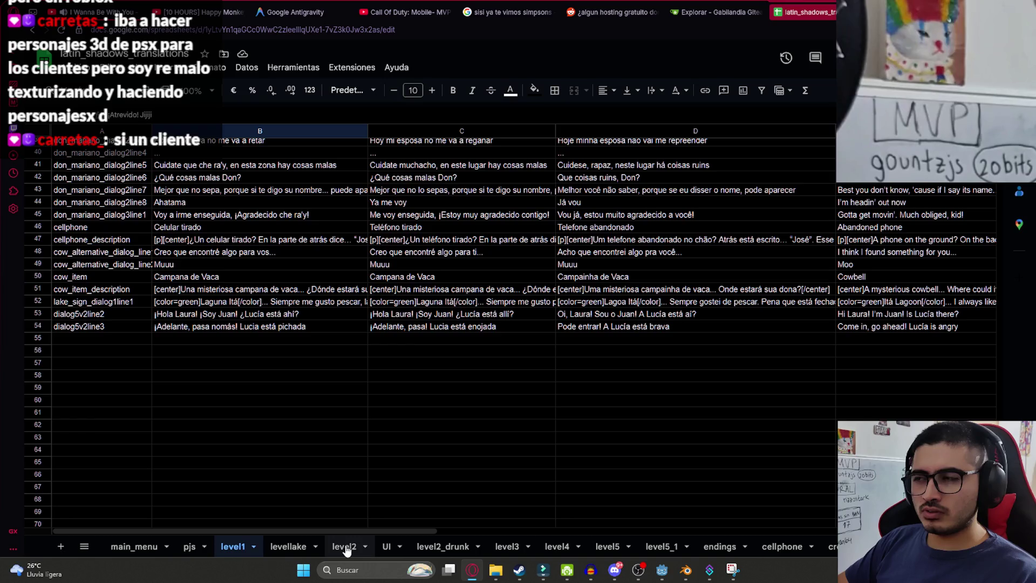
{"action": "left_click", "coordinate": [273, 547]}
{"action": "scroll", "coordinate": [137, 403], "scroll_direction": "down", "scroll_amount": 5}
{"action": "left_click", "coordinate": [115, 297]}
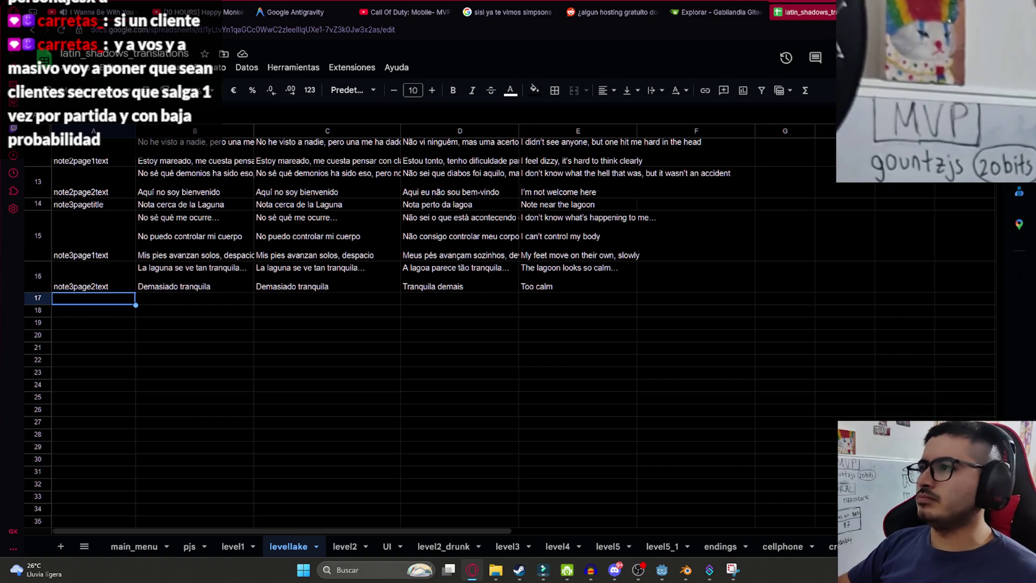
{"action": "key", "text": "ctrl+t"}
Load chatgpt.com by typing 'chat' in the new tab, then hide the chat history sidebar
{"action": "type", "text": "chat"}
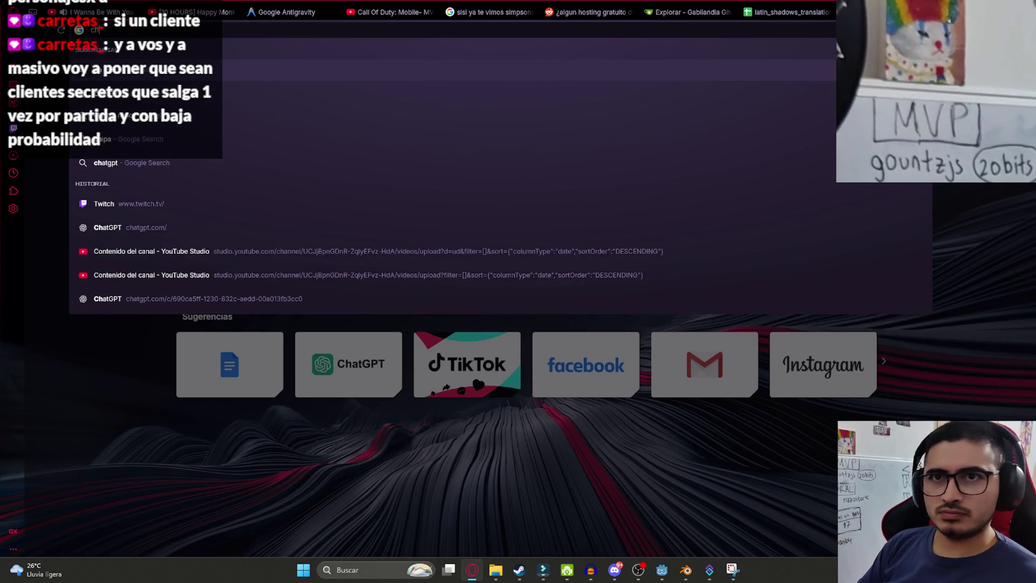
{"action": "key", "text": "Return"}
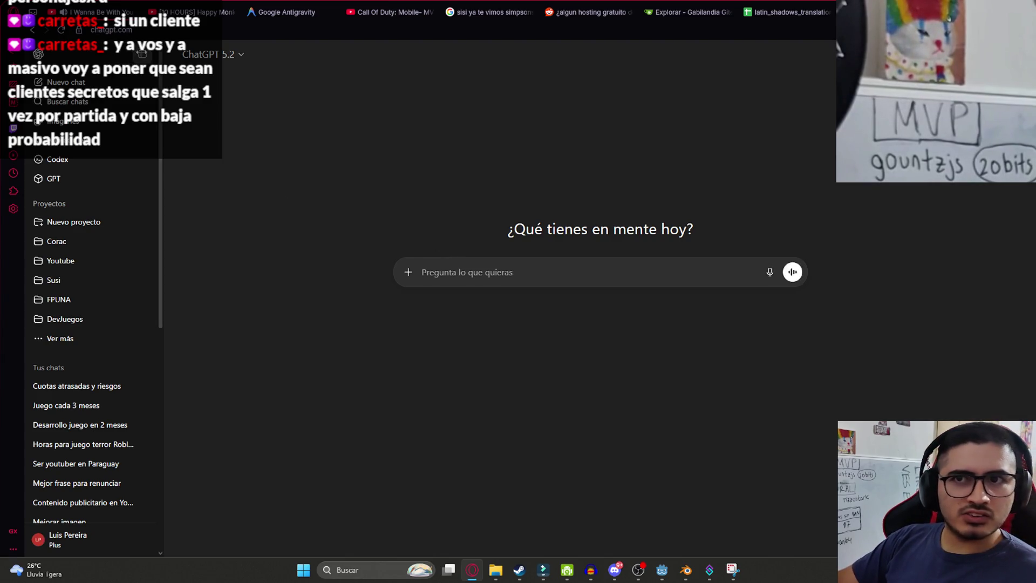
{"action": "left_click", "coordinate": [142, 54]}
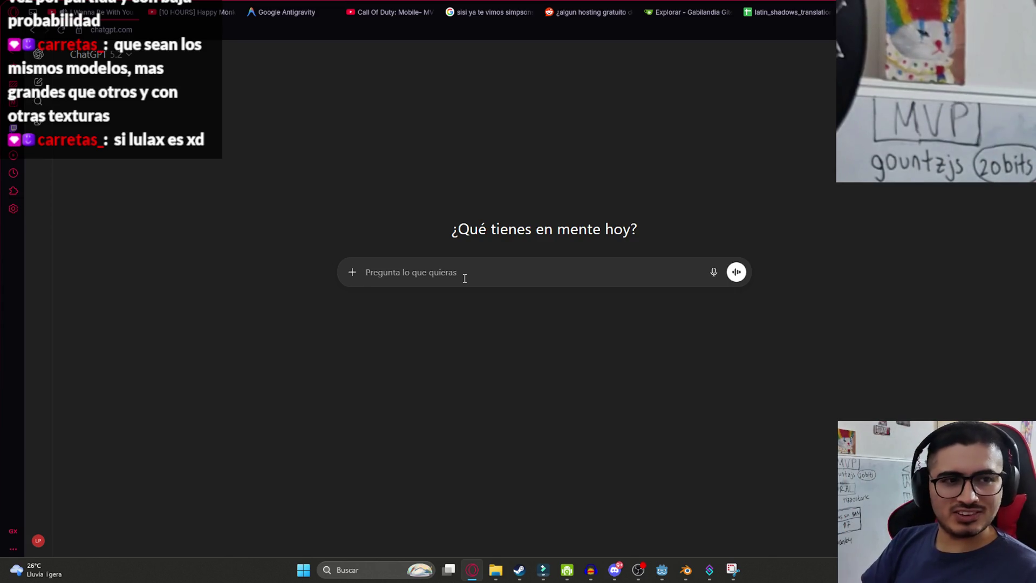
{"action": "type", "text": "L"}
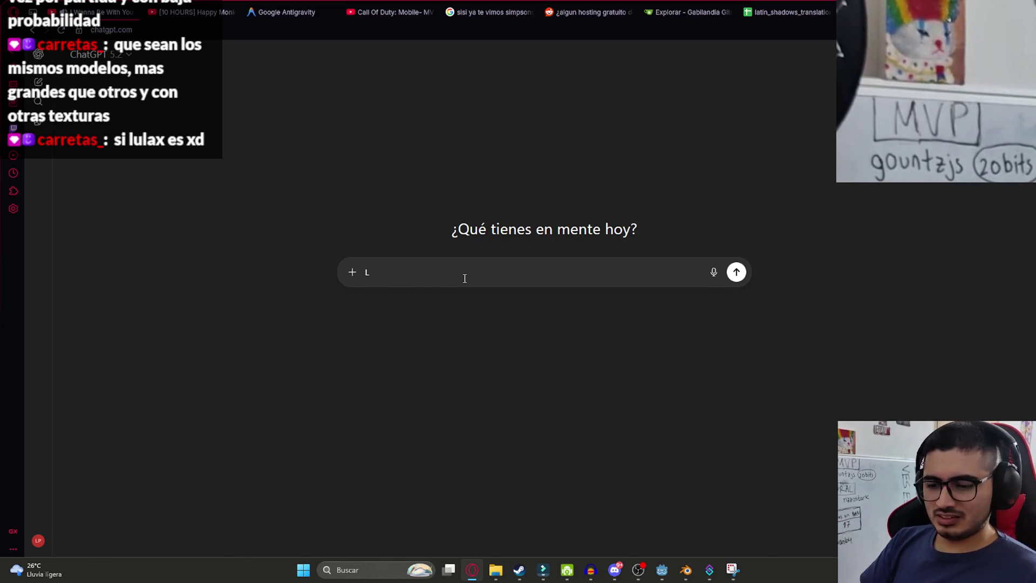
{"action": "key", "text": "BackSpace"}
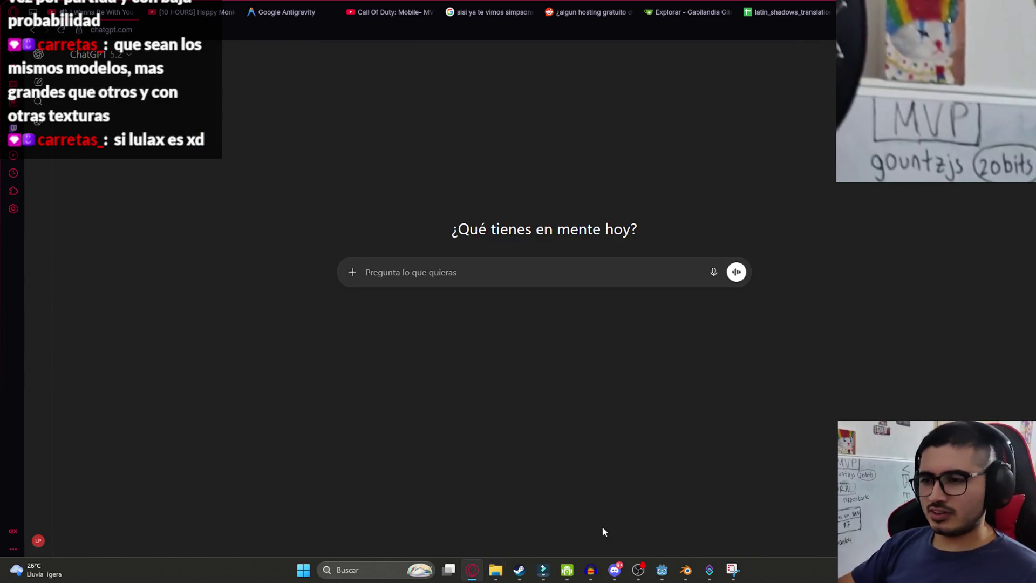
{"action": "left_click", "coordinate": [662, 576]}
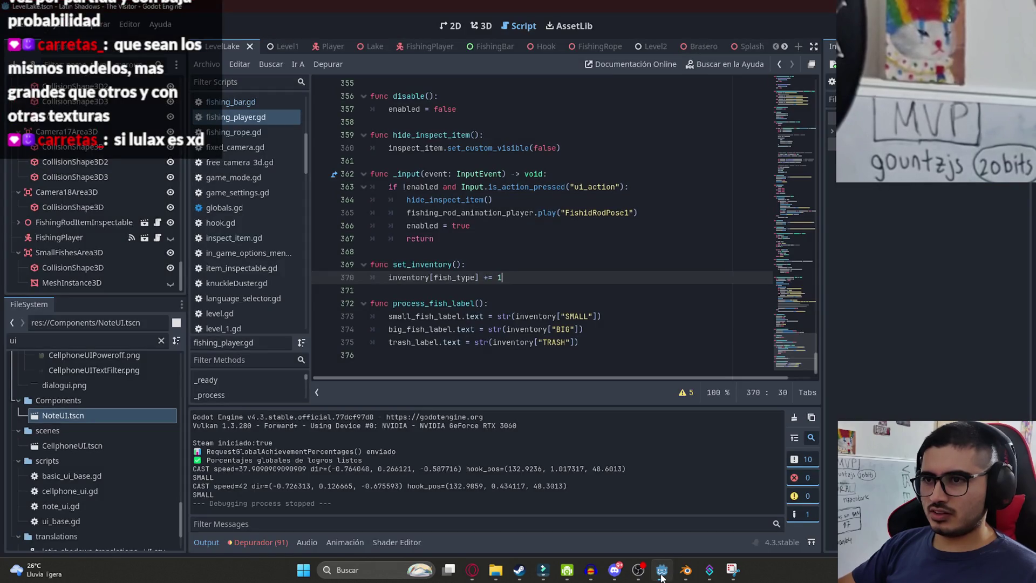
{"action": "left_click", "coordinate": [662, 576]}
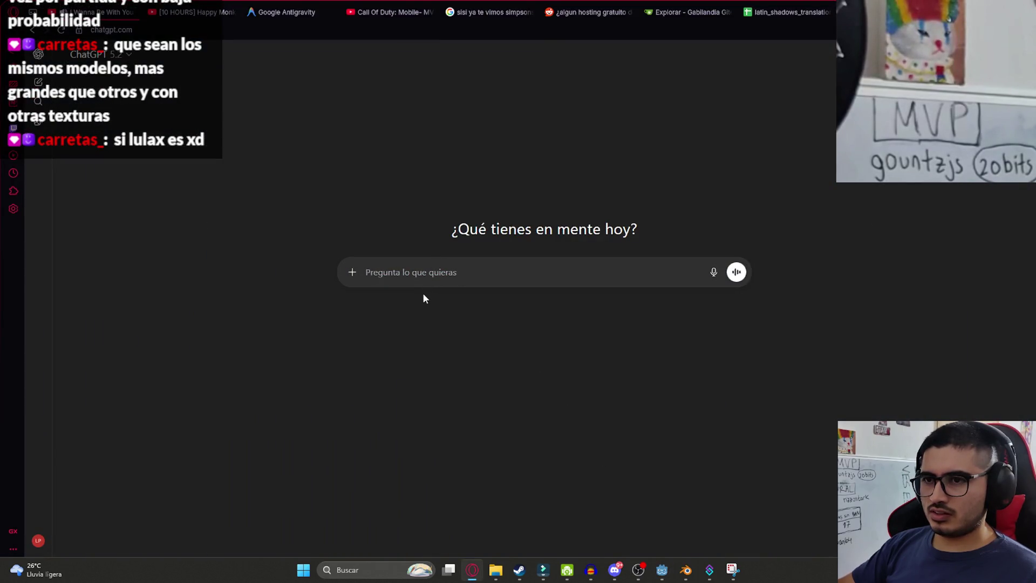
{"action": "type", "text": "que "}
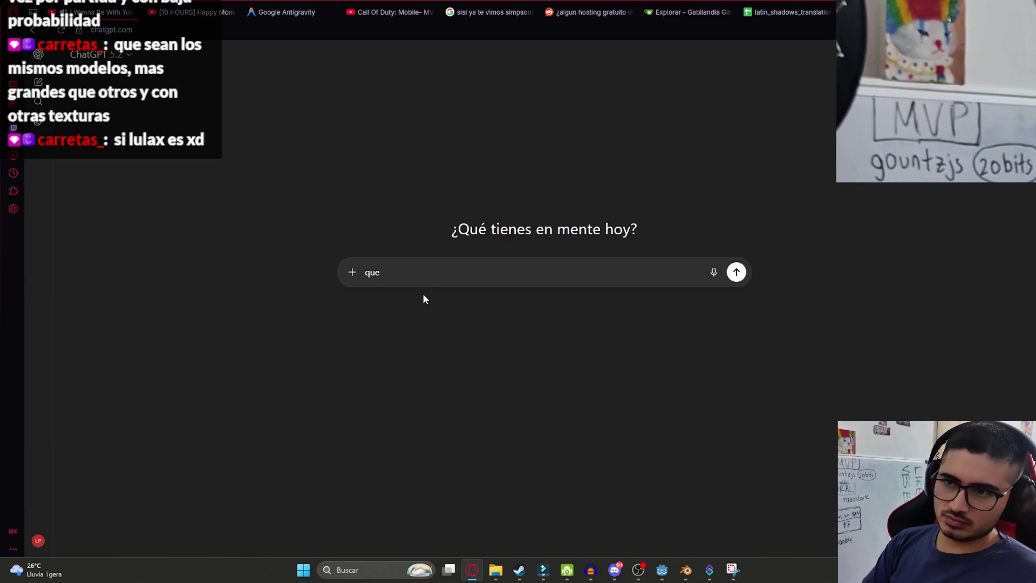
{"action": "type", "text": "pez chico"}
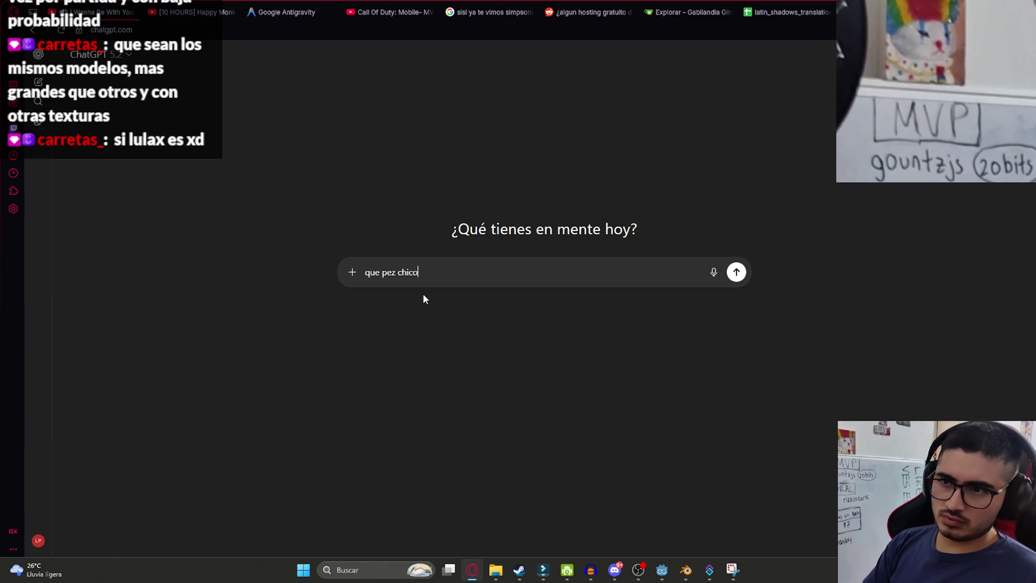
{"action": "type", "text": ", pez grande y pez"}
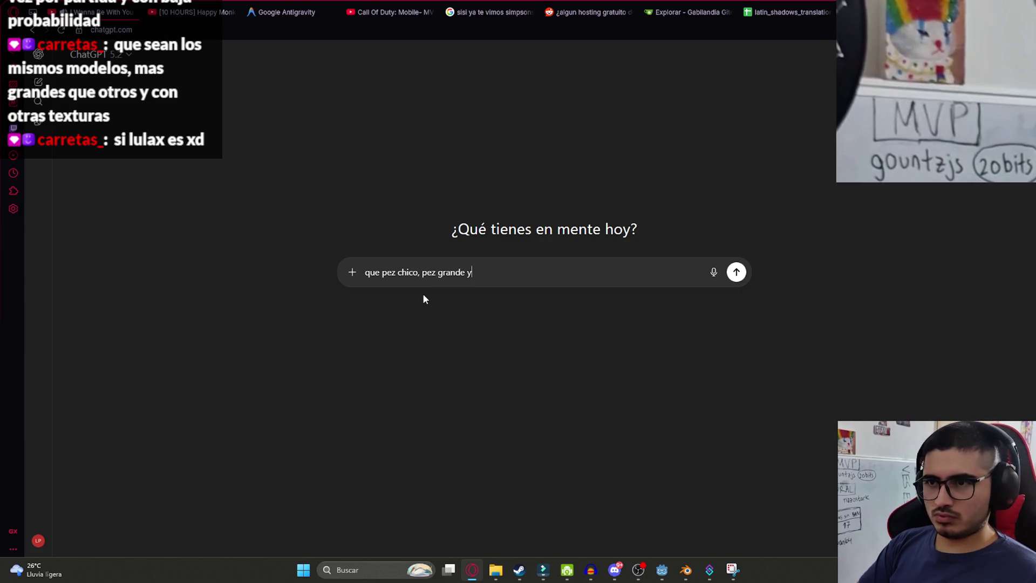
{"action": "type", "text": " legendario se en"}
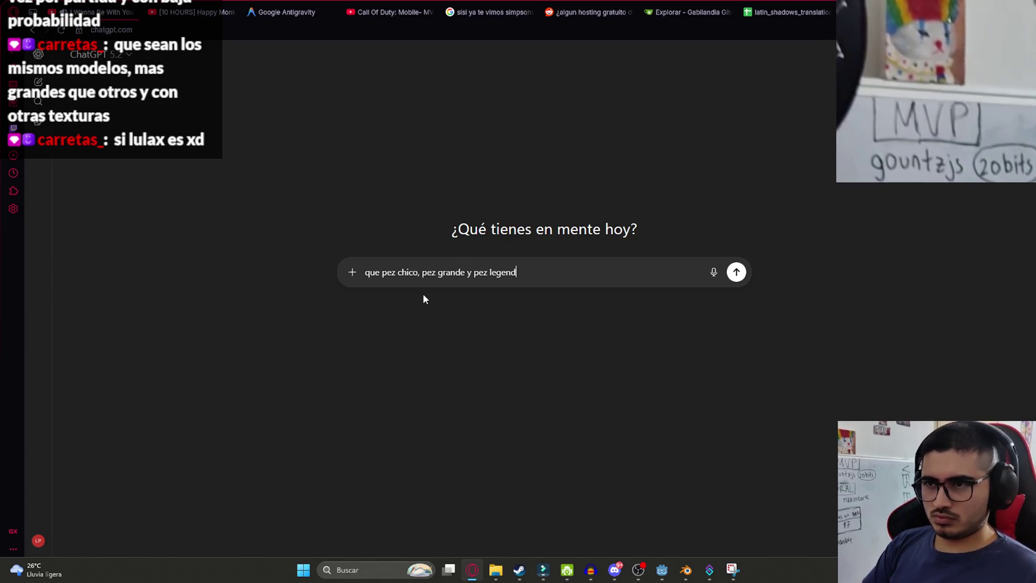
{"action": "type", "text": "contraria en un l"}
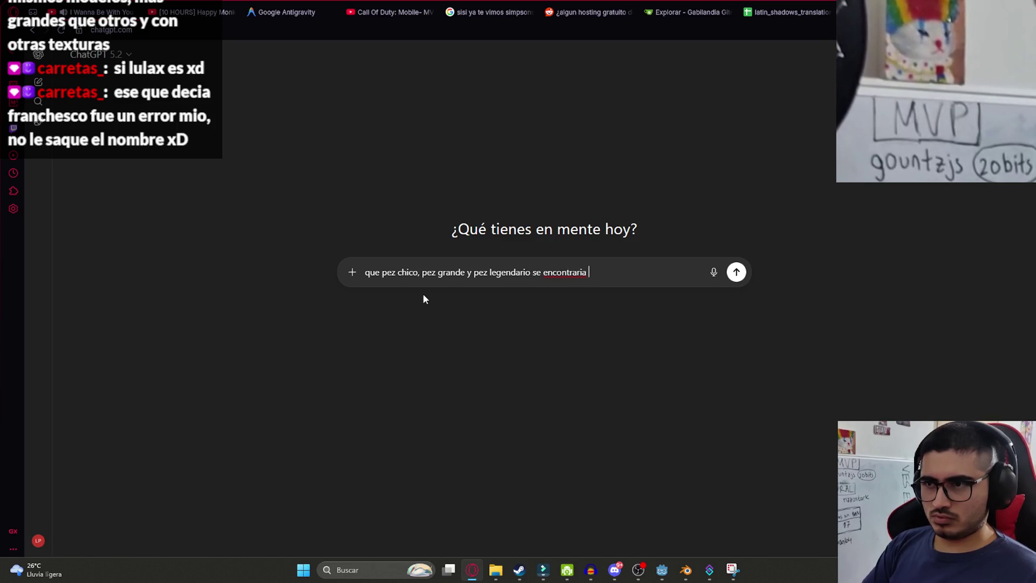
{"action": "type", "text": "ago en paraguay "}
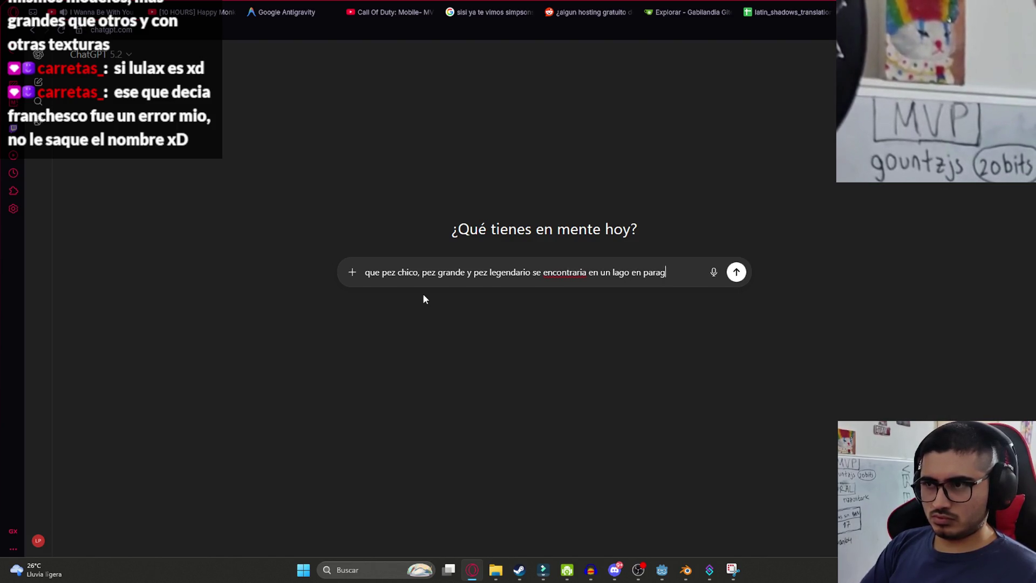
{"action": "type", "text": "para el contexto en un juego"}
{"action": "key", "text": "Return"}
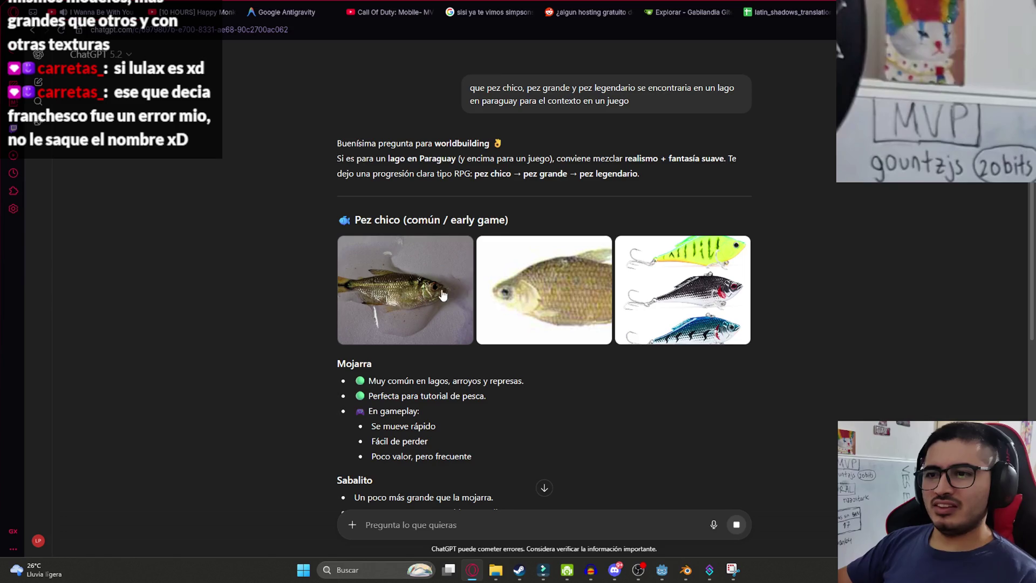
{"action": "scroll", "coordinate": [445, 276], "scroll_direction": "down", "scroll_amount": 2}
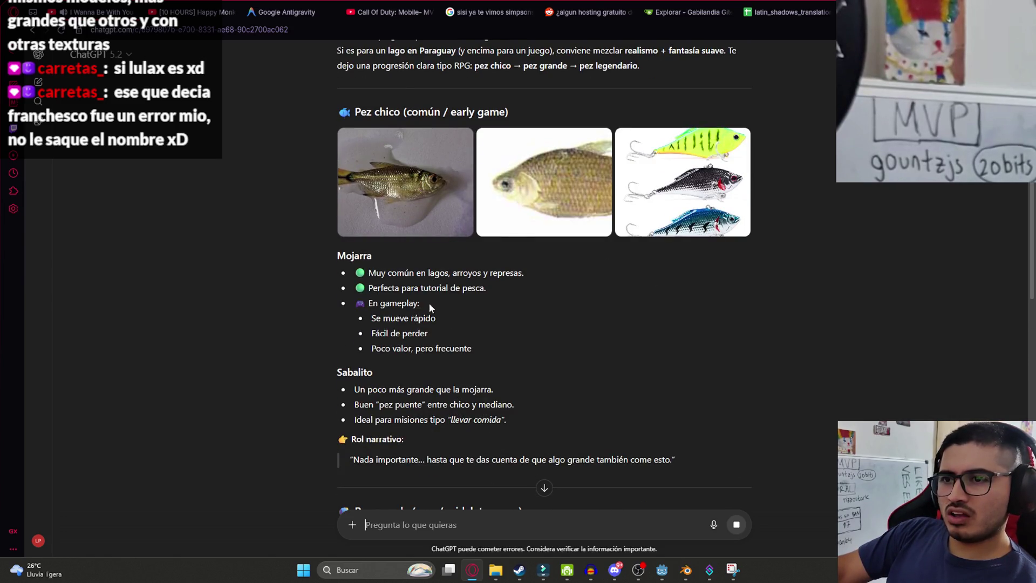
{"action": "double_click", "coordinate": [352, 257]}
{"action": "scroll", "coordinate": [611, 263], "scroll_direction": "down", "scroll_amount": 3}
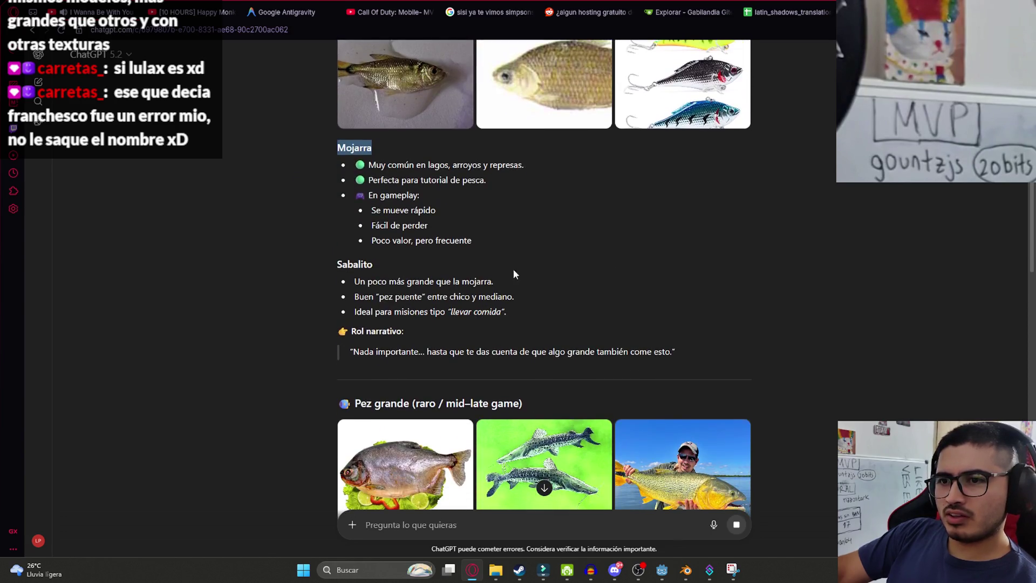
{"action": "scroll", "coordinate": [445, 273], "scroll_direction": "down", "scroll_amount": 2}
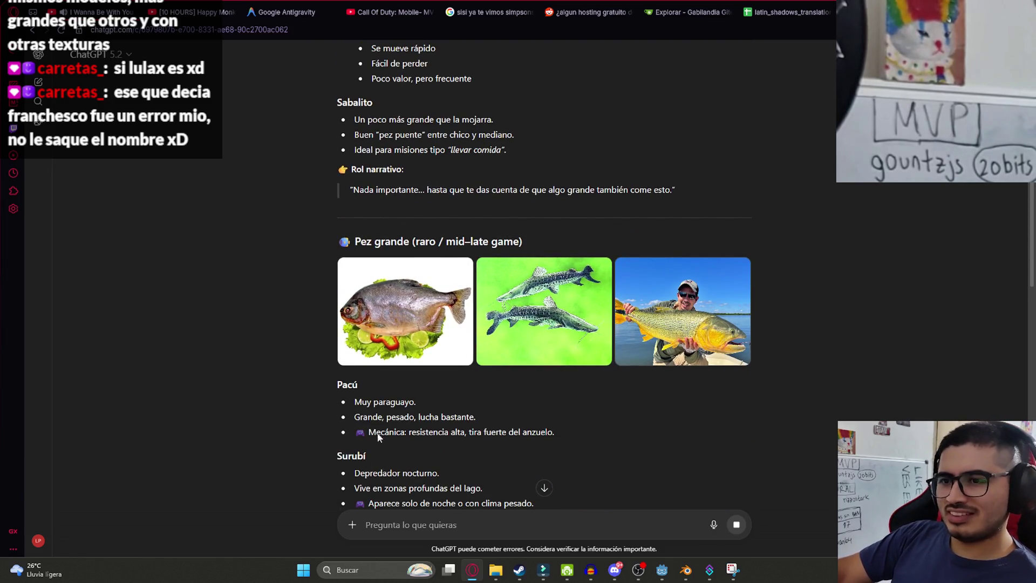
{"action": "double_click", "coordinate": [340, 383]}
{"action": "scroll", "coordinate": [455, 385], "scroll_direction": "down", "scroll_amount": 2}
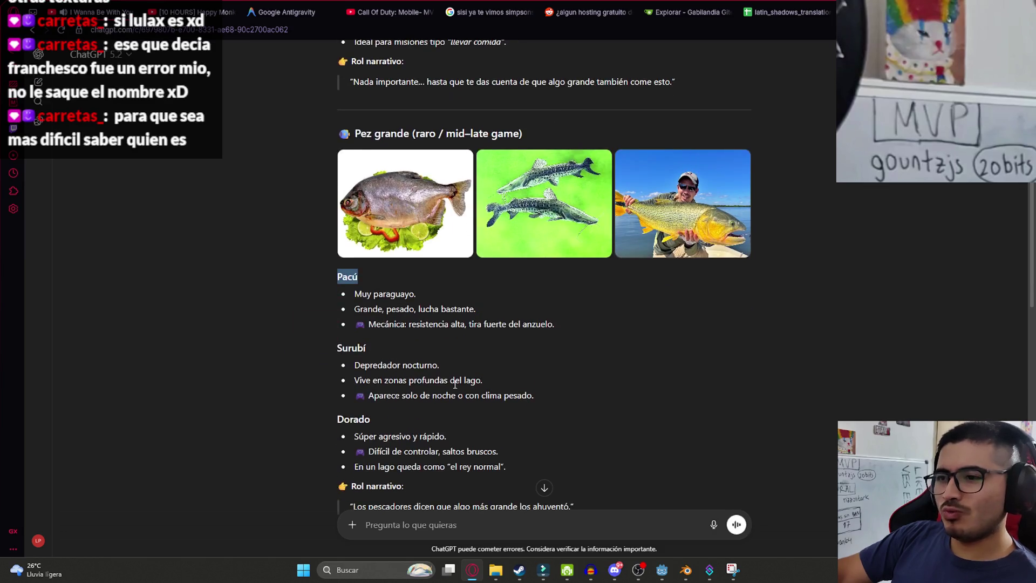
{"action": "left_click_drag", "start_coordinate": [379, 349], "coordinate": [323, 342]}
{"action": "scroll", "coordinate": [315, 368], "scroll_direction": "down", "scroll_amount": 3}
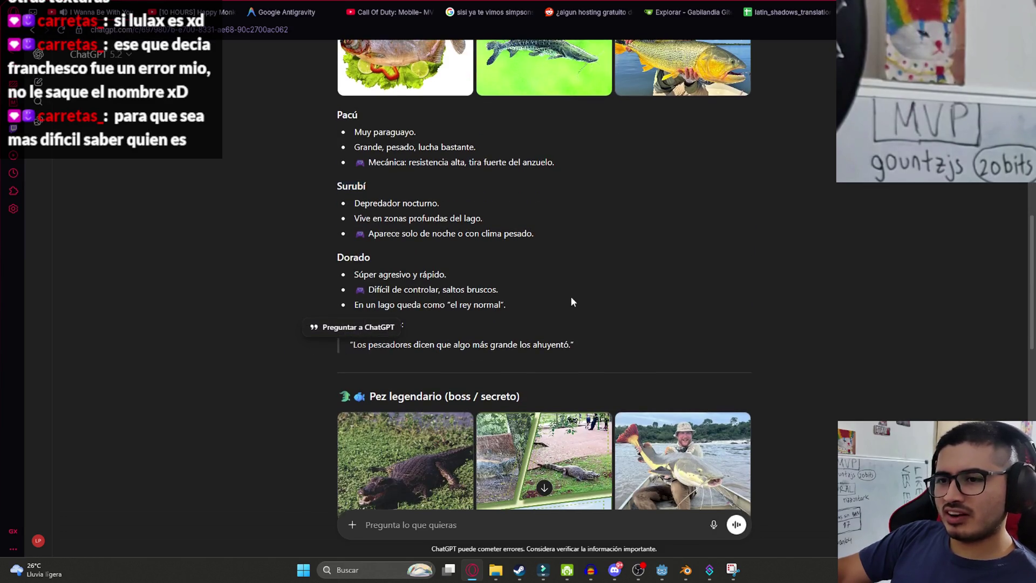
{"action": "scroll", "coordinate": [521, 297], "scroll_direction": "down", "scroll_amount": 4}
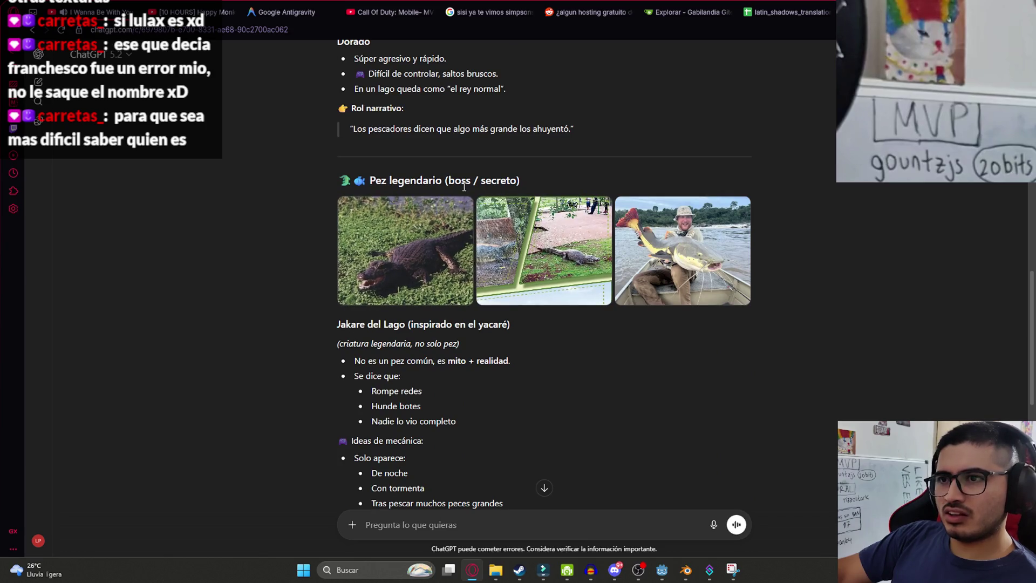
{"action": "left_click_drag", "start_coordinate": [454, 183], "coordinate": [520, 182]}
{"action": "left_click", "coordinate": [530, 351]}
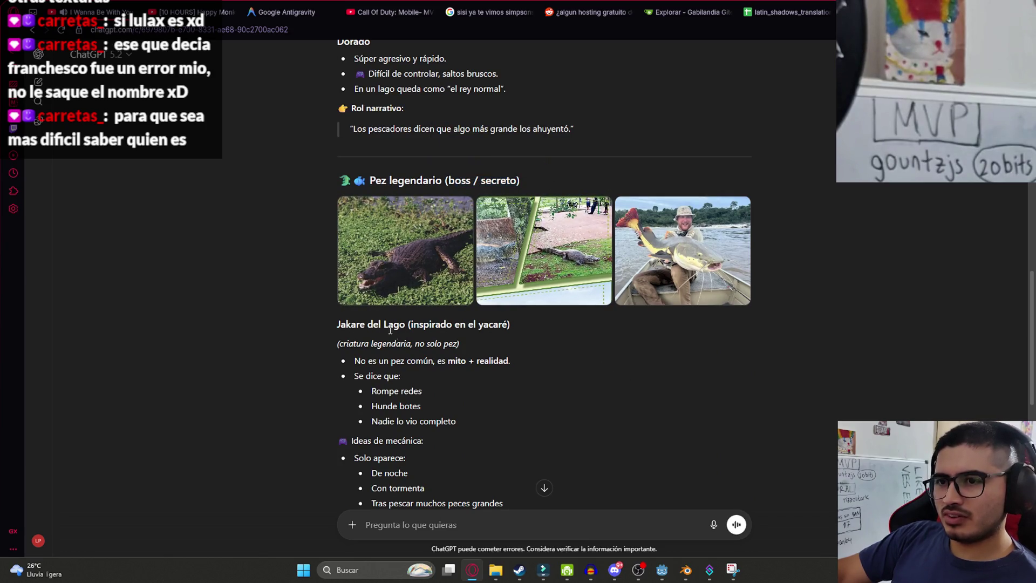
{"action": "left_click_drag", "start_coordinate": [339, 323], "coordinate": [537, 325]}
{"action": "left_click", "coordinate": [565, 336]}
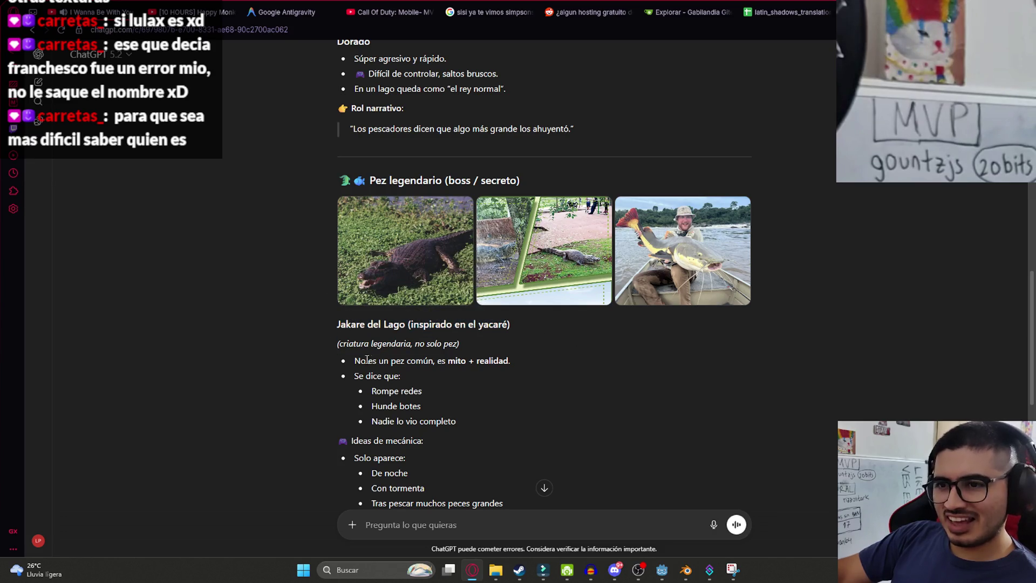
{"action": "scroll", "coordinate": [350, 375], "scroll_direction": "down", "scroll_amount": 2}
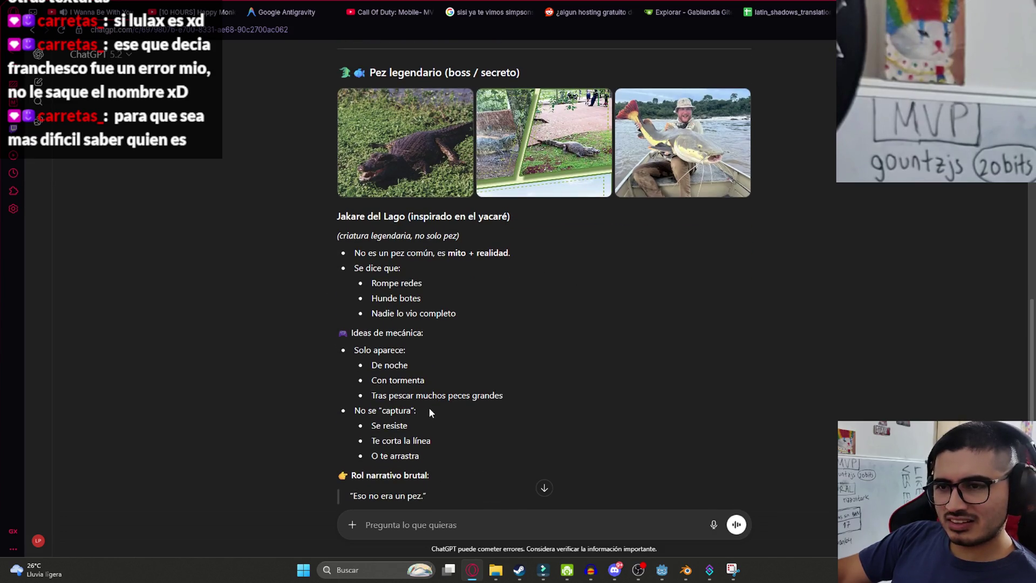
{"action": "scroll", "coordinate": [442, 407], "scroll_direction": "up", "scroll_amount": 7}
{"action": "scroll", "coordinate": [448, 377], "scroll_direction": "down", "scroll_amount": 15}
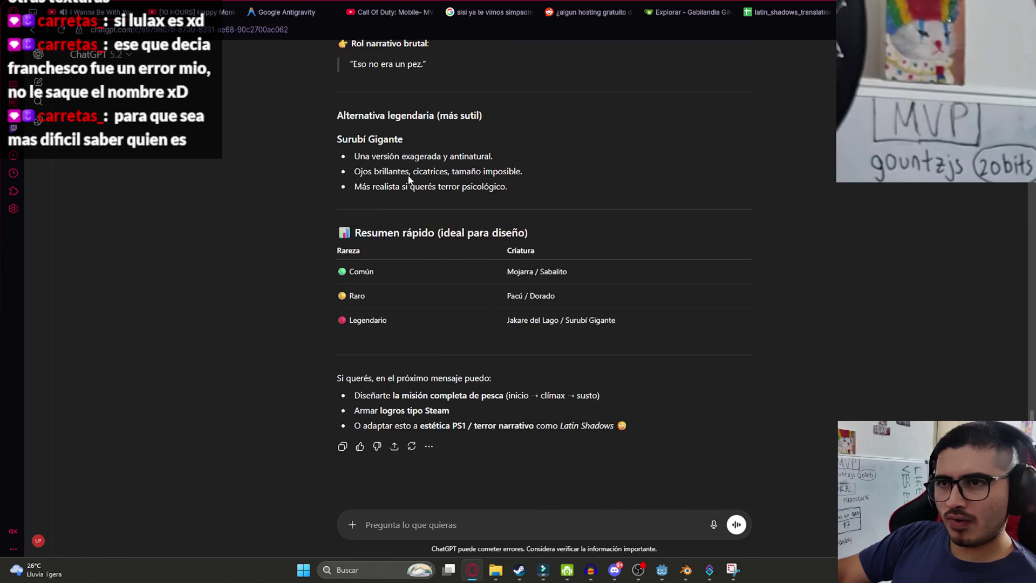
{"action": "scroll", "coordinate": [429, 328], "scroll_direction": "up", "scroll_amount": 5}
{"action": "left_click_drag", "start_coordinate": [414, 408], "coordinate": [316, 400]}
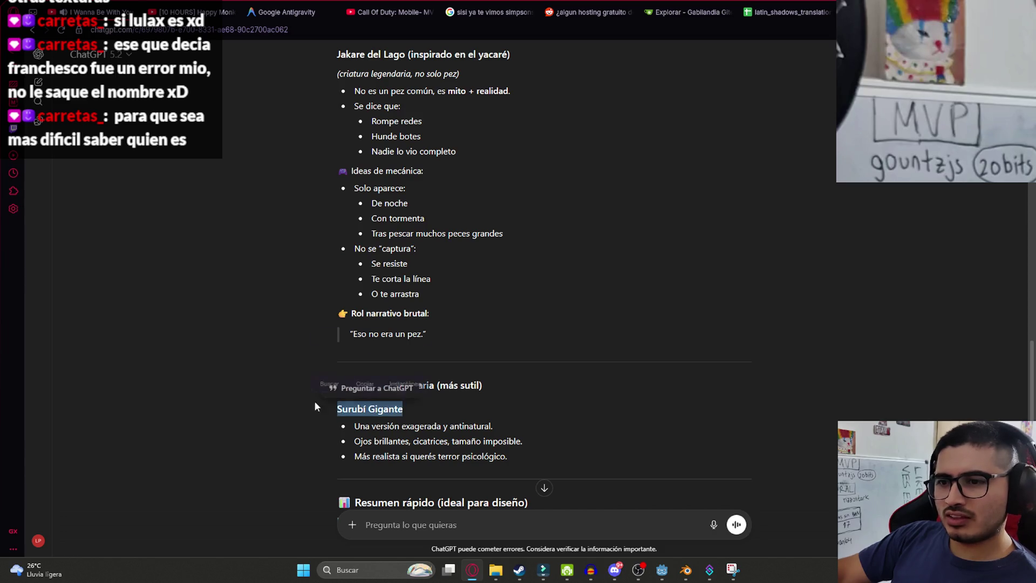
{"action": "scroll", "coordinate": [645, 387], "scroll_direction": "up", "scroll_amount": 8}
{"action": "scroll", "coordinate": [616, 381], "scroll_direction": "up", "scroll_amount": 8}
{"action": "scroll", "coordinate": [549, 372], "scroll_direction": "down", "scroll_amount": 4}
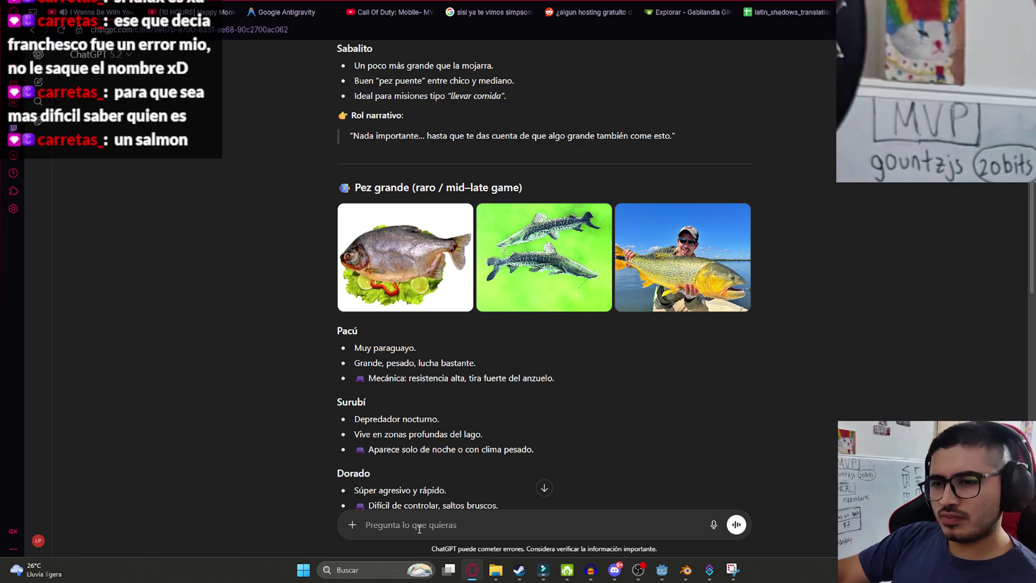
{"action": "type", "text": "el d"}
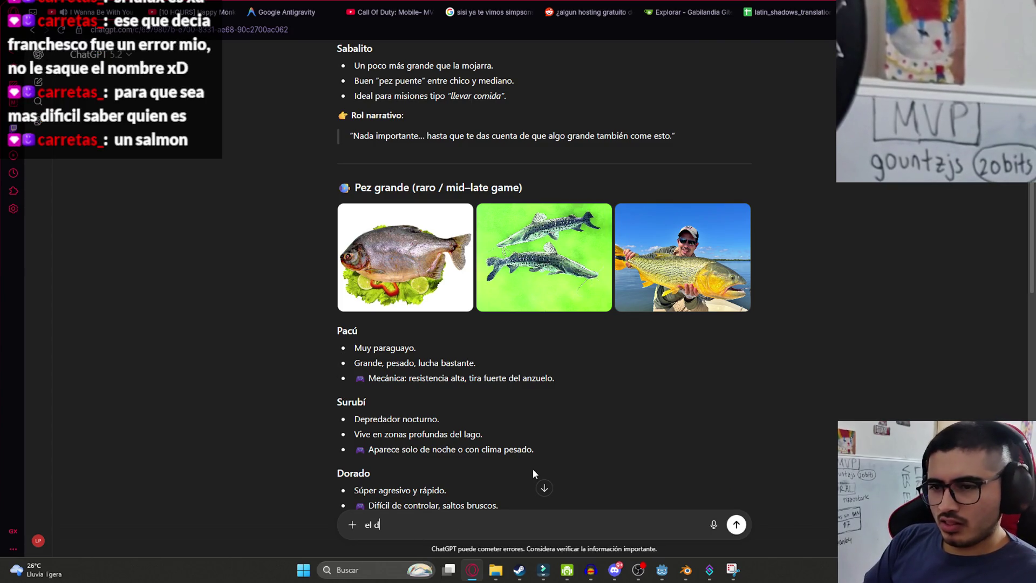
Ask ChatGPT 'cual es mas grande entre surubi dorado y pacu'
{"action": "key", "text": "ctrl+a"}
{"action": "type", "text": "cual es mas "}
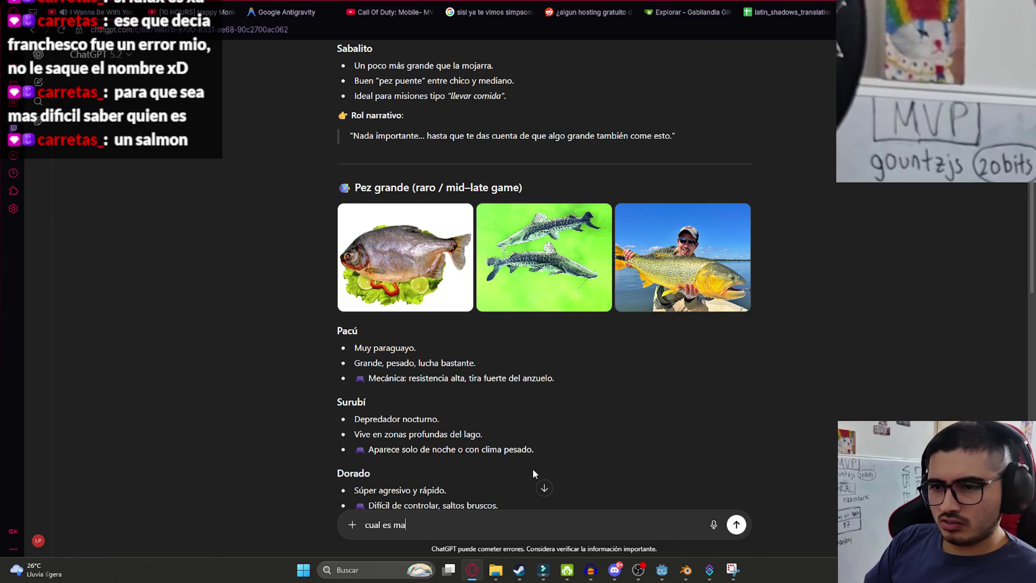
{"action": "type", "text": "grande entre sur"}
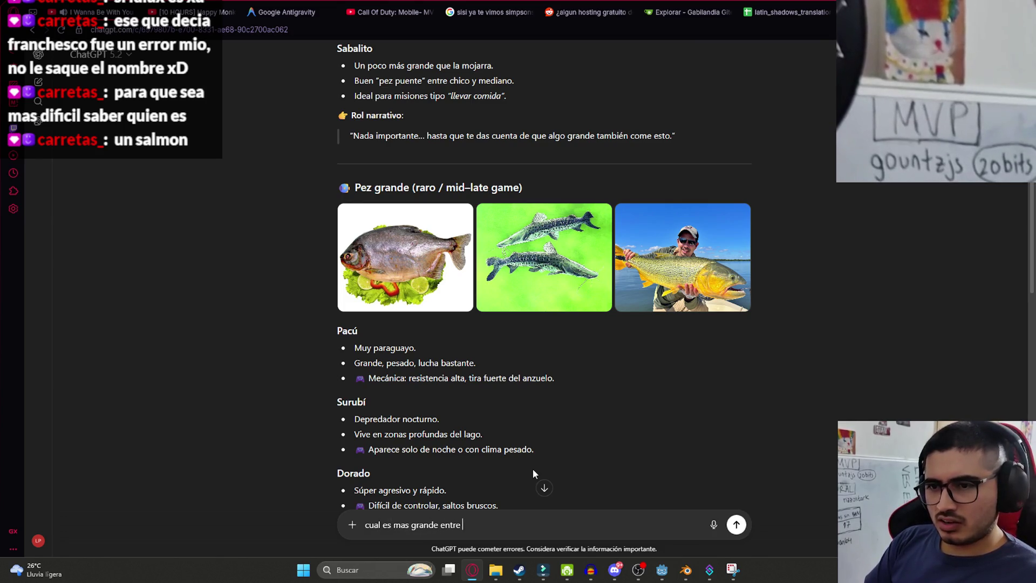
{"action": "type", "text": "ubi dorado y pacu"}
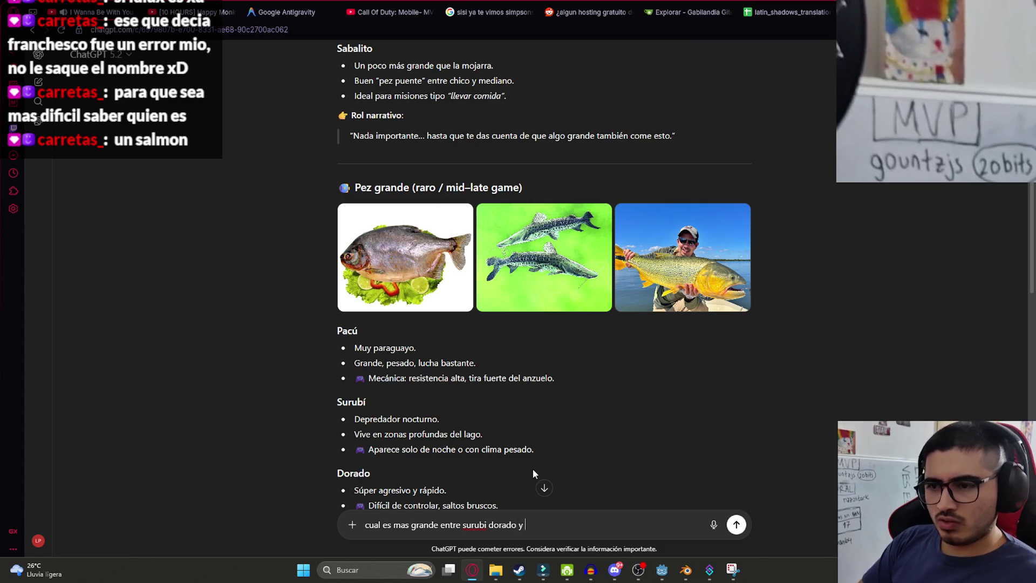
{"action": "key", "text": "Return"}
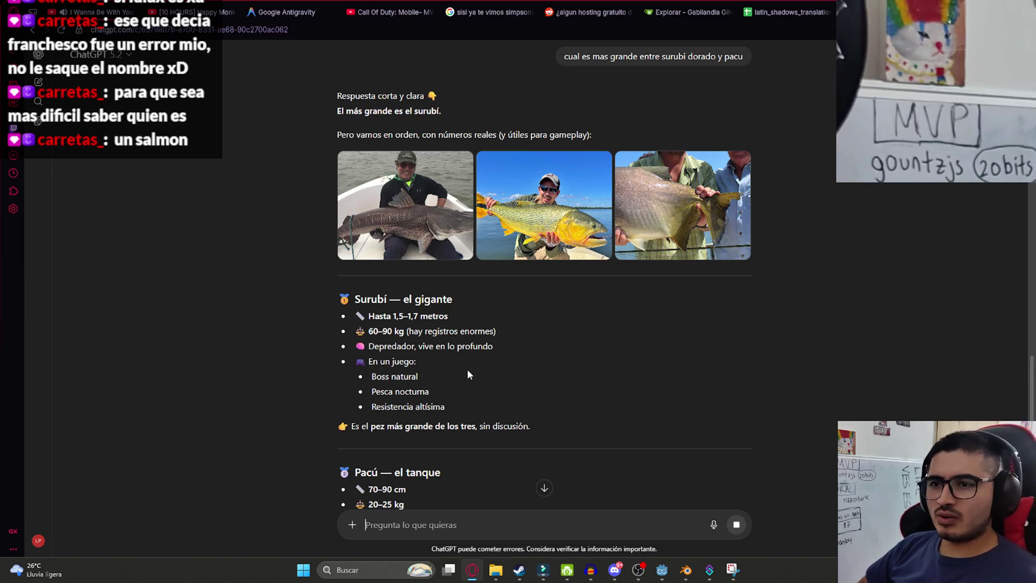
Read through the size comparison reply, highlighting the Dorado — el atleta heading, to the end of the answer
{"action": "scroll", "coordinate": [511, 346], "scroll_direction": "down", "scroll_amount": 3}
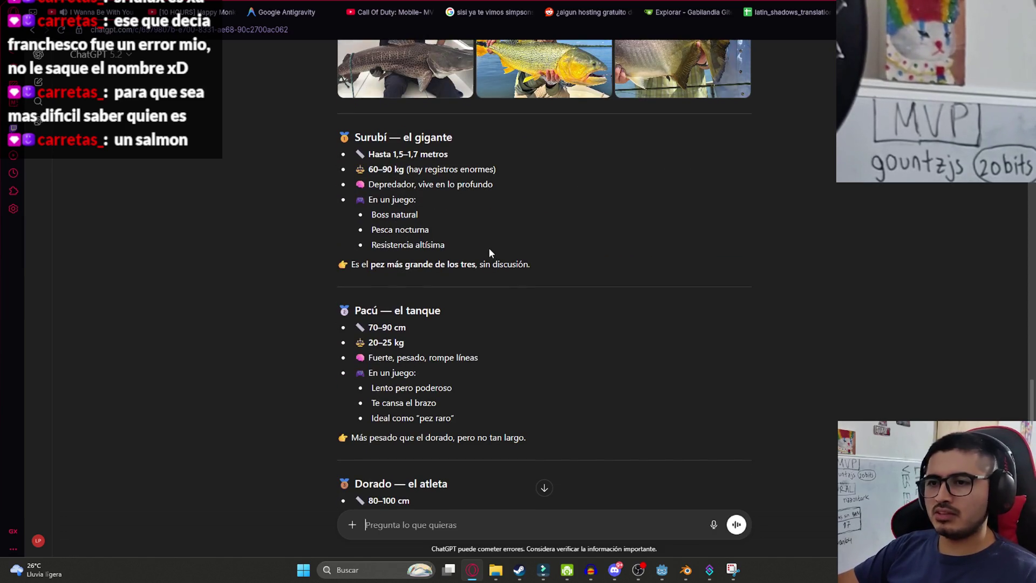
{"action": "scroll", "coordinate": [397, 328], "scroll_direction": "down", "scroll_amount": 1}
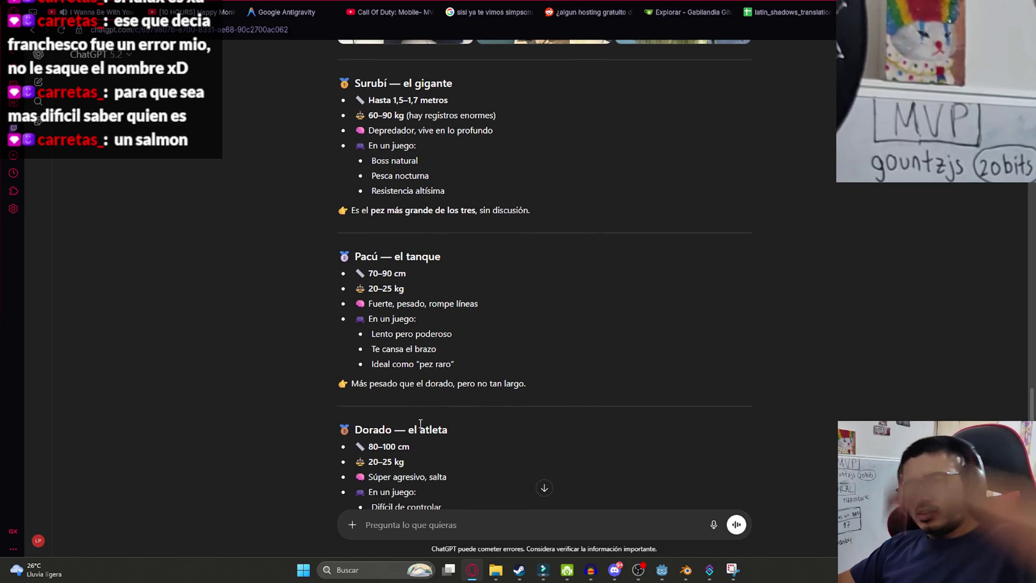
{"action": "scroll", "coordinate": [442, 427], "scroll_direction": "up", "scroll_amount": 5}
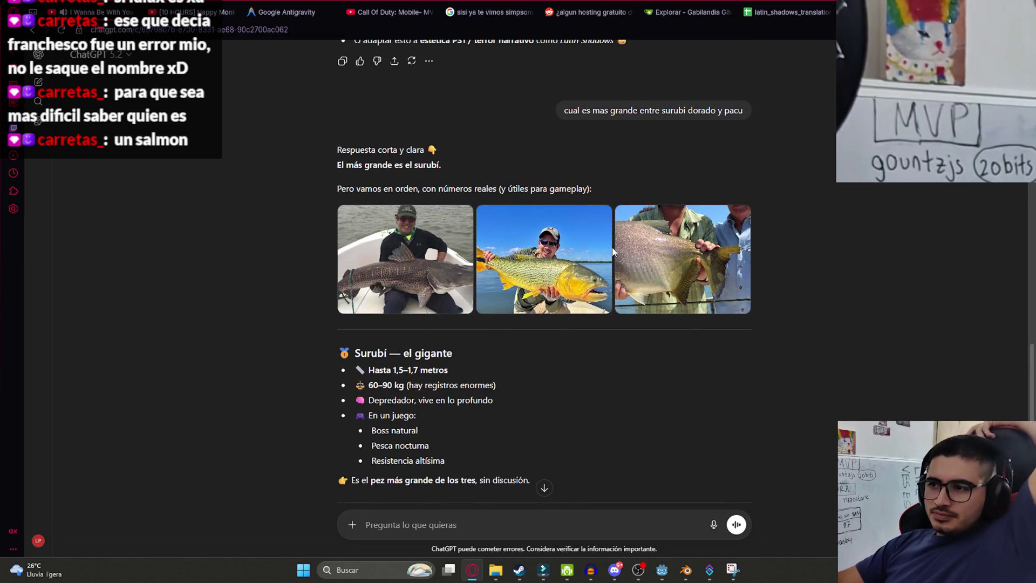
{"action": "scroll", "coordinate": [378, 331], "scroll_direction": "down", "scroll_amount": 3}
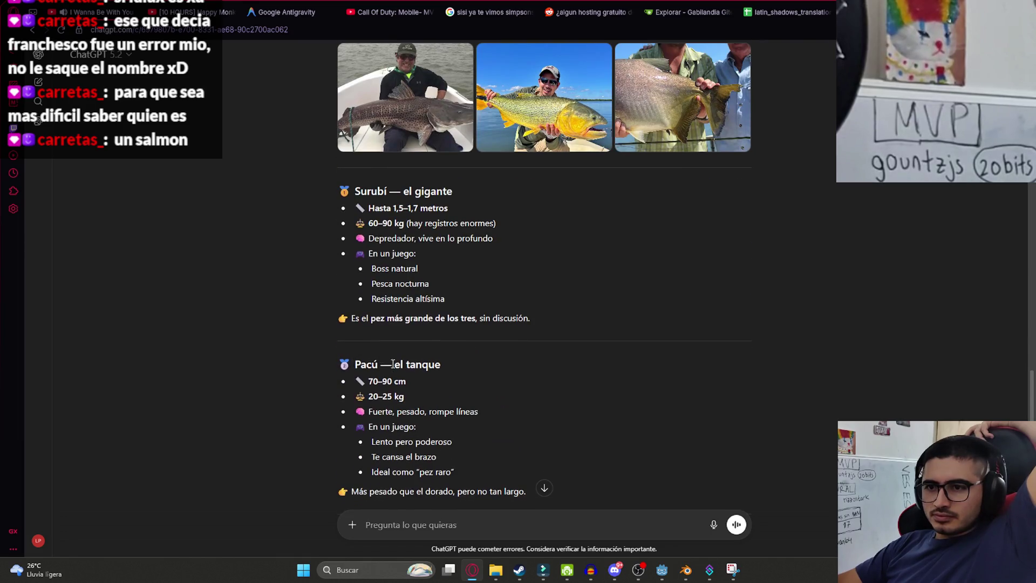
{"action": "scroll", "coordinate": [351, 340], "scroll_direction": "down", "scroll_amount": 3}
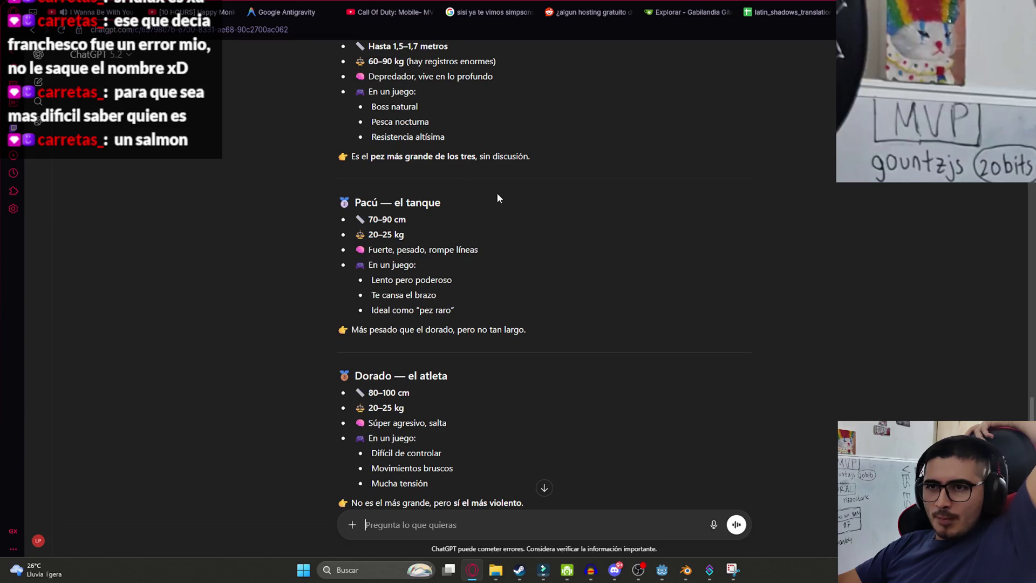
{"action": "scroll", "coordinate": [449, 216], "scroll_direction": "up", "scroll_amount": 2}
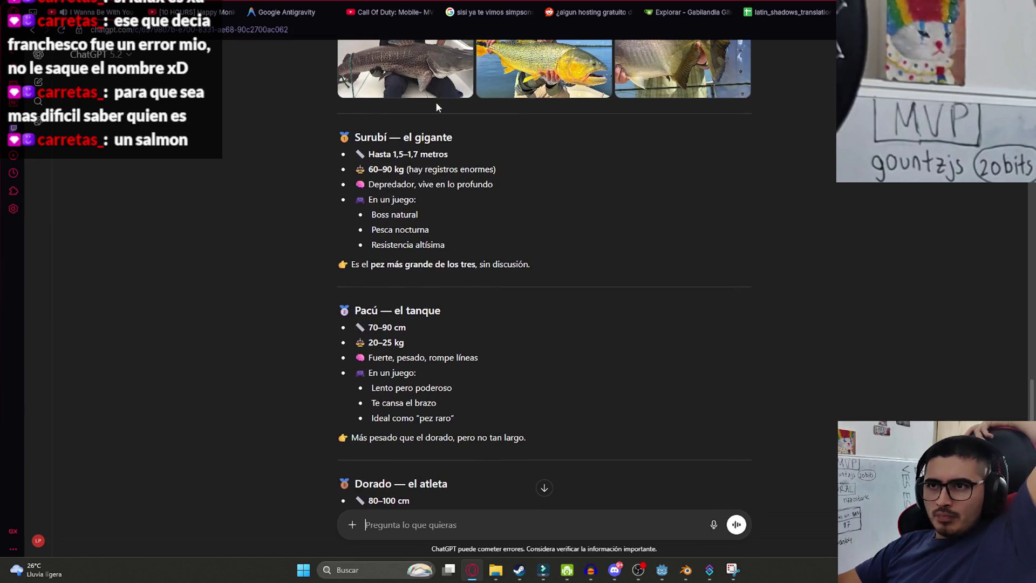
{"action": "mouse_move", "coordinate": [365, 132]}
{"action": "left_mouse_down"}
{"action": "mouse_move", "coordinate": [492, 136]}
{"action": "mouse_move", "coordinate": [740, 196]}
{"action": "left_mouse_up"}
{"action": "left_click", "coordinate": [748, 254]}
{"action": "scroll", "coordinate": [748, 254], "scroll_direction": "up", "scroll_amount": 2}
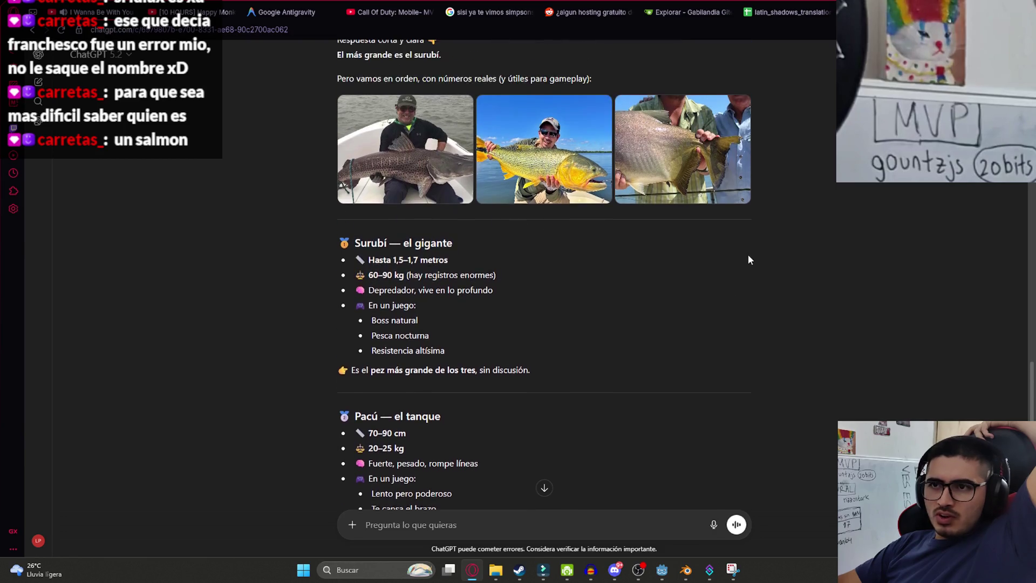
{"action": "scroll", "coordinate": [534, 370], "scroll_direction": "down", "scroll_amount": 4}
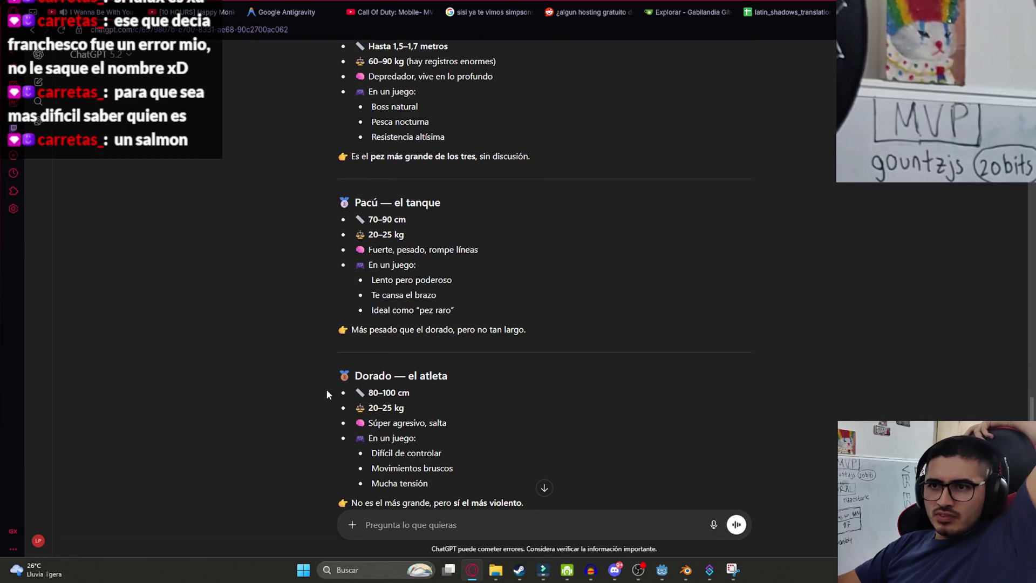
{"action": "left_click_drag", "start_coordinate": [358, 372], "coordinate": [600, 392]}
{"action": "left_click", "coordinate": [599, 397]}
{"action": "mouse_move", "coordinate": [460, 368]}
{"action": "left_mouse_down"}
{"action": "mouse_move", "coordinate": [513, 391]}
{"action": "mouse_move", "coordinate": [510, 403]}
{"action": "mouse_move", "coordinate": [289, 376]}
{"action": "left_mouse_up"}
{"action": "left_click", "coordinate": [539, 385]}
{"action": "left_click", "coordinate": [552, 405]}
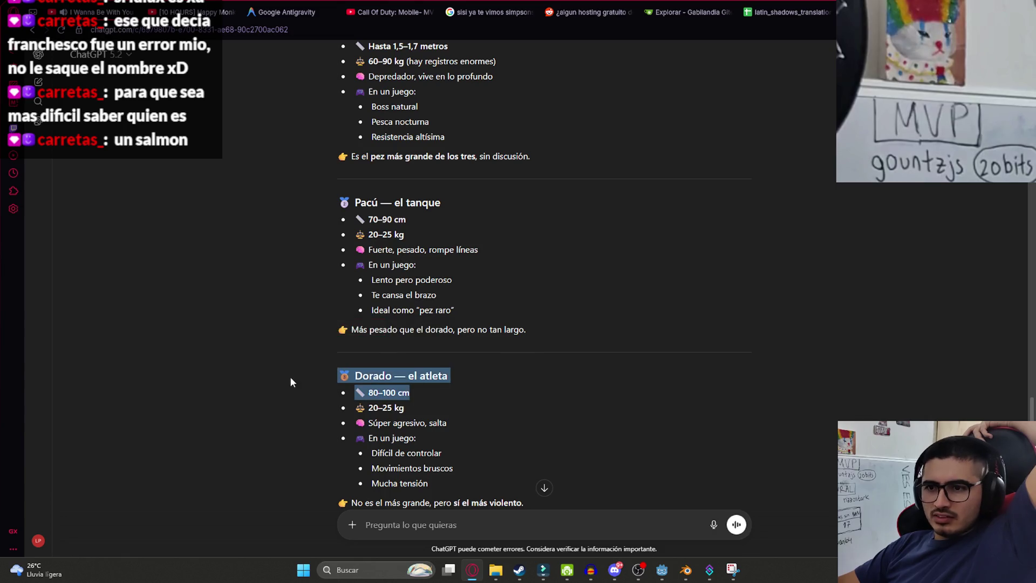
{"action": "left_click", "coordinate": [536, 417]}
{"action": "triple_click", "coordinate": [486, 383]}
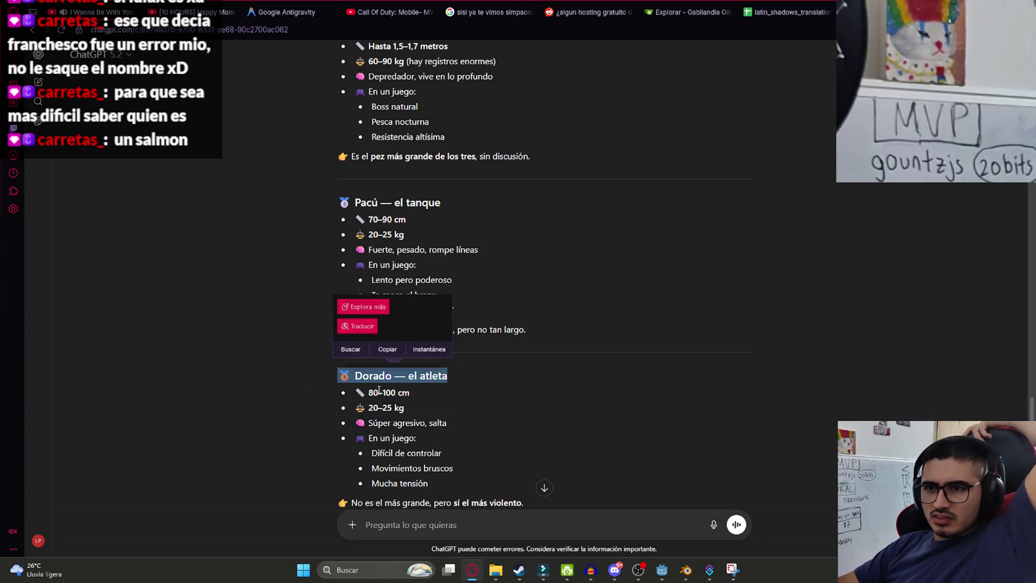
{"action": "scroll", "coordinate": [562, 397], "scroll_direction": "up", "scroll_amount": 1}
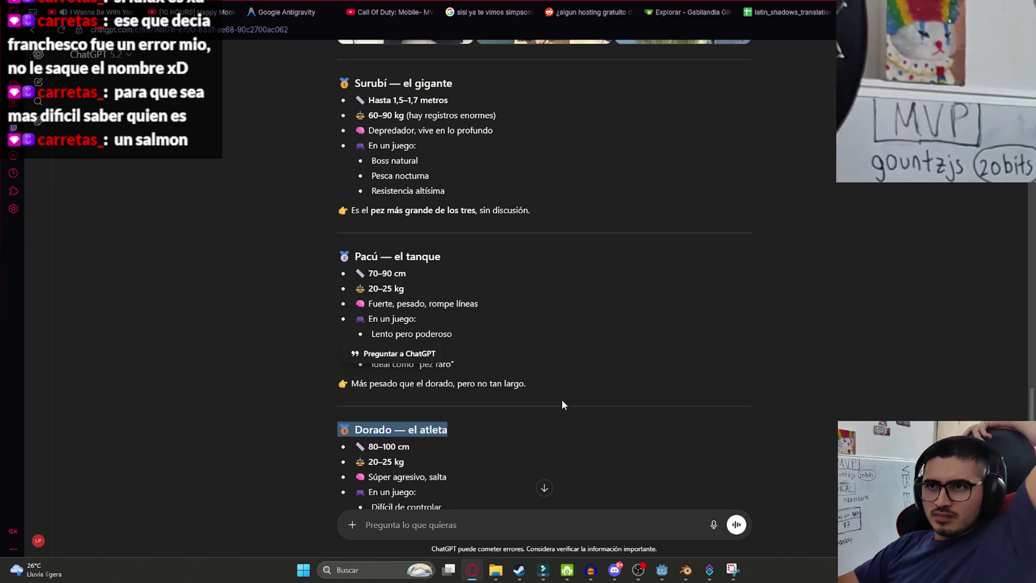
{"action": "scroll", "coordinate": [609, 348], "scroll_direction": "down", "scroll_amount": 7}
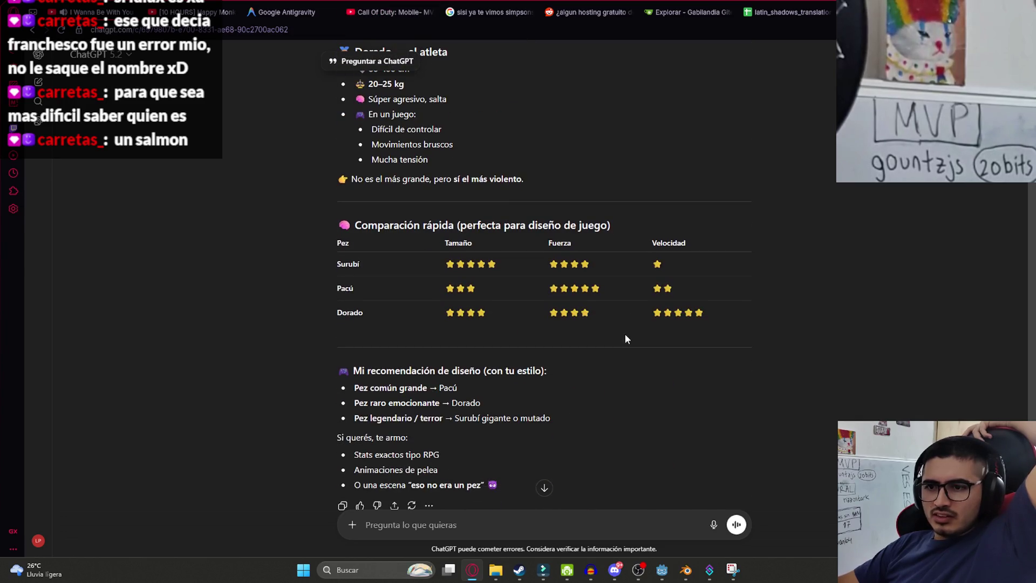
{"action": "scroll", "coordinate": [620, 404], "scroll_direction": "down", "scroll_amount": 2}
{"action": "left_click", "coordinate": [503, 517]}
{"action": "scroll", "coordinate": [772, 189], "scroll_direction": "up", "scroll_amount": 20}
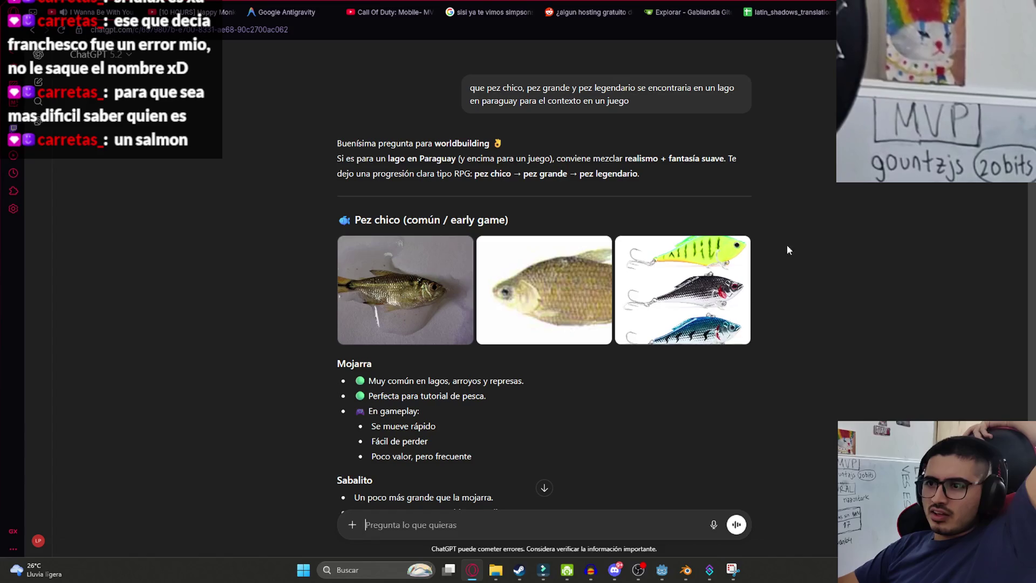
{"action": "left_click", "coordinate": [544, 487]}
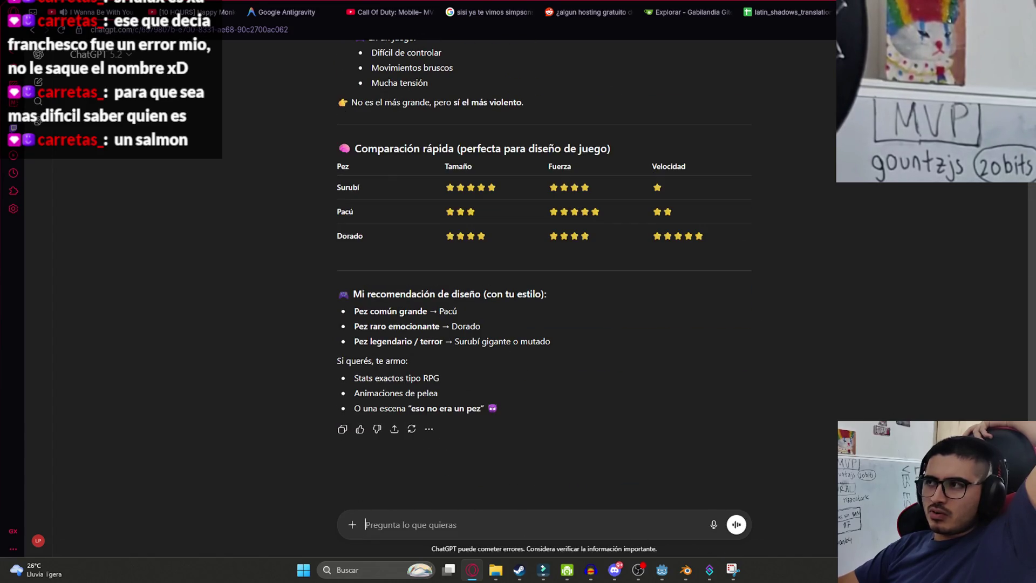
{"action": "key", "text": "ctrl+t"}
Search Google for 'peces quese encuentran en lago paraguay' and expand the AI overview's fish list
{"action": "type", "text": "peces que"}
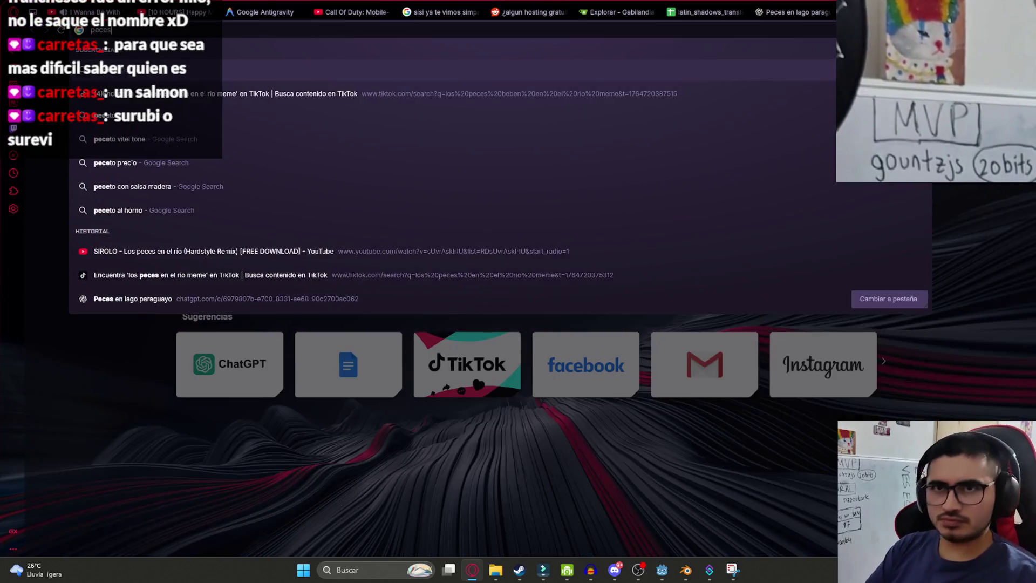
{"action": "type", "text": "se encuentran en lago "}
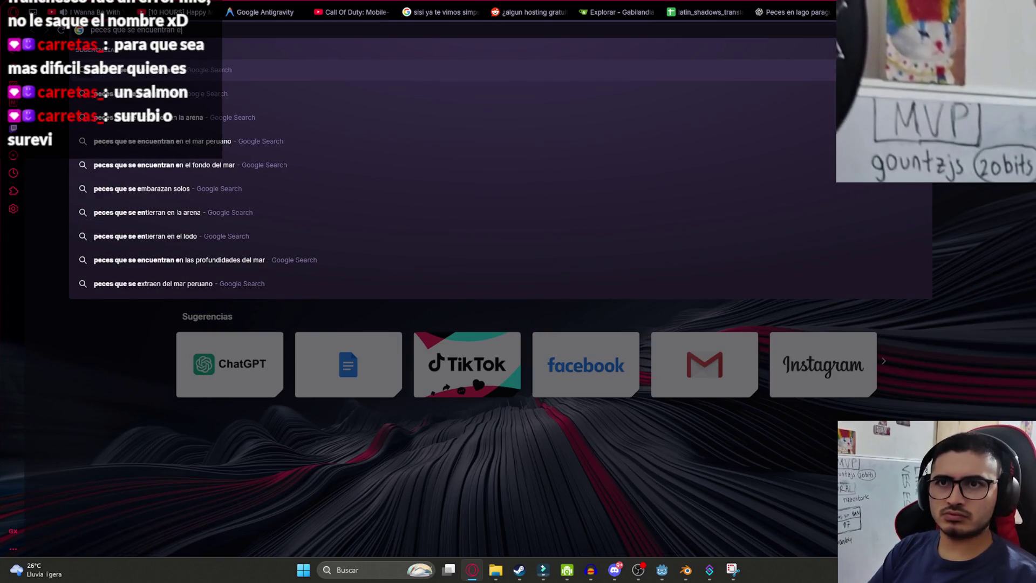
{"action": "type", "text": "paraguay"}
{"action": "key", "text": "Return"}
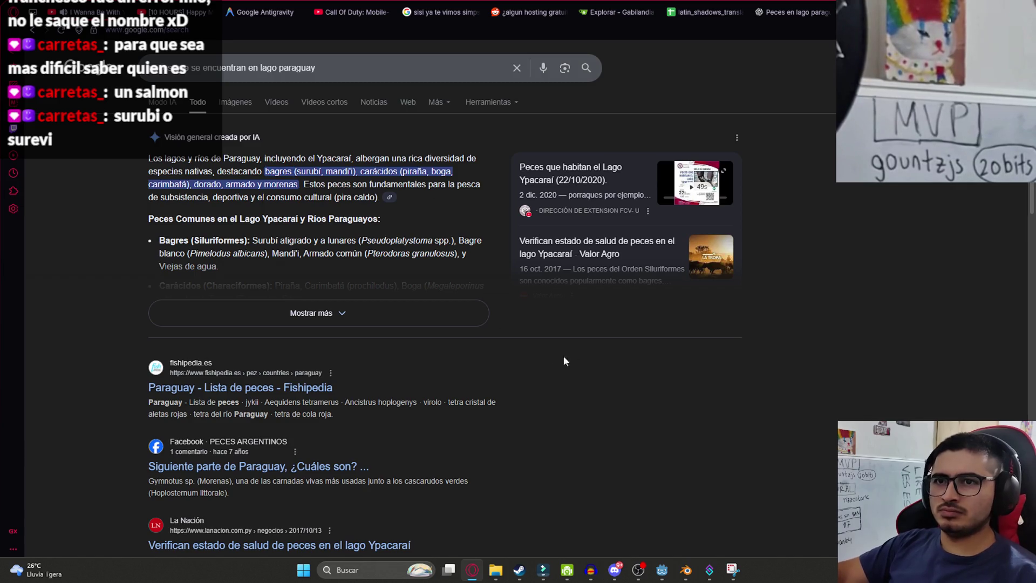
{"action": "left_click_drag", "start_coordinate": [298, 184], "coordinate": [400, 172]}
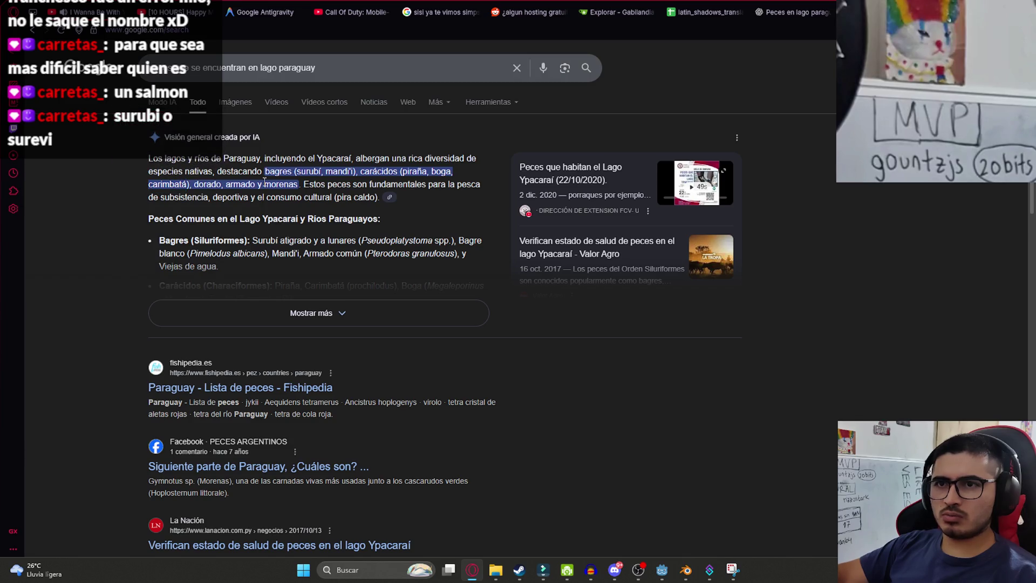
{"action": "key", "text": "ctrl+Tab"}
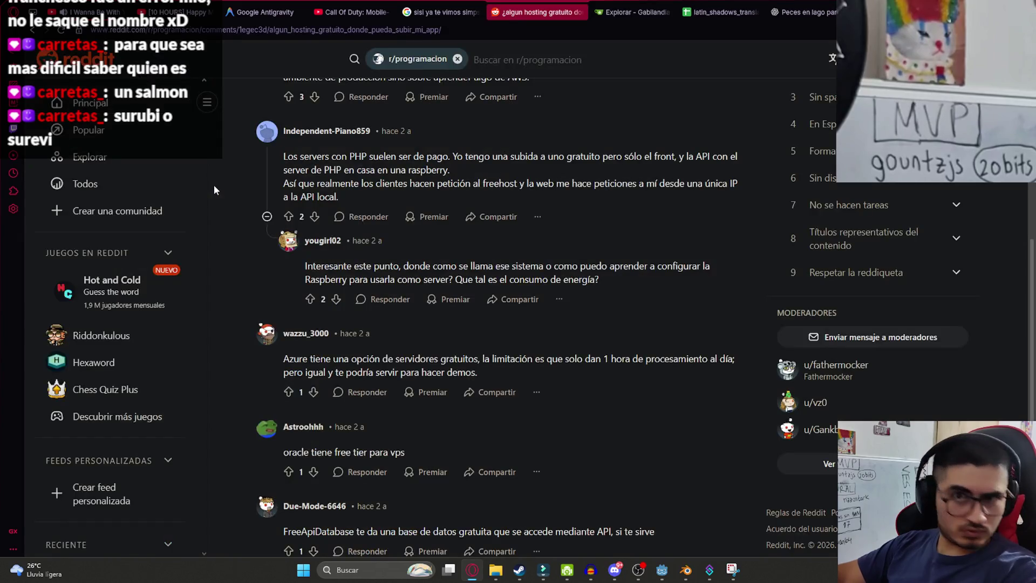
{"action": "key", "text": "ctrl+Tab"}
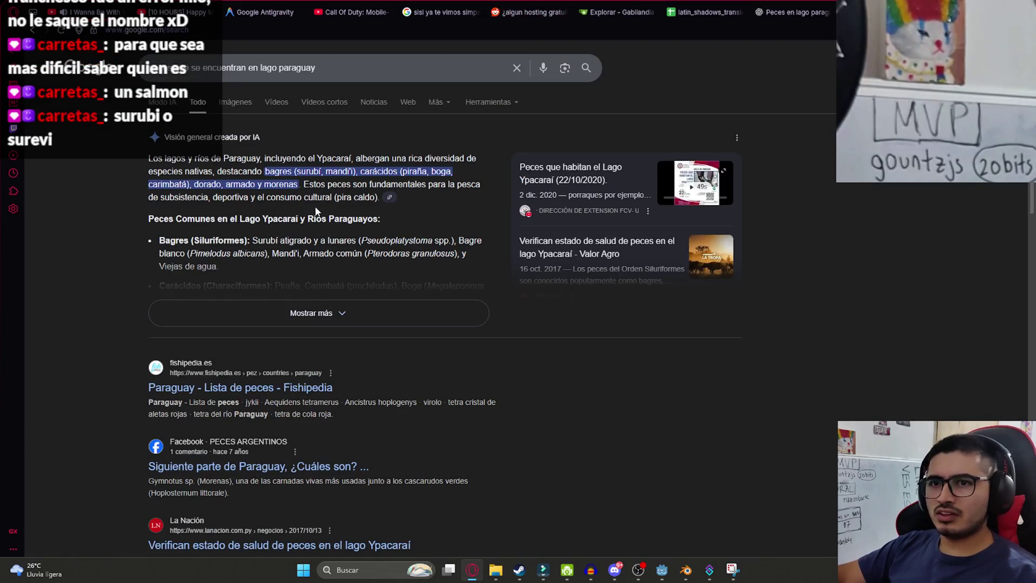
{"action": "left_click", "coordinate": [259, 316]}
{"action": "double_click", "coordinate": [174, 240]}
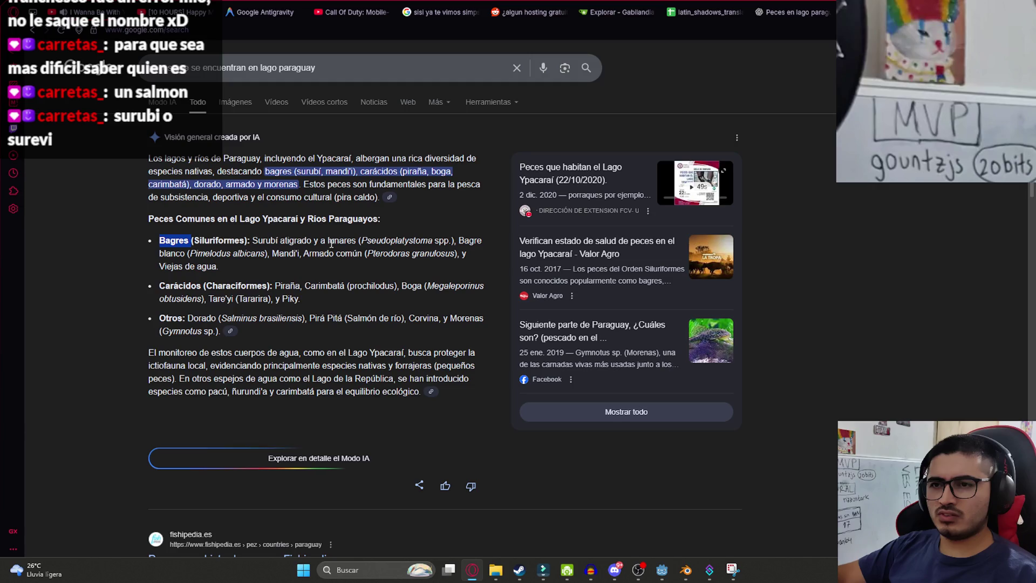
{"action": "left_click", "coordinate": [793, 12]}
{"action": "scroll", "coordinate": [561, 324], "scroll_direction": "up", "scroll_amount": 15}
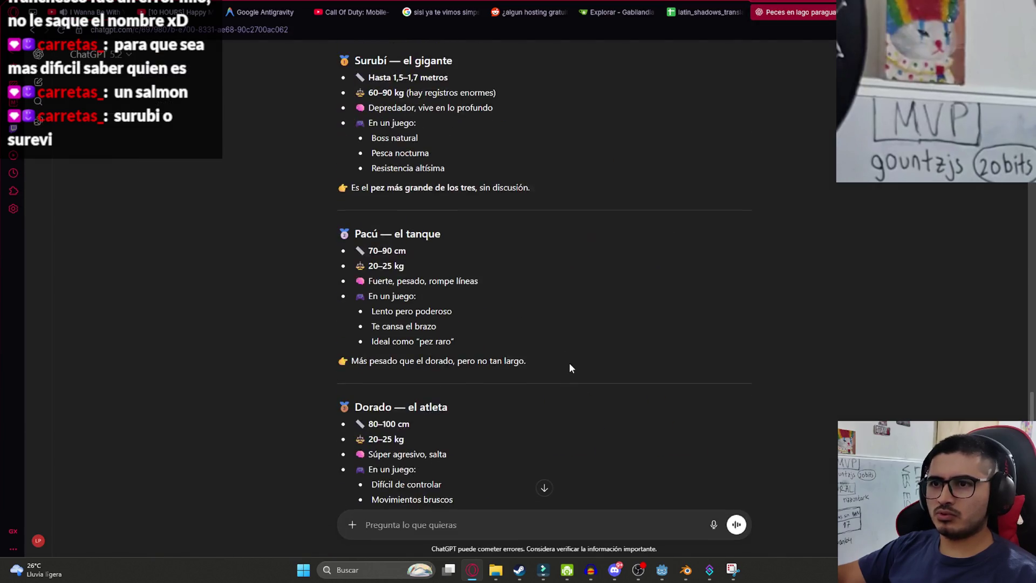
{"action": "key", "text": "ctrl+Tab"}
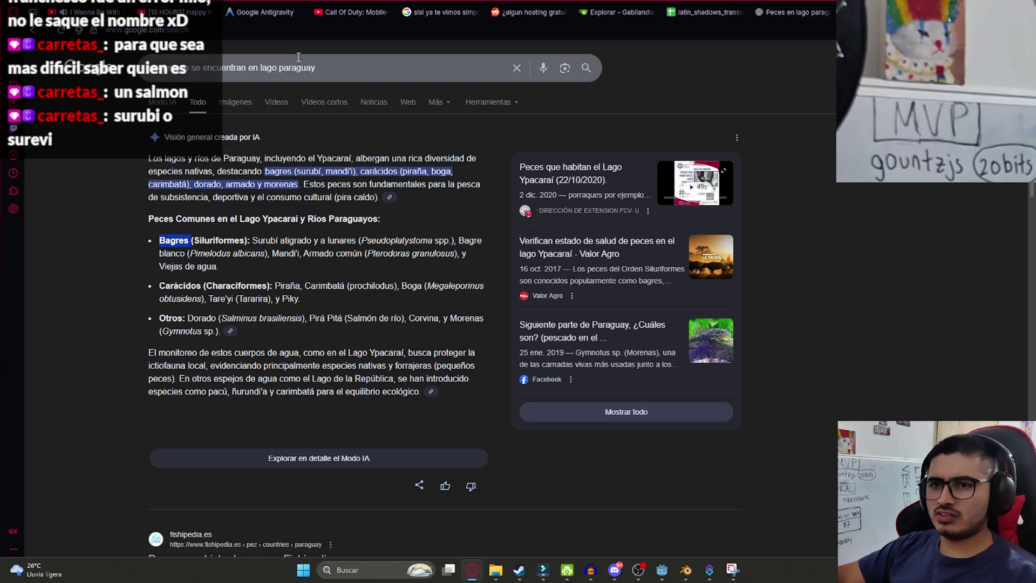
Search for Tare'yi, copied from the overview, and show its image results
{"action": "left_click_drag", "start_coordinate": [208, 298], "coordinate": [233, 298]}
{"action": "key", "text": "ctrl+c"}
{"action": "left_click", "coordinate": [432, 68]}
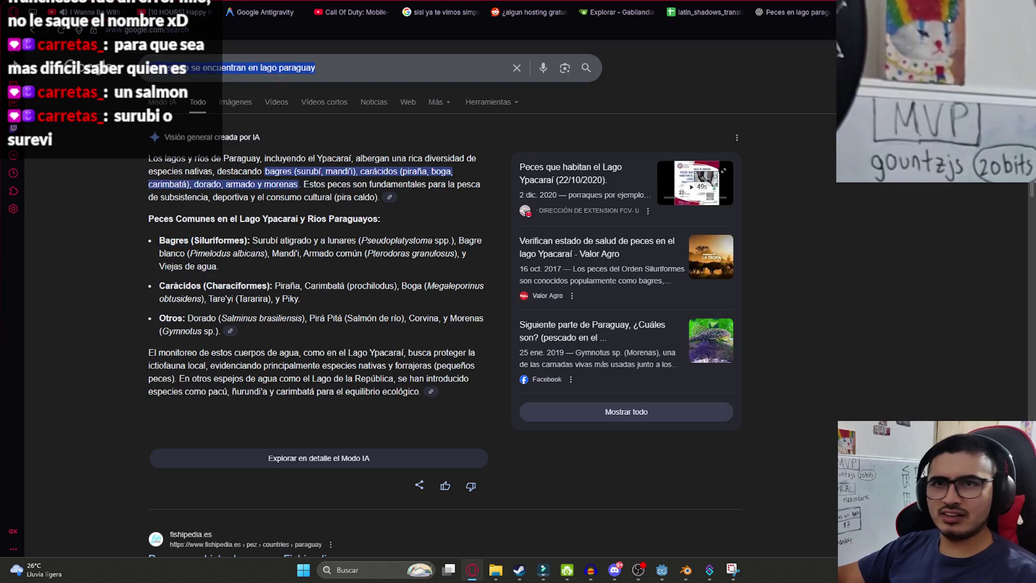
{"action": "key", "text": "ctrl+a"}
{"action": "key", "text": "ctrl+v"}
{"action": "left_click", "coordinate": [546, 232]}
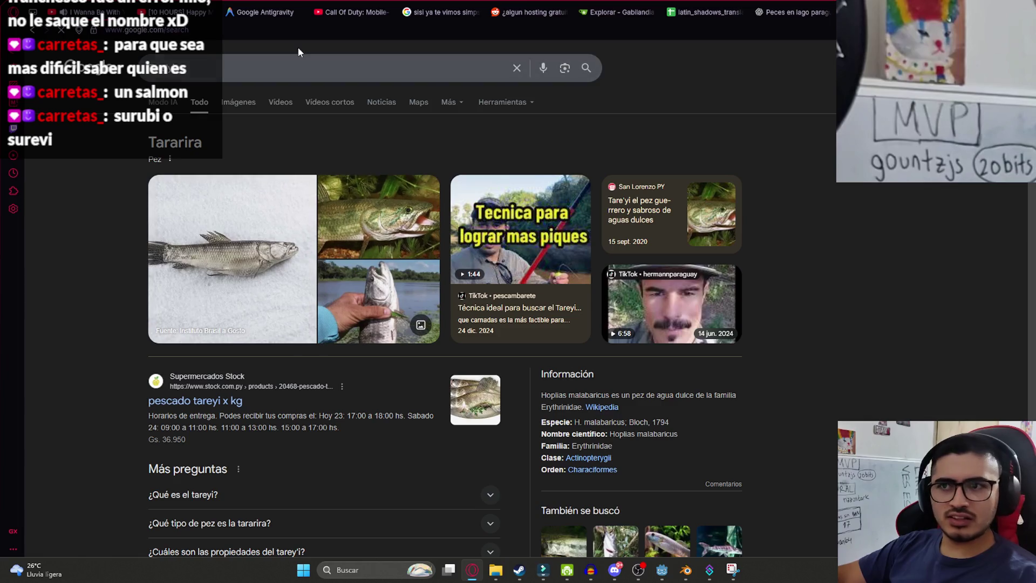
{"action": "left_click", "coordinate": [238, 102]}
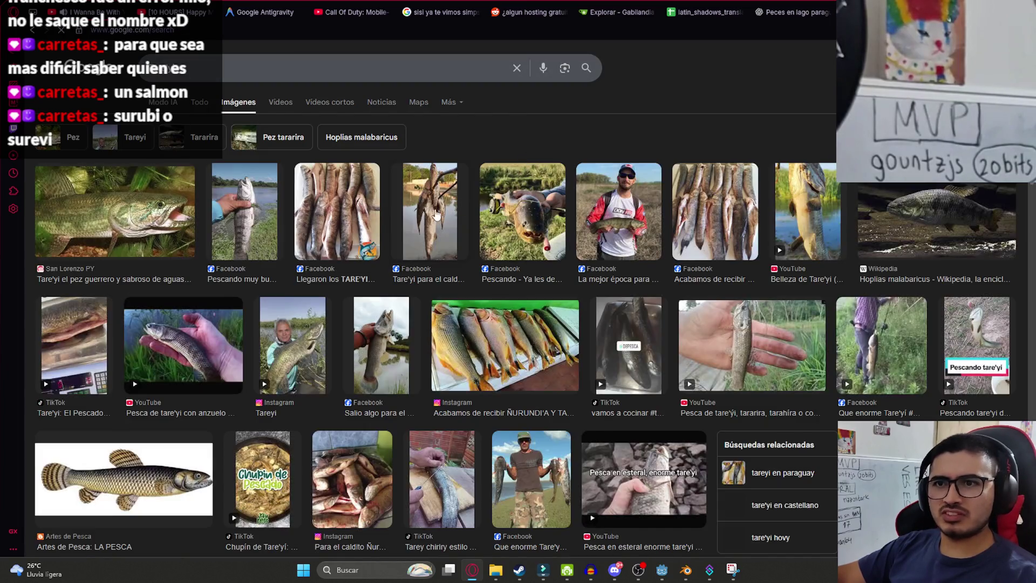
{"action": "left_click", "coordinate": [212, 54]}
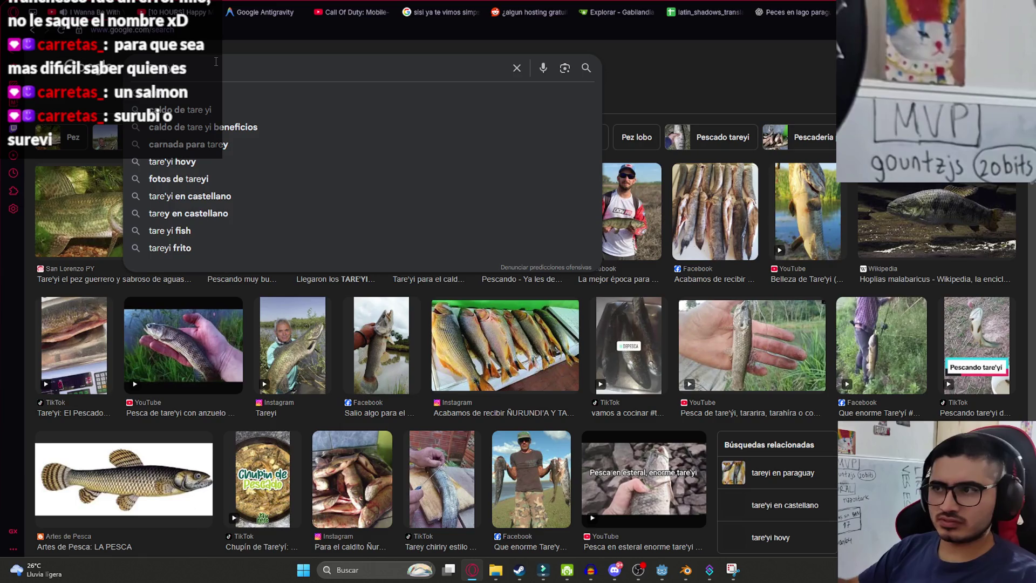
{"action": "left_click", "coordinate": [801, 93]}
Preview Tare'yi photos, ending on the Artes de Pesca fish illustration, then bring Godot back
{"action": "left_click", "coordinate": [718, 344]}
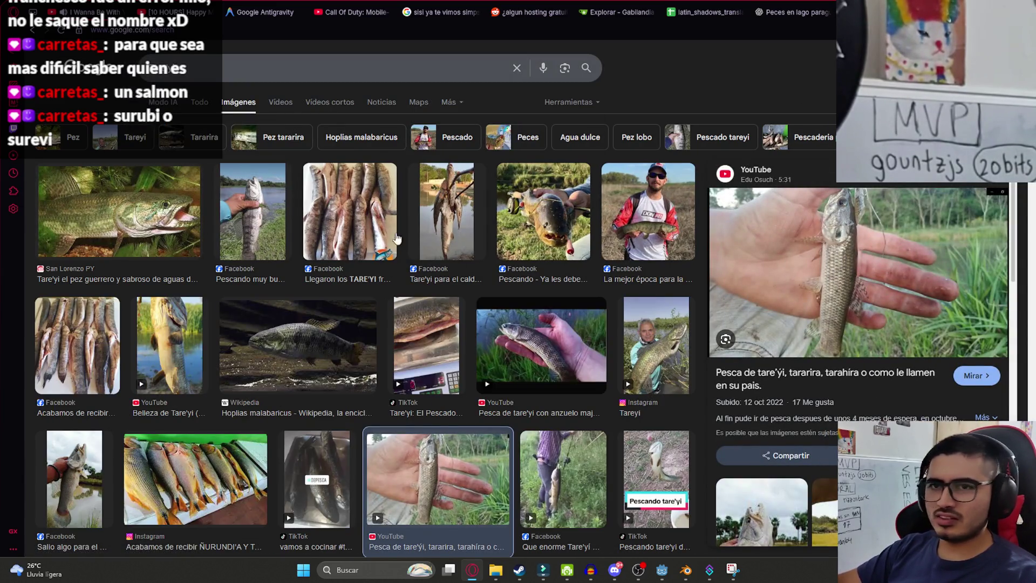
{"action": "scroll", "coordinate": [832, 332], "scroll_direction": "down", "scroll_amount": 3}
{"action": "left_click", "coordinate": [763, 416]}
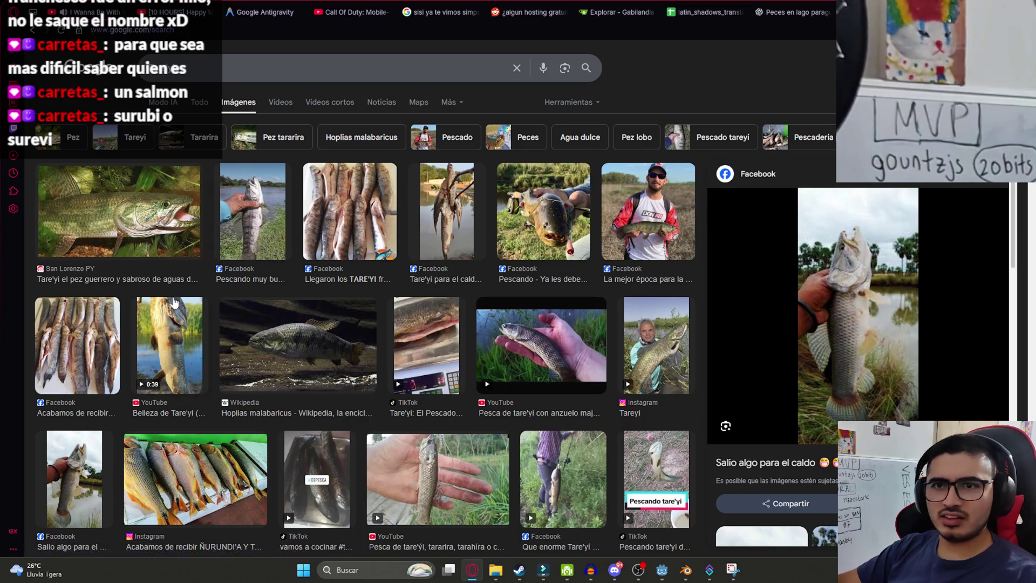
{"action": "scroll", "coordinate": [95, 387], "scroll_direction": "down", "scroll_amount": 2}
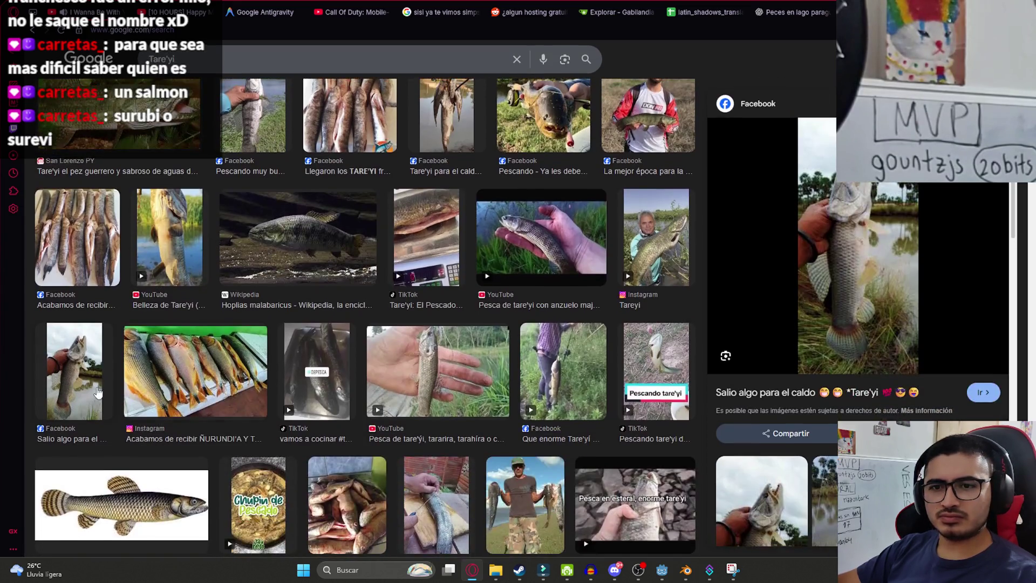
{"action": "scroll", "coordinate": [183, 384], "scroll_direction": "down", "scroll_amount": 2}
{"action": "left_click", "coordinate": [183, 384]}
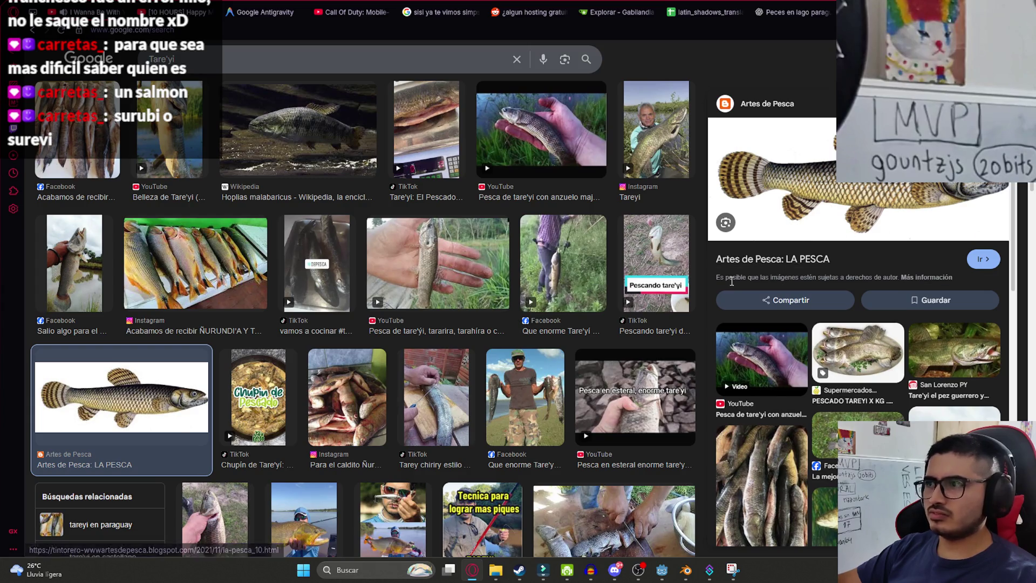
{"action": "scroll", "coordinate": [140, 227], "scroll_direction": "up", "scroll_amount": 4}
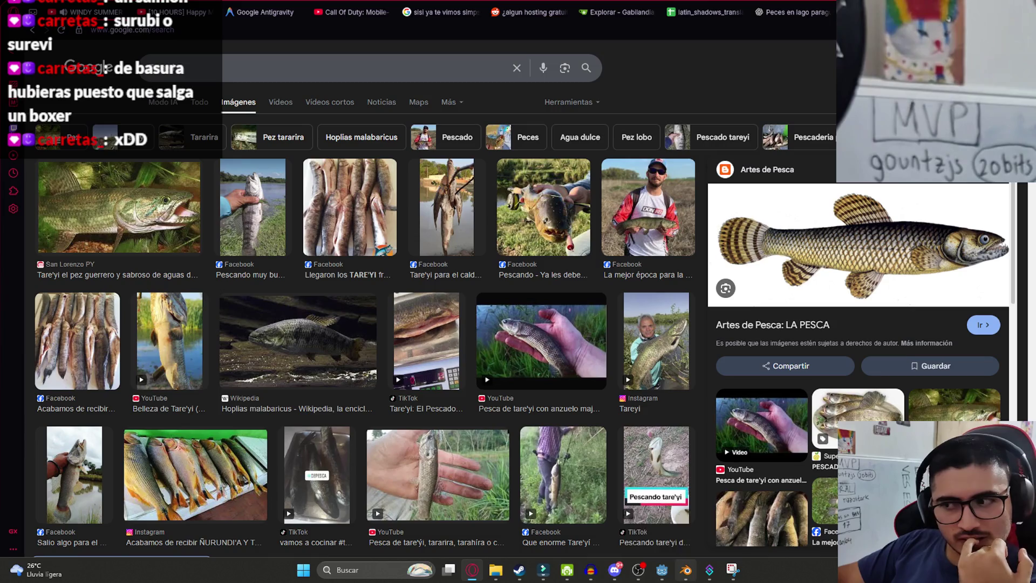
{"action": "mouse_move", "coordinate": [686, 570]}
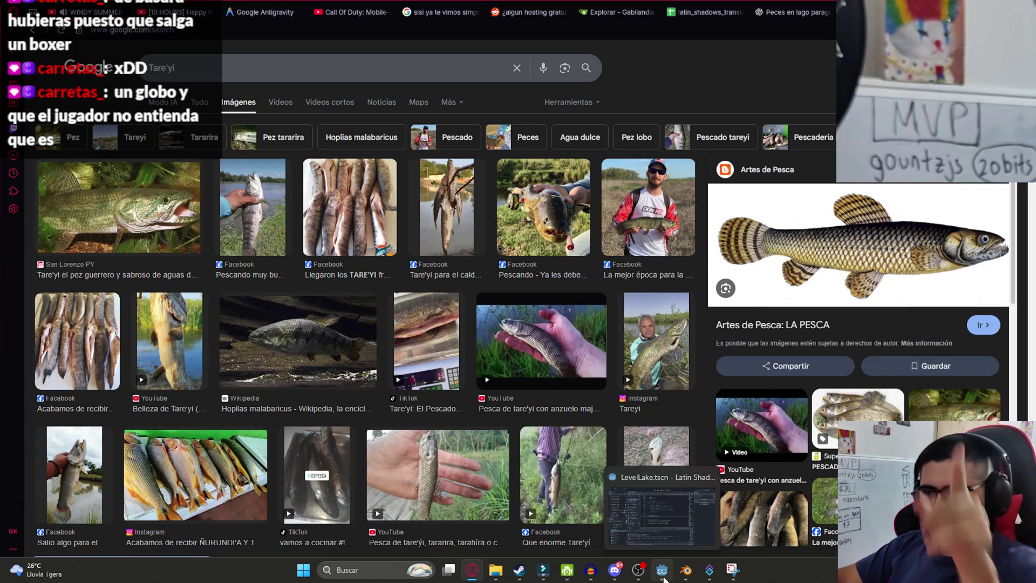
{"action": "left_click", "coordinate": [661, 515]}
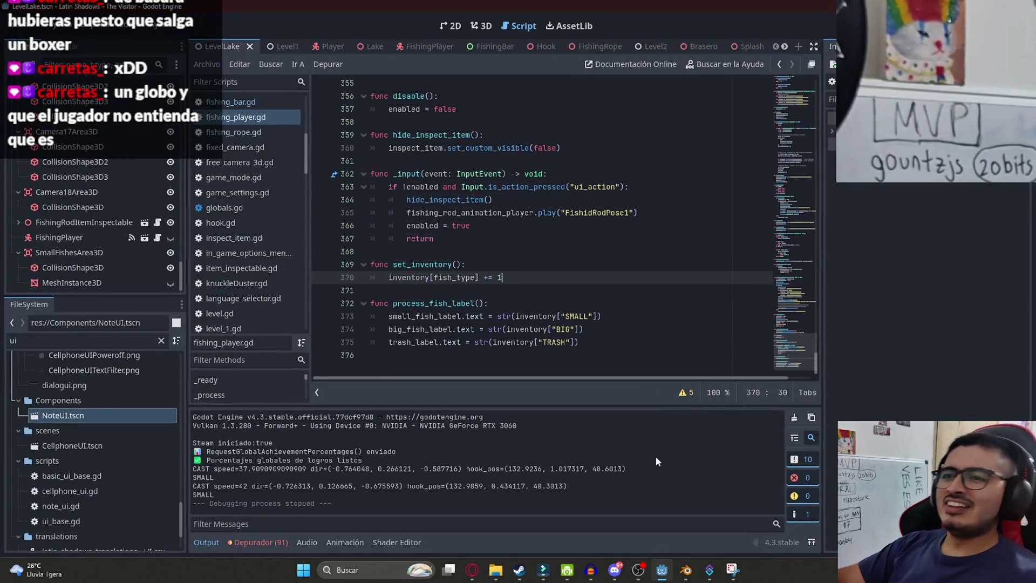
Select the SMALL inventory key on line 373 of fishing_player.gd, then return to the translations spreadsheet
{"action": "left_click", "coordinate": [548, 316]}
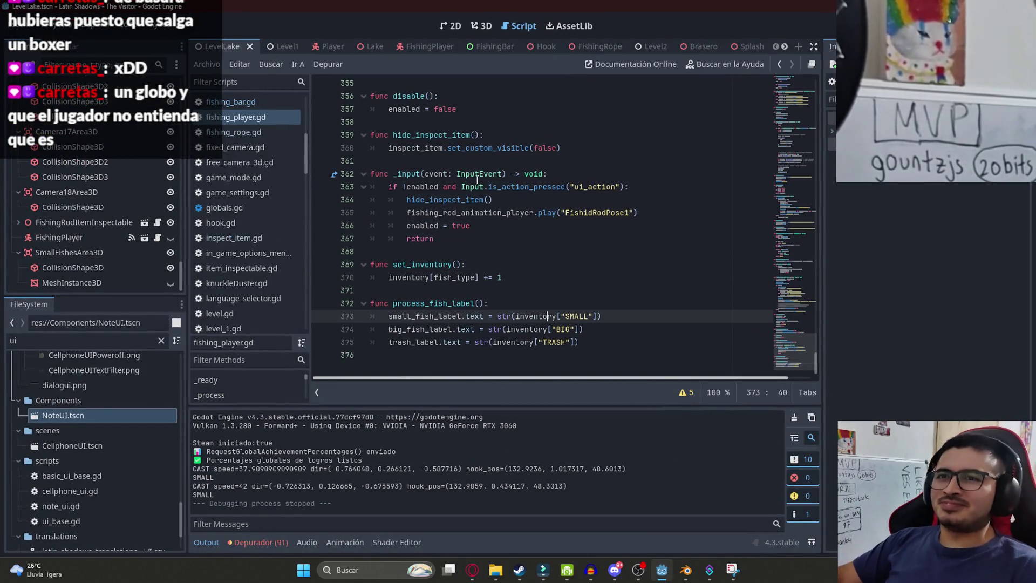
{"action": "double_click", "coordinate": [576, 316]}
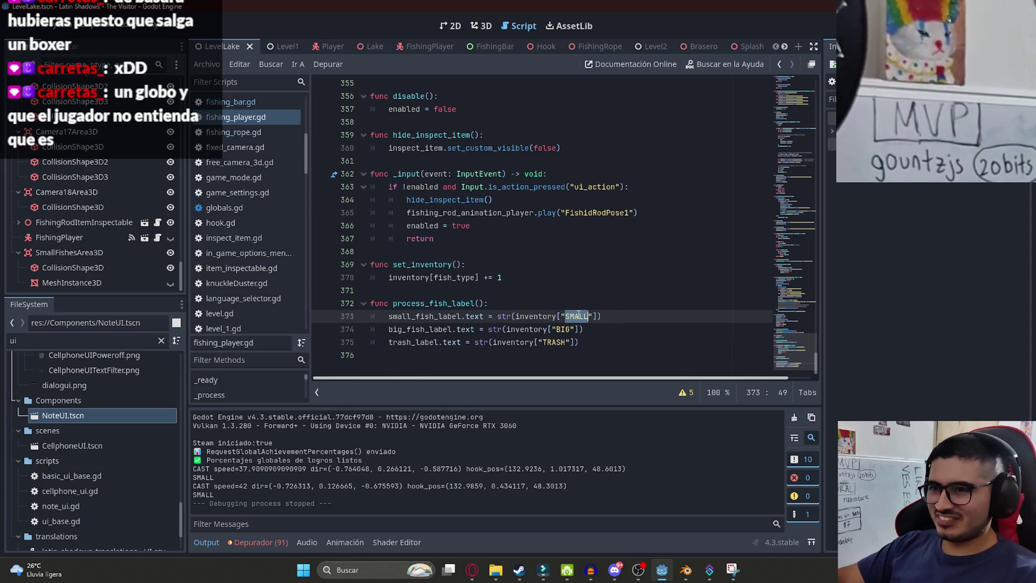
{"action": "left_click", "coordinate": [478, 575]}
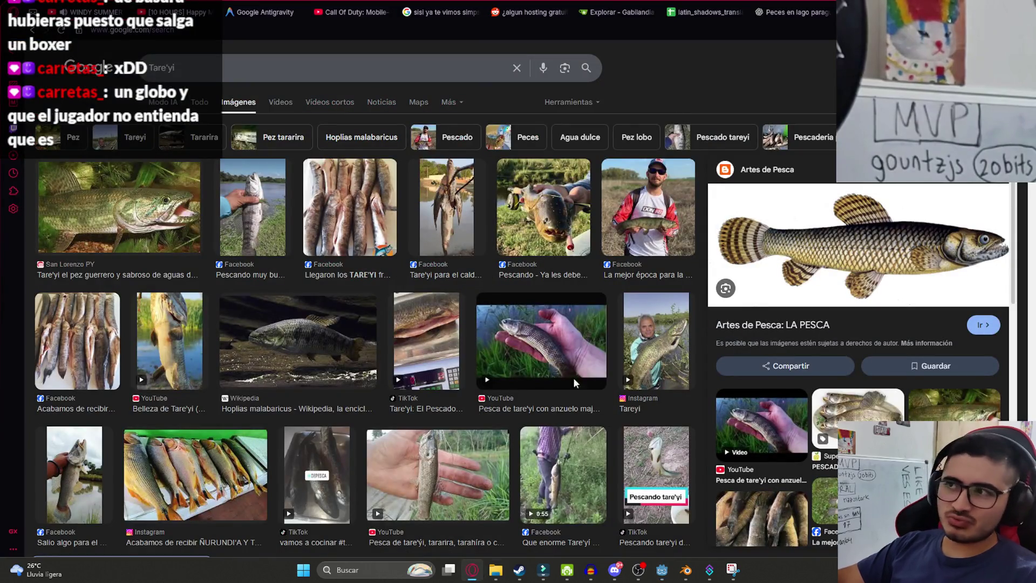
{"action": "left_click", "coordinate": [707, 12]}
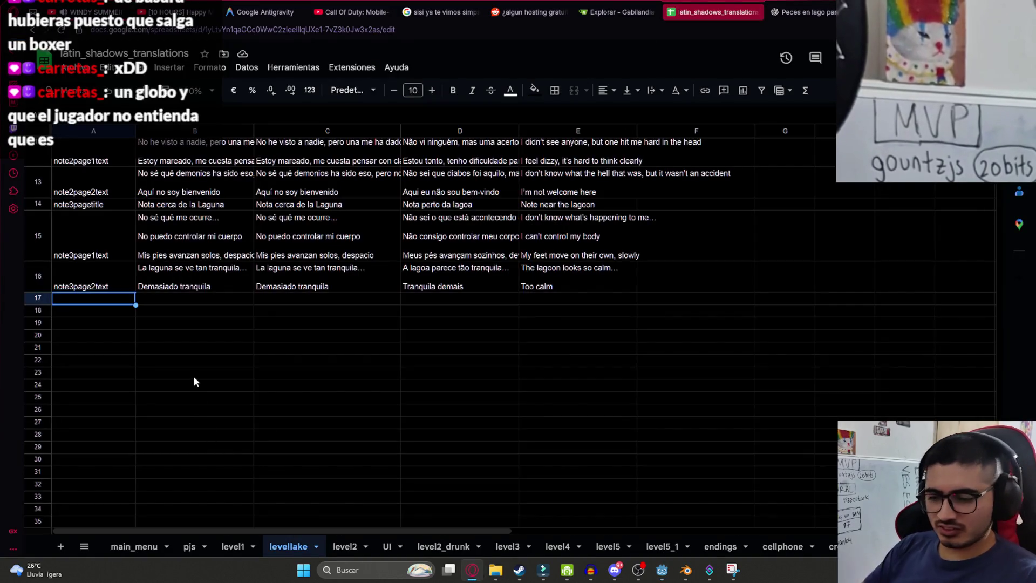
Enter big_fish, big_fish_description, small_fish and small_fish_description in cells A17–A20
{"action": "type", "text": "big_fish"}
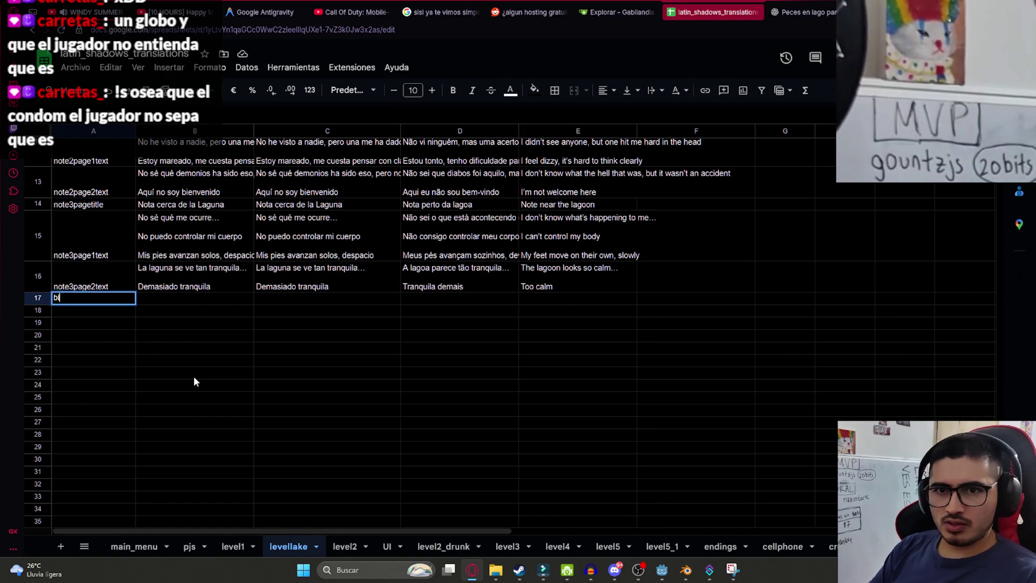
{"action": "key", "text": "Return"}
{"action": "type", "text": "big_fish_de"}
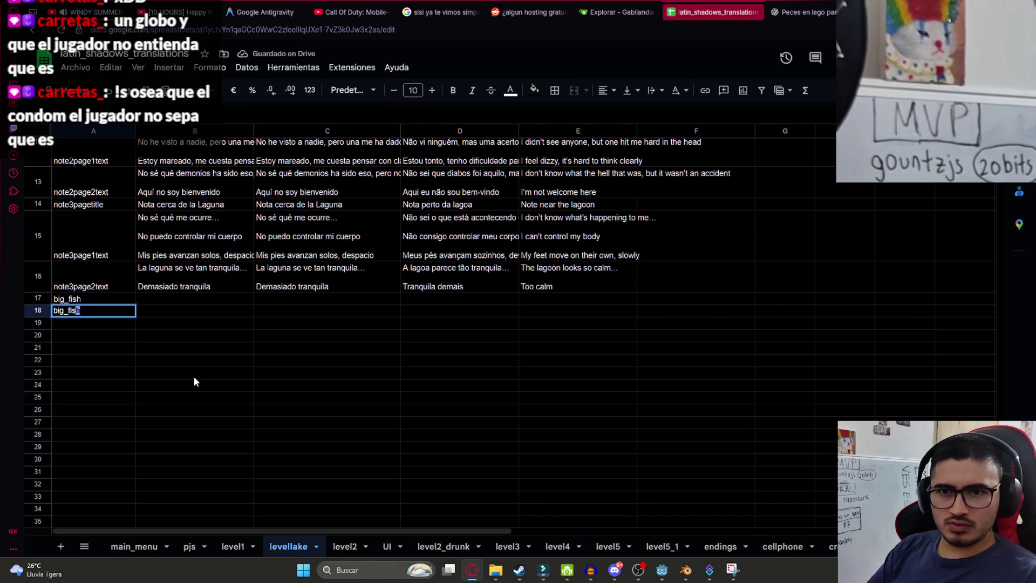
{"action": "type", "text": "scription"}
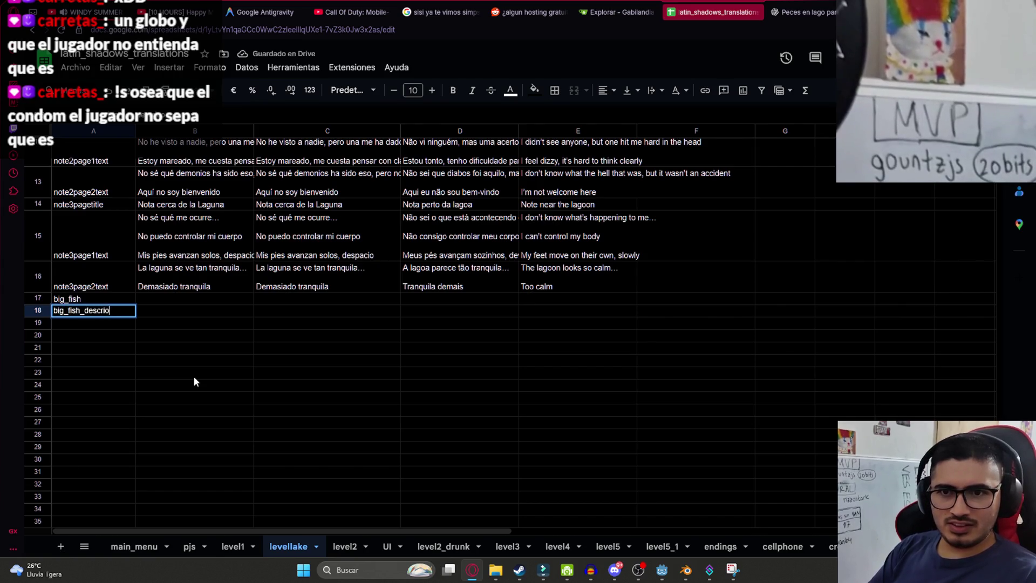
{"action": "key", "text": "Tab"}
{"action": "key", "text": "Up"}
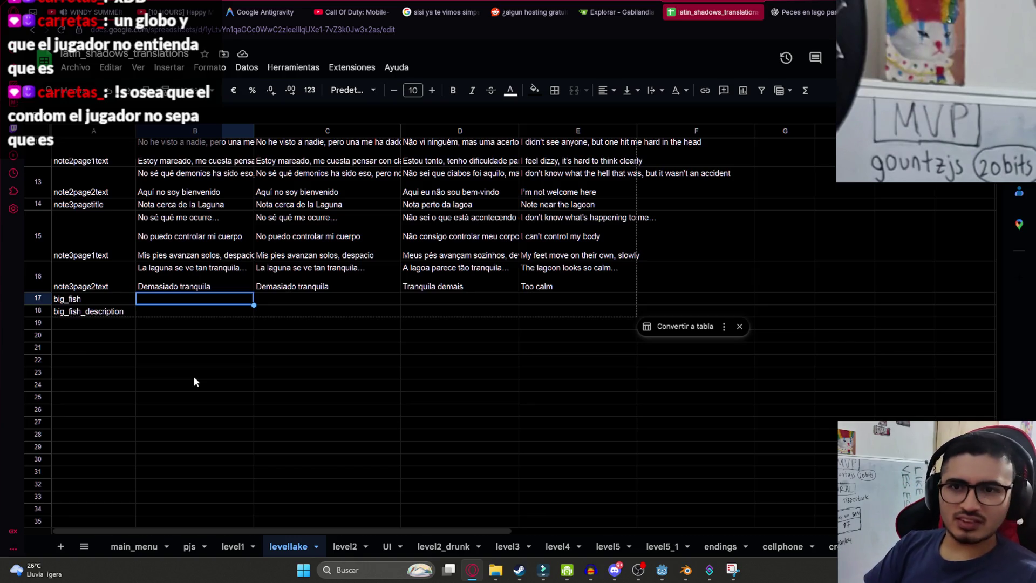
{"action": "key", "text": "Left"}
{"action": "key", "text": "Down"}
{"action": "key", "text": "Down"}
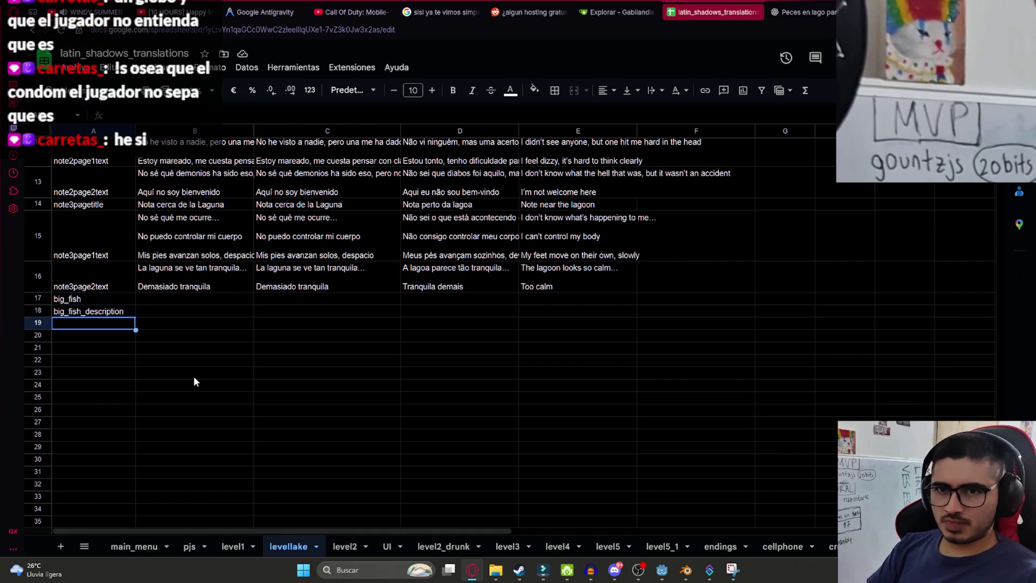
{"action": "type", "text": "pez"}
{"action": "key", "text": "BackSpace"}
{"action": "key", "text": "BackSpace"}
{"action": "key", "text": "BackSpace"}
{"action": "type", "text": "small_fish"}
{"action": "key", "text": "Return"}
{"action": "type", "text": "small_"}
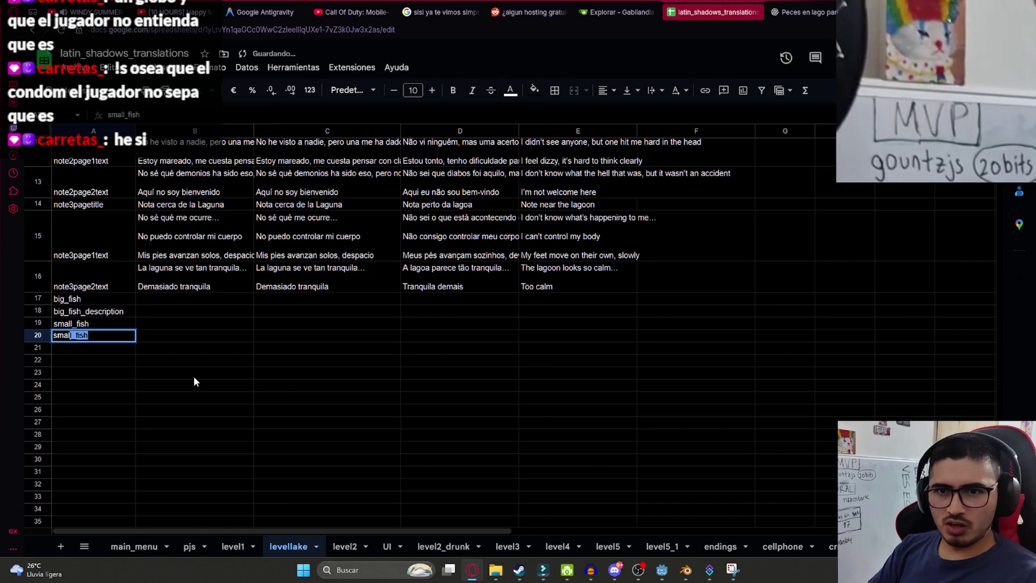
{"action": "type", "text": "fish_descri"}
{"action": "key", "text": "BackSpace"}
{"action": "key", "text": "BackSpace"}
{"action": "type", "text": "t"}
{"action": "key", "text": "Tab"}
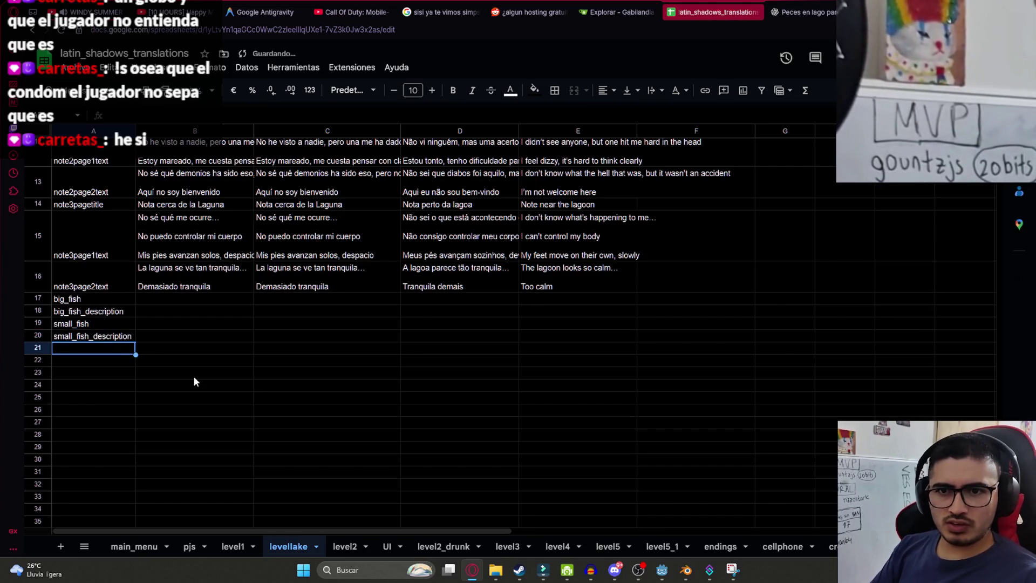
{"action": "key", "text": "Return"}
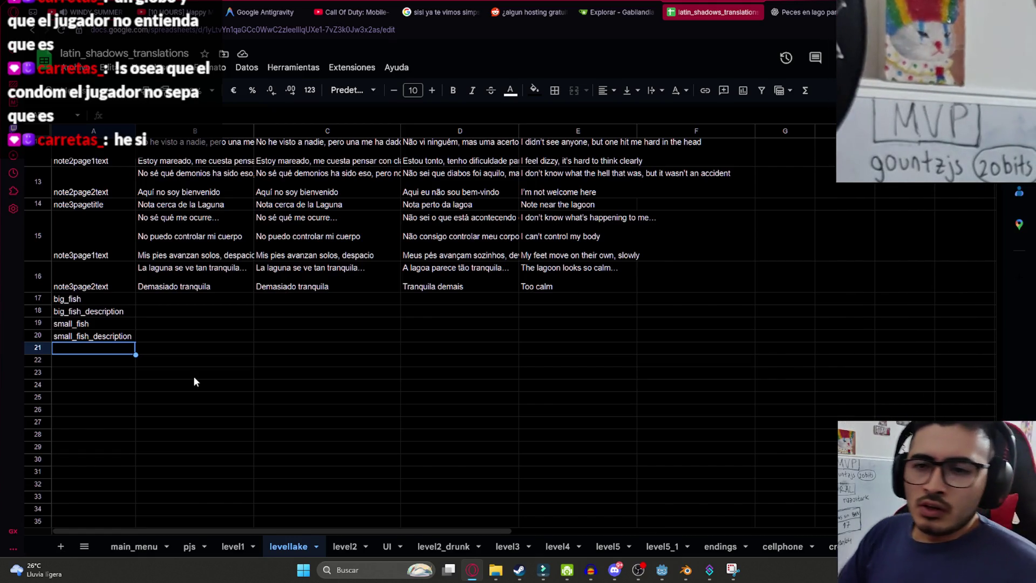
Enter trash1, trash1_description, trash2 and trash2_description in A21–A24, then move to column B
{"action": "type", "text": "trash1"}
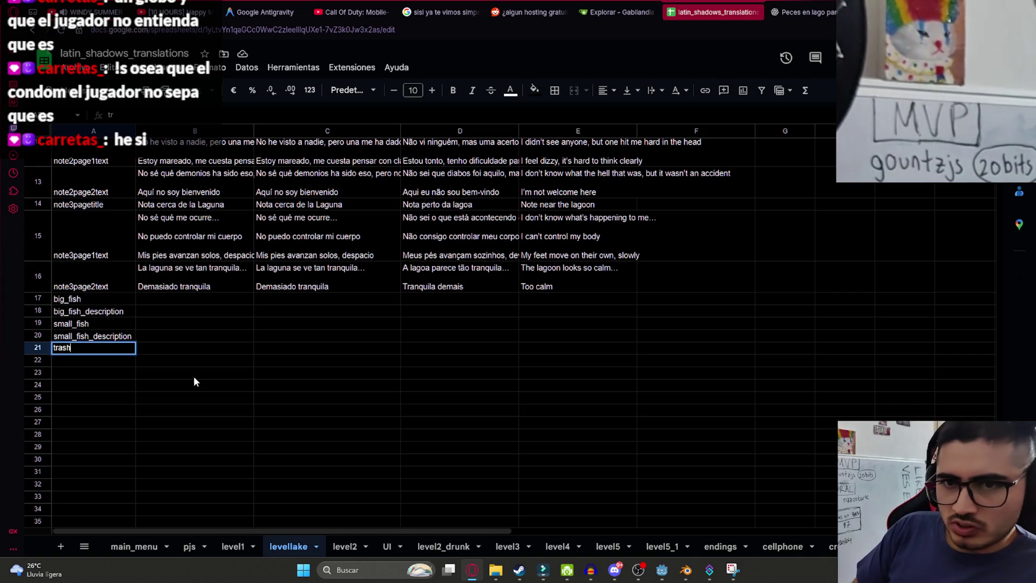
{"action": "type", "text": "_"}
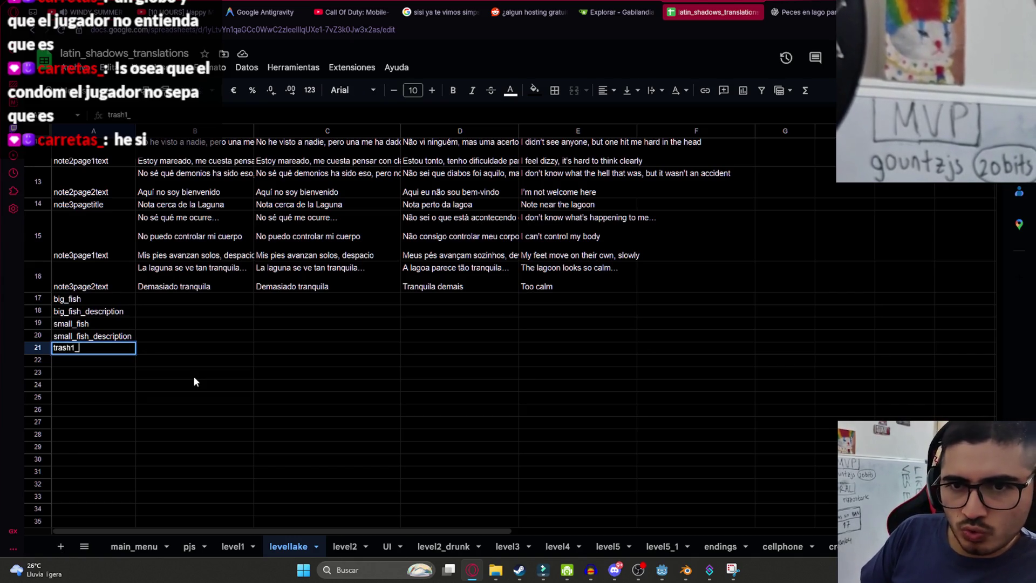
{"action": "key", "text": "Return"}
{"action": "type", "text": "trash1_descr"}
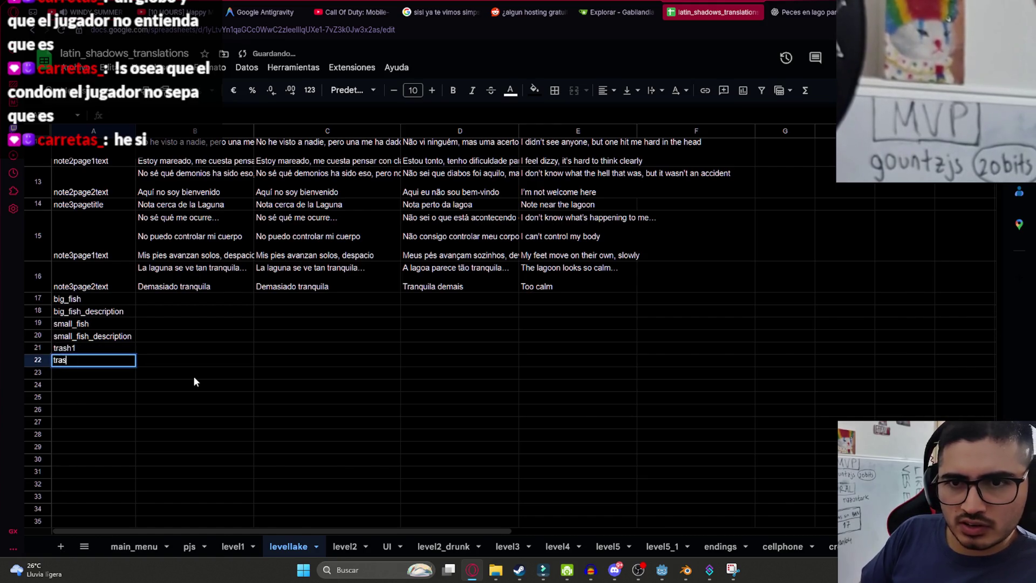
{"action": "type", "text": "iption"}
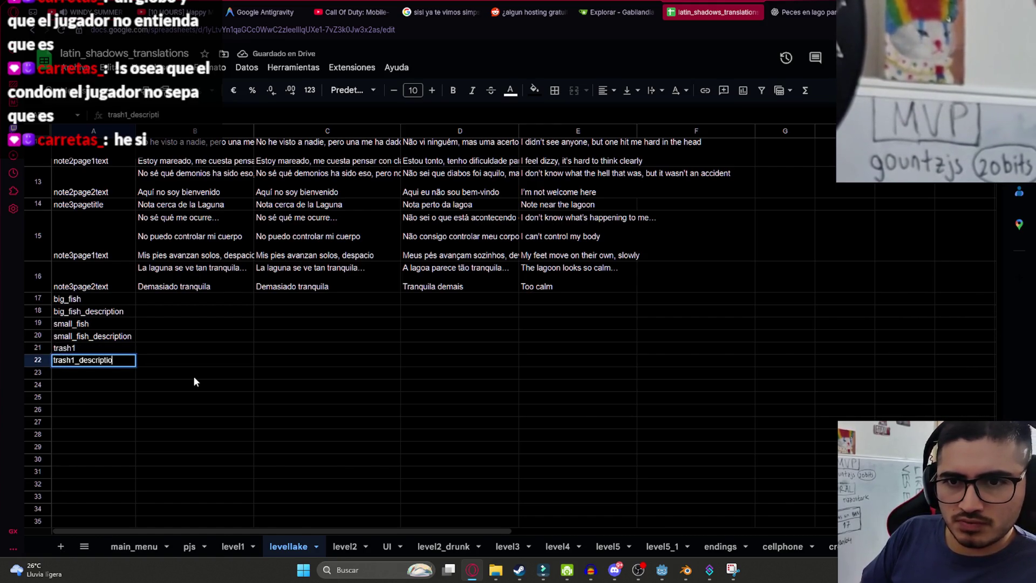
{"action": "key", "text": "Return"}
{"action": "type", "text": "trash2_"}
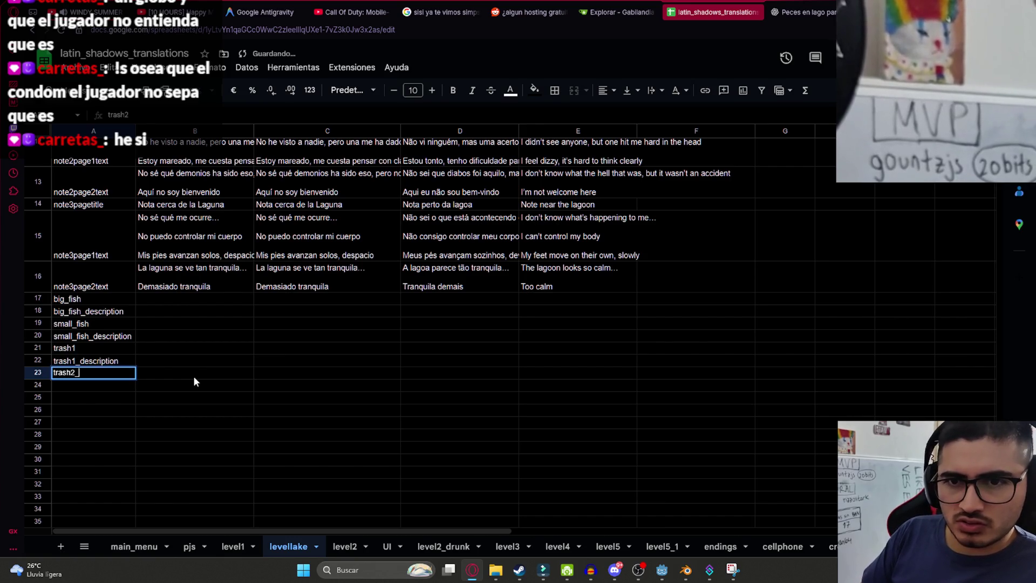
{"action": "key", "text": "Return"}
{"action": "type", "text": "trash2_"}
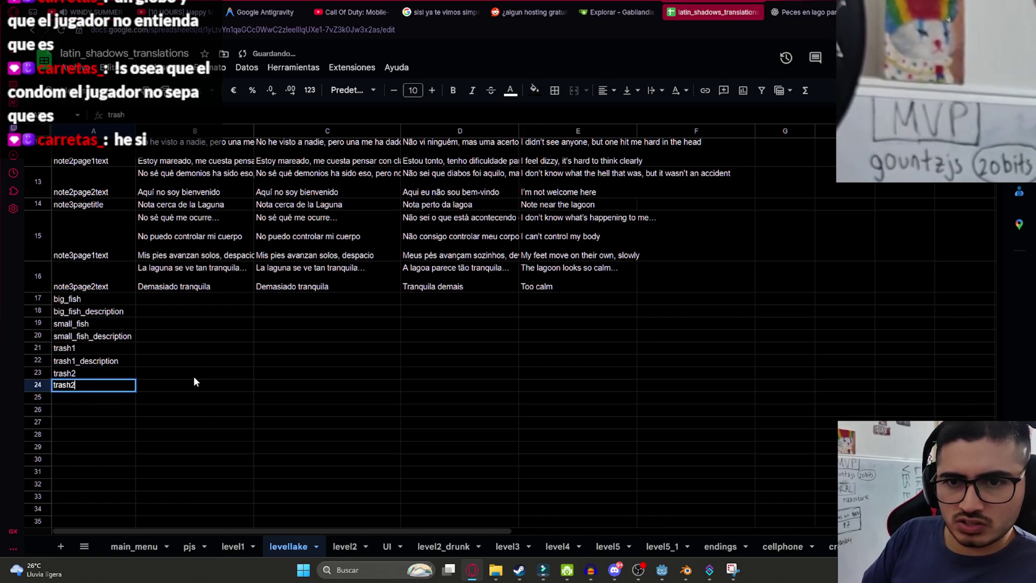
{"action": "type", "text": "description"}
{"action": "key", "text": "Return"}
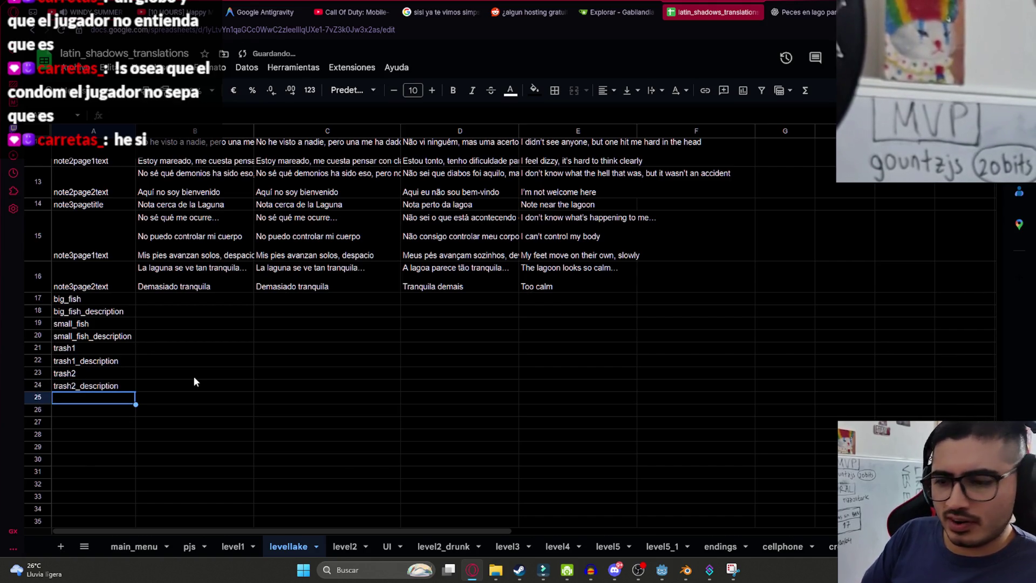
{"action": "key", "text": "Up"}
{"action": "key", "text": "Right"}
Fill the trash rows: Bolsa with its centered bag-in-the-lake description, and '...' placeholders for trash1
{"action": "key", "text": "Up"}
{"action": "key", "text": "Up"}
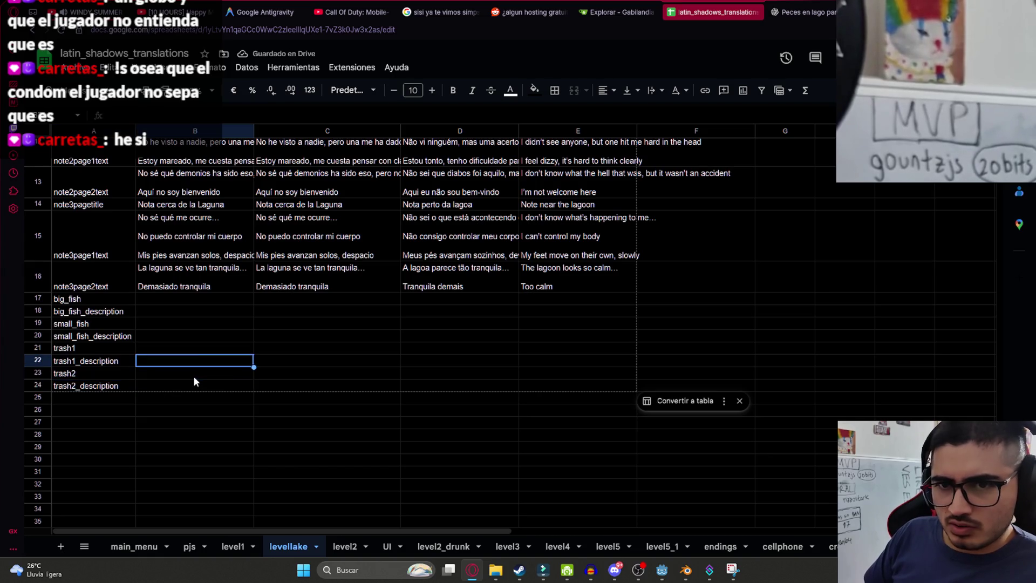
{"action": "left_click", "coordinate": [194, 376]}
{"action": "type", "text": "Bolsa"}
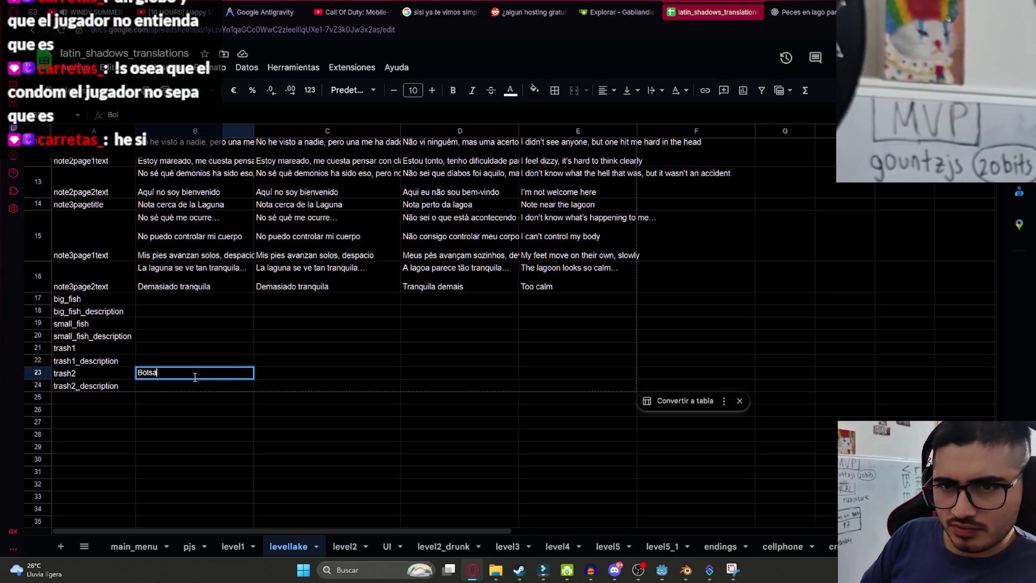
{"action": "key", "text": "Return"}
{"action": "type", "text": "[center] Kore esta gente que tira bolsa en el "}
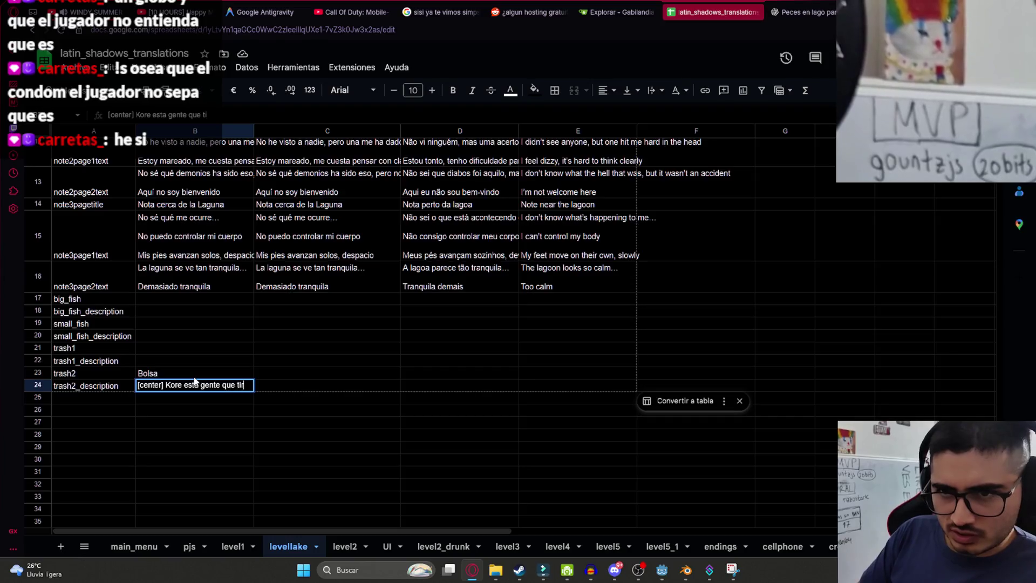
{"action": "type", "text": "lago... [/ce"}
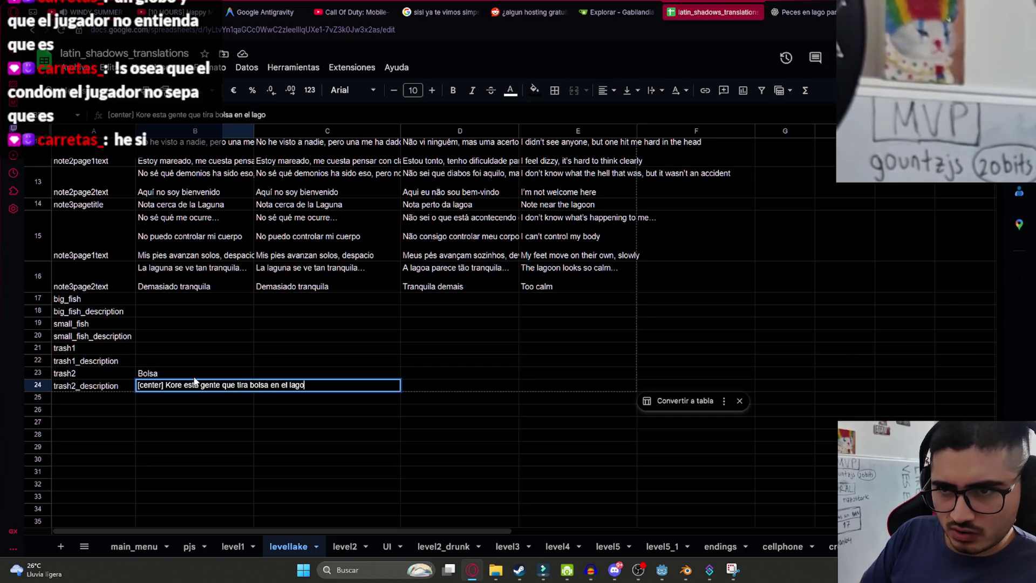
{"action": "type", "text": "nter]"}
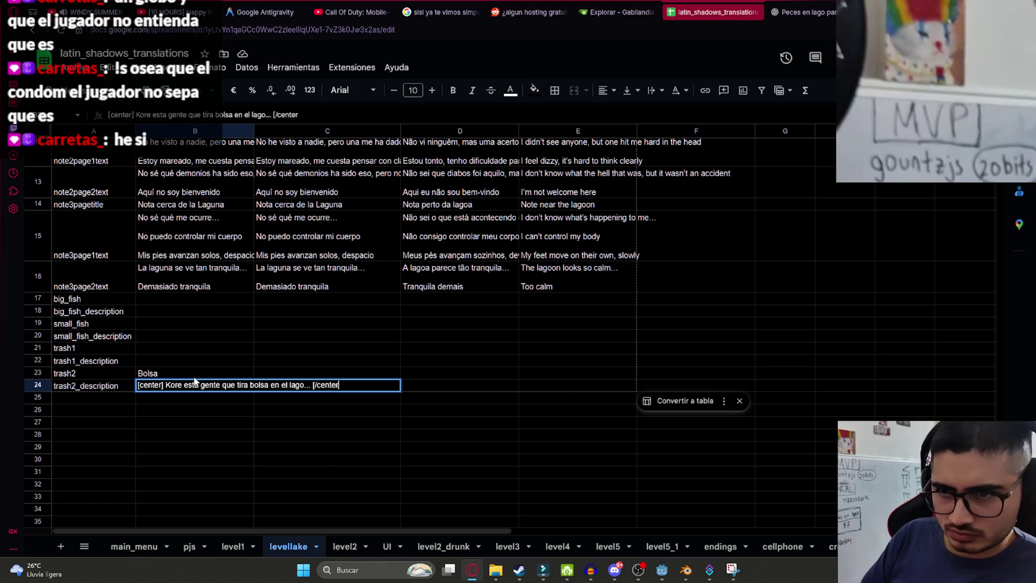
{"action": "key", "text": "Up"}
{"action": "key", "text": "Up"}
{"action": "key", "text": "Up"}
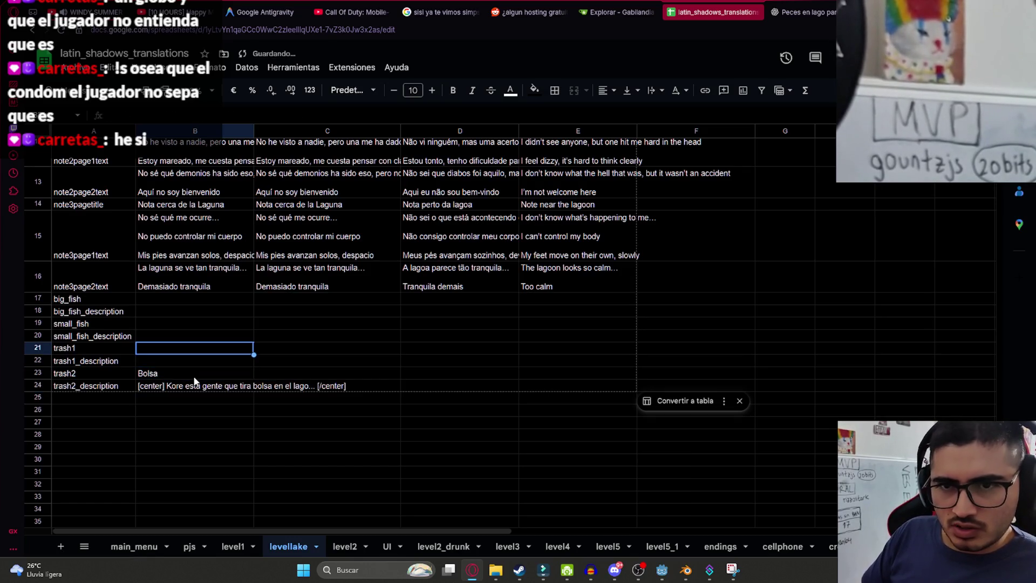
{"action": "type", "text": "..."}
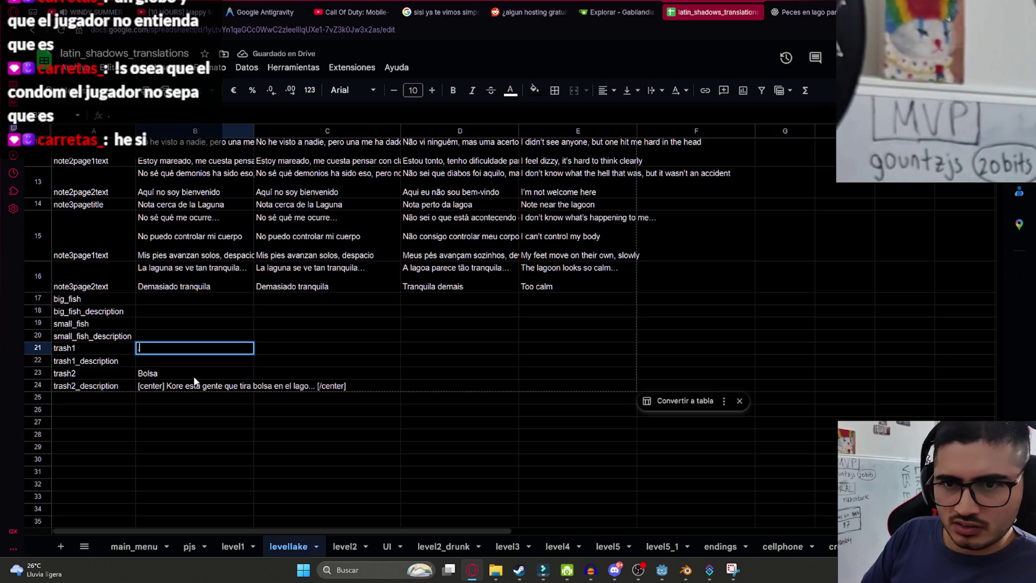
{"action": "key", "text": "Return"}
{"action": "type", "text": "/."}
{"action": "type", "text": "..."}
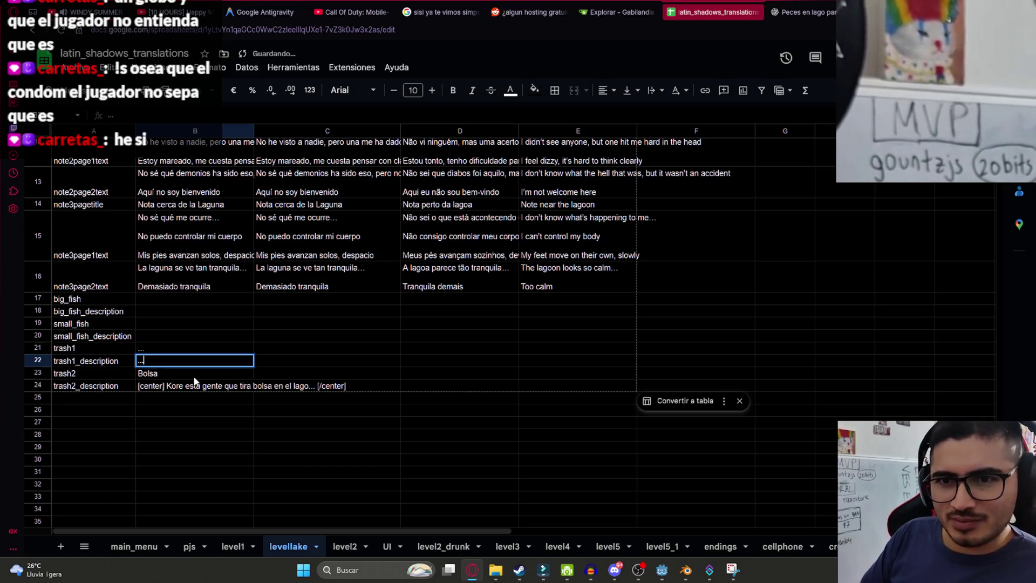
{"action": "key", "text": "Return"}
Enter Surubí in B17 with the centered description 'Uff... este entra a la parrilla'
{"action": "key", "text": "Up"}
{"action": "key", "text": "Up"}
{"action": "key", "text": "Up"}
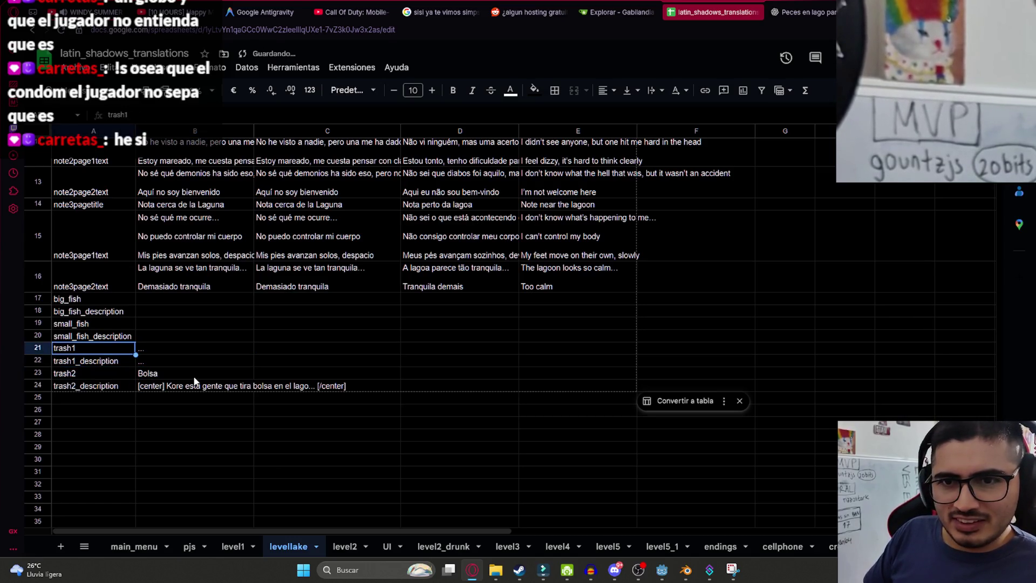
{"action": "key", "text": "Up"}
{"action": "type", "text": "Surubí"}
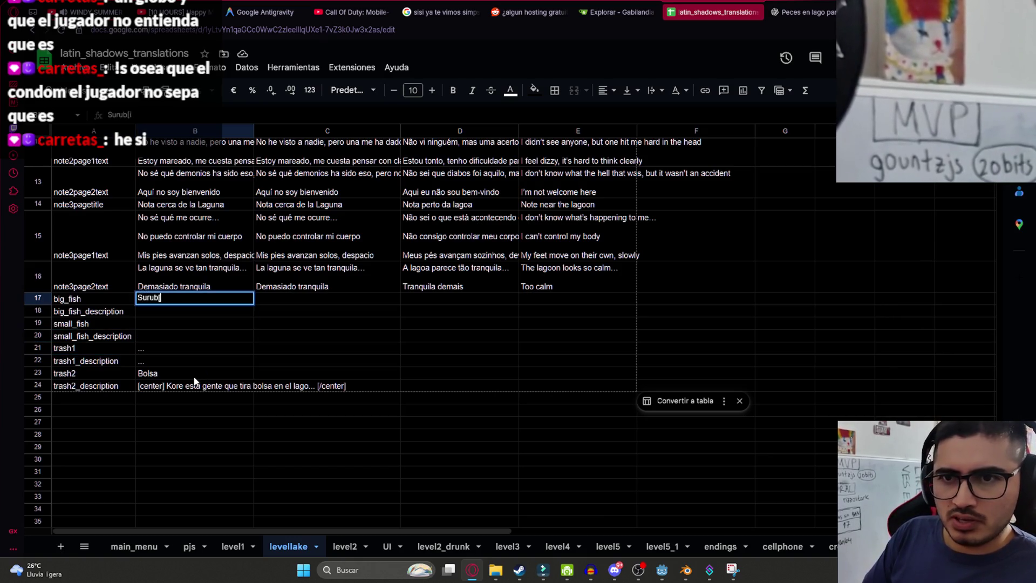
{"action": "key", "text": "BackSpace"}
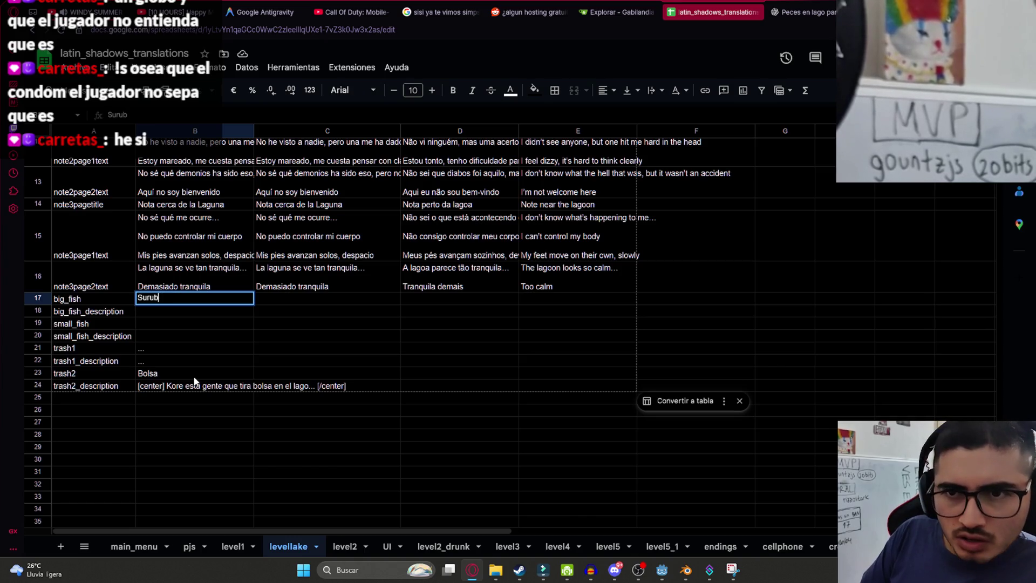
{"action": "key", "text": "Return"}
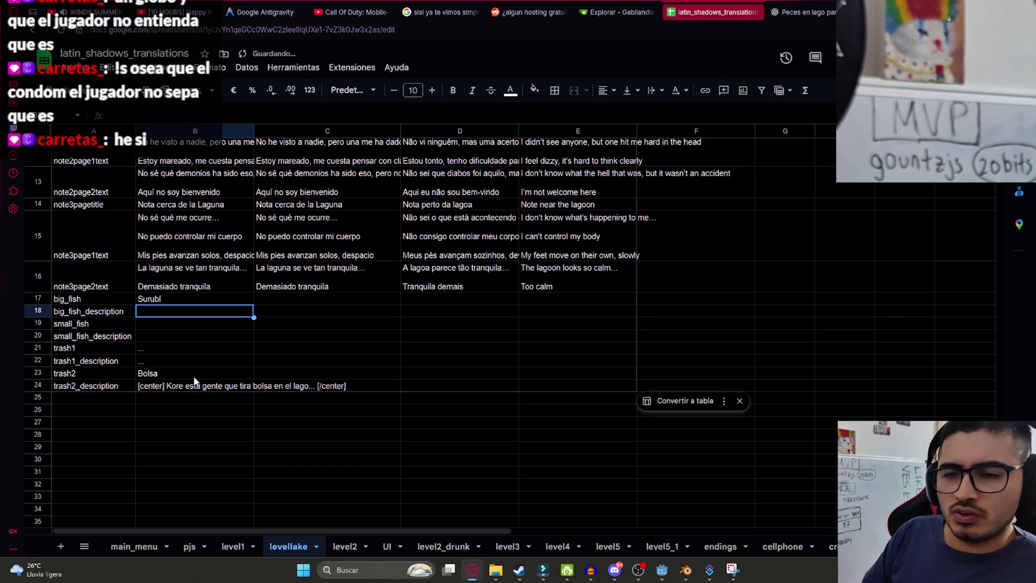
{"action": "key", "text": "Return"}
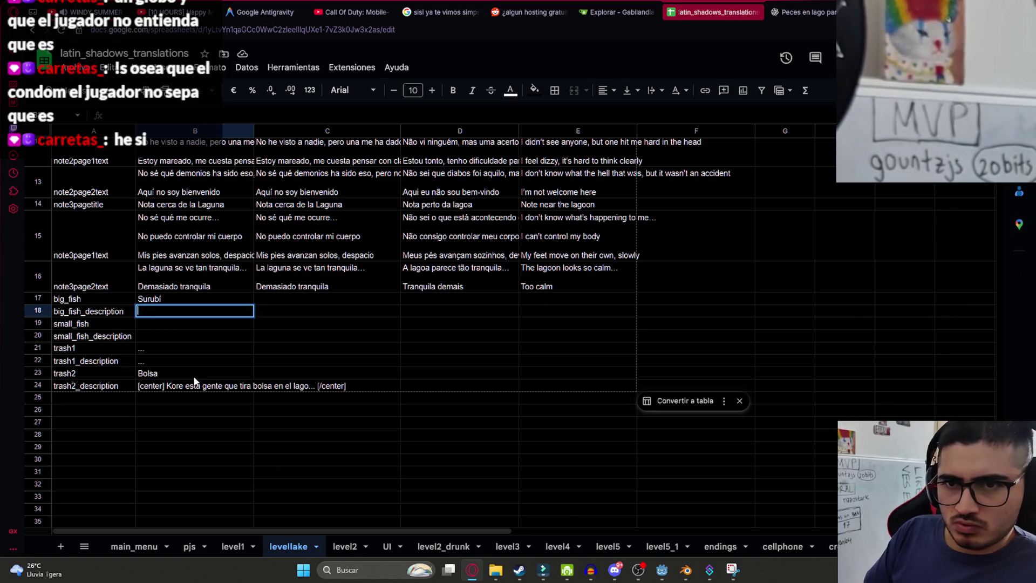
{"action": "type", "text": "[center]U"}
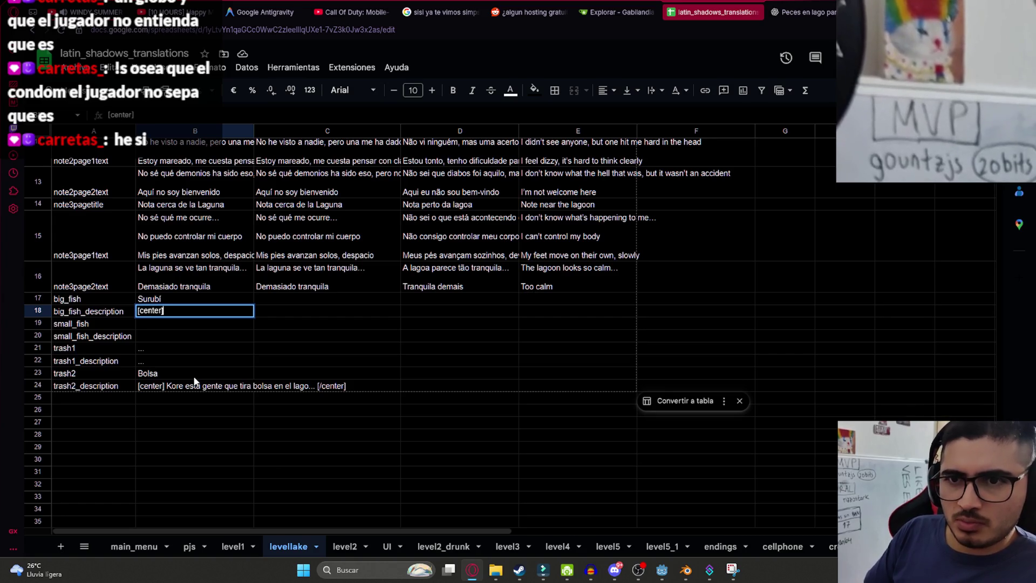
{"action": "type", "text": "ff..."}
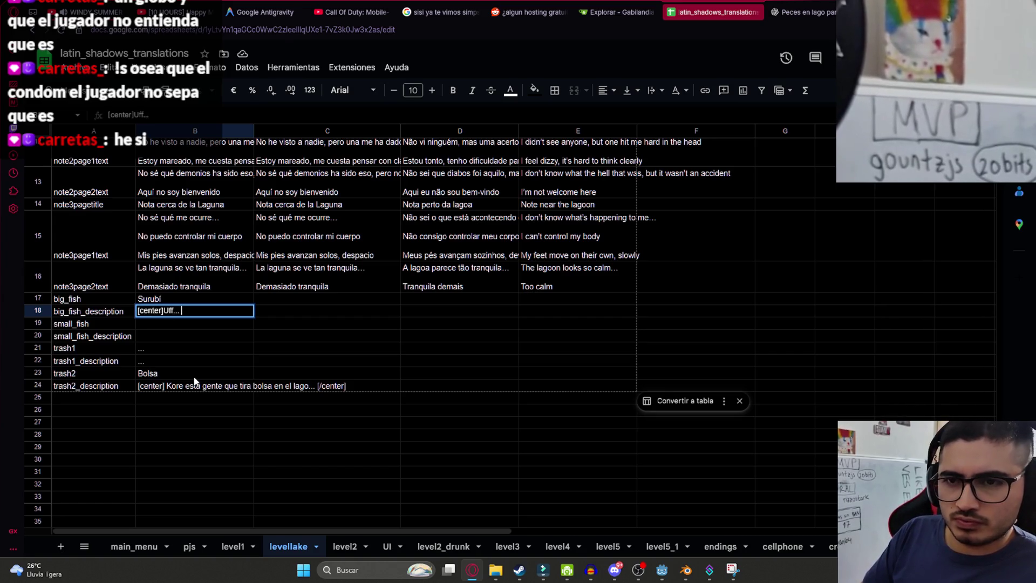
{"action": "type", "text": " este entra a la pa"}
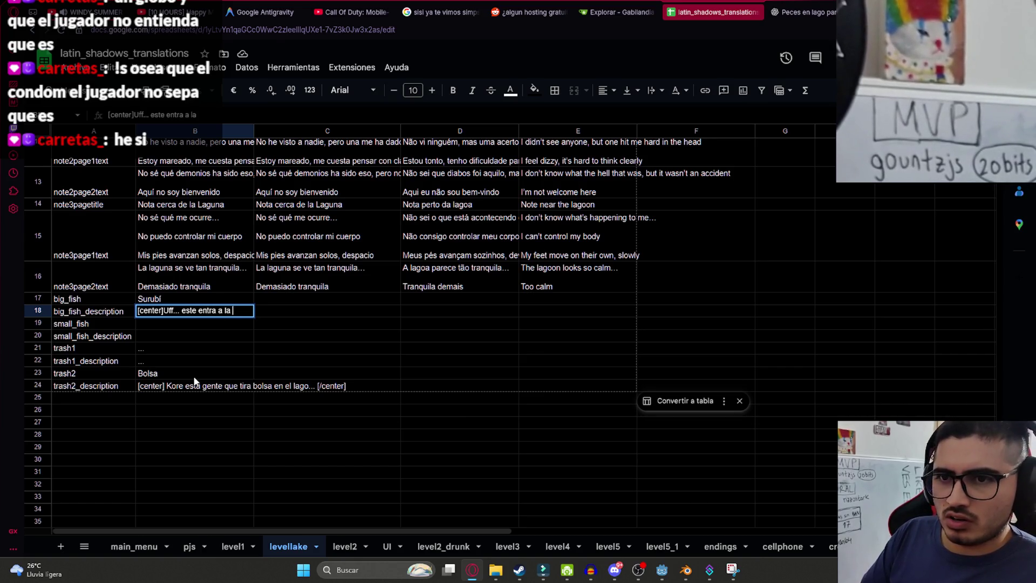
{"action": "type", "text": "rrilla"}
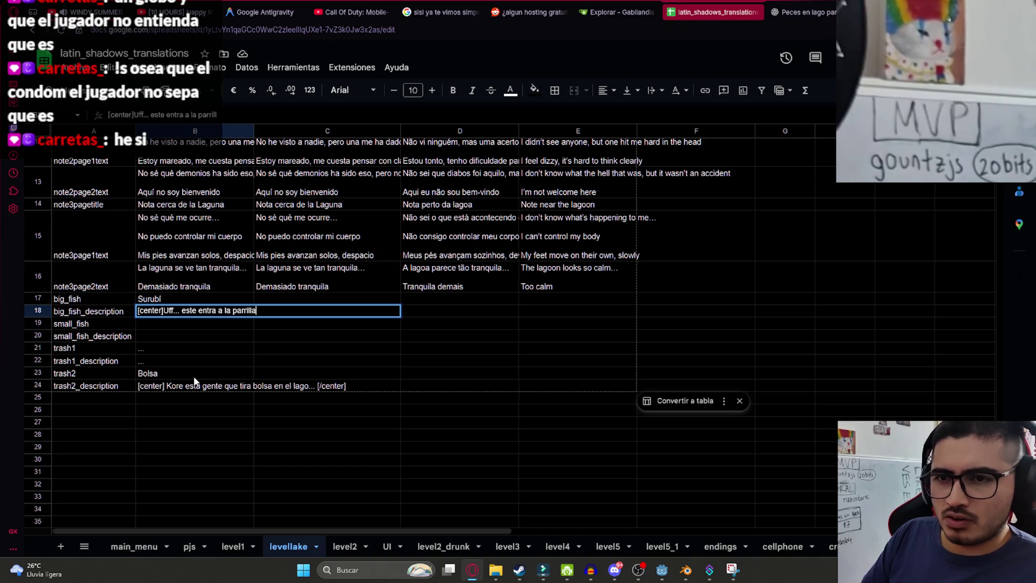
{"action": "type", "text": "[center["}
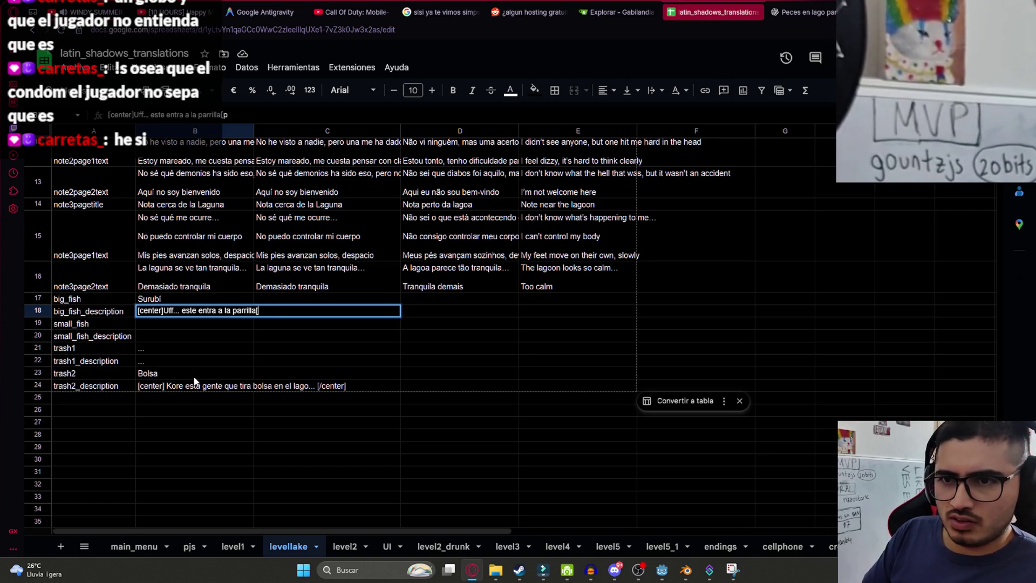
{"action": "key", "text": "BackSpace"}
{"action": "key", "text": "BackSpace"}
{"action": "type", "text": "/center"}
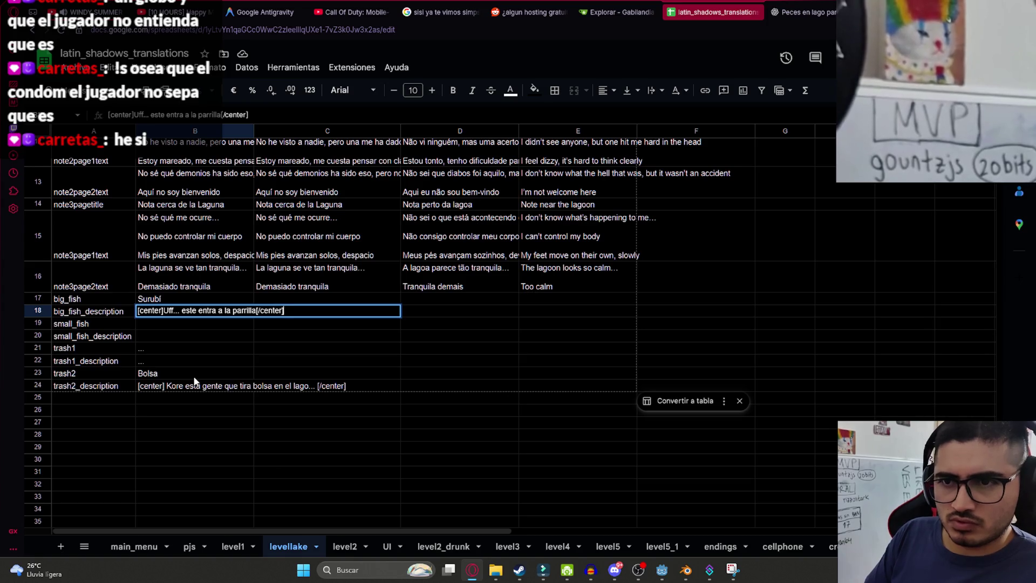
{"action": "key", "text": "Return"}
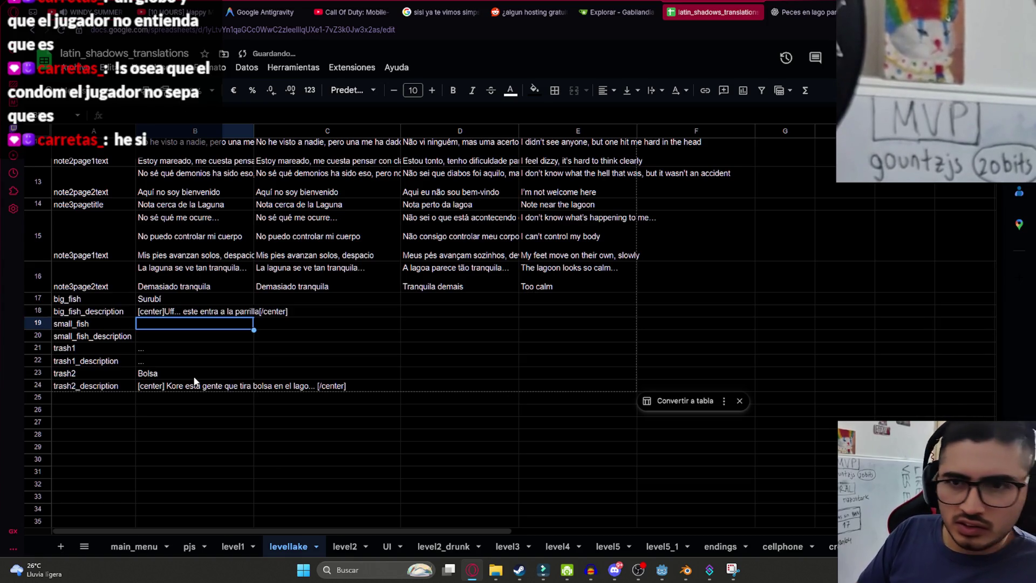
Enter Tare'yi as the small fish with a centered 'milanesa de este oikota' description
{"action": "type", "text": "Tare"}
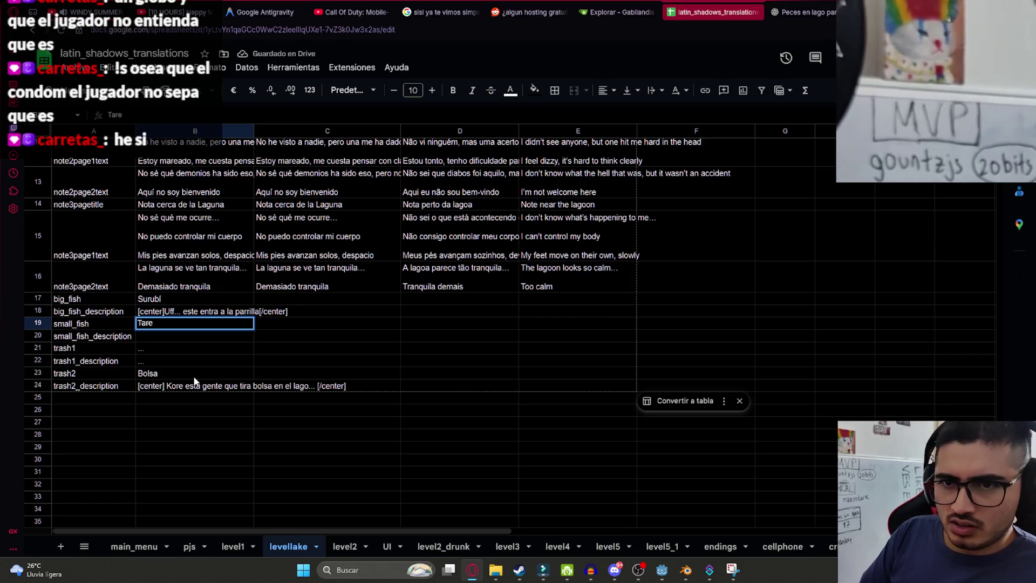
{"action": "type", "text": "'yi"}
{"action": "key", "text": "Return"}
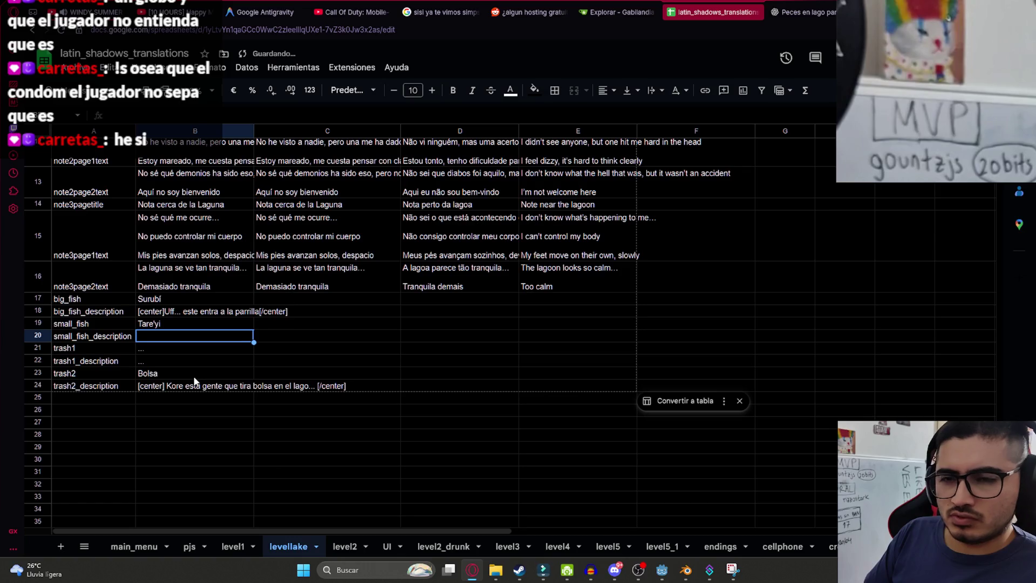
{"action": "type", "text": "[center]"}
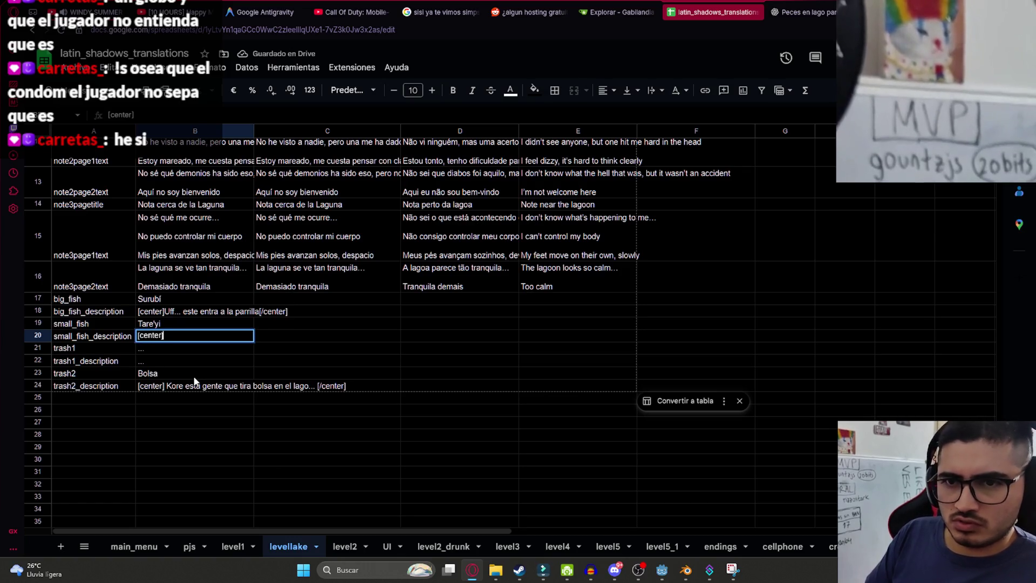
{"action": "type", "text": "[/center]"}
{"action": "key", "text": "Left"}
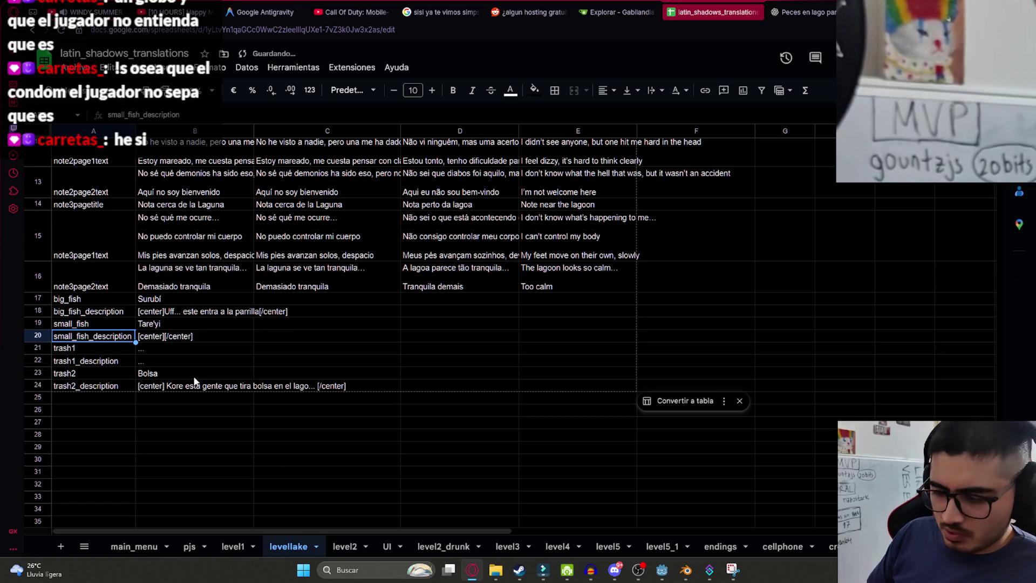
{"action": "key", "text": "Right"}
{"action": "key", "text": "Return"}
{"action": "type", "text": "Un calido"}
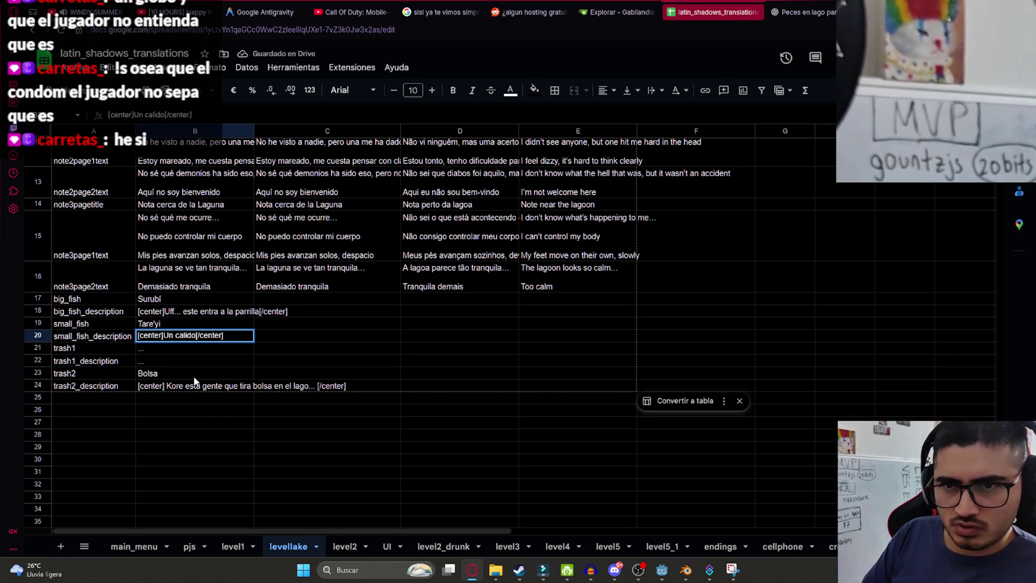
{"action": "key", "text": "BackSpace"}
{"action": "key", "text": "BackSpace"}
{"action": "key", "text": "BackSpace"}
{"action": "type", "text": "a milanesa de este oikota"}
{"action": "key", "text": "Return"}
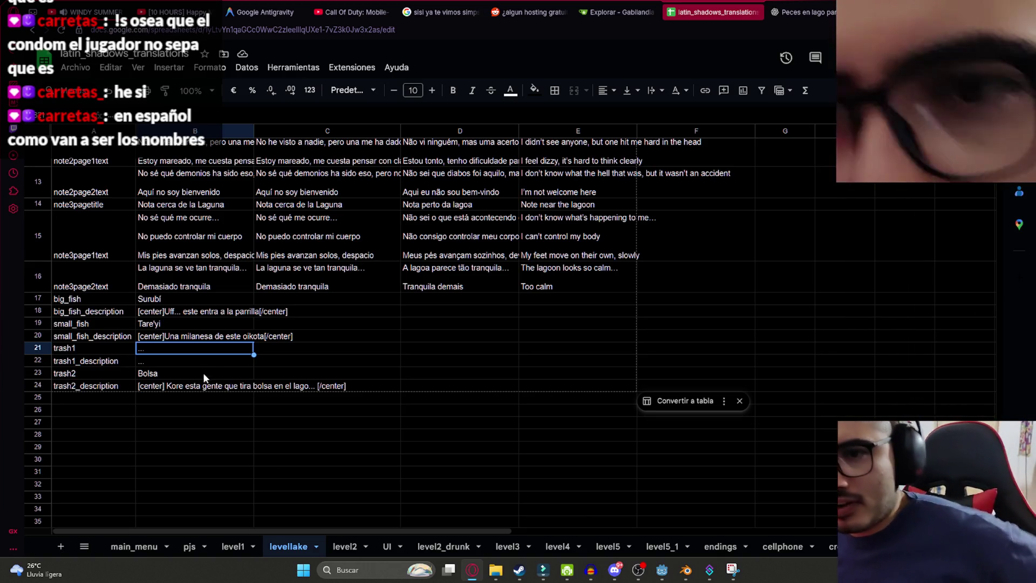
Copy the Spanish names and descriptions from column B into C17:C24, row by row
{"action": "left_click", "coordinate": [228, 387]}
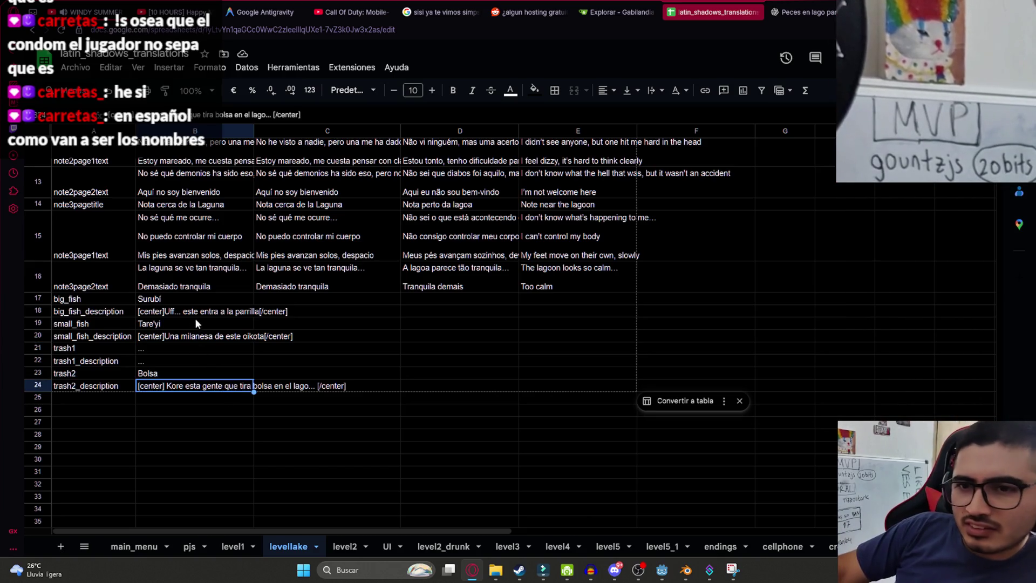
{"action": "left_click", "coordinate": [290, 299]}
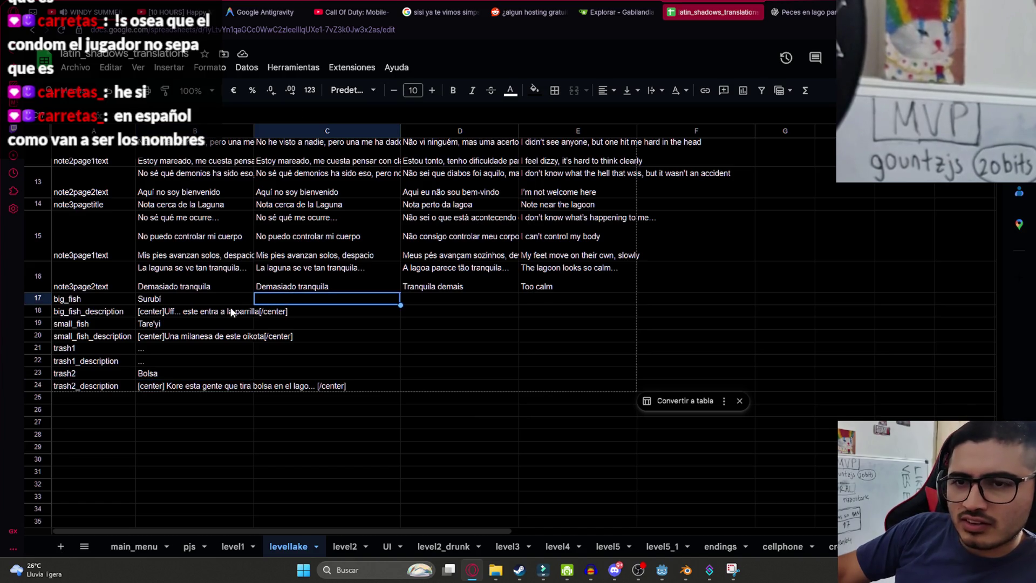
{"action": "key", "text": "Left"}
{"action": "key", "text": "ctrl+c"}
{"action": "key", "text": "Right"}
{"action": "key", "text": "ctrl+v"}
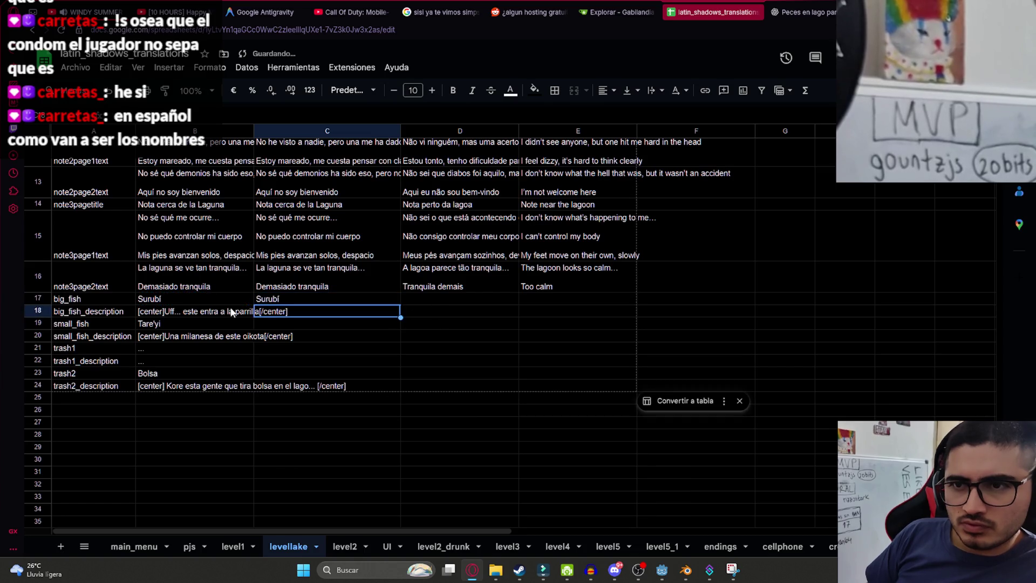
{"action": "key", "text": "Left"}
{"action": "key", "text": "Down"}
{"action": "key", "text": "Down"}
{"action": "key", "text": "ctrl+c"}
{"action": "key", "text": "Right"}
{"action": "key", "text": "ctrl+v"}
{"action": "key", "text": "Left"}
{"action": "key", "text": "Down"}
{"action": "key", "text": "Down"}
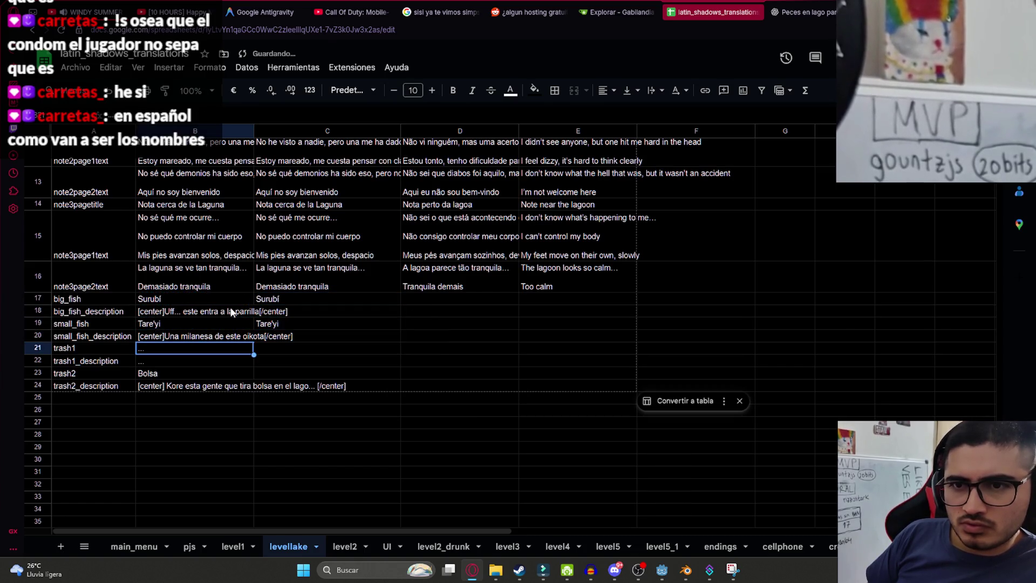
{"action": "key", "text": "shift+Down"}
{"action": "key", "text": "ctrl+c"}
{"action": "key", "text": "Right"}
{"action": "key", "text": "ctrl+v"}
{"action": "key", "text": "Left"}
{"action": "key", "text": "Down"}
{"action": "key", "text": "Down"}
{"action": "key", "text": "ctrl+c"}
{"action": "key", "text": "Right"}
{"action": "key", "text": "ctrl+v"}
{"action": "key", "text": "Left"}
{"action": "key", "text": "Down"}
{"action": "key", "text": "ctrl+c"}
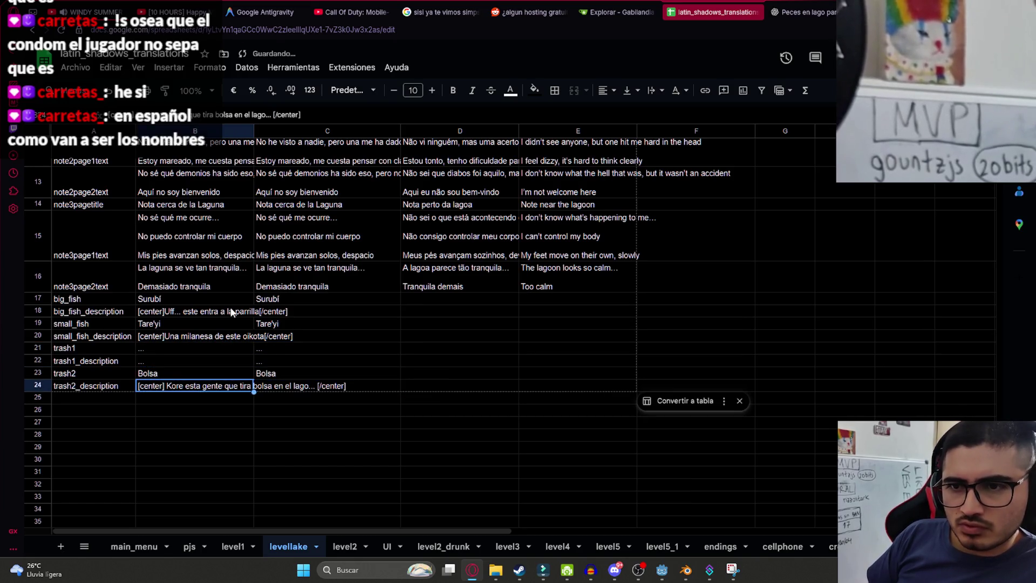
{"action": "key", "text": "Right"}
{"action": "key", "text": "ctrl+v"}
Edit the trash2 description in C24 to drop 'Kore' so it starts 'Esta gente'
{"action": "key", "text": "F2"}
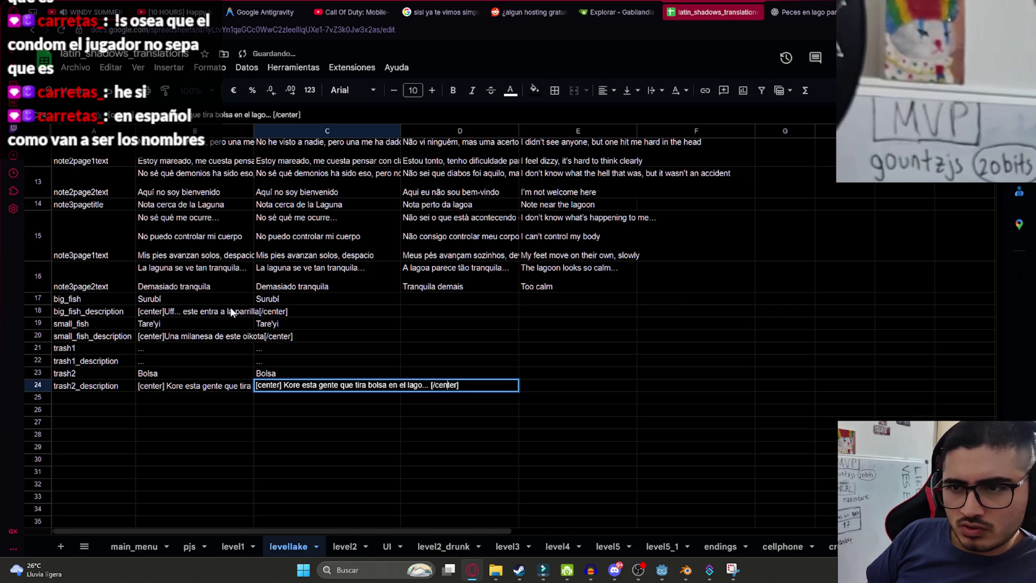
{"action": "key", "text": "shift+Left"}
{"action": "key", "text": "shift+Right"}
{"action": "key", "text": "shift+Right"}
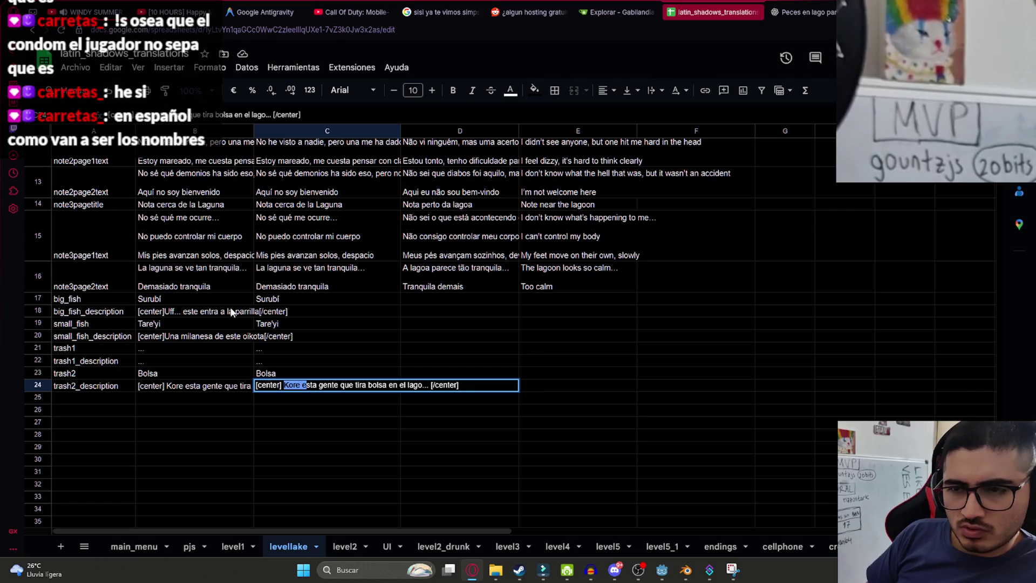
{"action": "type", "text": "E"}
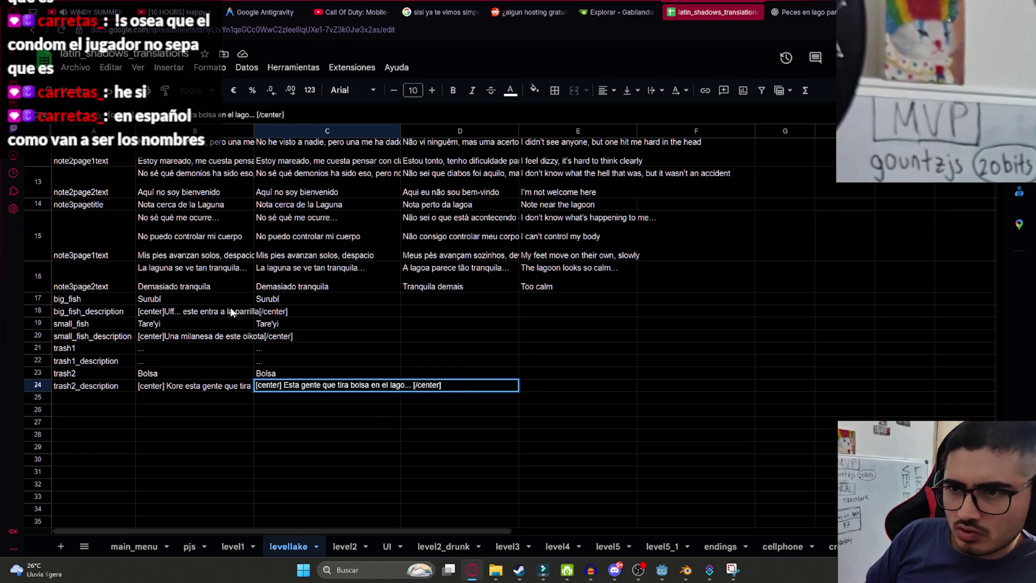
{"action": "key", "text": "Return"}
Rewrite C20 as '[center]Una milanesa de este pez sería increíble[/center]'
{"action": "key", "text": "Up"}
{"action": "key", "text": "Up"}
{"action": "key", "text": "Up"}
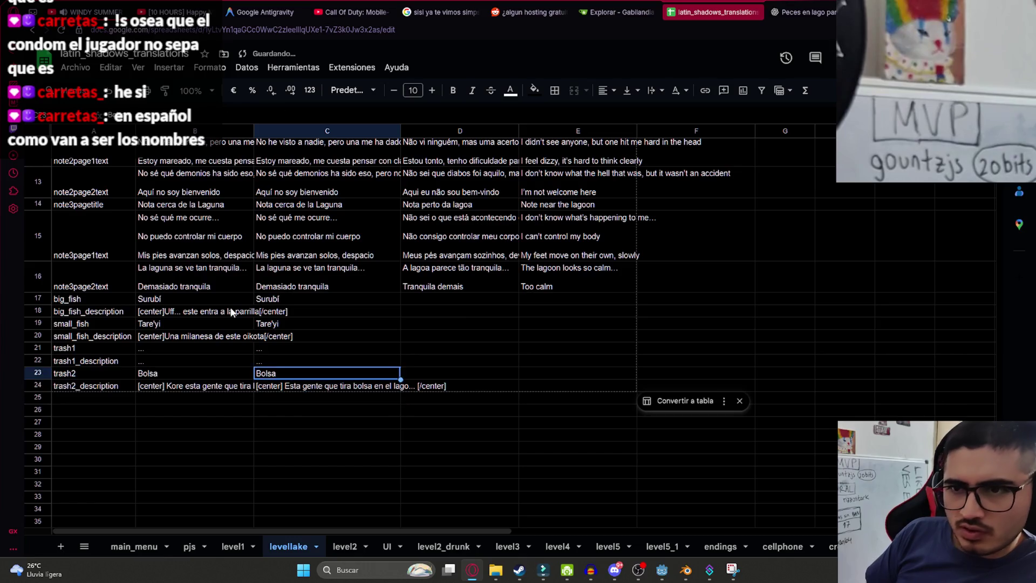
{"action": "key", "text": "Up"}
{"action": "key", "text": "Up"}
{"action": "key", "text": "Left"}
{"action": "key", "text": "ctrl+c"}
{"action": "key", "text": "Right"}
{"action": "key", "text": "ctrl+v"}
{"action": "key", "text": "Left"}
{"action": "key", "text": "Right"}
{"action": "key", "text": "Return"}
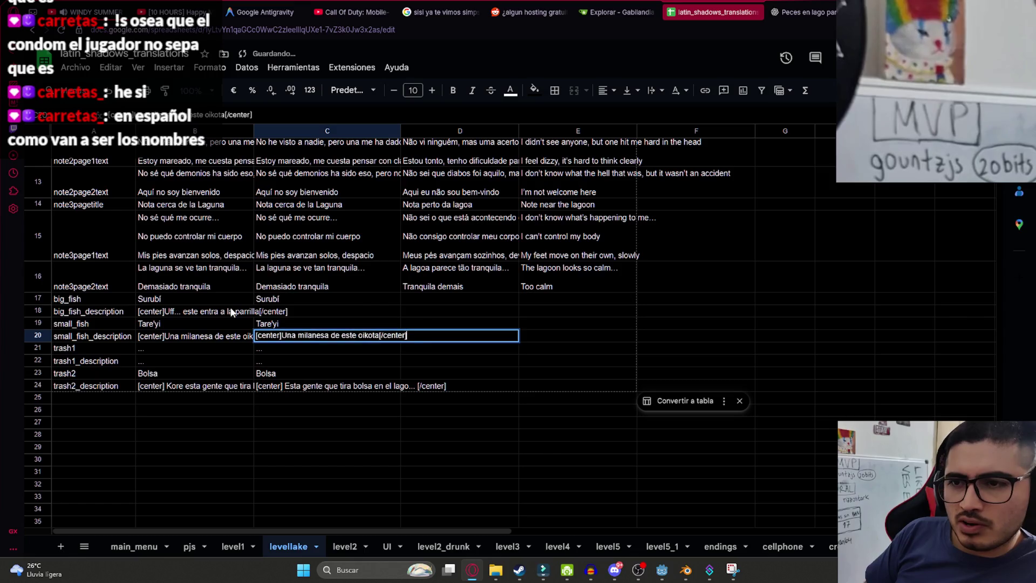
{"action": "key", "text": "BackSpace"}
{"action": "key", "text": "BackSpace"}
{"action": "key", "text": "BackSpace"}
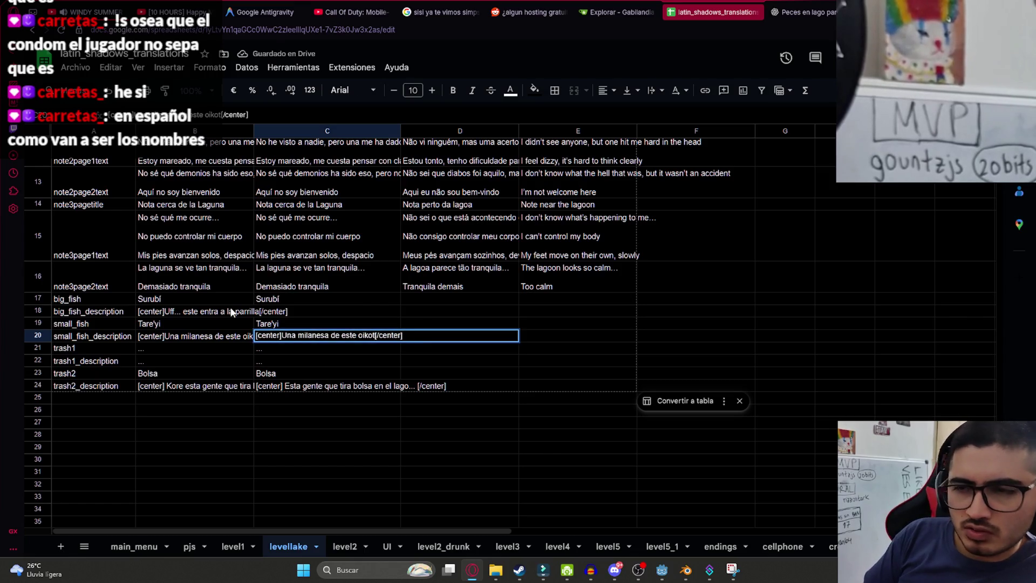
{"action": "key", "text": "BackSpace"}
{"action": "key", "text": "BackSpace"}
{"action": "key", "text": "BackSpace"}
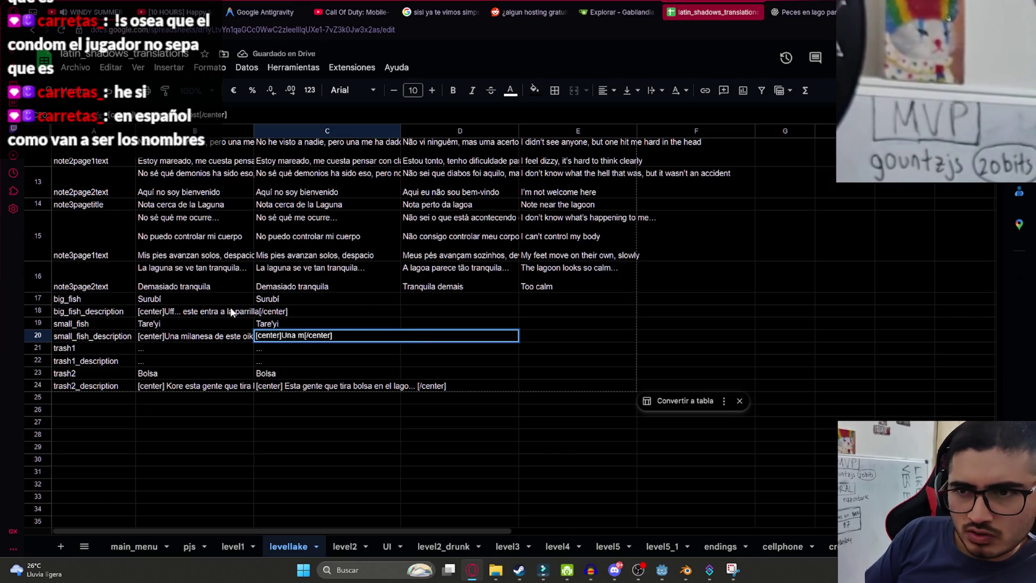
{"action": "type", "text": "Una milanesa "}
{"action": "type", "text": "d"}
{"action": "type", "text": " este pez ser"}
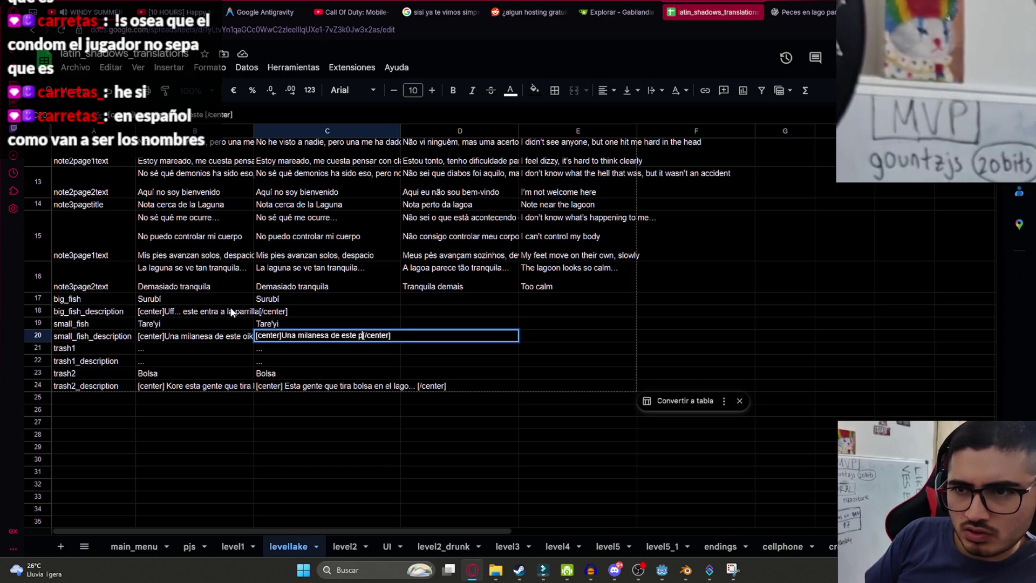
{"action": "type", "text": " muy"}
{"action": "key", "text": "BackSpace"}
{"action": "key", "text": "BackSpace"}
{"action": "key", "text": "BackSpace"}
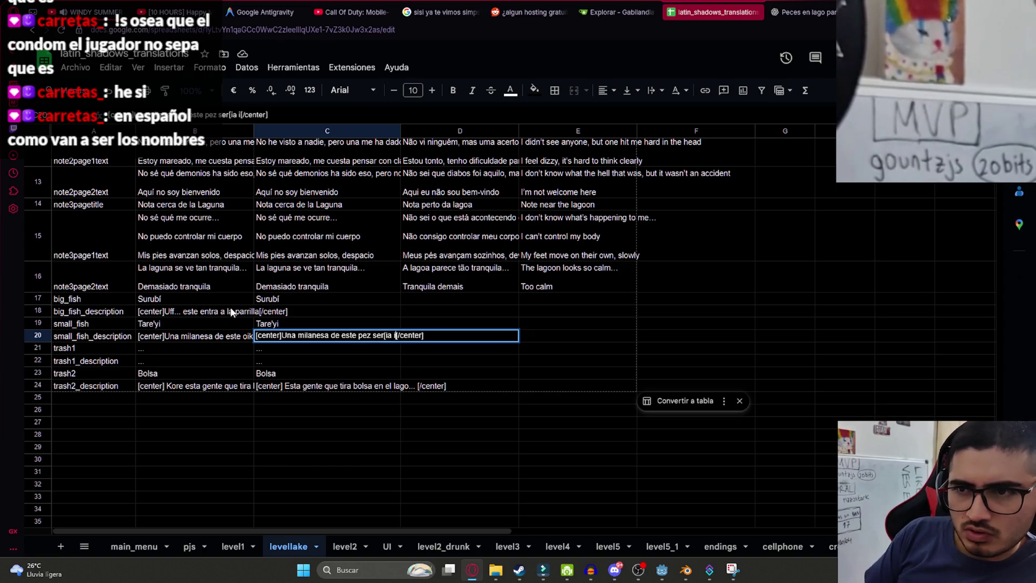
{"action": "type", "text": "ía increíble"}
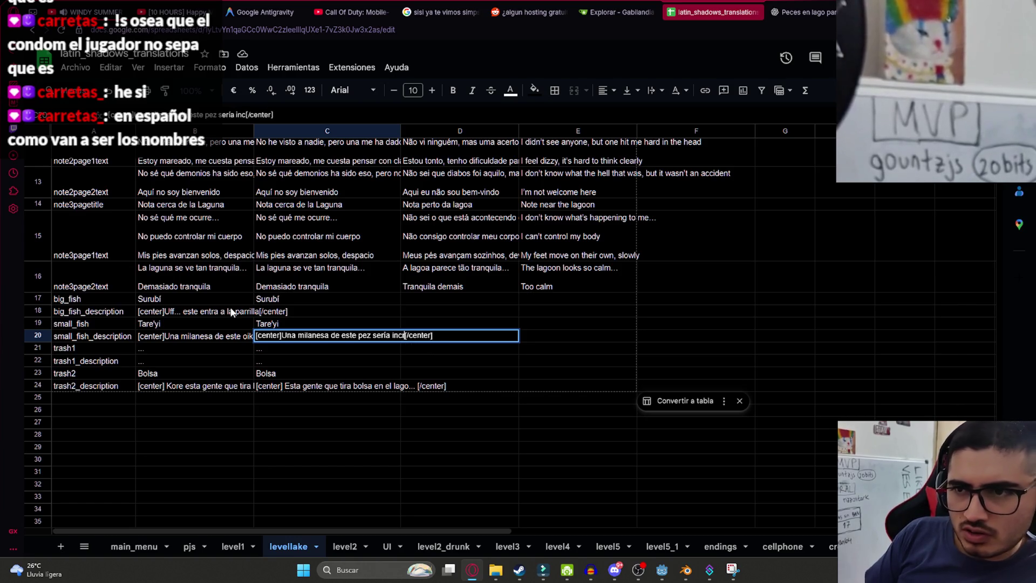
{"action": "key", "text": "shift+Return"}
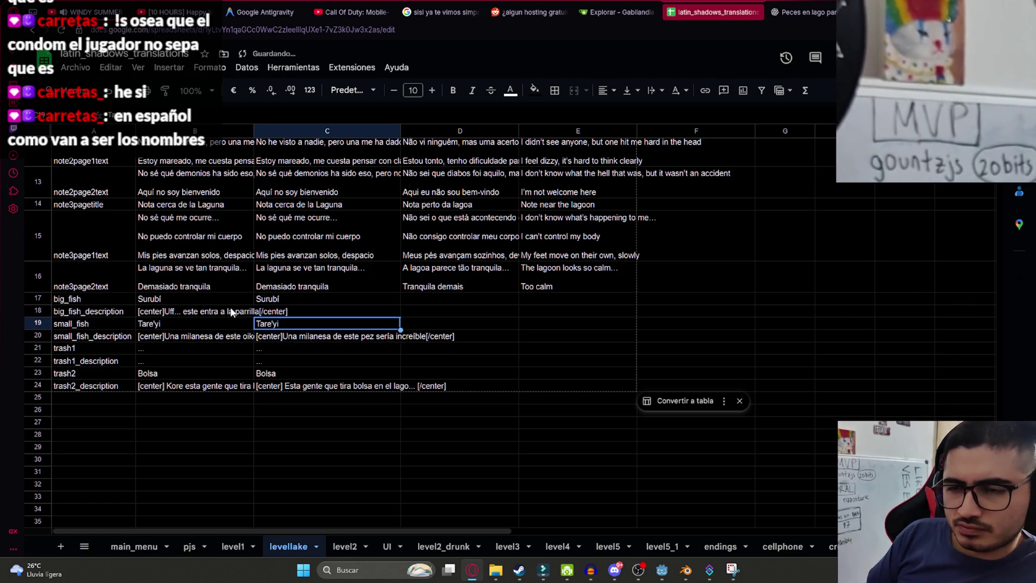
Search Google for 'como se le dice al Tare'yi en español neutro'
{"action": "left_click", "coordinate": [799, 11]}
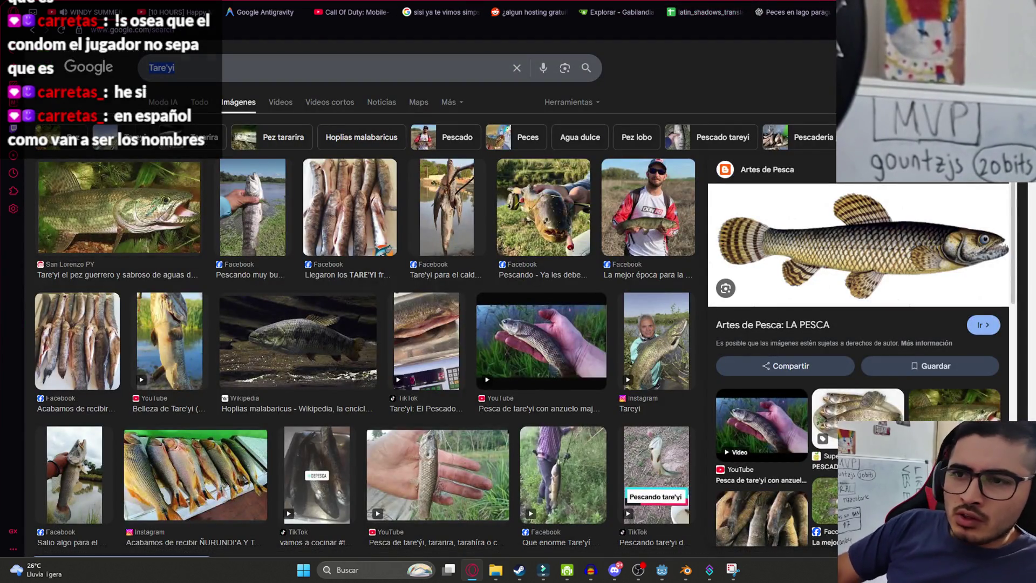
{"action": "key", "text": "ctrl+t"}
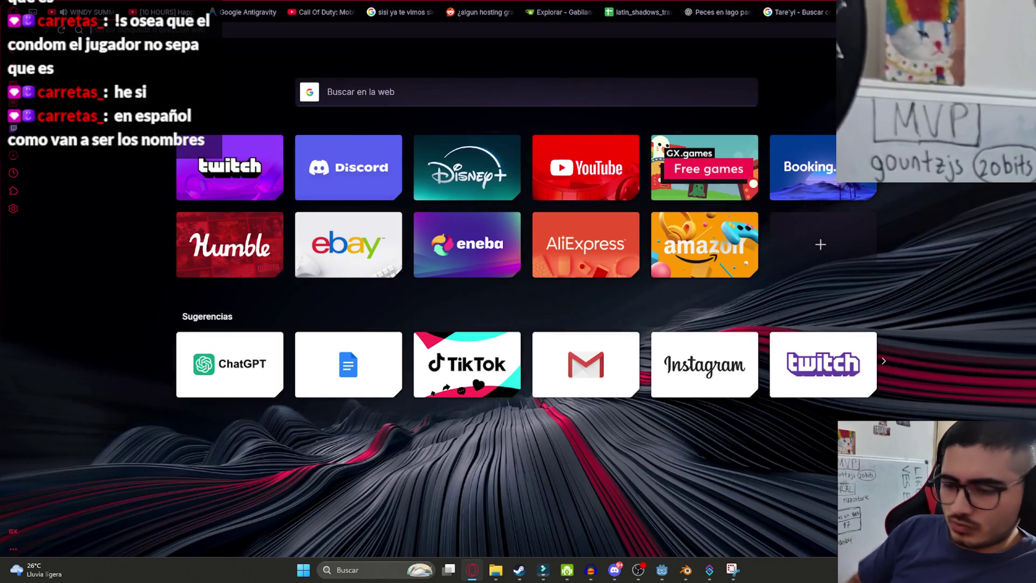
{"action": "type", "text": "como"}
{"action": "key", "text": "ctrl+w"}
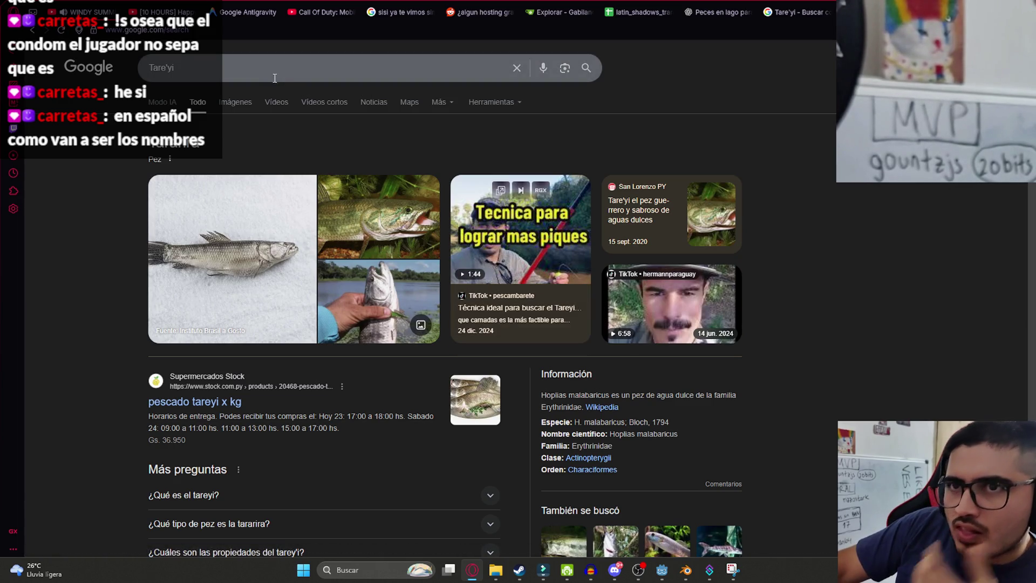
{"action": "key", "text": "slash"}
{"action": "type", "text": "dcomo se le dice al Tare'yi"}
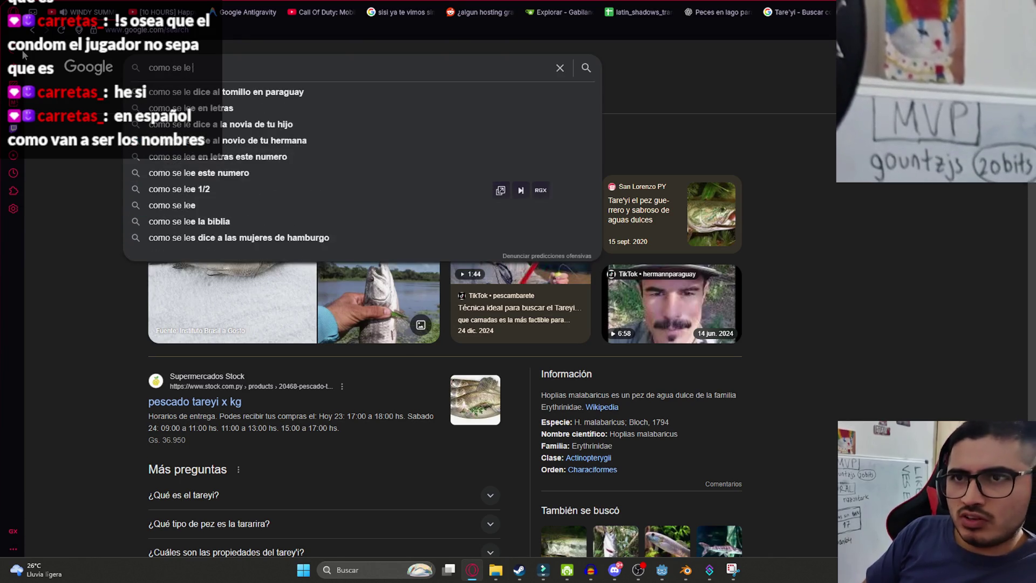
{"action": "type", "text": " en otro"}
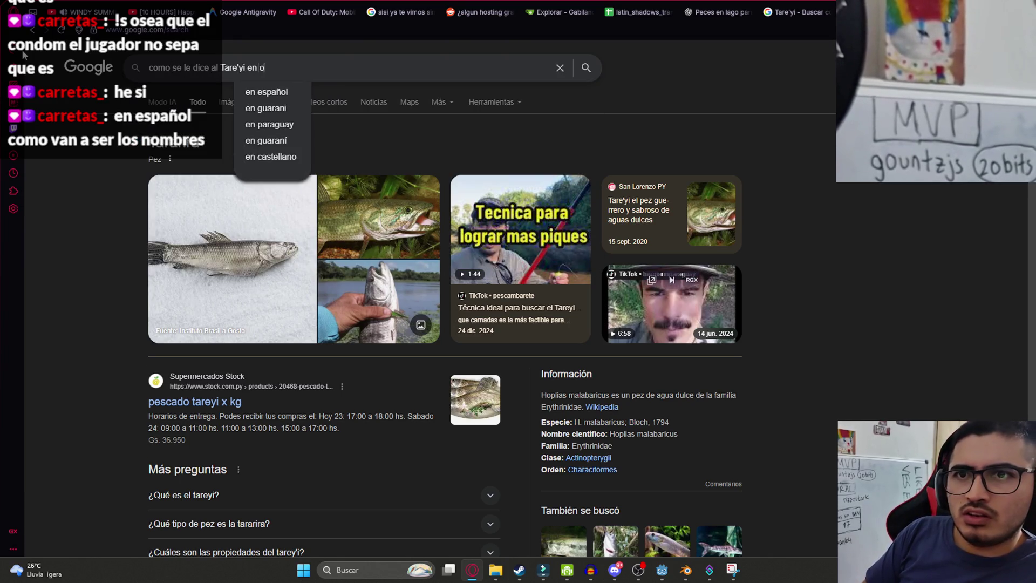
{"action": "type", "text": " pais"}
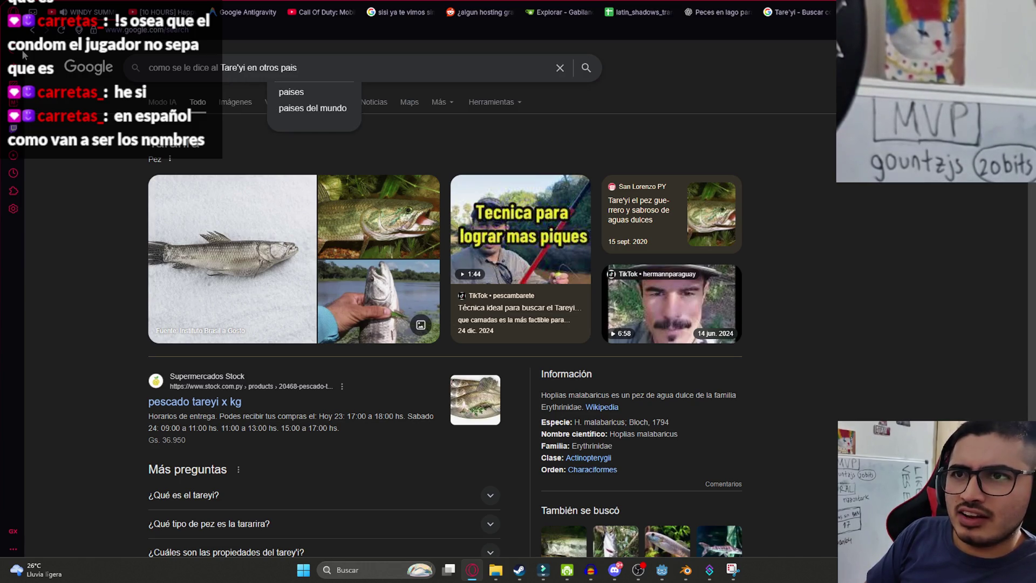
{"action": "type", "text": "es"}
{"action": "key", "text": "Return"}
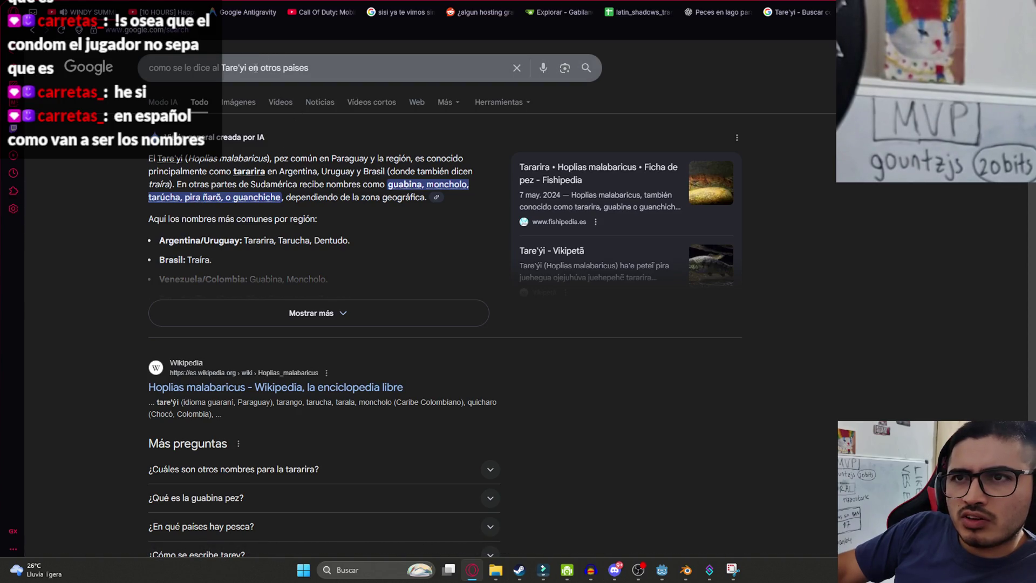
{"action": "left_click_drag", "start_coordinate": [255, 69], "coordinate": [555, 73]}
{"action": "type", "text": "en españ"}
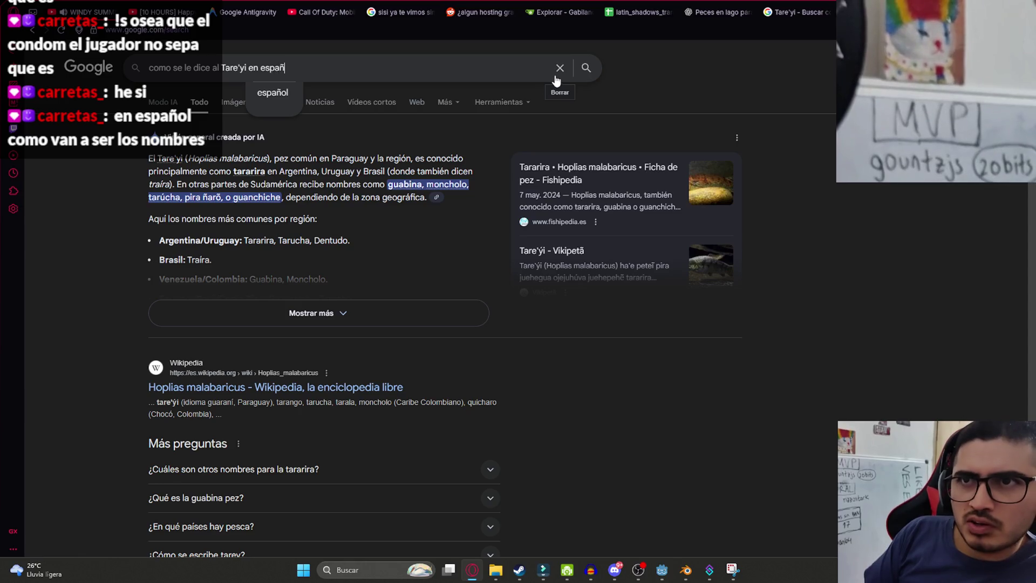
{"action": "type", "text": "ol neutro"}
{"action": "key", "text": "Return"}
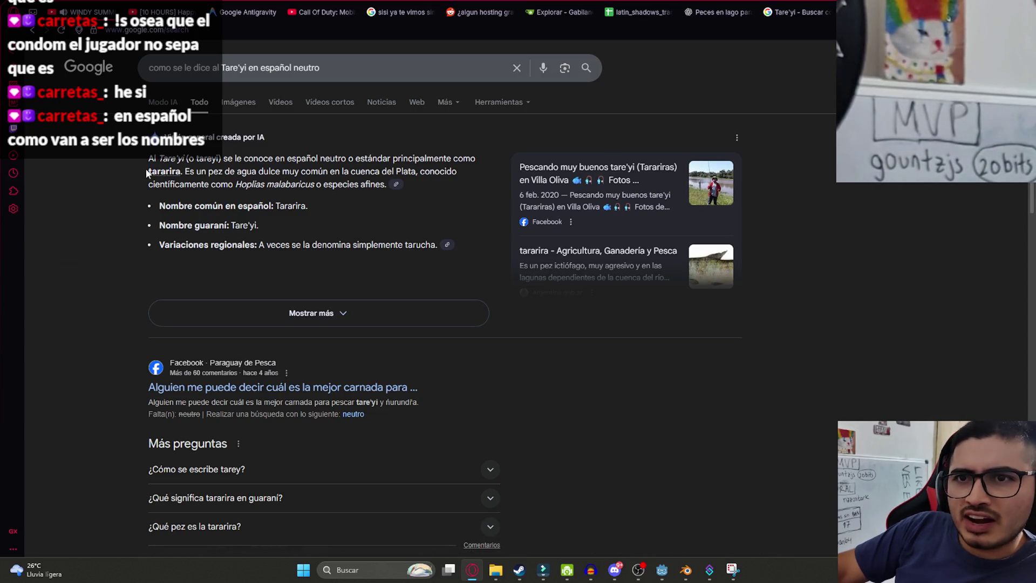
Select the answer Tararira and check cell C19 in the translations sheet
{"action": "double_click", "coordinate": [281, 207]}
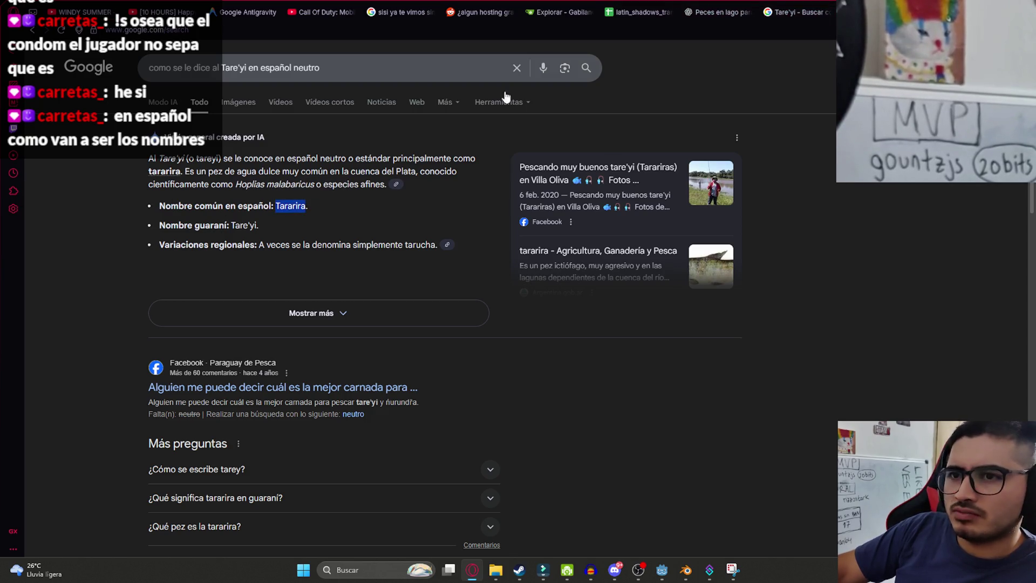
{"action": "left_click", "coordinate": [639, 12]}
{"action": "double_click", "coordinate": [283, 324]}
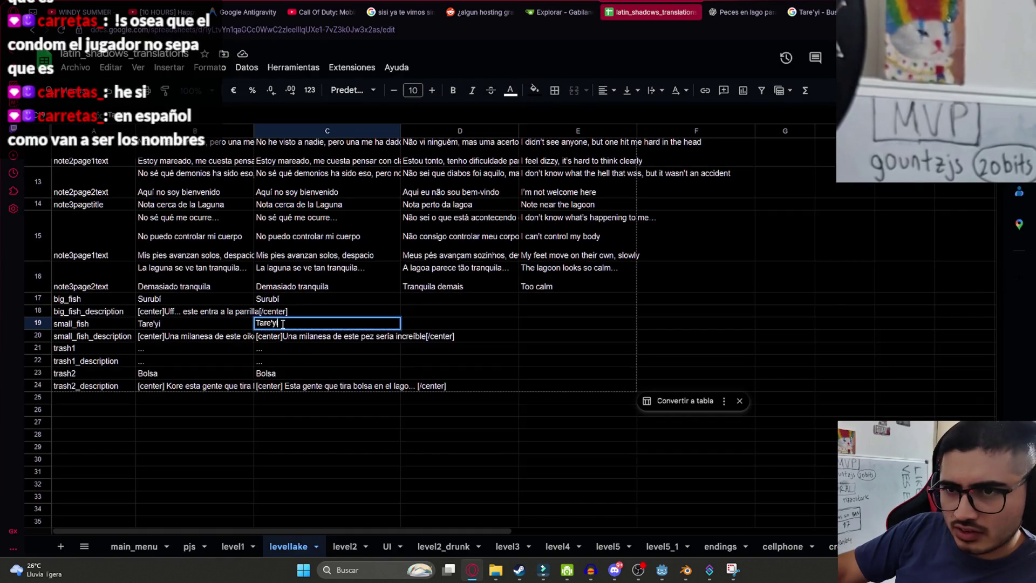
{"action": "left_click", "coordinate": [298, 302]}
Search 'como se le dice al Surubí en español neutro'
{"action": "key", "text": "ctrl+Tab"}
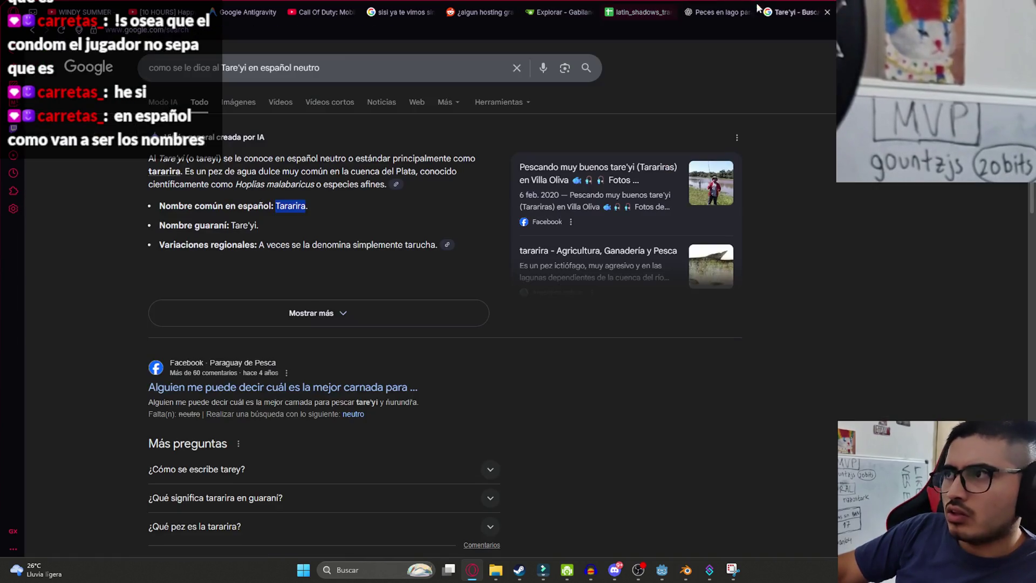
{"action": "left_click_drag", "start_coordinate": [223, 68], "coordinate": [254, 70]}
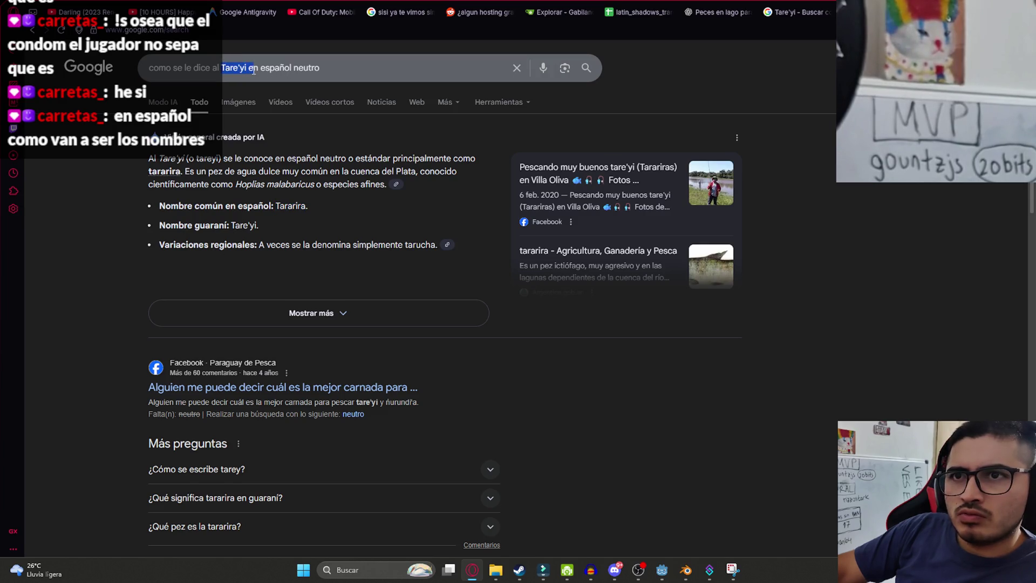
{"action": "type", "text": "Surubí"}
{"action": "key", "text": "Return"}
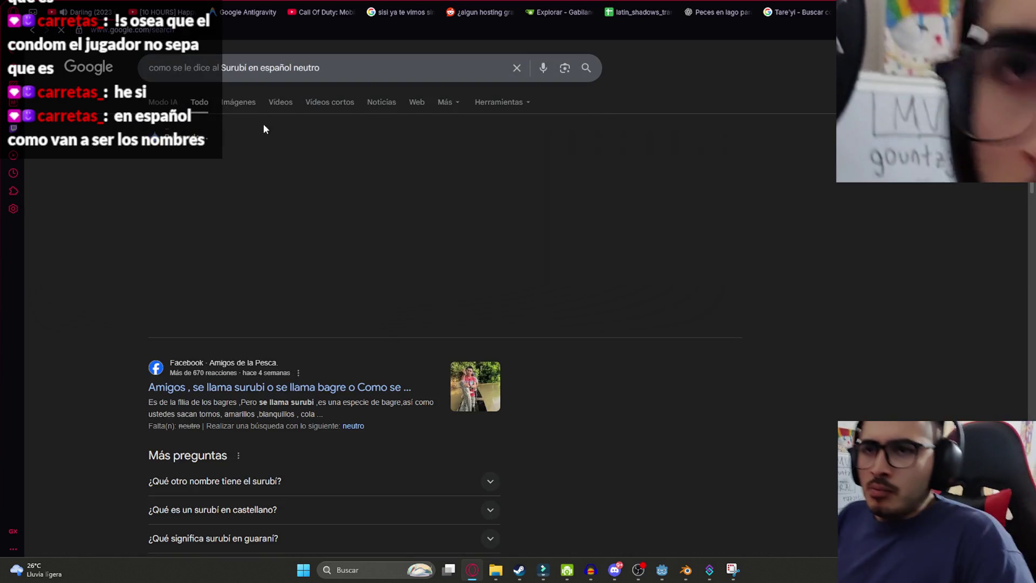
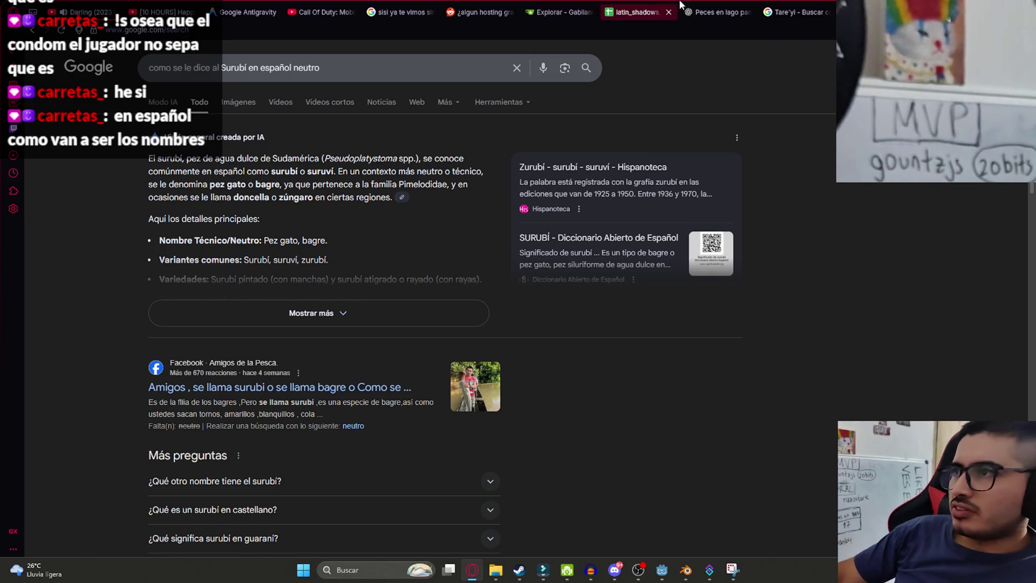
Name the big fish 'Surubí Grande' in B17 and 'Bagre Grande' in C17
{"action": "left_click", "coordinate": [785, 3]}
{"action": "left_click", "coordinate": [650, 12]}
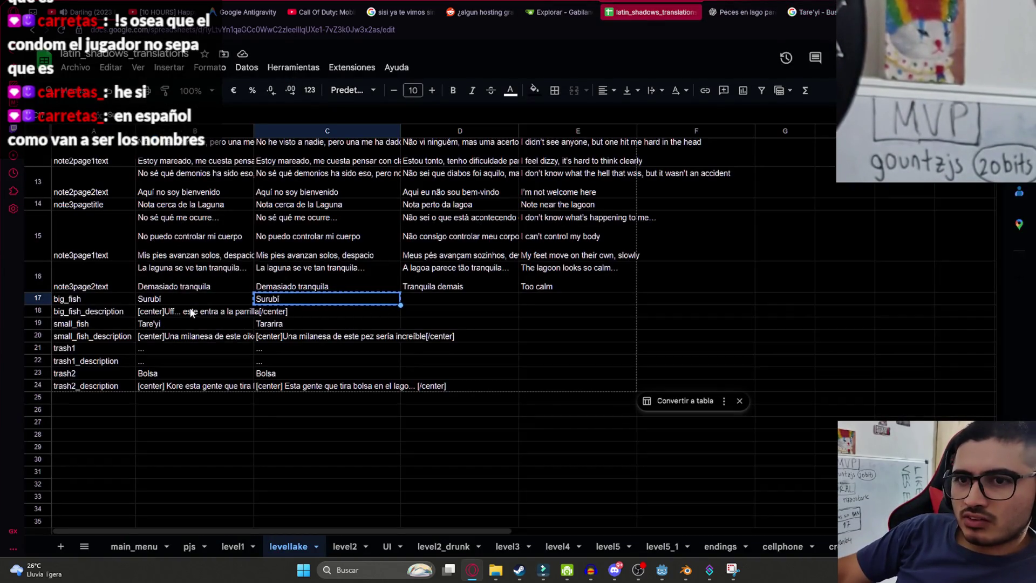
{"action": "double_click", "coordinate": [195, 299]}
{"action": "type", "text": "Grande"}
{"action": "key", "text": "Tab"}
{"action": "type", "text": "Bagre Grande"}
{"action": "key", "text": "Return"}
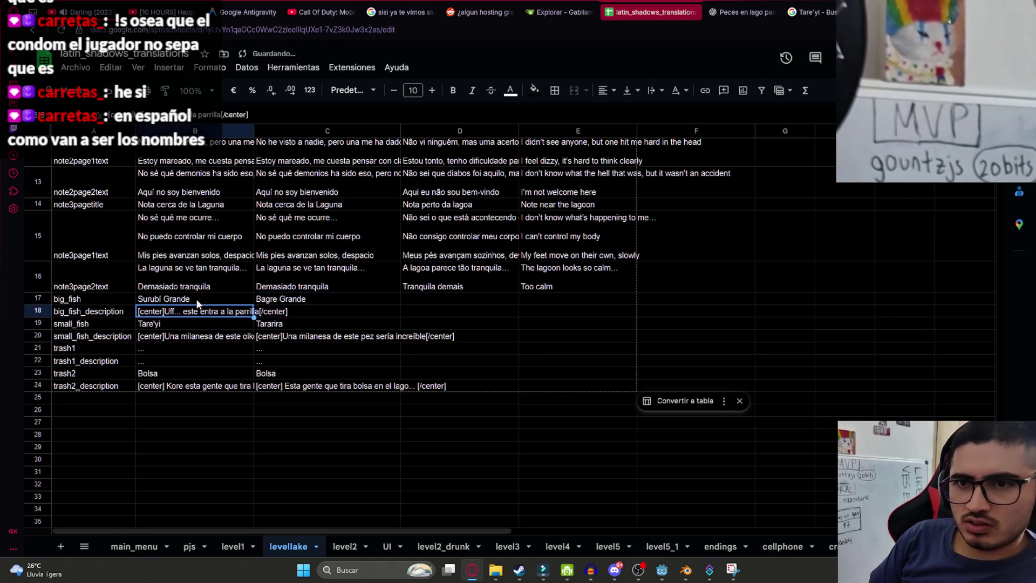
Copy the B18 description into C18 and rewrite its ending to 'sería genial una barbacoa de esto'
{"action": "key", "text": "ctrl+c"}
{"action": "key", "text": "Down"}
{"action": "key", "text": "Right"}
{"action": "key", "text": "Up"}
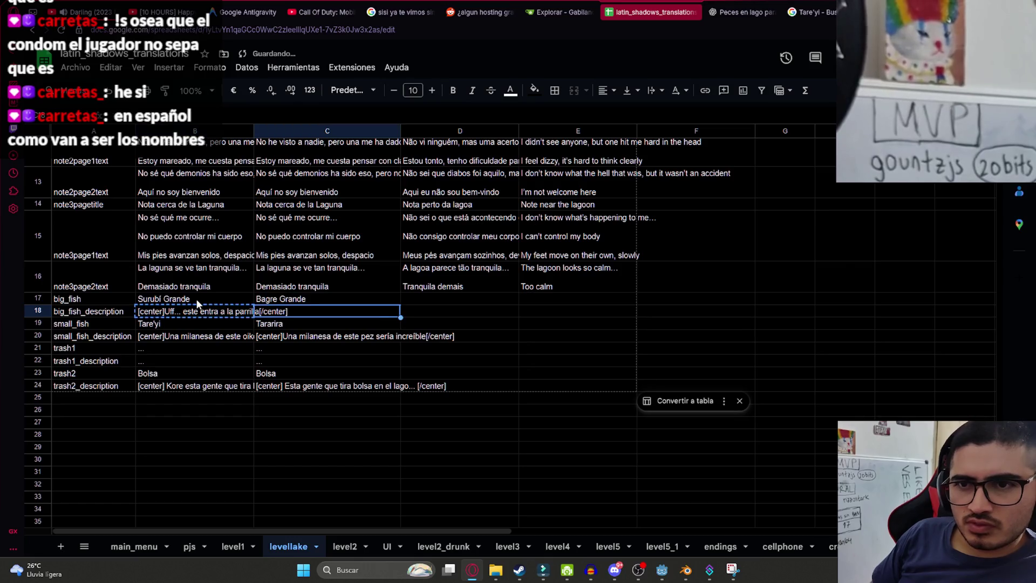
{"action": "key", "text": "Return"}
{"action": "key", "text": "ctrl+v"}
{"action": "key", "text": "BackSpace"}
{"action": "key", "text": "BackSpace"}
{"action": "key", "text": "BackSpace"}
{"action": "key", "text": "BackSpace"}
{"action": "key", "text": "BackSpace"}
{"action": "key", "text": "BackSpace"}
{"action": "type", "text": "sería genial una barbacoa de est"}
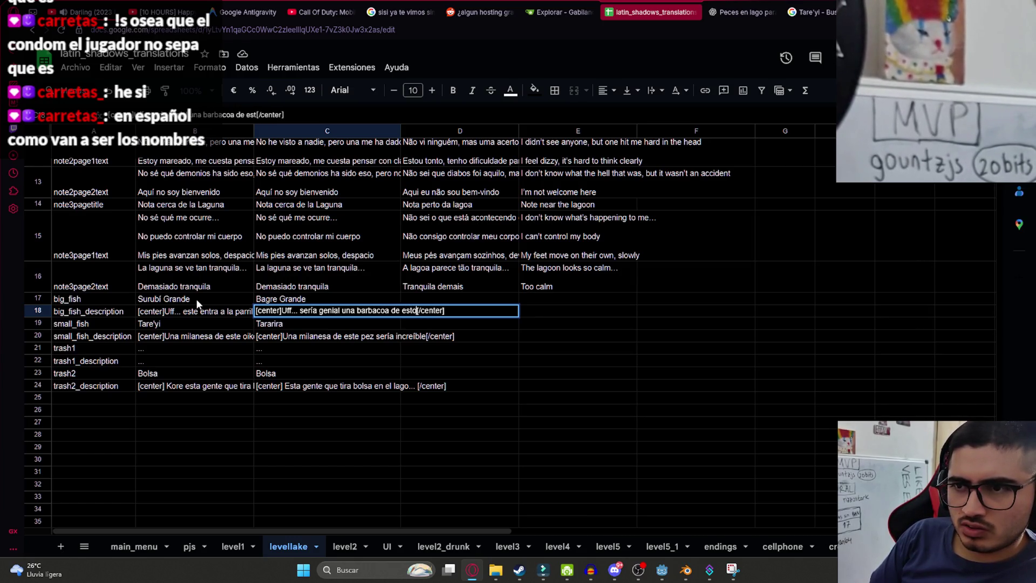
{"action": "key", "text": "Return"}
Copy the Spanish fish rows C17:C24
{"action": "mouse_move", "coordinate": [323, 386]}
{"action": "left_mouse_down"}
{"action": "mouse_move", "coordinate": [324, 285]}
{"action": "mouse_move", "coordinate": [323, 298]}
{"action": "left_mouse_up"}
{"action": "key", "text": "ctrl+c"}
{"action": "left_click", "coordinate": [747, 8]}
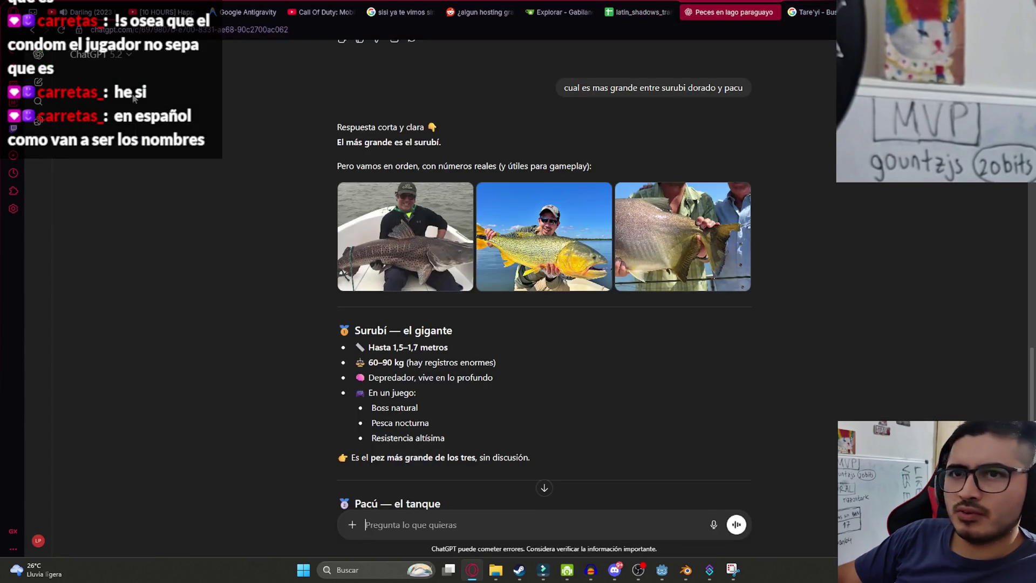
In a new ChatGPT chat, ask 'Esta bien en español neutro esto?' with the pasted fish texts, and select the corrected barbacoa sentence
{"action": "middle_click", "coordinate": [45, 88]}
{"action": "key", "text": "ctrl+Tab"}
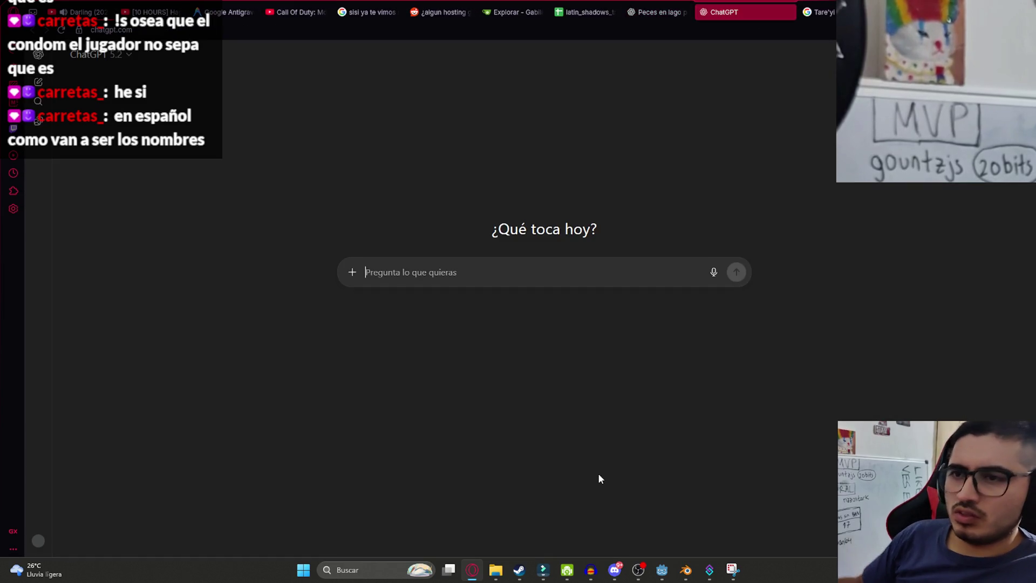
{"action": "type", "text": "Esta bien en español"}
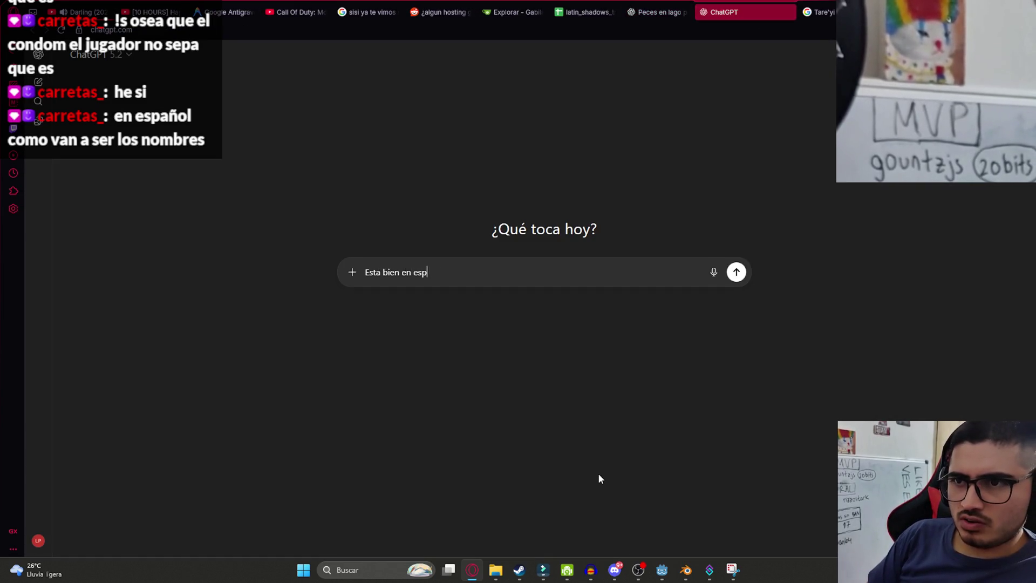
{"action": "type", "text": " neutro esto?"}
{"action": "key", "text": "shift+Return"}
{"action": "key", "text": "ctrl+v"}
{"action": "key", "text": "Return"}
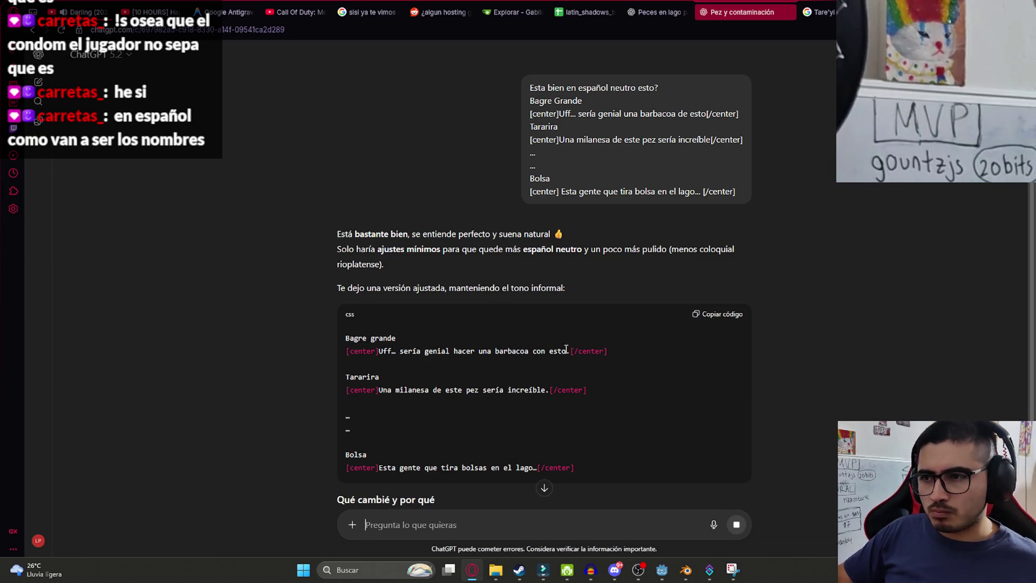
{"action": "mouse_move", "coordinate": [448, 352]}
{"action": "left_mouse_down"}
{"action": "mouse_move", "coordinate": [347, 352]}
{"action": "mouse_move", "coordinate": [377, 351]}
{"action": "left_mouse_up"}
{"action": "left_click", "coordinate": [588, 12]}
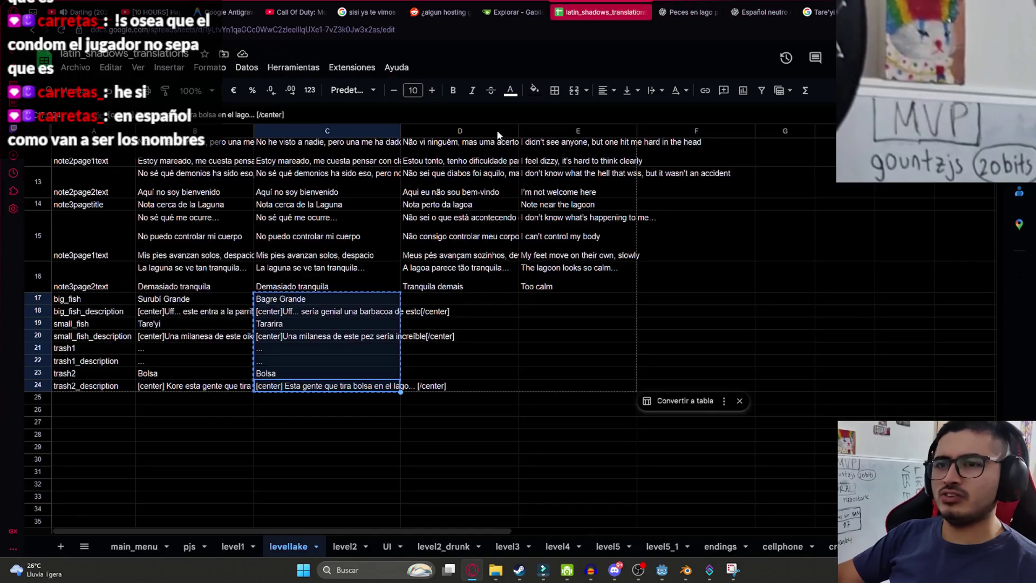
Make C18 read 'sería genial hacer una barbacoa con esto' using ChatGPT's correction
{"action": "double_click", "coordinate": [337, 312]}
{"action": "key", "text": "ctrl+v"}
{"action": "left_click", "coordinate": [533, 364]}
{"action": "left_click", "coordinate": [357, 314]}
{"action": "double_click", "coordinate": [329, 311]}
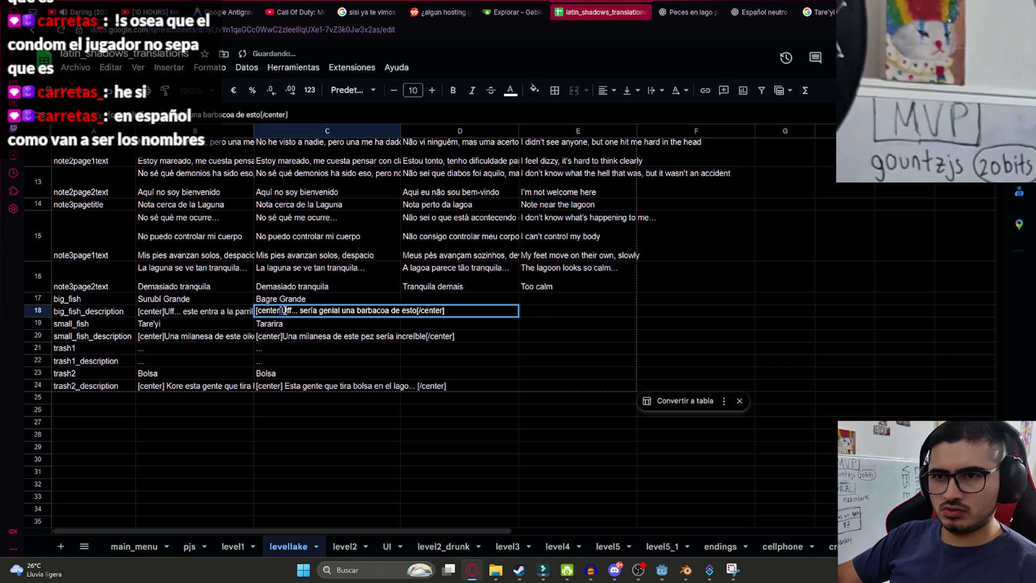
{"action": "left_click_drag", "start_coordinate": [306, 308], "coordinate": [410, 304]}
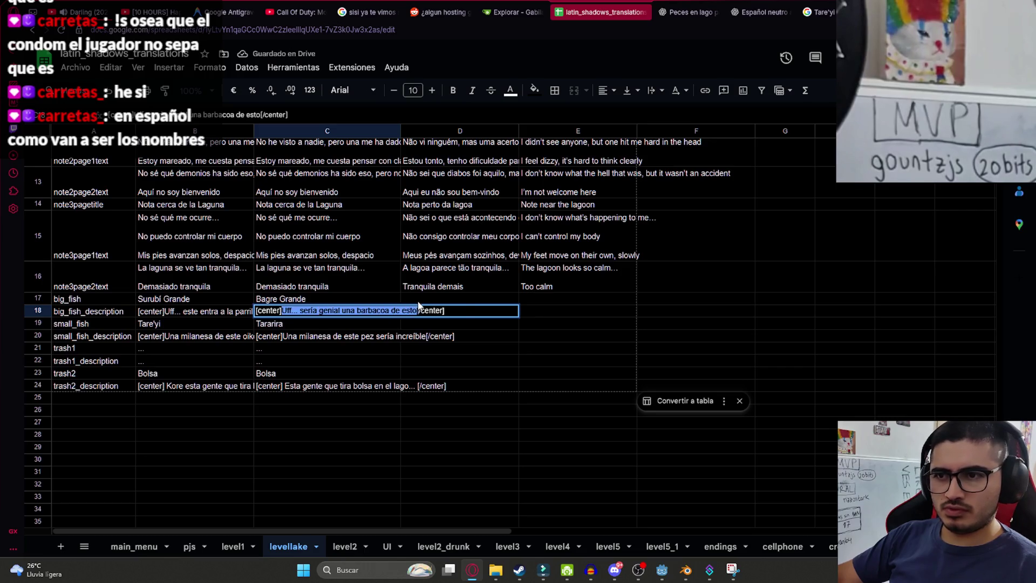
{"action": "key", "text": "ctrl+v"}
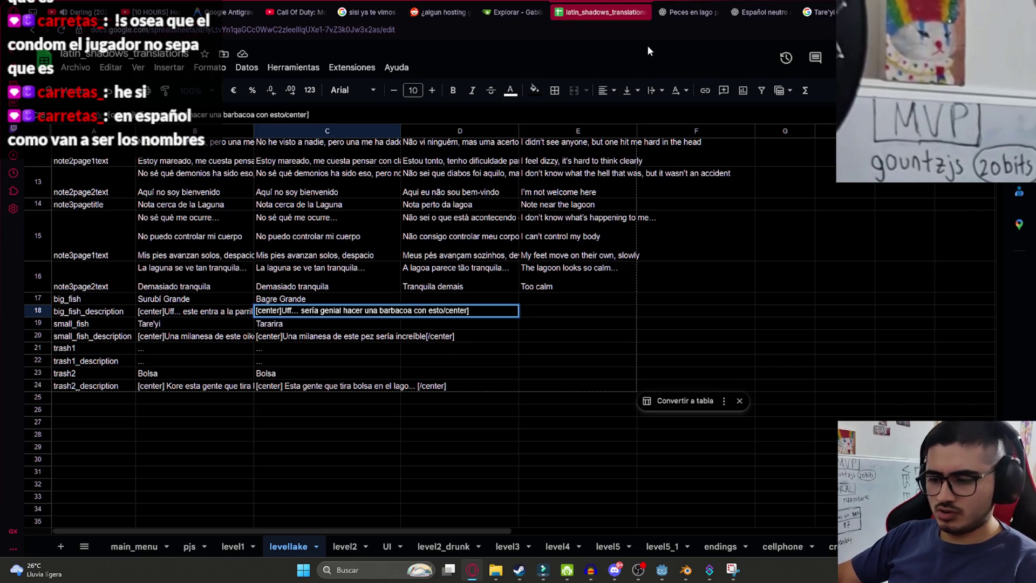
{"action": "type", "text": "´"}
{"action": "key", "text": "BackSpace"}
{"action": "key", "text": "BackSpace"}
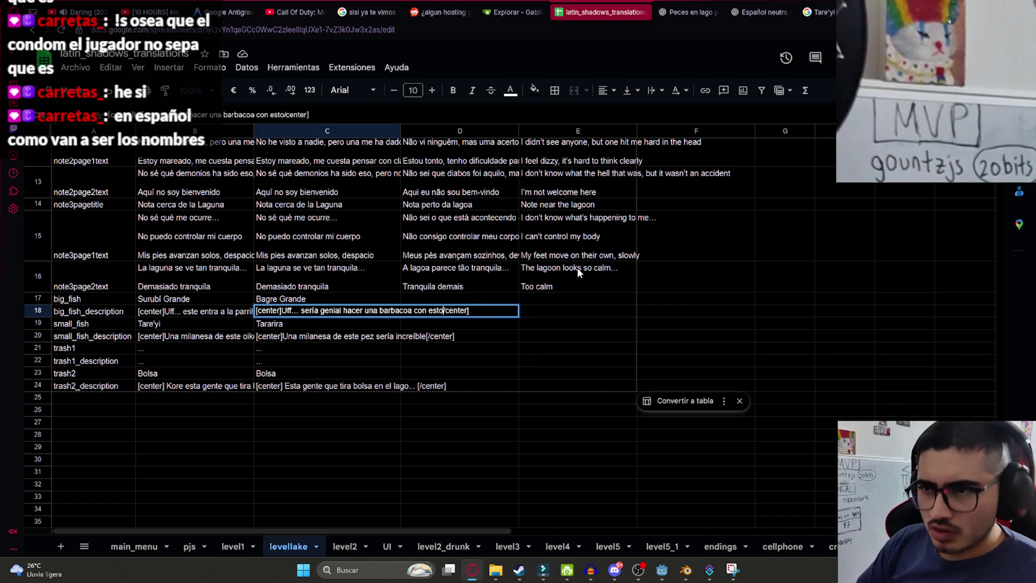
{"action": "type", "text": "o´"}
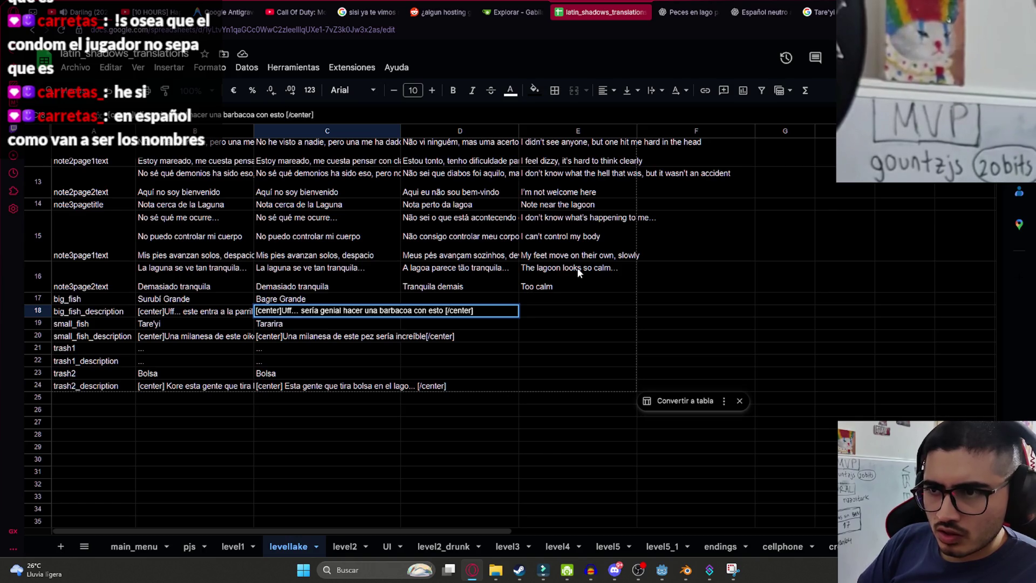
{"action": "key", "text": "Return"}
Compare ChatGPT's milanesa suggestion with the C20 small fish description, leaving C20 unchanged
{"action": "key", "text": "ctrl+Tab"}
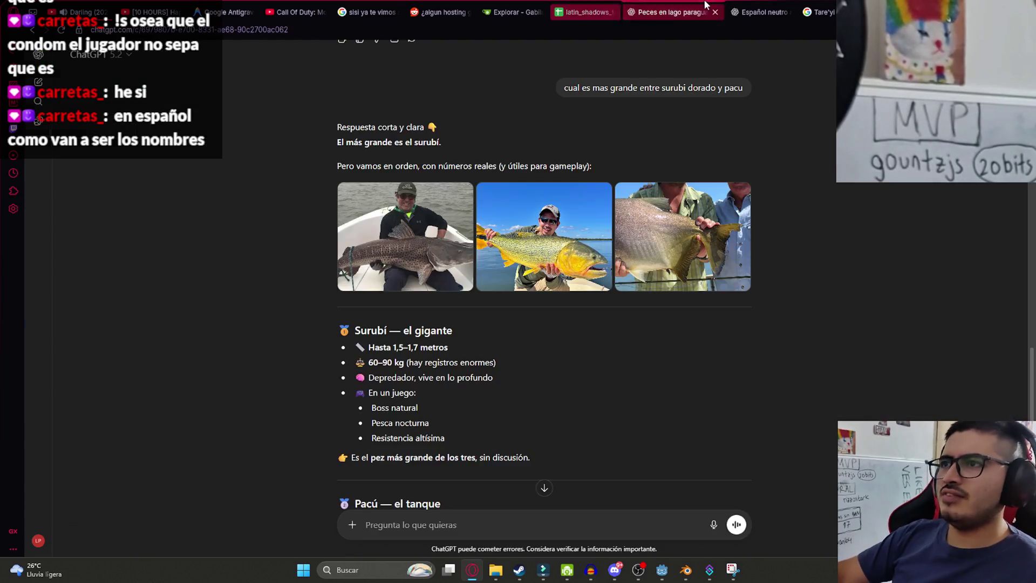
{"action": "key", "text": "ctrl+Tab"}
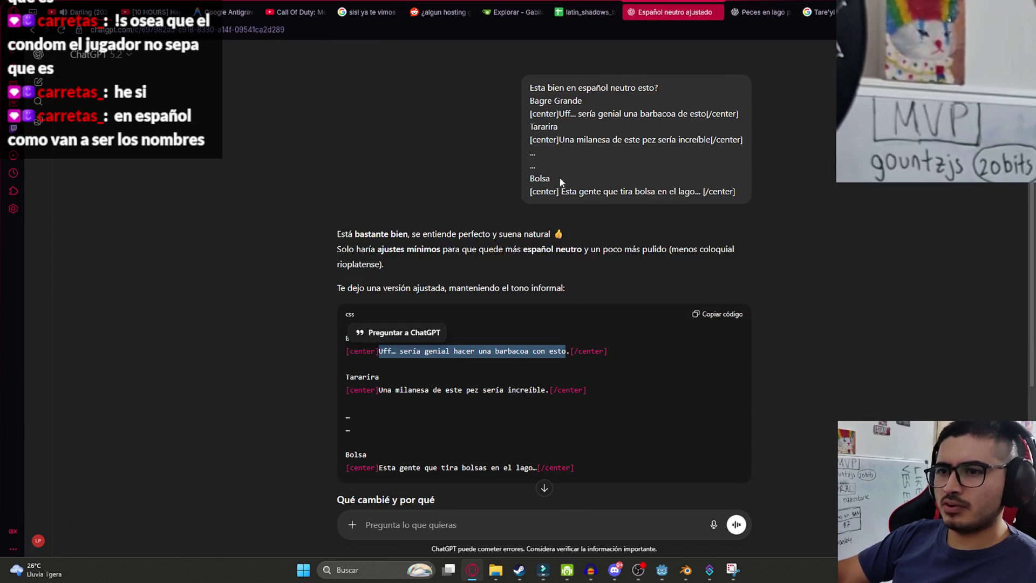
{"action": "left_click_drag", "start_coordinate": [381, 390], "coordinate": [545, 389]}
{"action": "key", "text": "ctrl+shift+Tab"}
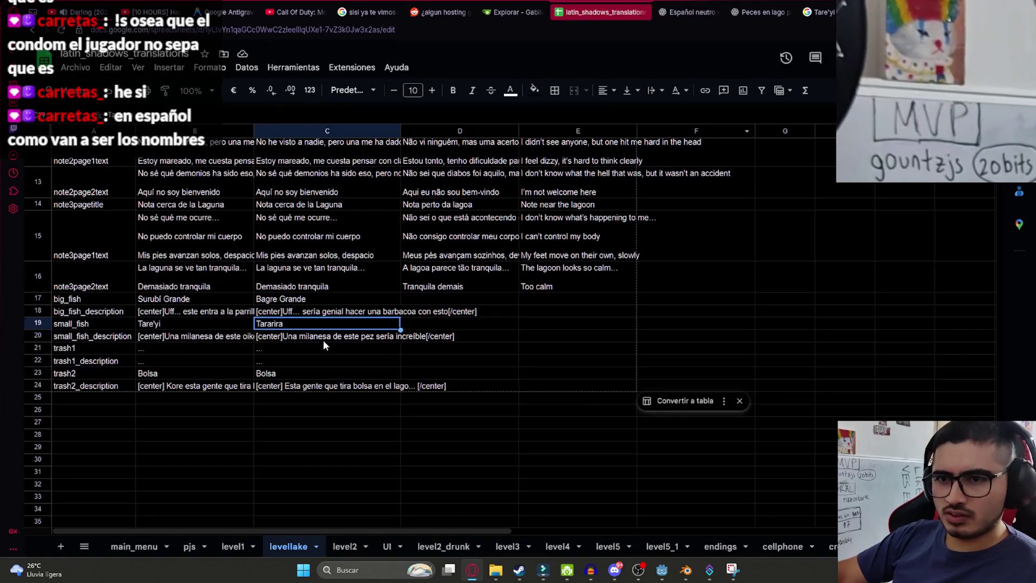
{"action": "double_click", "coordinate": [432, 335]}
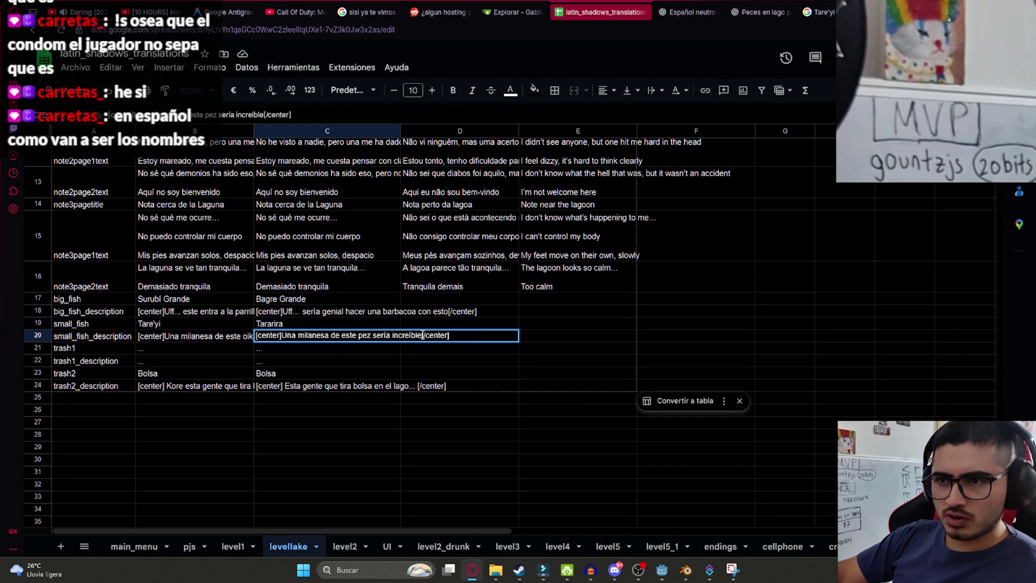
{"action": "left_click", "coordinate": [402, 361]}
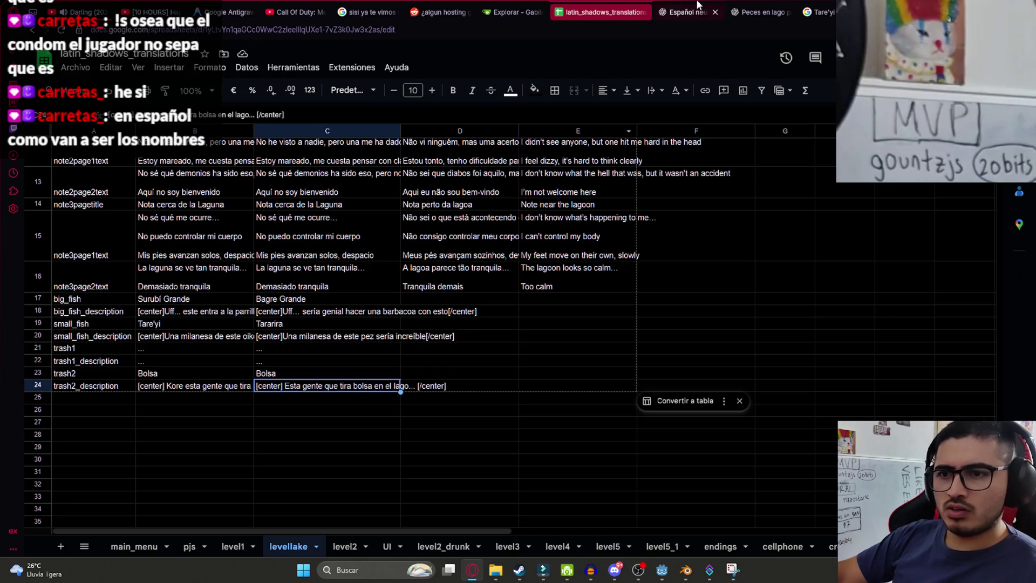
{"action": "key", "text": "ctrl+Tab"}
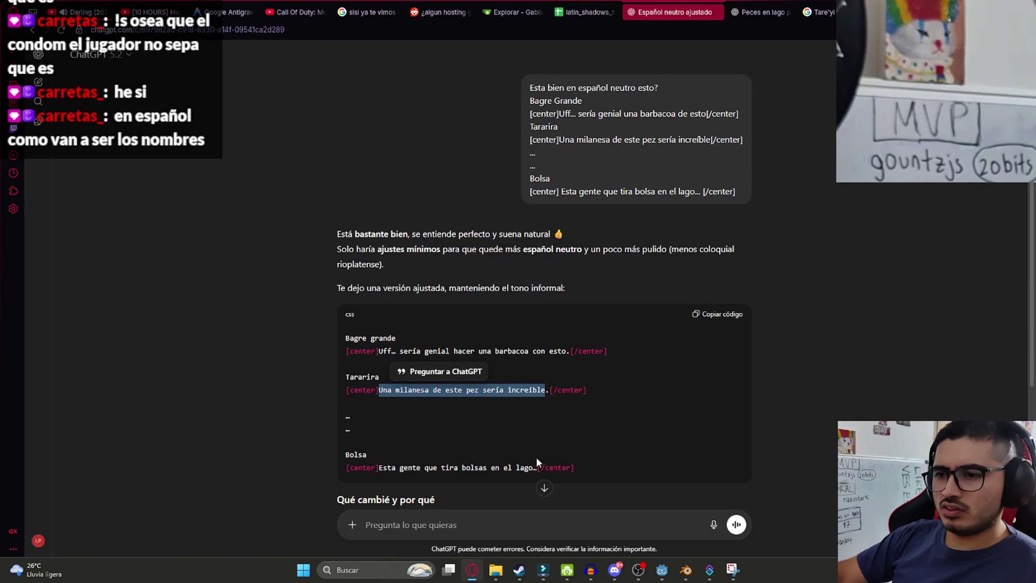
{"action": "left_click", "coordinate": [603, 2]}
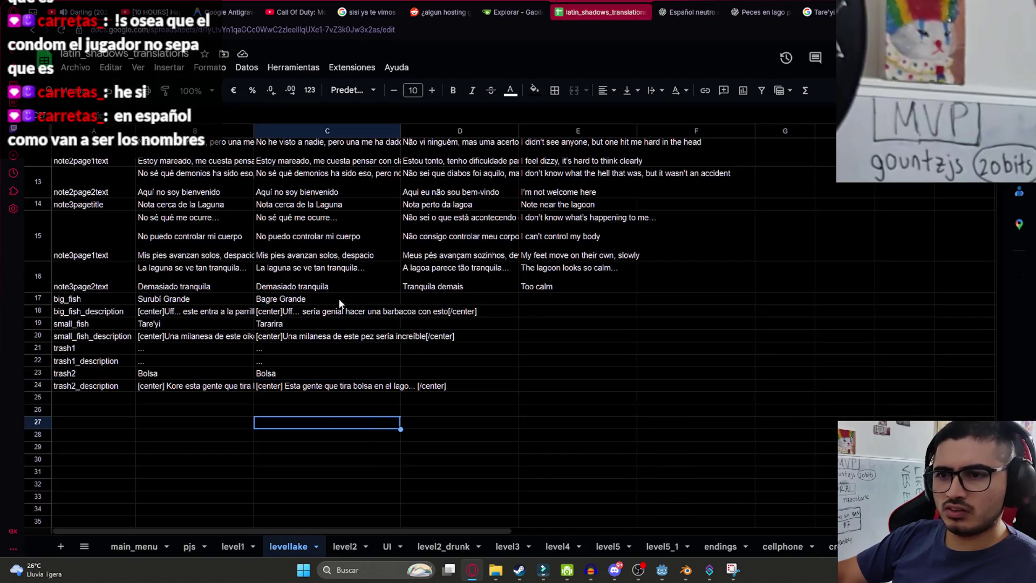
Copy C17:C24 and find ChatGPT's suggested lowercase name 'Bagre grande'
{"action": "left_click", "coordinate": [289, 300]}
{"action": "left_click_drag", "start_coordinate": [289, 300], "coordinate": [274, 389]}
{"action": "key", "text": "ctrl+c"}
{"action": "key", "text": "ctrl+Tab"}
{"action": "left_click", "coordinate": [513, 461]}
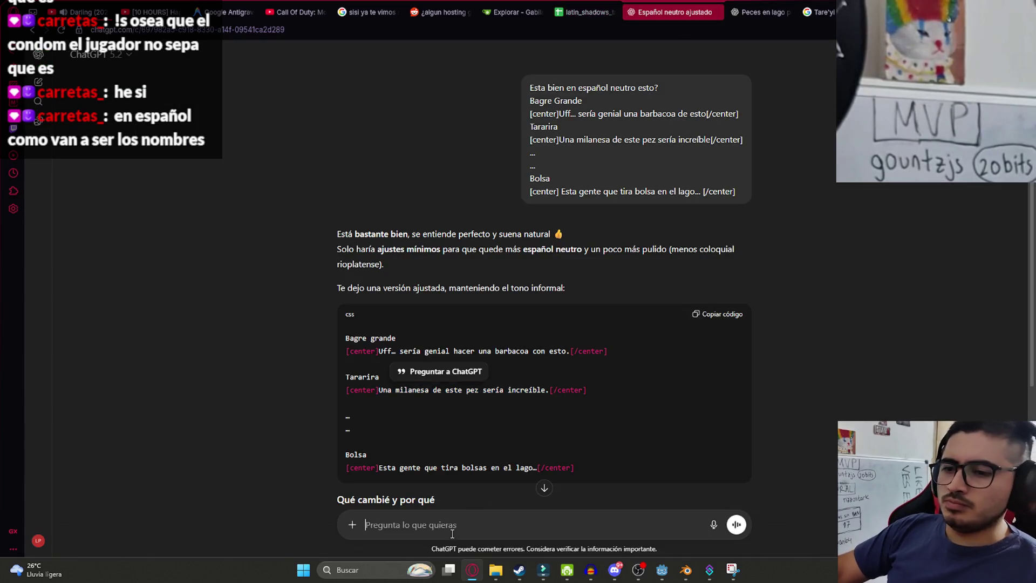
{"action": "scroll", "coordinate": [486, 468], "scroll_direction": "down", "scroll_amount": 5}
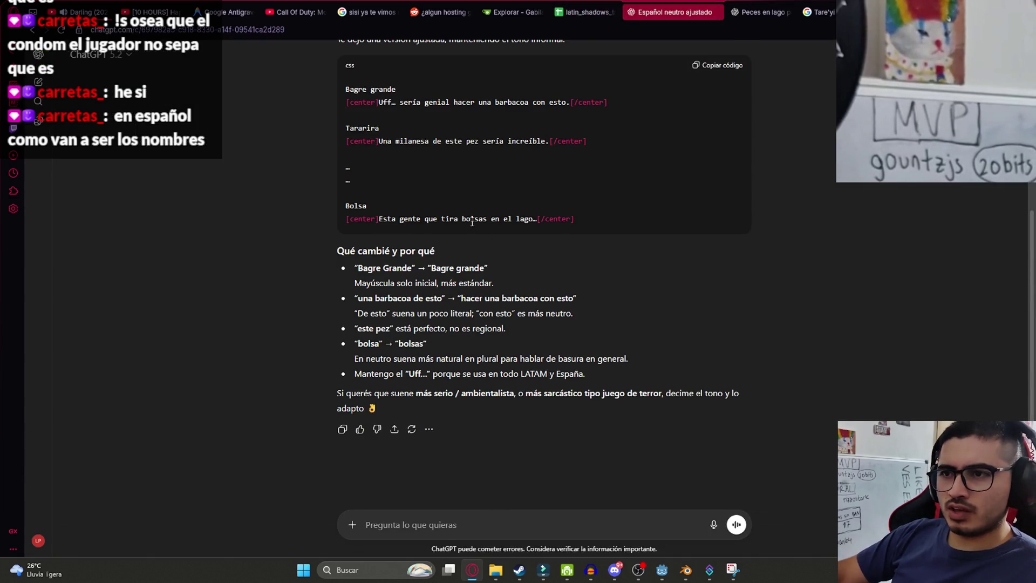
{"action": "left_click_drag", "start_coordinate": [483, 267], "coordinate": [430, 268]}
{"action": "key", "text": "ctrl+shift+Tab"}
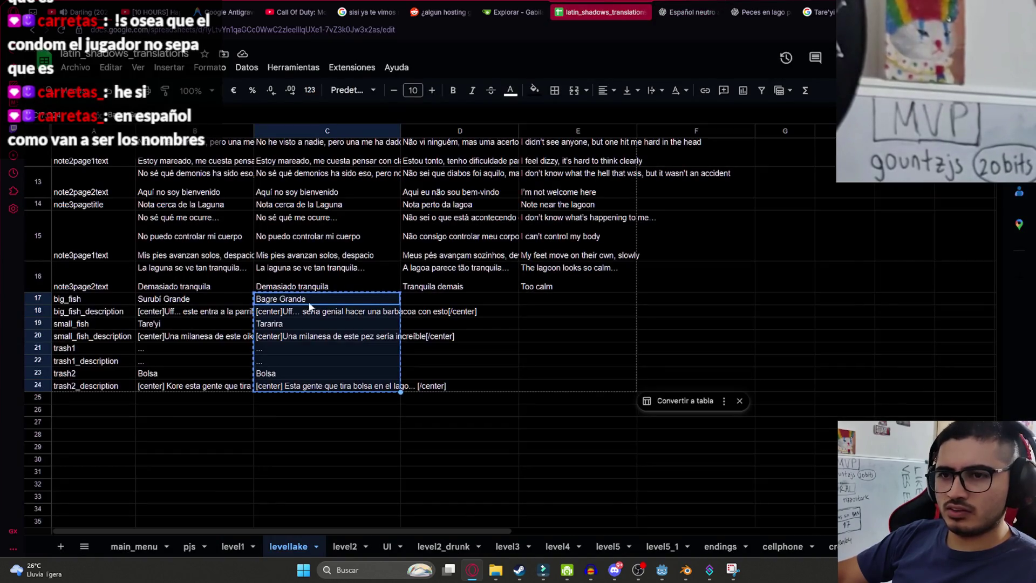
Change B17 to 'Surubí grande' with a lowercase g
{"action": "double_click", "coordinate": [305, 299]}
{"action": "double_click", "coordinate": [169, 298]}
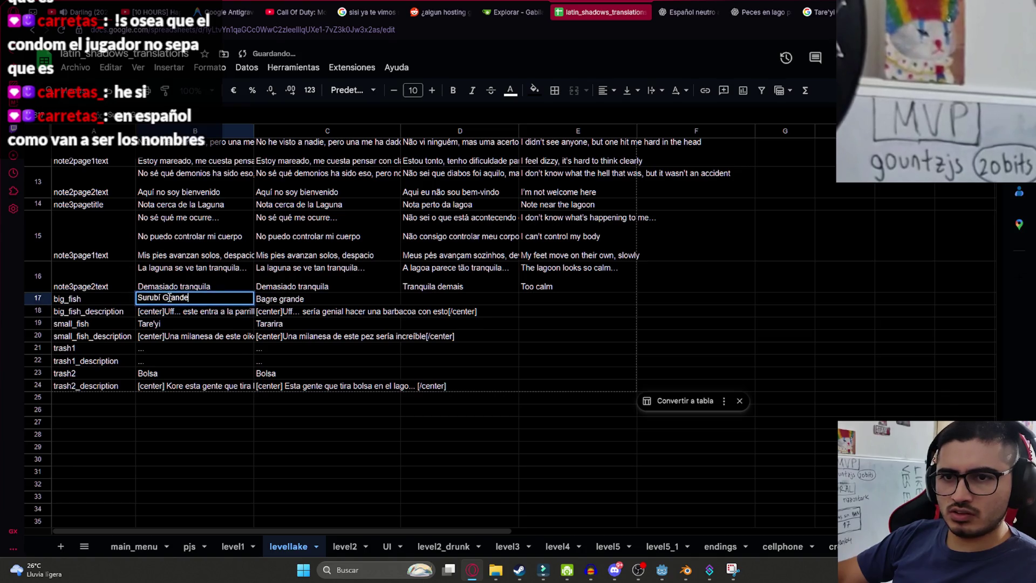
{"action": "key", "text": "Delete"}
{"action": "type", "text": "g"}
{"action": "left_click", "coordinate": [231, 314]}
Copy the updated fish texts in C18:C24
{"action": "key", "text": "ctrl+Tab"}
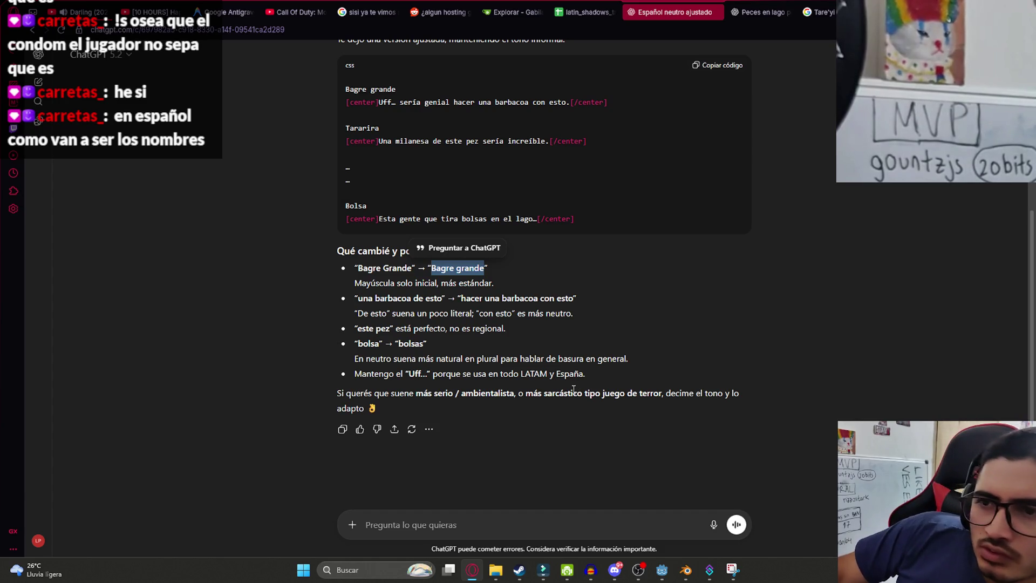
{"action": "left_click", "coordinate": [570, 334]}
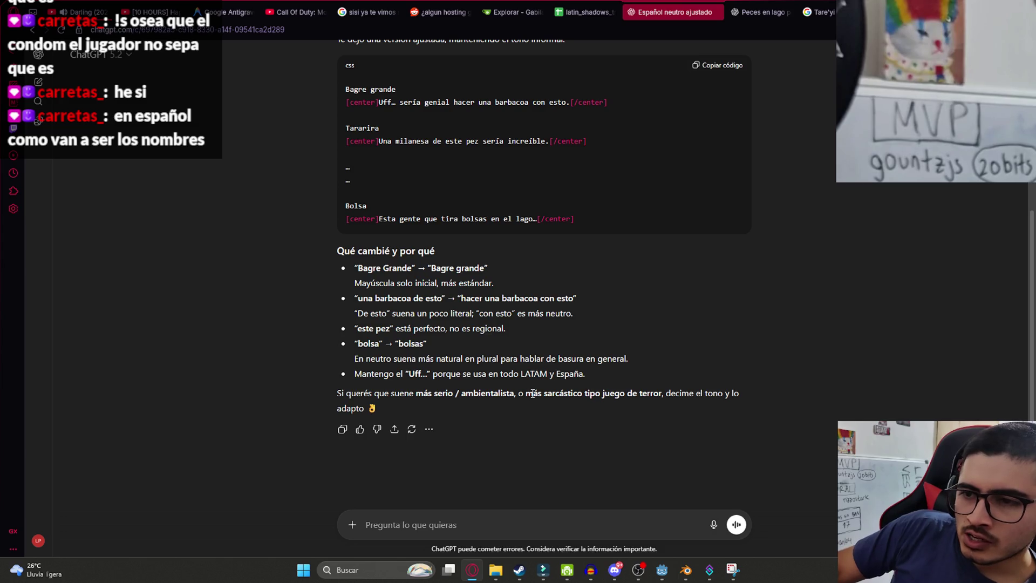
{"action": "key", "text": "ctrl+shift+Tab"}
{"action": "mouse_move", "coordinate": [291, 312]}
{"action": "left_mouse_down"}
{"action": "mouse_move", "coordinate": [303, 314]}
{"action": "mouse_move", "coordinate": [327, 396]}
{"action": "mouse_move", "coordinate": [326, 385]}
{"action": "left_mouse_up"}
{"action": "key", "text": "ctrl+c"}
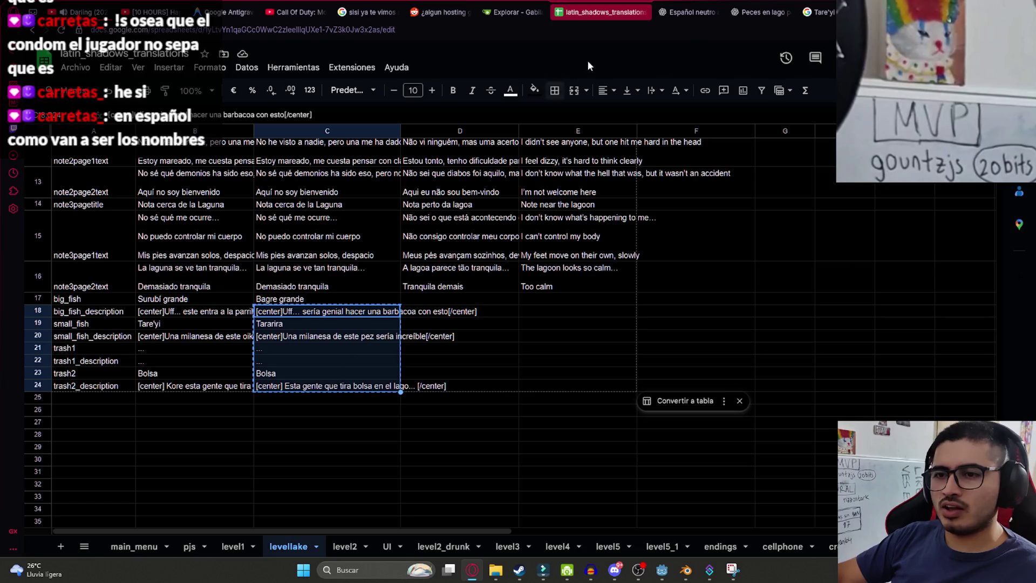
Have ChatGPT translate the pasted fish texts into plain-text US English and select the reply
{"action": "key", "text": "ctrl+Tab"}
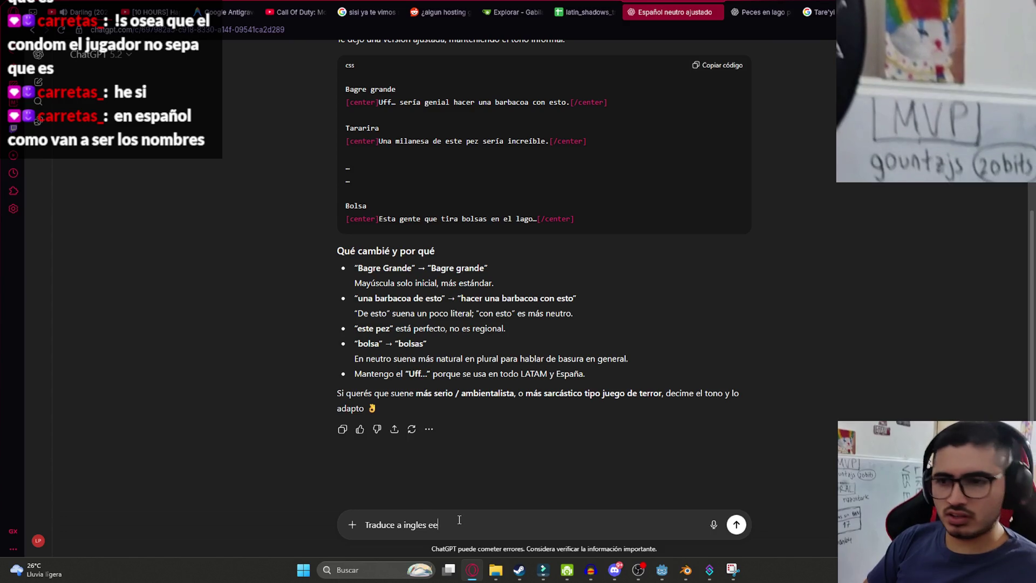
{"action": "key", "text": "shift+Return"}
{"action": "key", "text": "ctrl+v"}
{"action": "key", "text": "Return"}
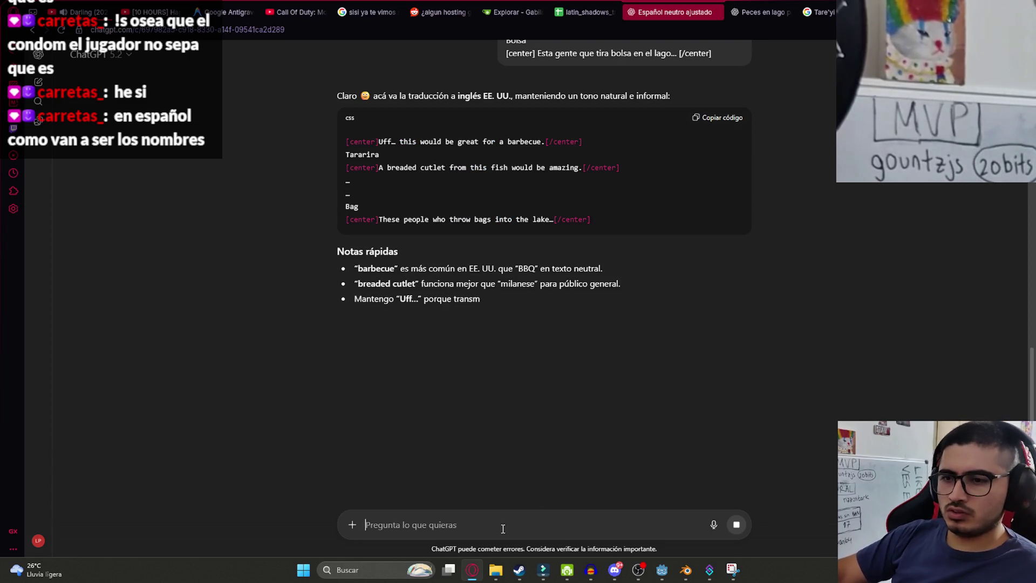
{"action": "type", "text": "damelo en texto plano"}
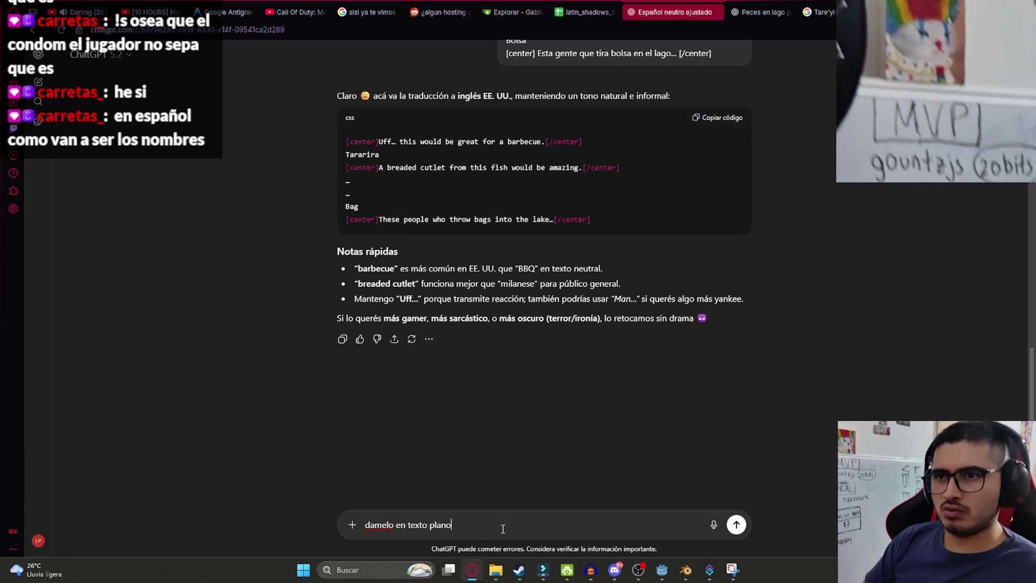
{"action": "key", "text": "Return"}
{"action": "scroll", "coordinate": [459, 226], "scroll_direction": "down", "scroll_amount": 2}
{"action": "left_click_drag", "start_coordinate": [538, 348], "coordinate": [322, 254]}
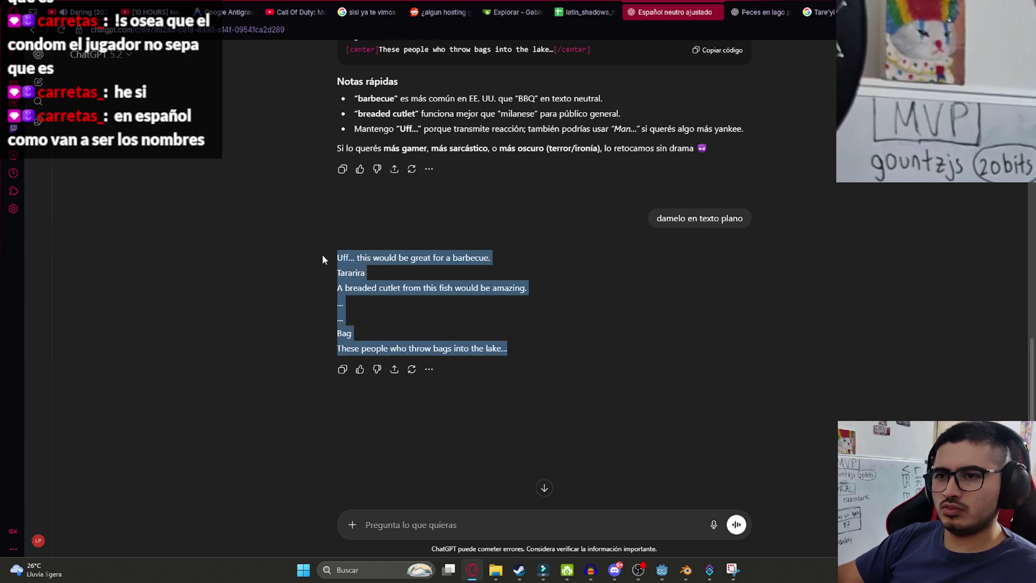
Paste the English translations into D18:D24 and check D18
{"action": "left_click", "coordinate": [585, 12]}
{"action": "left_click", "coordinate": [456, 313]}
{"action": "key", "text": "ctrl+v"}
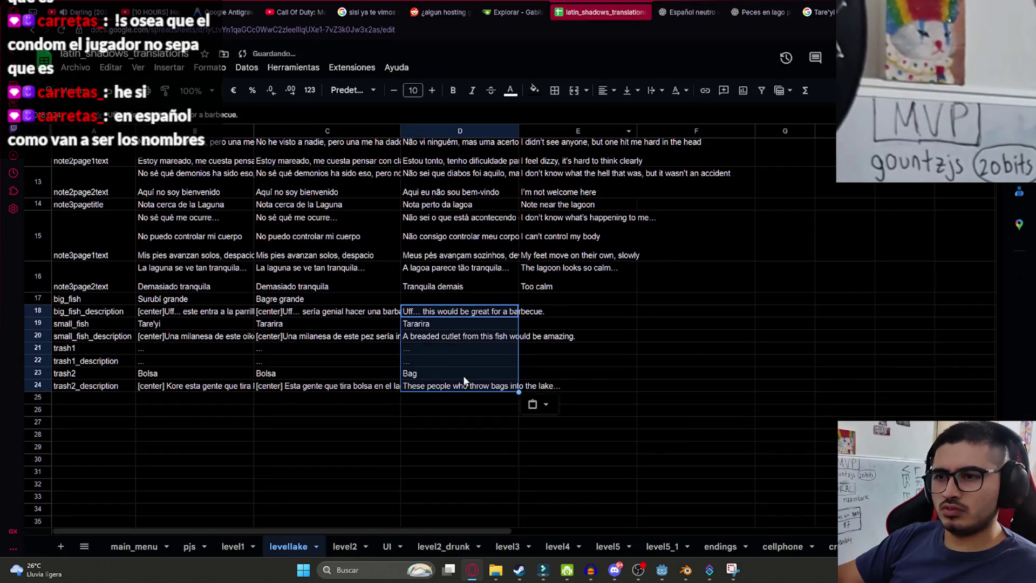
{"action": "double_click", "coordinate": [471, 313]}
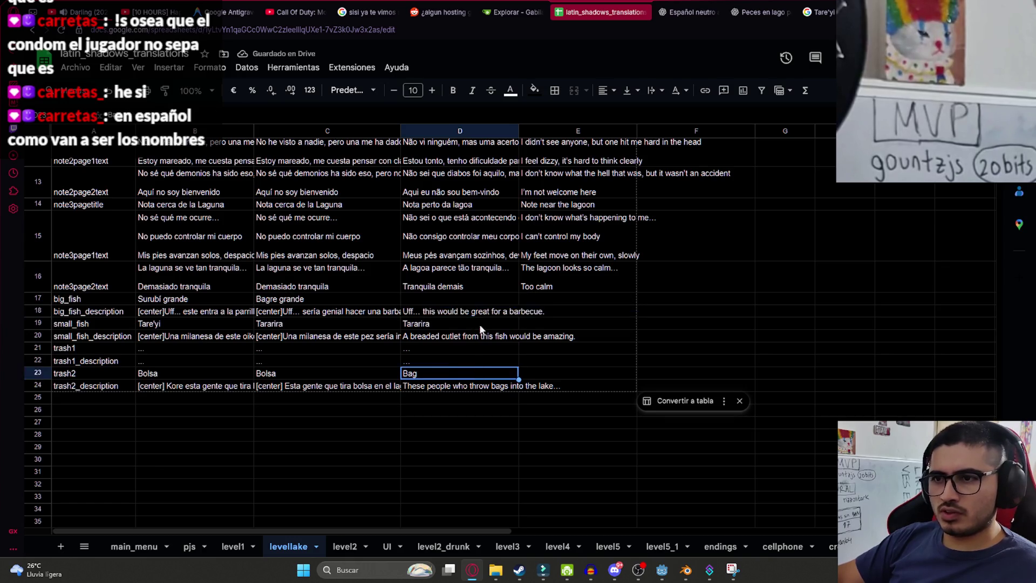
Clear the chat selection, then select the Spanish lines C17:C24 again
{"action": "left_click", "coordinate": [512, 12]}
{"action": "left_click", "coordinate": [672, 12]}
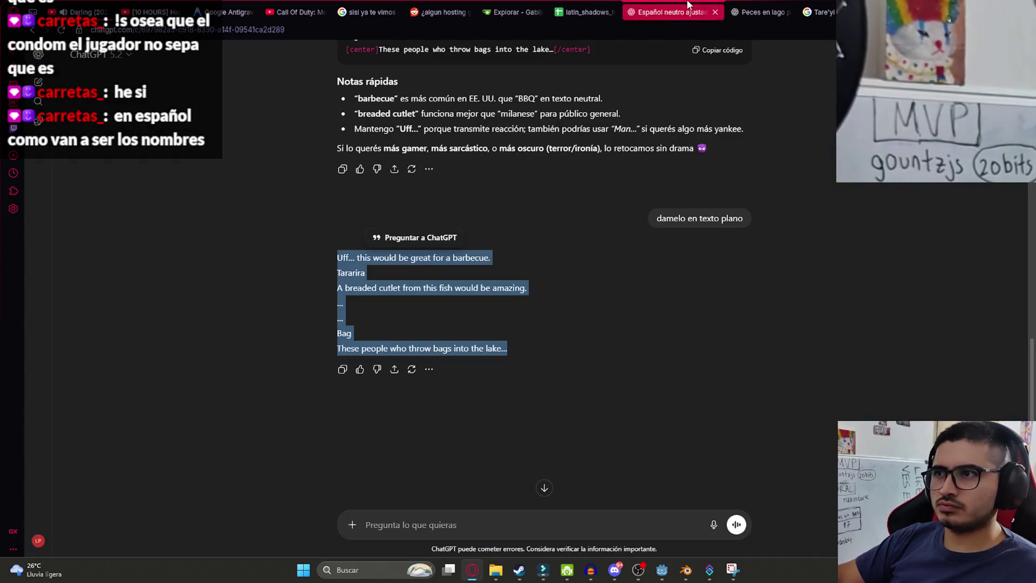
{"action": "left_click", "coordinate": [427, 270]}
{"action": "scroll", "coordinate": [547, 300], "scroll_direction": "up", "scroll_amount": 1}
{"action": "scroll", "coordinate": [547, 303], "scroll_direction": "up", "scroll_amount": 5}
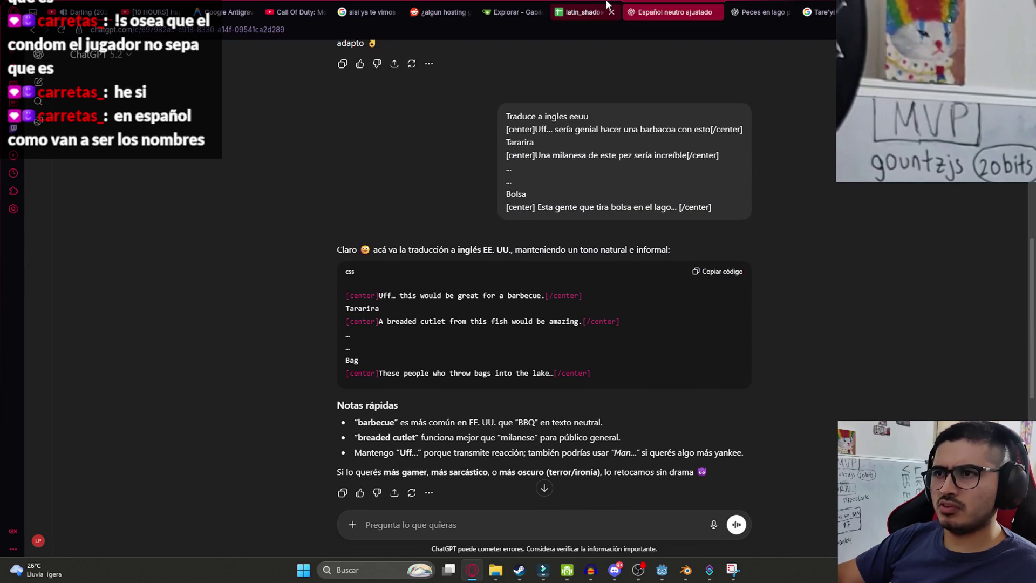
{"action": "left_click", "coordinate": [607, 5]}
{"action": "left_click_drag", "start_coordinate": [316, 302], "coordinate": [307, 390]}
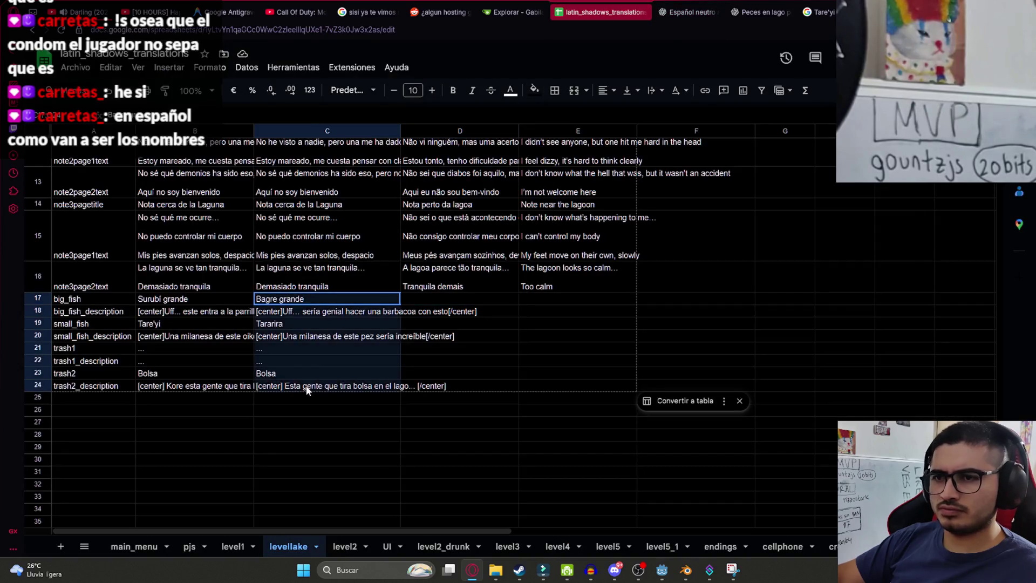
Send C17:C24 to ChatGPT and ask for the missing Bagre grande translation
{"action": "key", "text": "ctrl+c"}
{"action": "left_click", "coordinate": [674, 12]}
{"action": "left_click", "coordinate": [513, 526]}
{"action": "key", "text": "ctrl+v"}
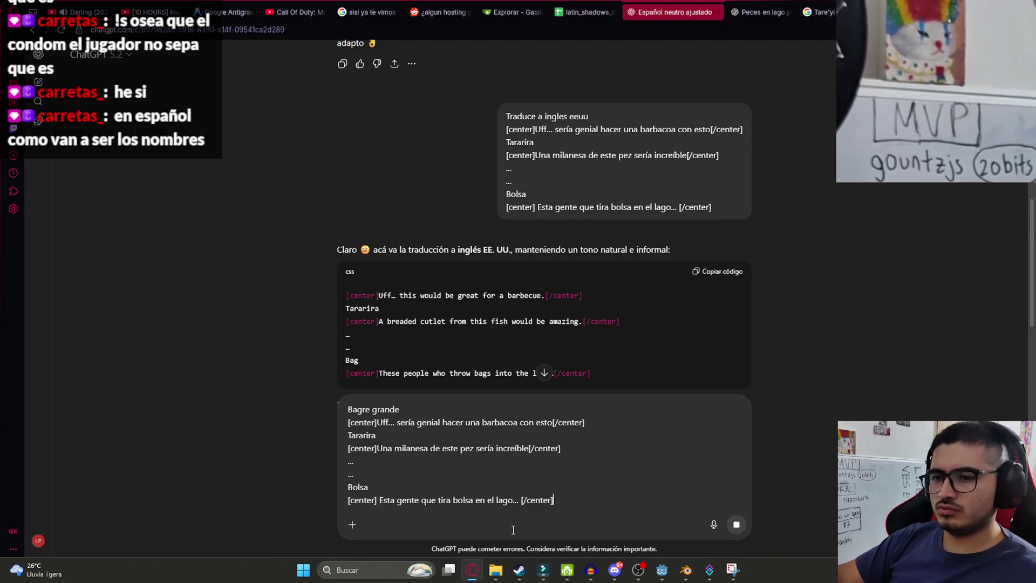
{"action": "key", "text": "Return"}
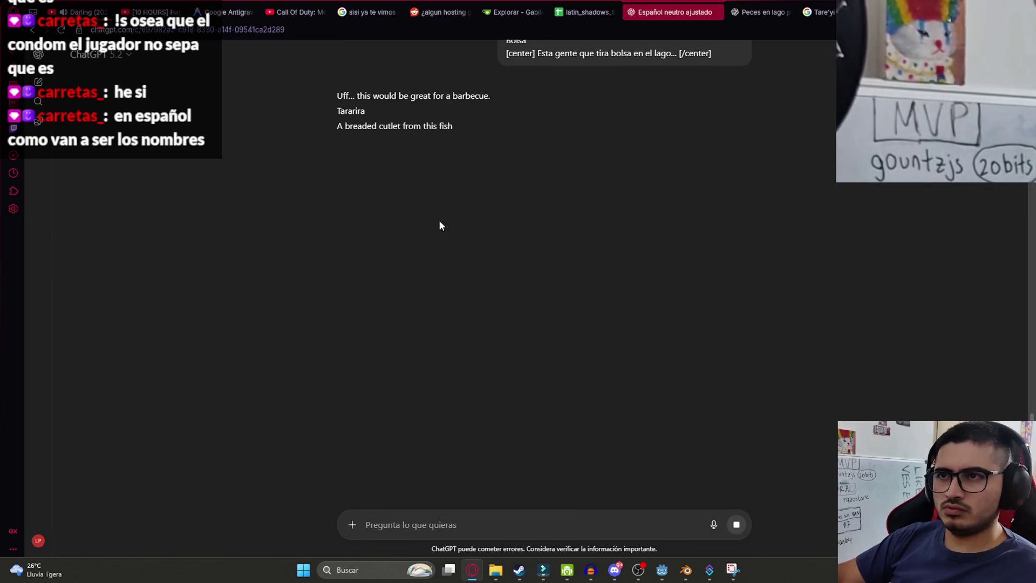
{"action": "scroll", "coordinate": [505, 210], "scroll_direction": "up", "scroll_amount": 3}
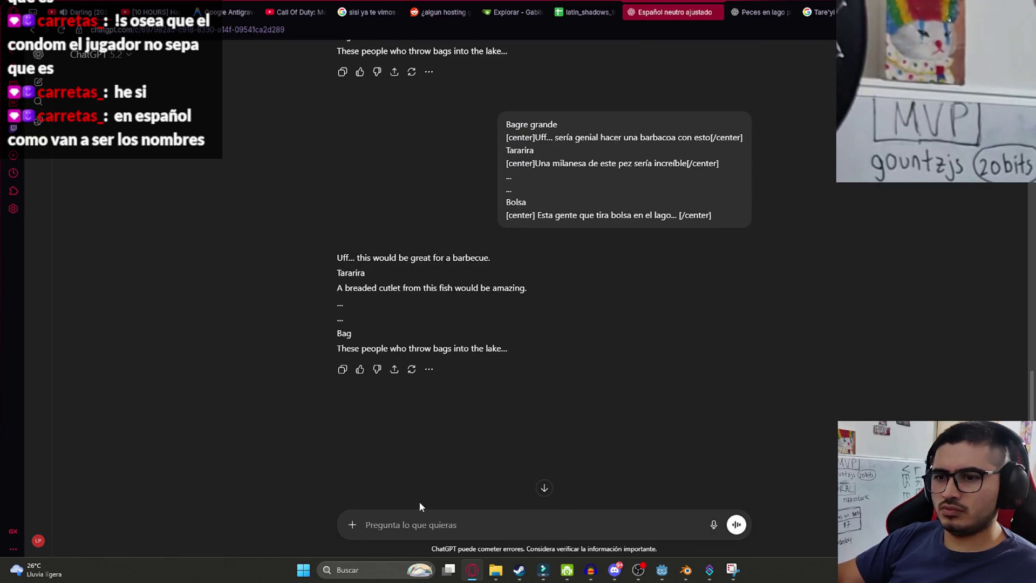
{"action": "type", "text": "t"}
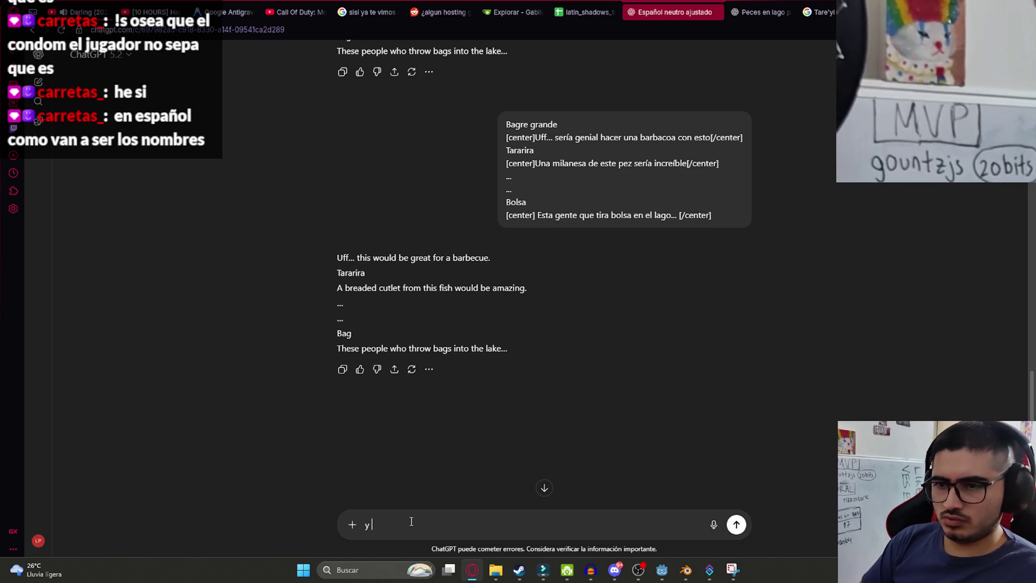
{"action": "type", "text": " Bagre grande"}
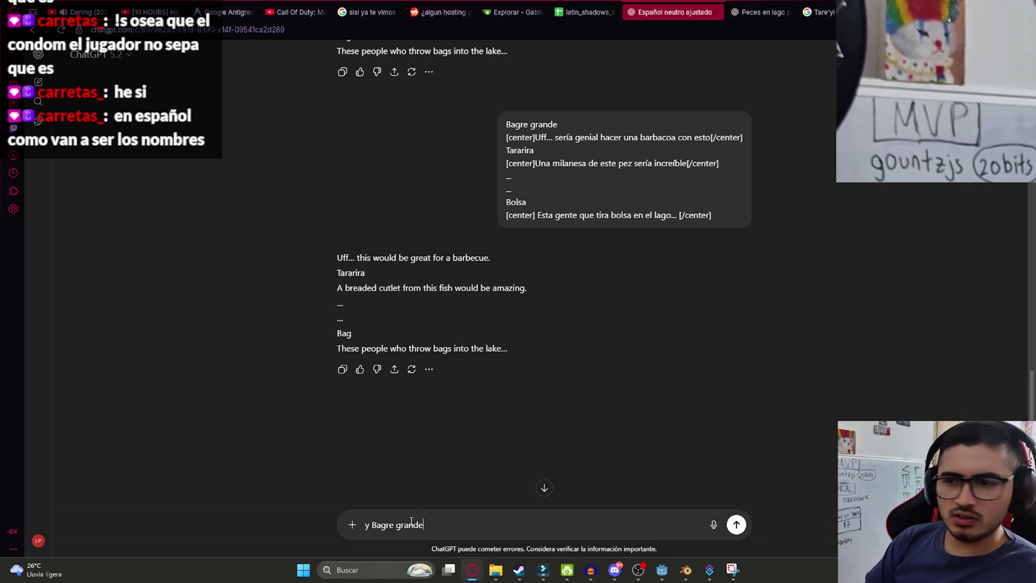
{"action": "type", "text": "?"}
{"action": "key", "text": "Return"}
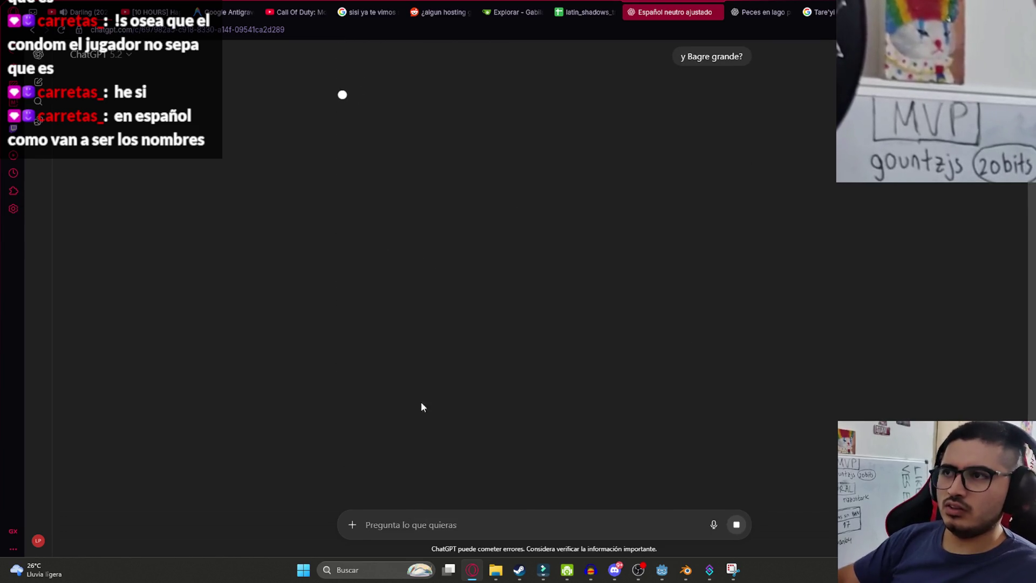
Paste the full English list starting with 'Big Catfish' into D17:D24 and review D19 and D20
{"action": "scroll", "coordinate": [535, 190], "scroll_direction": "up", "scroll_amount": 5}
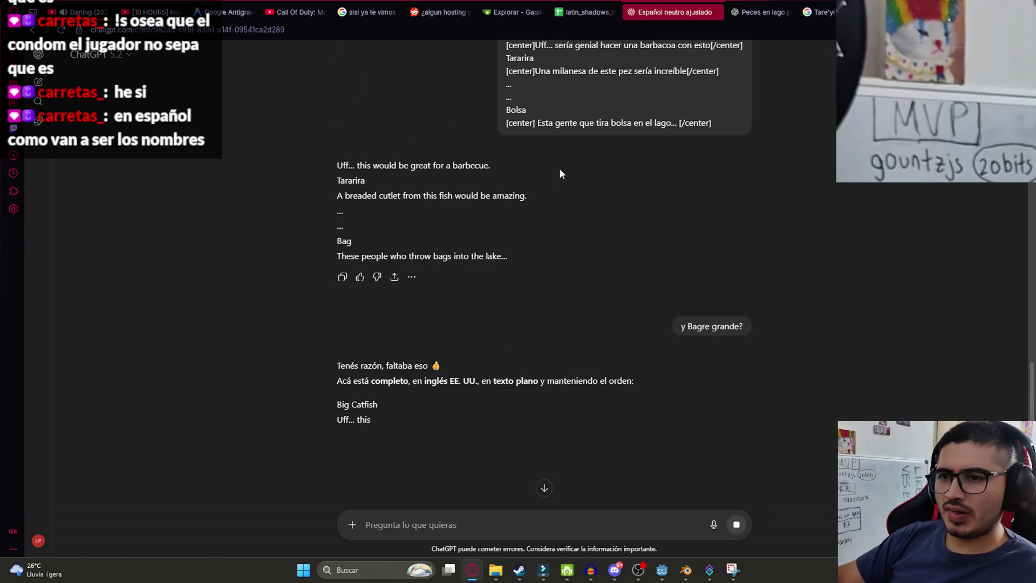
{"action": "scroll", "coordinate": [416, 297], "scroll_direction": "down", "scroll_amount": 4}
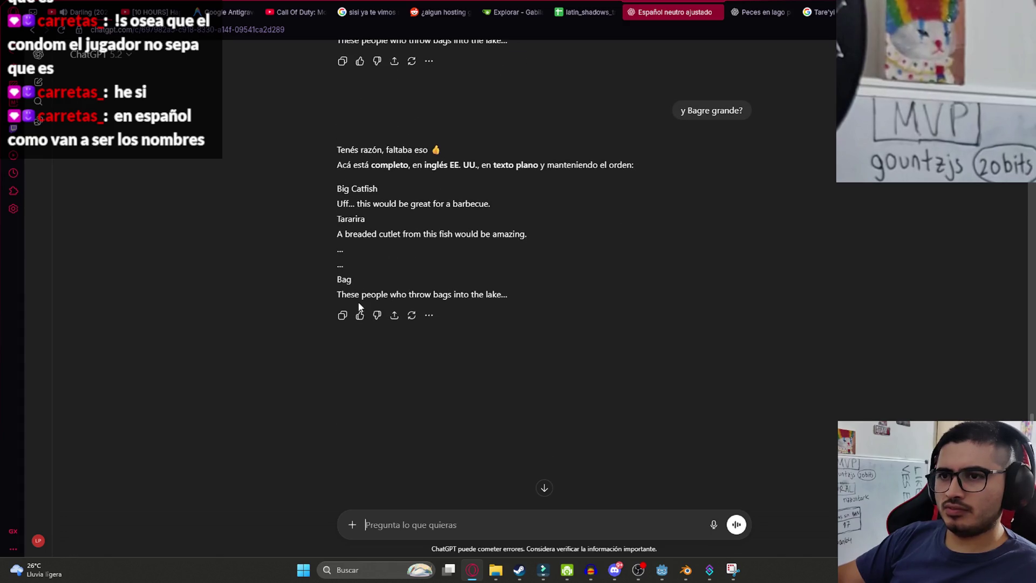
{"action": "left_click_drag", "start_coordinate": [336, 185], "coordinate": [549, 312]}
{"action": "left_click", "coordinate": [599, 12]}
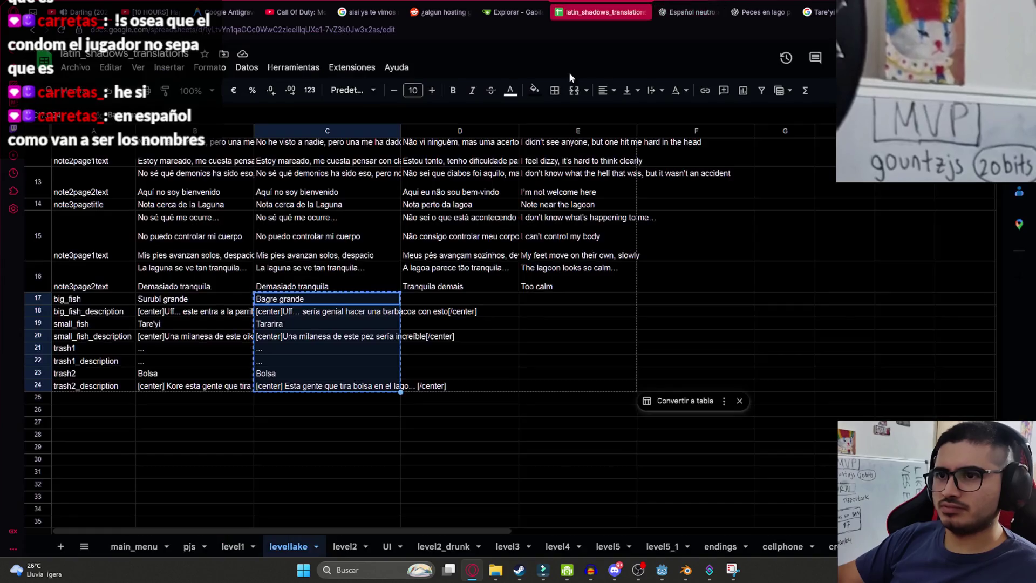
{"action": "left_click", "coordinate": [443, 299]}
{"action": "key", "text": "ctrl+v"}
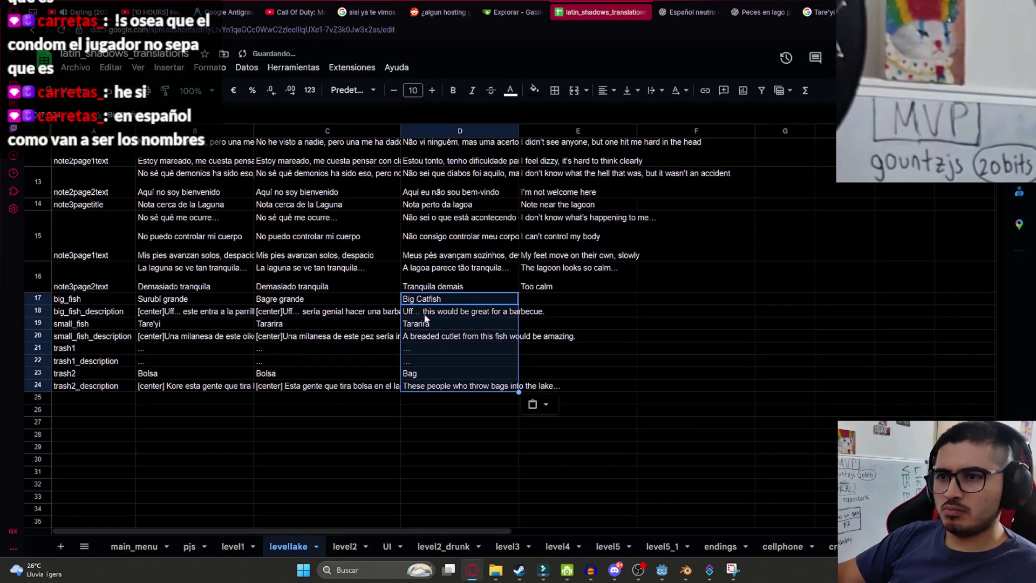
{"action": "left_click", "coordinate": [422, 323]}
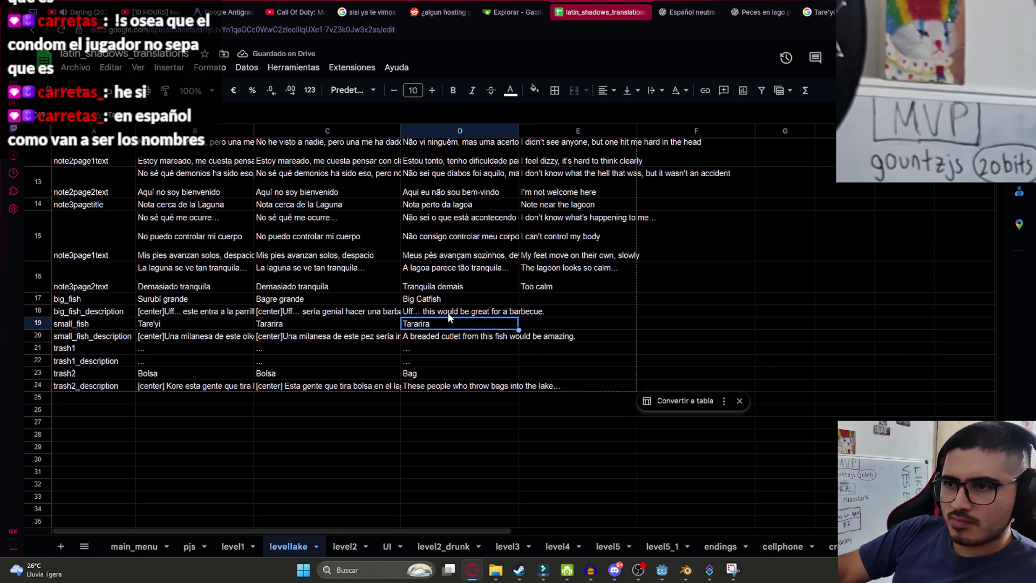
{"action": "left_click", "coordinate": [420, 337]}
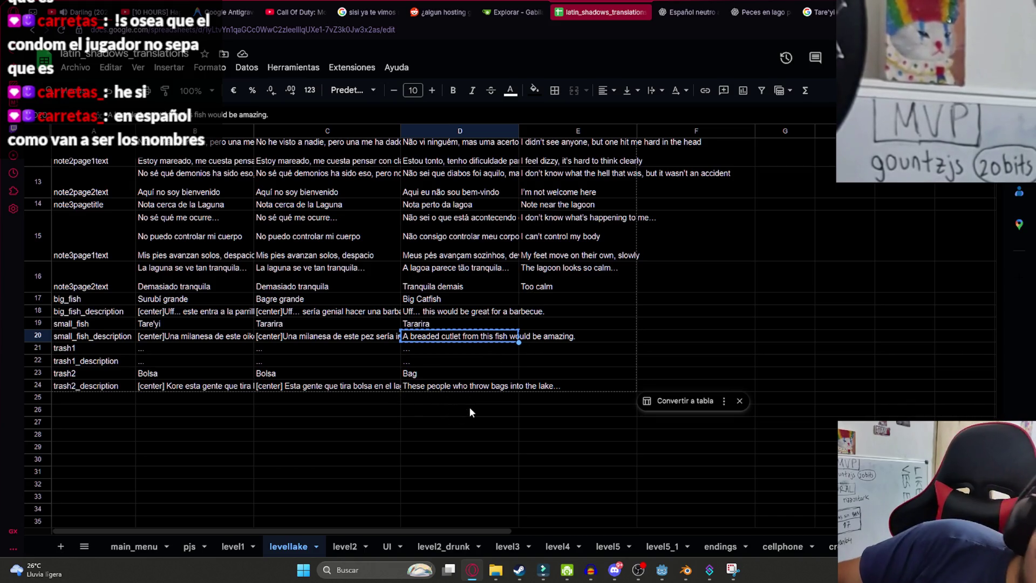
{"action": "left_click", "coordinate": [657, 10]}
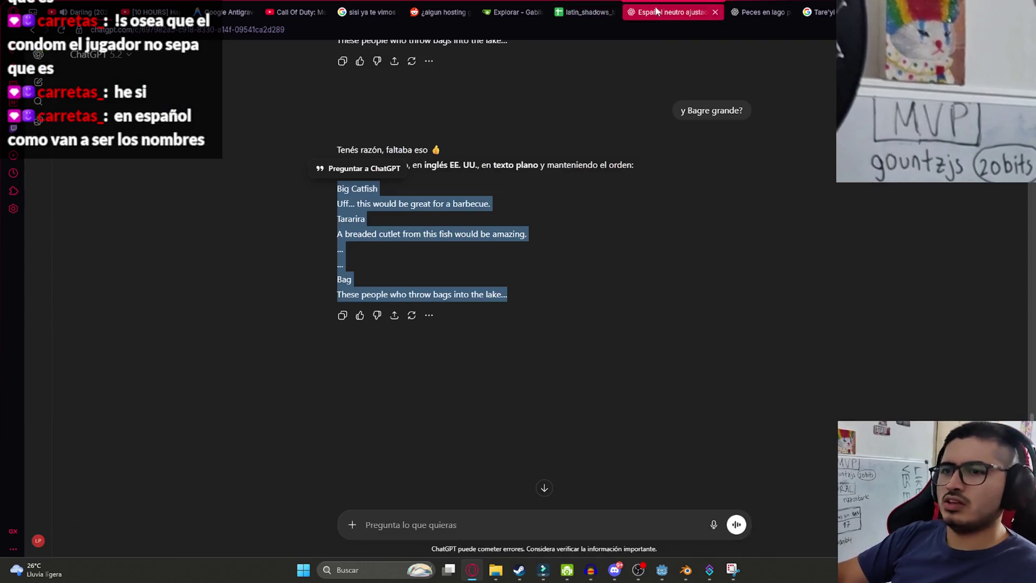
Ask ChatGPT for a US alternative to the breaded cutlet line and put 'This fish would be great breaded and fried' in D20
{"action": "left_click", "coordinate": [411, 535]}
{"action": "type", "text": "No hay algo mas para eeuu con"}
{"action": "key", "text": "ctrl+v"}
{"action": "key", "text": "Return"}
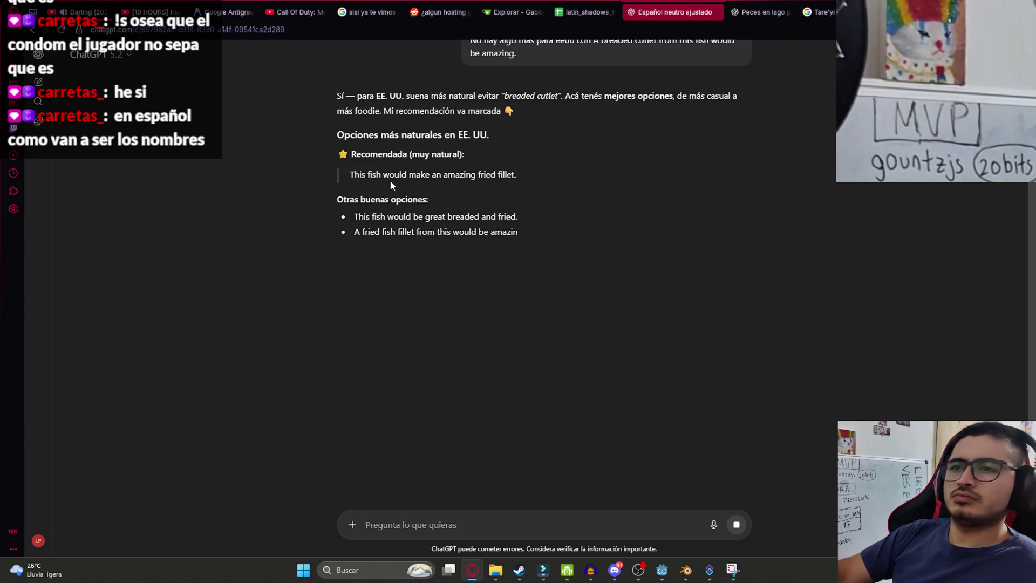
{"action": "left_click_drag", "start_coordinate": [515, 173], "coordinate": [359, 185]}
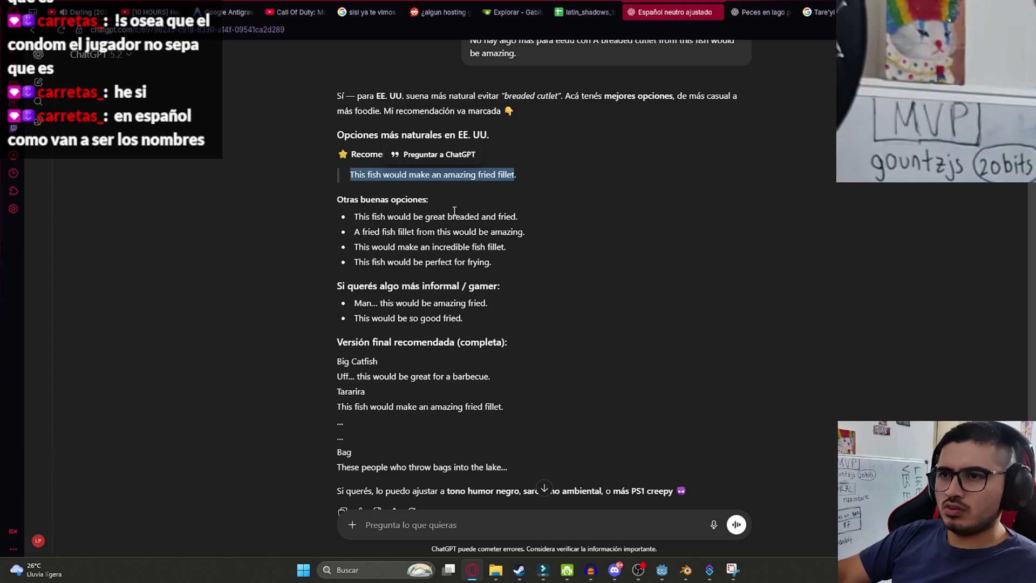
{"action": "left_click_drag", "start_coordinate": [517, 216], "coordinate": [353, 218]}
{"action": "key", "text": "ctrl+shift+Tab"}
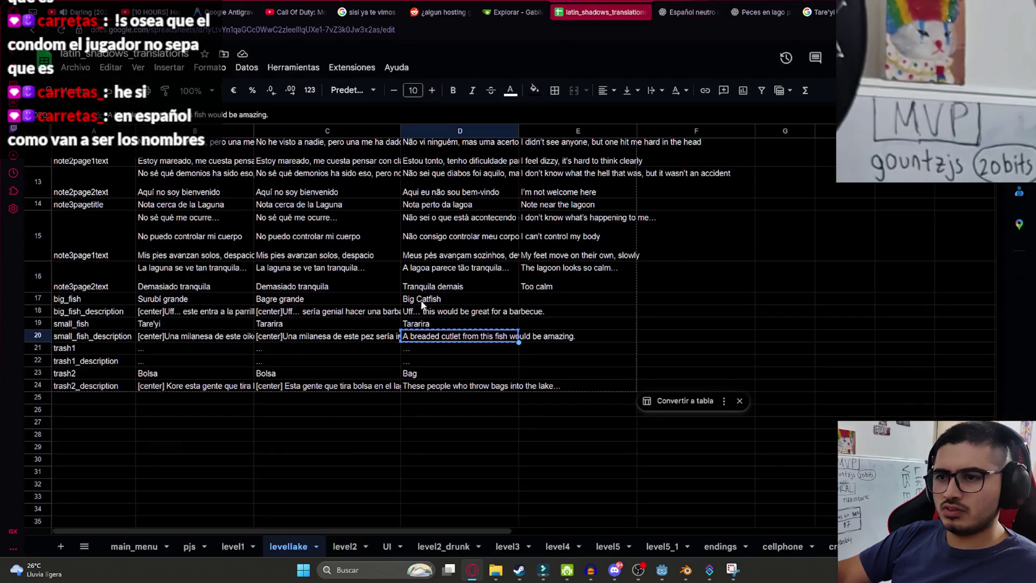
{"action": "key", "text": "ctrl+v"}
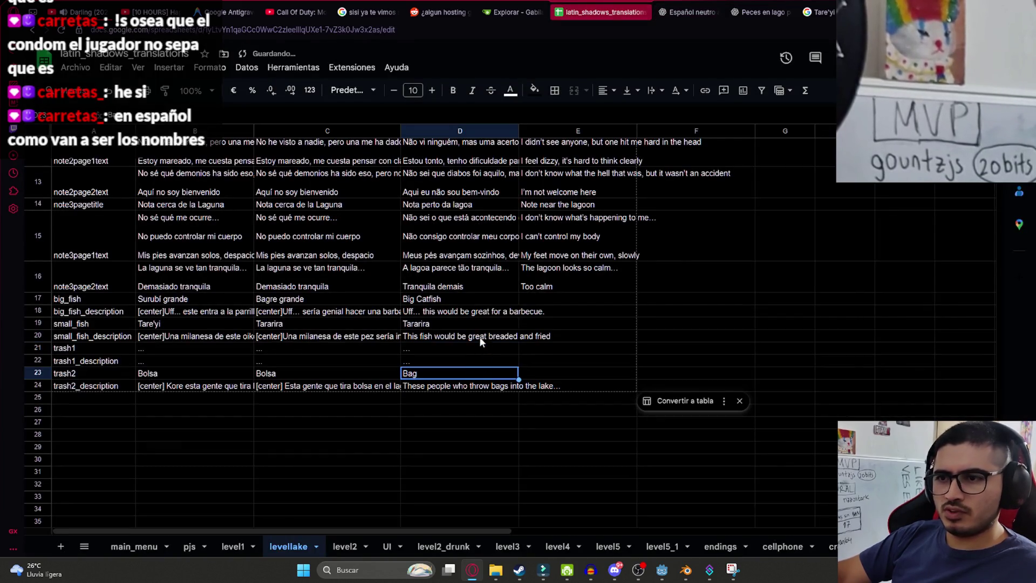
{"action": "left_click_drag", "start_coordinate": [484, 321], "coordinate": [478, 386]}
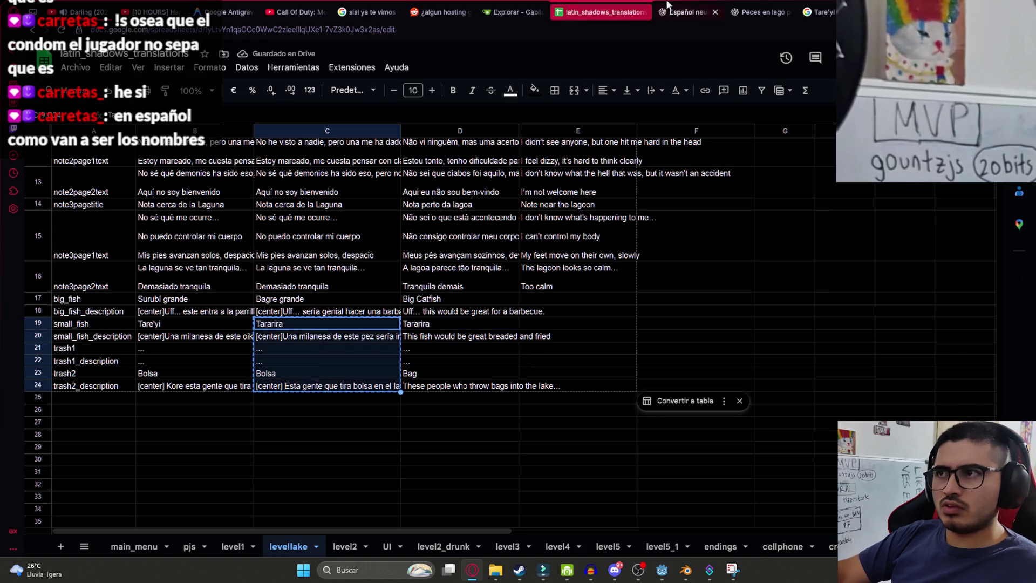
Ask ChatGPT 'Ahora a portugues brasil' with the Spanish fish lines and select the Portuguese reply
{"action": "key", "text": "ctrl+Tab"}
{"action": "left_click", "coordinate": [415, 522]}
{"action": "type", "text": "Ahora a portugues brasil"}
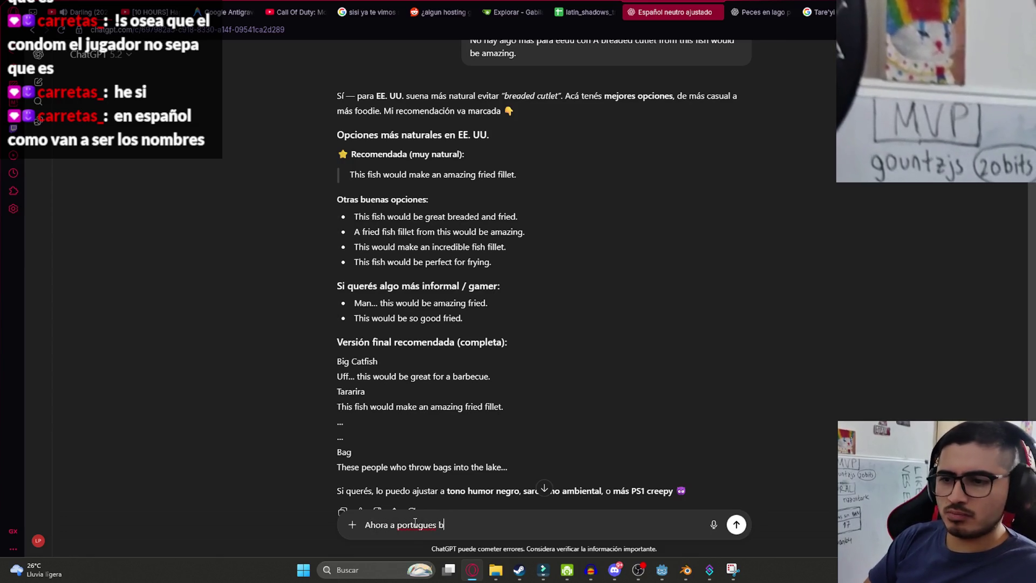
{"action": "key", "text": "shift+Return"}
{"action": "type", "text": "Tararira [center]Una milanesa de este pez sería increíble[/center] ... ... Bolsa [center] Esta gente que tira bolsa en el lago... [/center]"}
{"action": "key", "text": "Return"}
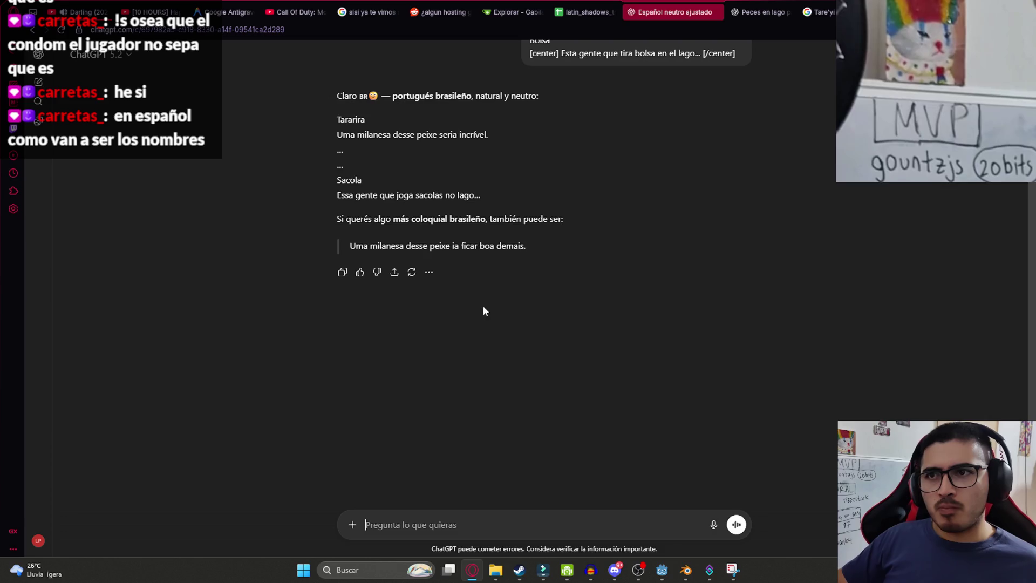
{"action": "left_click_drag", "start_coordinate": [337, 128], "coordinate": [494, 198]}
{"action": "key", "text": "ctrl+c"}
Paste the Brazilian Portuguese translations into E19:E24
{"action": "key", "text": "ctrl+shift+Tab"}
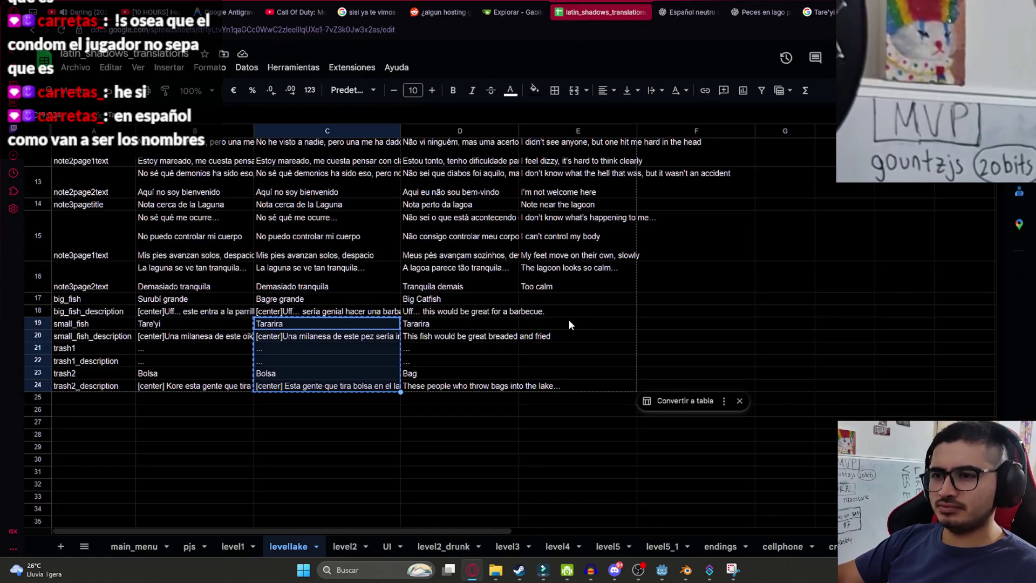
{"action": "left_click", "coordinate": [569, 325]}
{"action": "key", "text": "ctrl+v"}
{"action": "left_click", "coordinate": [539, 340]}
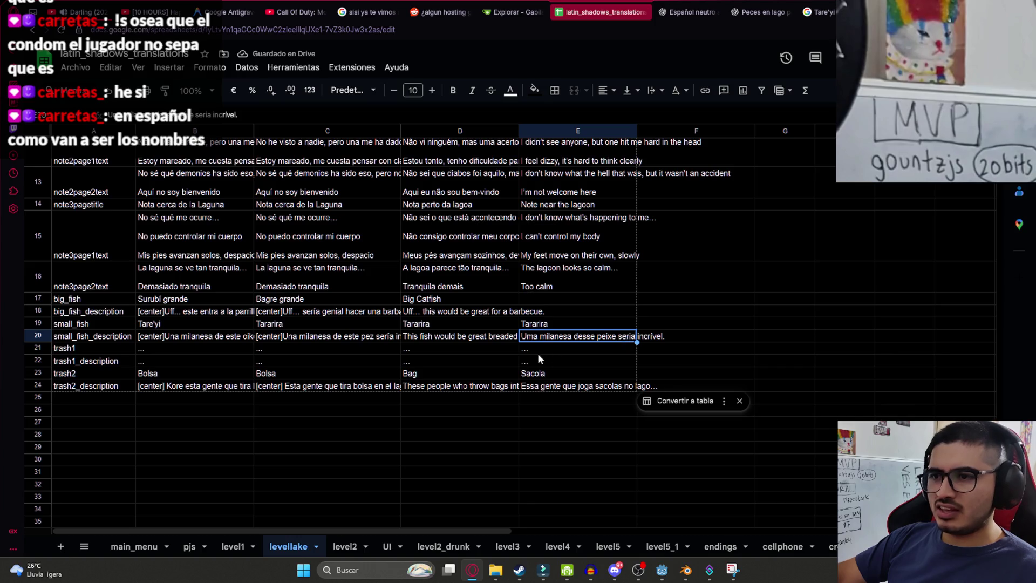
{"action": "left_click", "coordinate": [547, 301]}
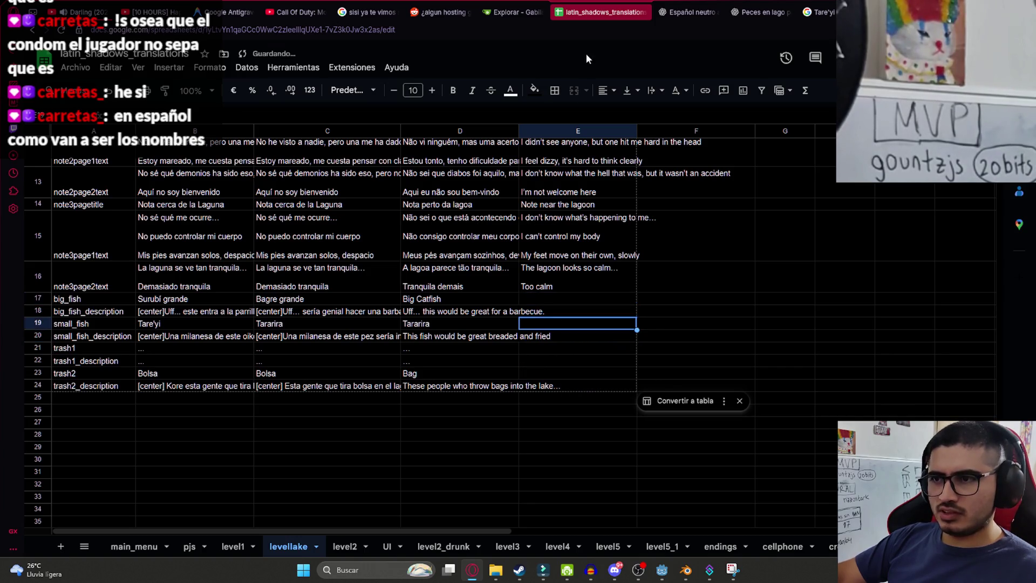
{"action": "key", "text": "ctrl+z"}
Copy the Spanish rows C17:C24 again
{"action": "key", "text": "ctrl+Tab"}
{"action": "key", "text": "ctrl+shift+Tab"}
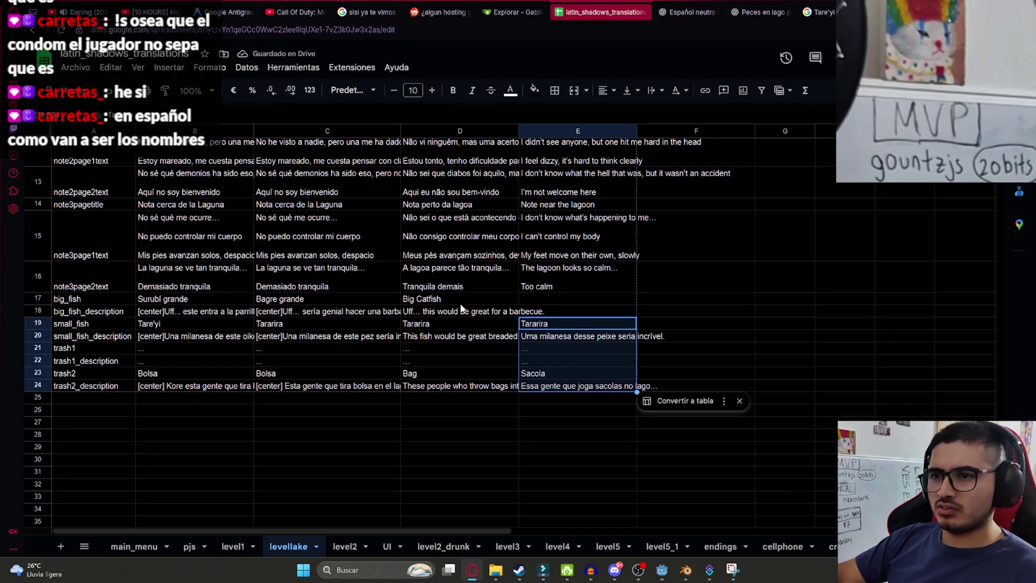
{"action": "left_click_drag", "start_coordinate": [370, 305], "coordinate": [330, 386]}
{"action": "key", "text": "ctrl+c"}
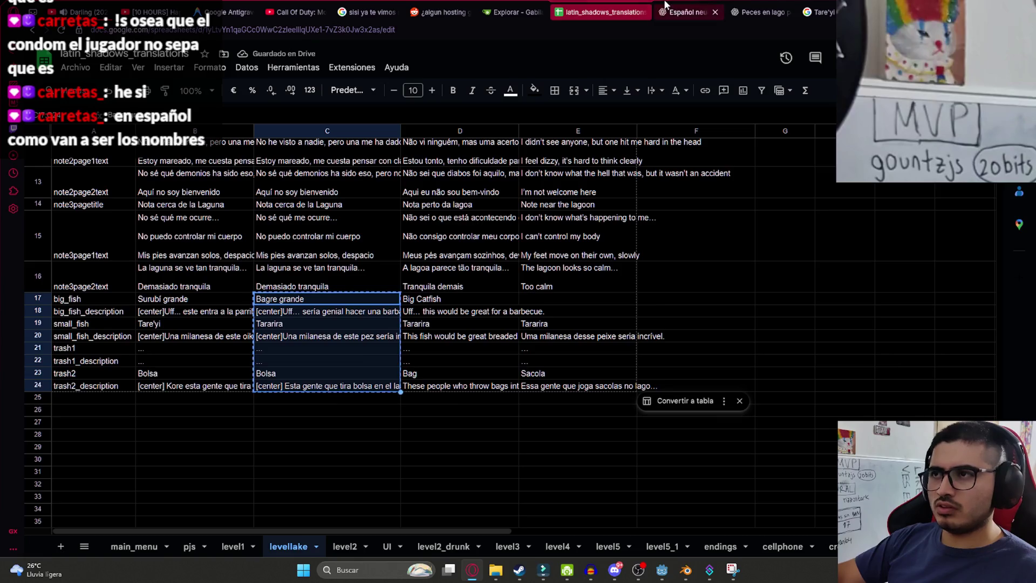
Have ChatGPT translate the copied Spanish fish rows into Brazilian Portuguese and select its reply
{"action": "key", "text": "ctrl+Tab"}
{"action": "left_click", "coordinate": [471, 495]}
{"action": "key", "text": "ctrl+v"}
{"action": "key", "text": "Return"}
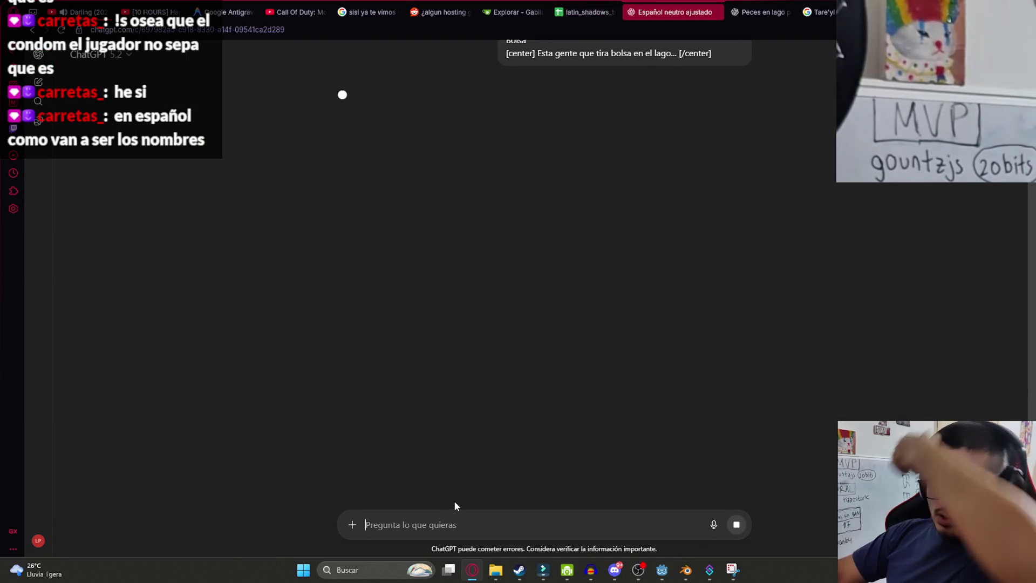
{"action": "scroll", "coordinate": [482, 347], "scroll_direction": "up", "scroll_amount": 2}
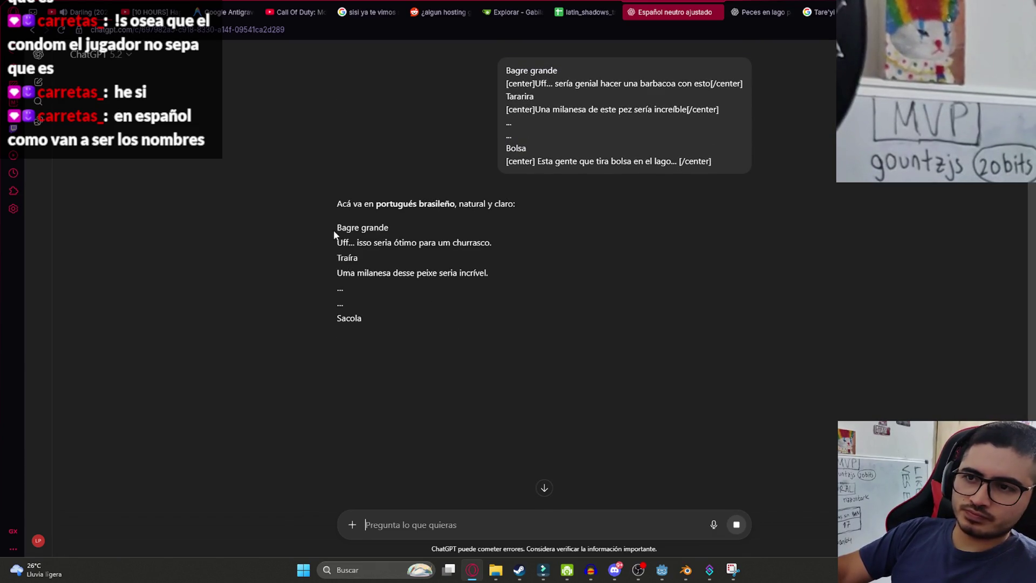
{"action": "left_click_drag", "start_coordinate": [336, 232], "coordinate": [506, 327]}
Paste the Portuguese translations into column E starting at cell E17
{"action": "key", "text": "ctrl+Tab"}
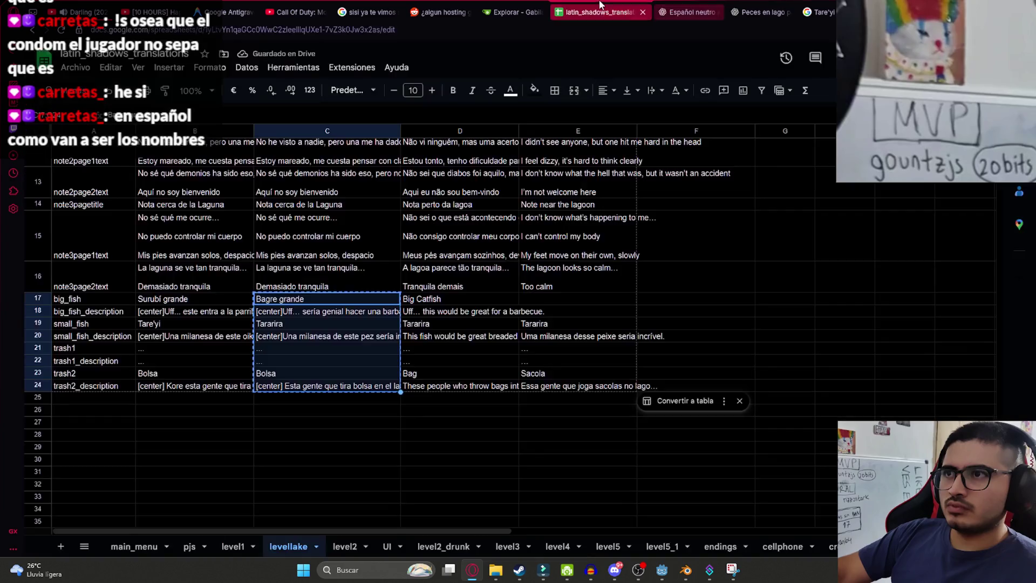
{"action": "left_click", "coordinate": [558, 303]}
{"action": "key", "text": "ctrl+v"}
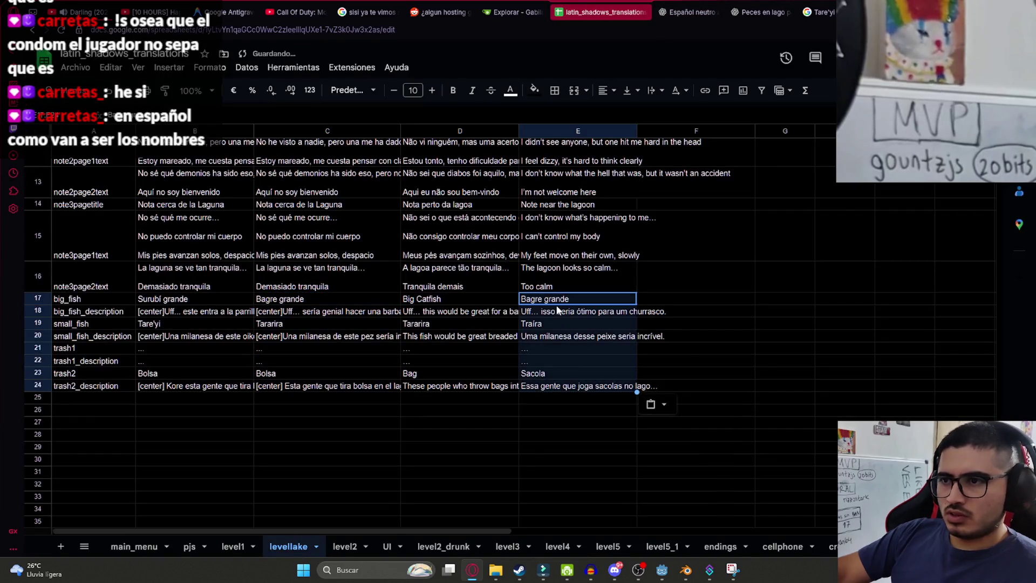
Change 'para' to 'pra' in E18's barbecue line and tidy the other Portuguese descriptions
{"action": "left_click", "coordinate": [556, 316]}
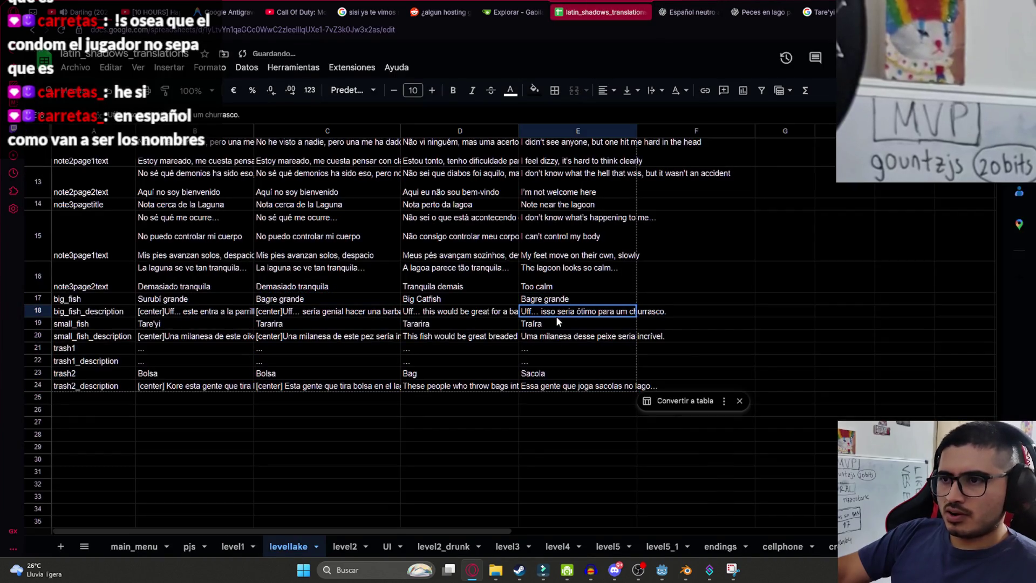
{"action": "double_click", "coordinate": [623, 317]}
{"action": "left_click", "coordinate": [605, 311]}
{"action": "key", "text": "BackSpace"}
{"action": "left_click", "coordinate": [535, 336]}
{"action": "double_click", "coordinate": [535, 337]}
{"action": "double_click", "coordinate": [578, 386]}
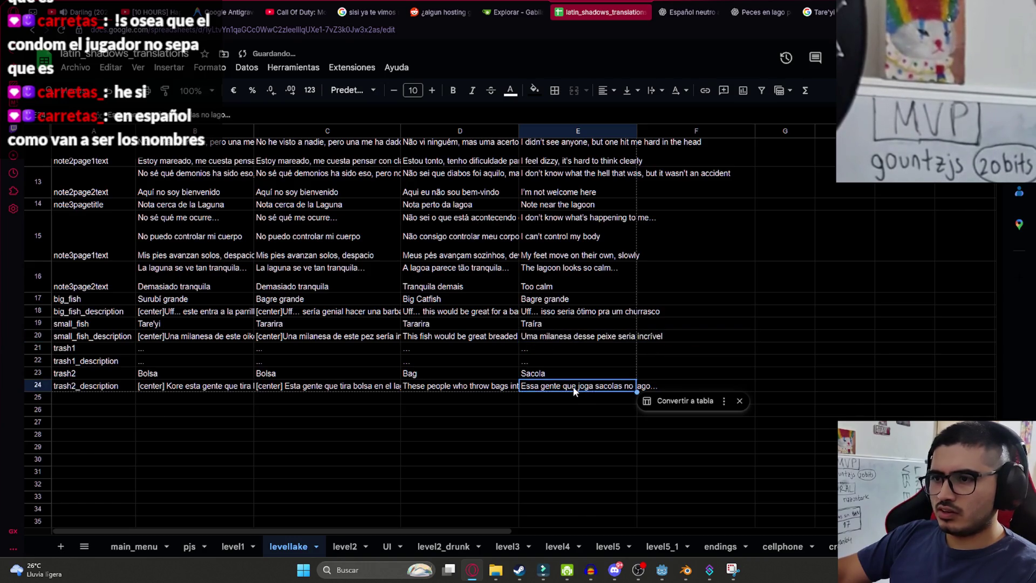
{"action": "key", "text": "Return"}
{"action": "key", "text": "Down"}
{"action": "key", "text": "Down"}
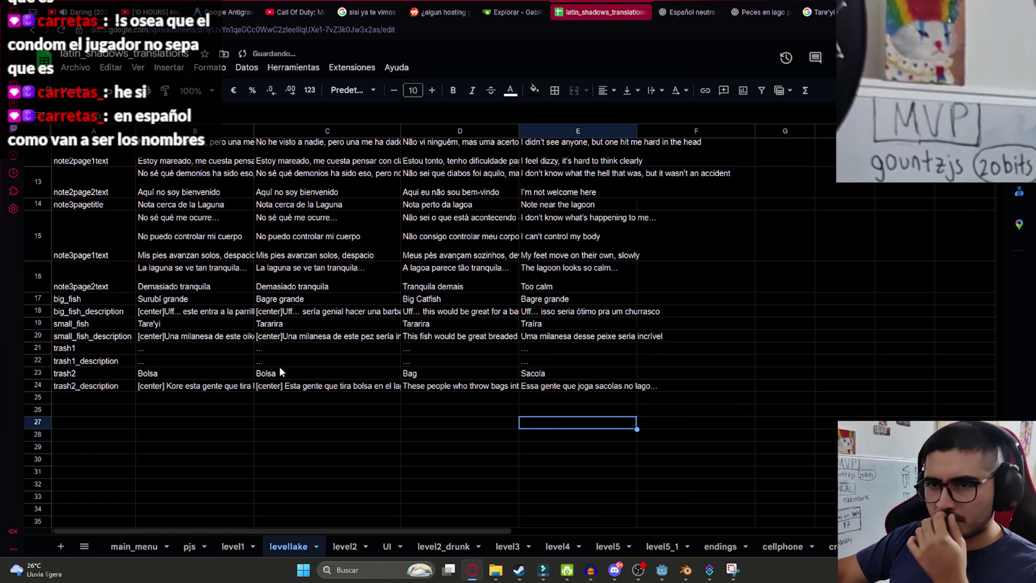
Copy the [center] tag from the Spanish small_fish description and prefix the English big_fish description
{"action": "left_click", "coordinate": [282, 336]}
{"action": "double_click", "coordinate": [281, 336]}
{"action": "left_click_drag", "start_coordinate": [283, 336], "coordinate": [267, 337]}
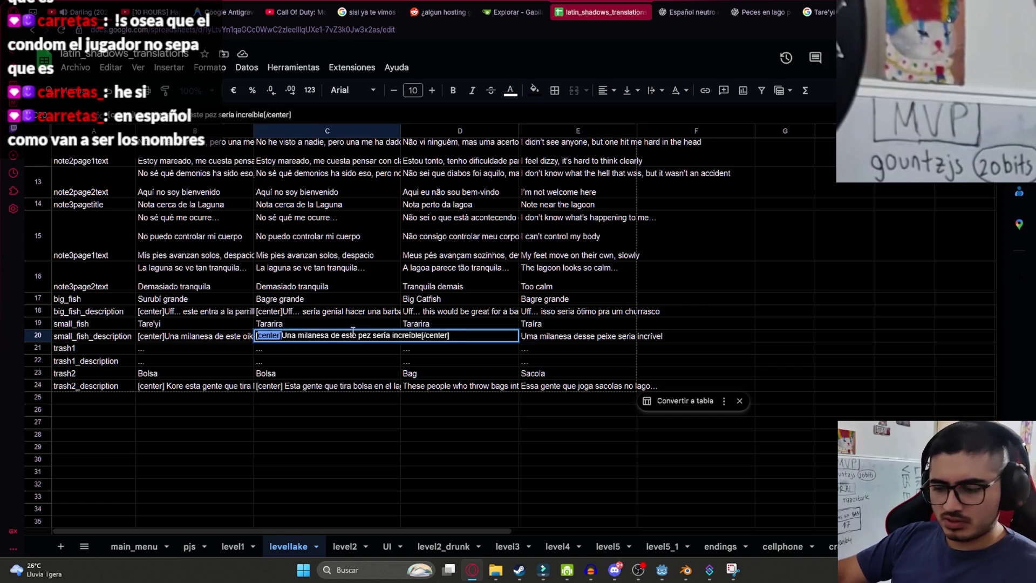
{"action": "key", "text": "ctrl+c"}
{"action": "double_click", "coordinate": [406, 311]}
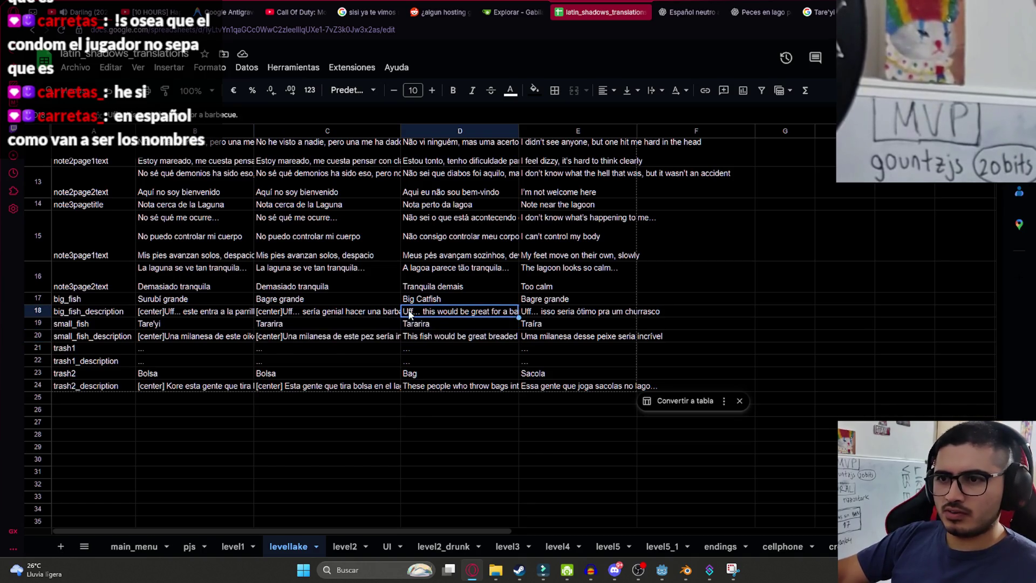
{"action": "key", "text": "ctrl+v"}
Prefix the English small_fish and trash2 descriptions with the [center] tag
{"action": "left_click", "coordinate": [412, 340]}
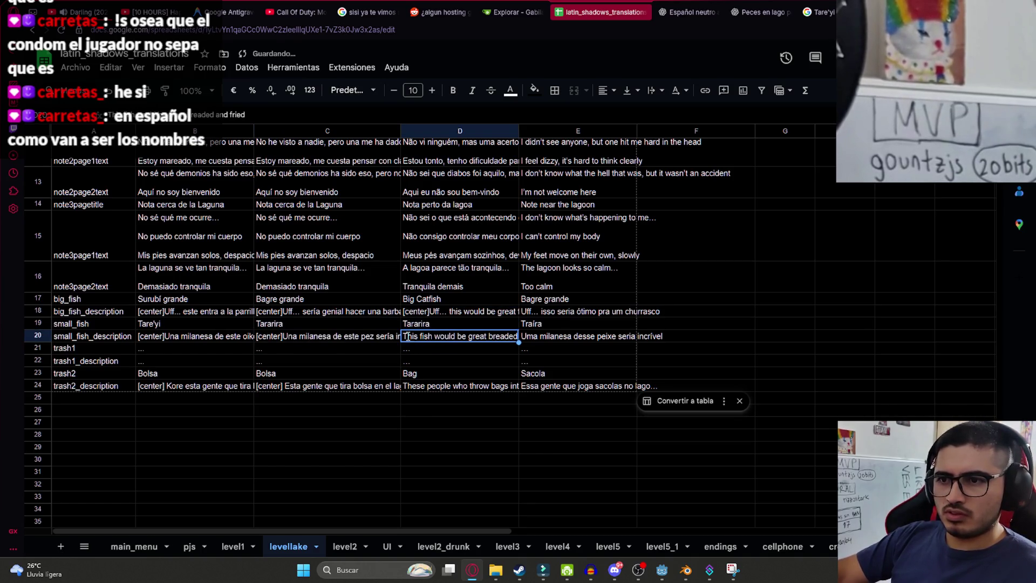
{"action": "double_click", "coordinate": [402, 339]}
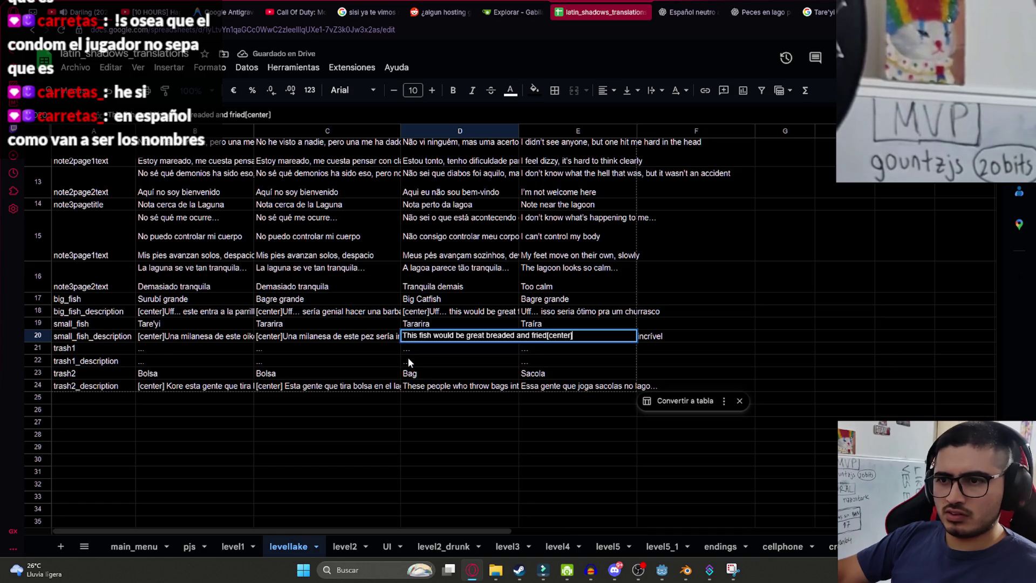
{"action": "left_click", "coordinate": [406, 338]}
{"action": "key", "text": "ctrl+v"}
{"action": "left_click", "coordinate": [410, 373]}
{"action": "double_click", "coordinate": [405, 385]}
{"action": "key", "text": "ctrl+v"}
Prefix the Portuguese big_fish, small_fish and trash2 descriptions with [center]
{"action": "left_click", "coordinate": [464, 350]}
{"action": "double_click", "coordinate": [522, 311]}
{"action": "left_click", "coordinate": [523, 310]}
{"action": "key", "text": "ctrl+v"}
{"action": "double_click", "coordinate": [524, 336]}
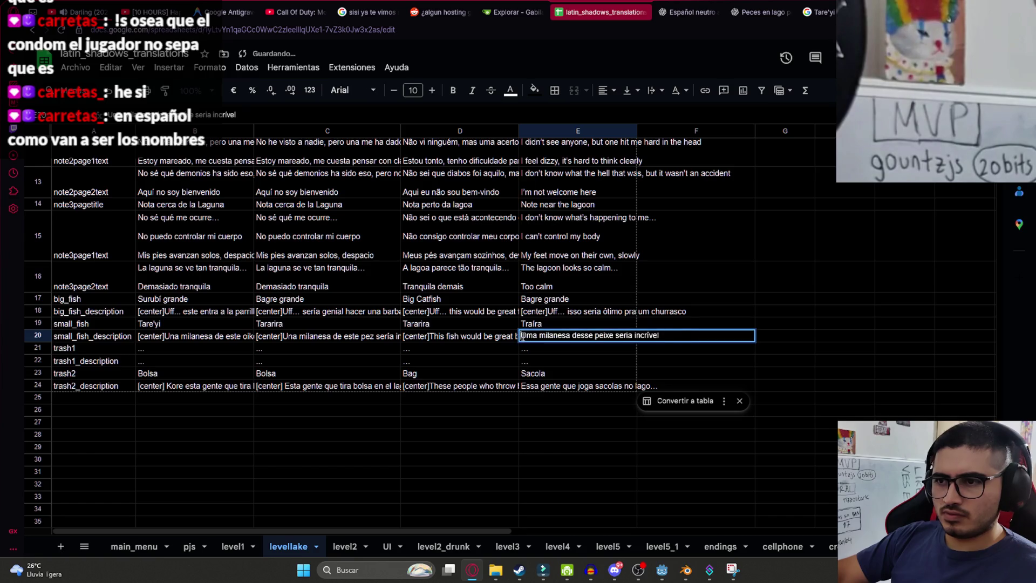
{"action": "key", "text": "ctrl+v"}
{"action": "left_click", "coordinate": [535, 373]}
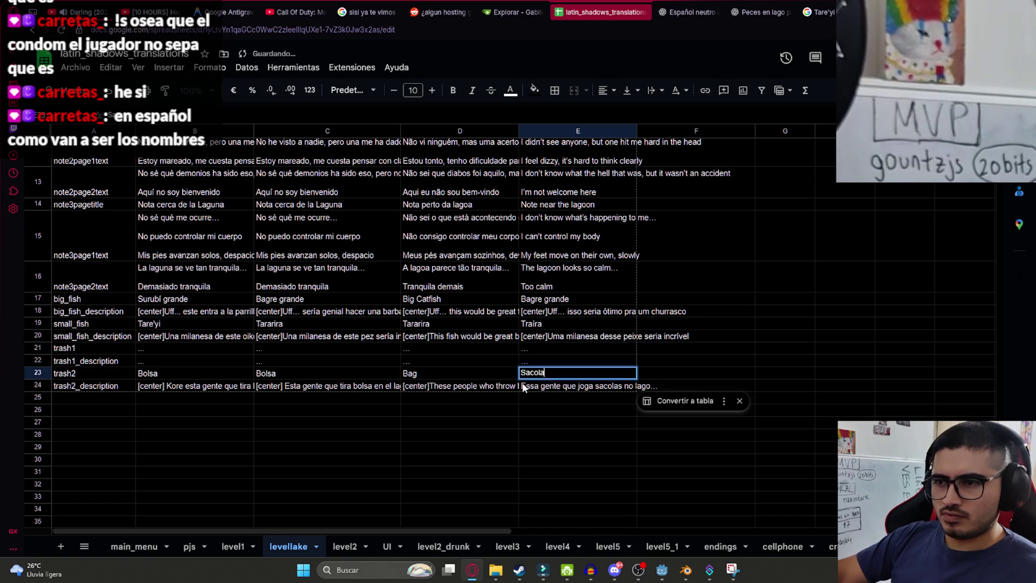
{"action": "double_click", "coordinate": [523, 385]}
{"action": "key", "text": "ctrl+v"}
{"action": "left_click", "coordinate": [498, 420]}
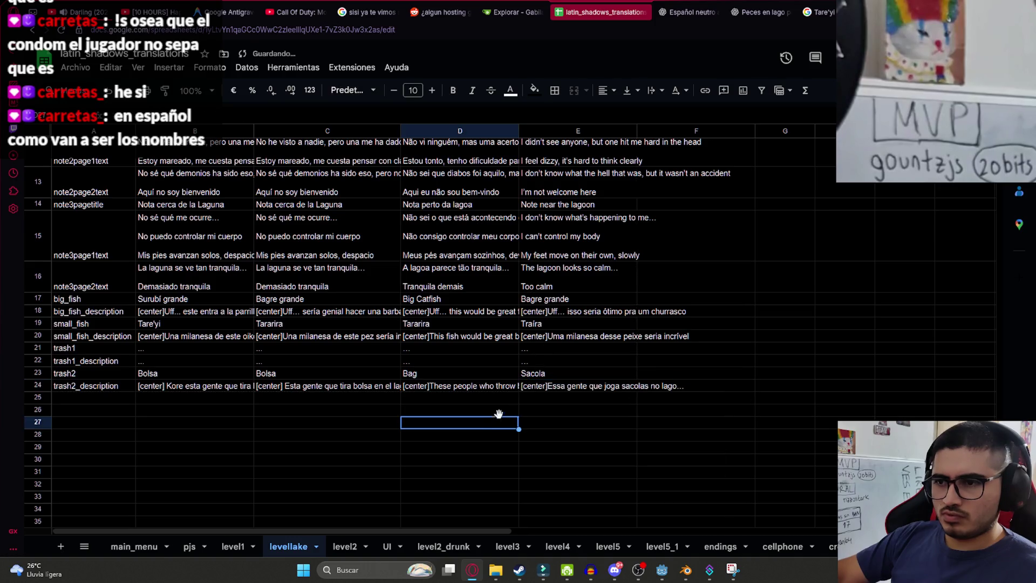
Check the trash2 names Sacola and Bag and how the Spanish big_fish description ends
{"action": "left_click", "coordinate": [530, 373]}
{"action": "left_click", "coordinate": [422, 373]}
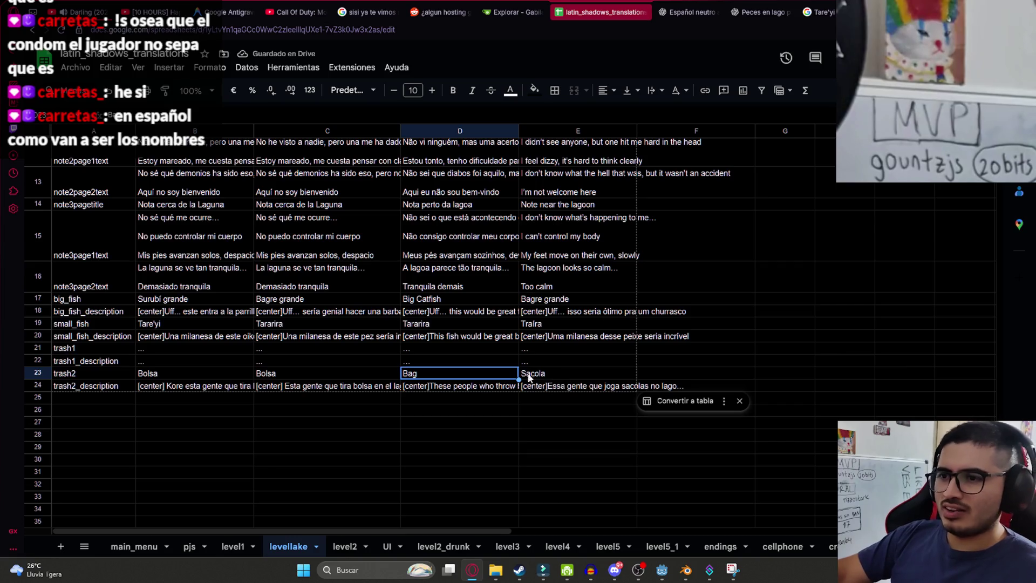
{"action": "left_click", "coordinate": [212, 316]}
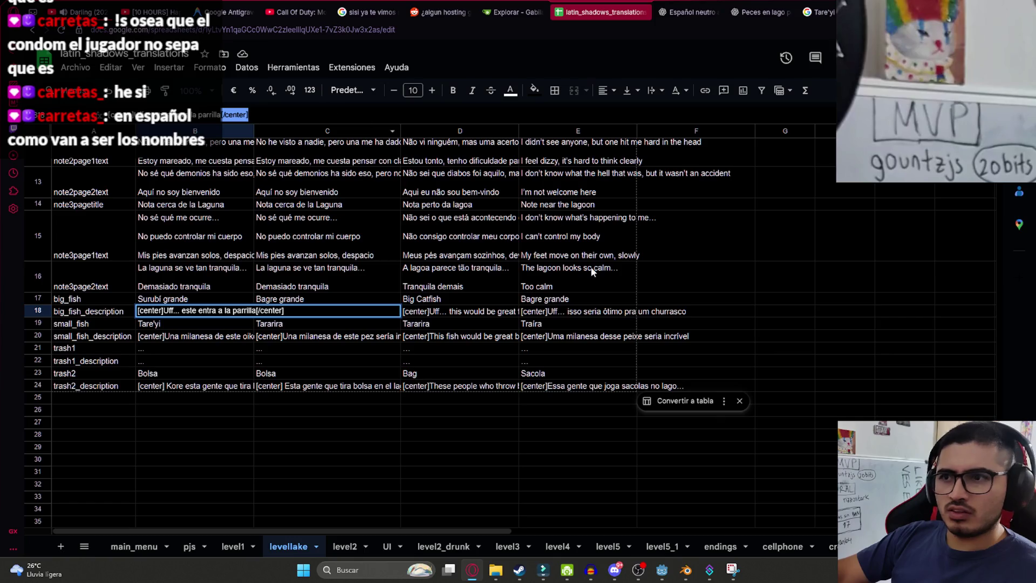
{"action": "left_click", "coordinate": [595, 290]}
Append [/center] to the Portuguese big_fish, small_fish and trash2 descriptions
{"action": "double_click", "coordinate": [588, 305]}
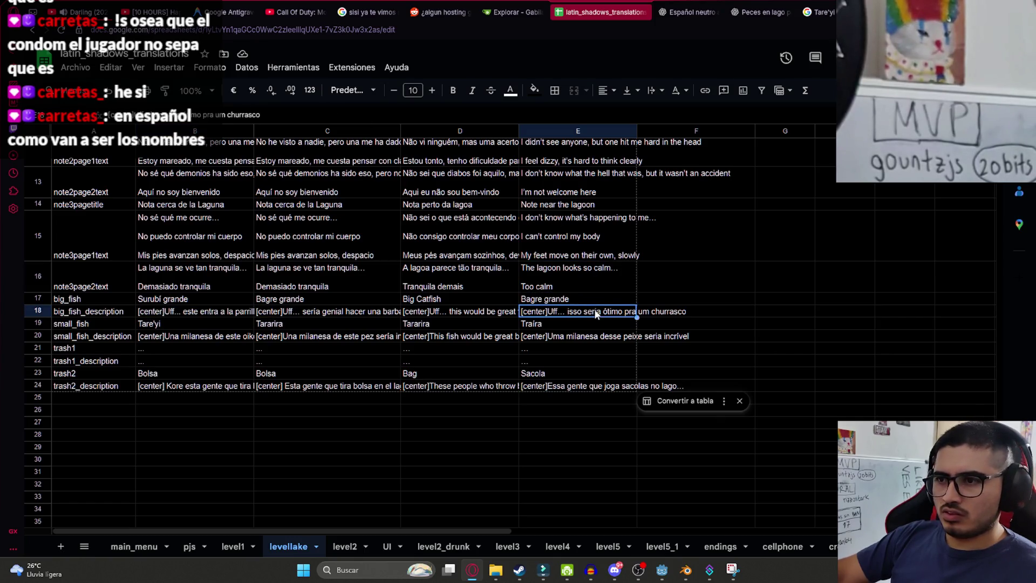
{"action": "type", "text": "[/center]"}
{"action": "double_click", "coordinate": [575, 335]}
{"action": "type", "text": "[/center]"}
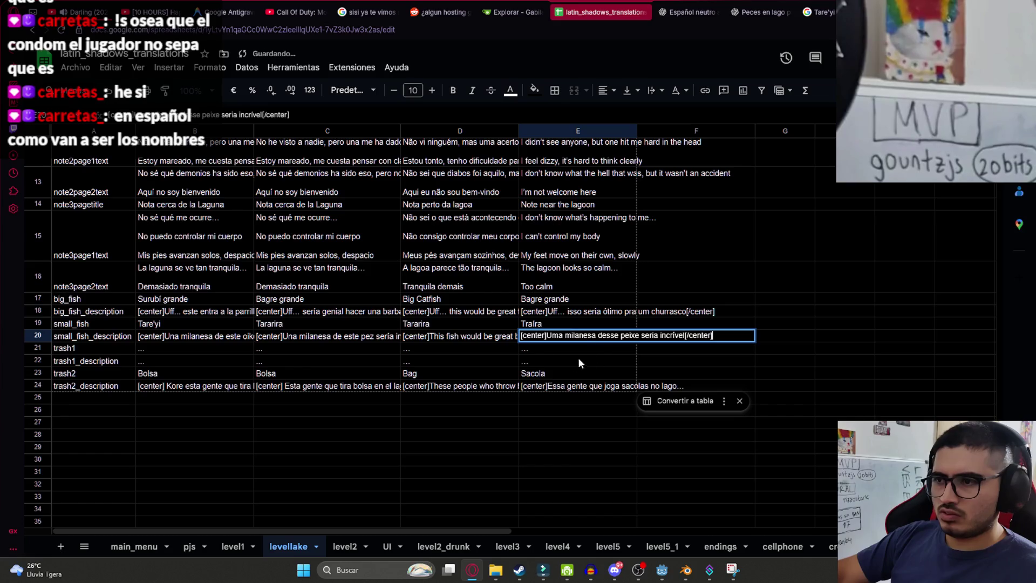
{"action": "double_click", "coordinate": [553, 385]}
{"action": "type", "text": "[/center]"}
Set the Portuguese trash1 description in E22 to [center]...[/center]
{"action": "left_click", "coordinate": [572, 361]}
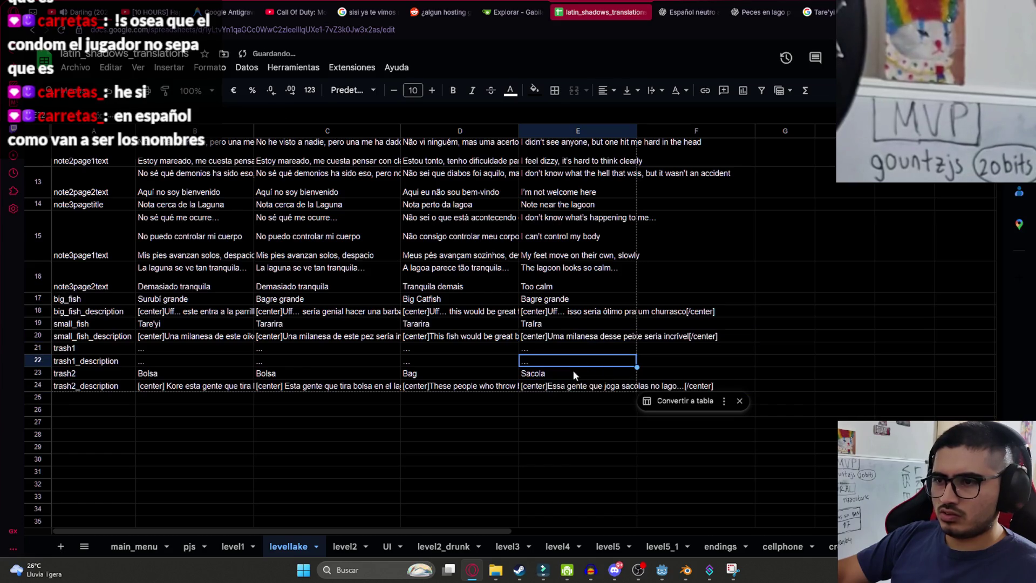
{"action": "key", "text": "ctrl+v"}
{"action": "double_click", "coordinate": [546, 361]}
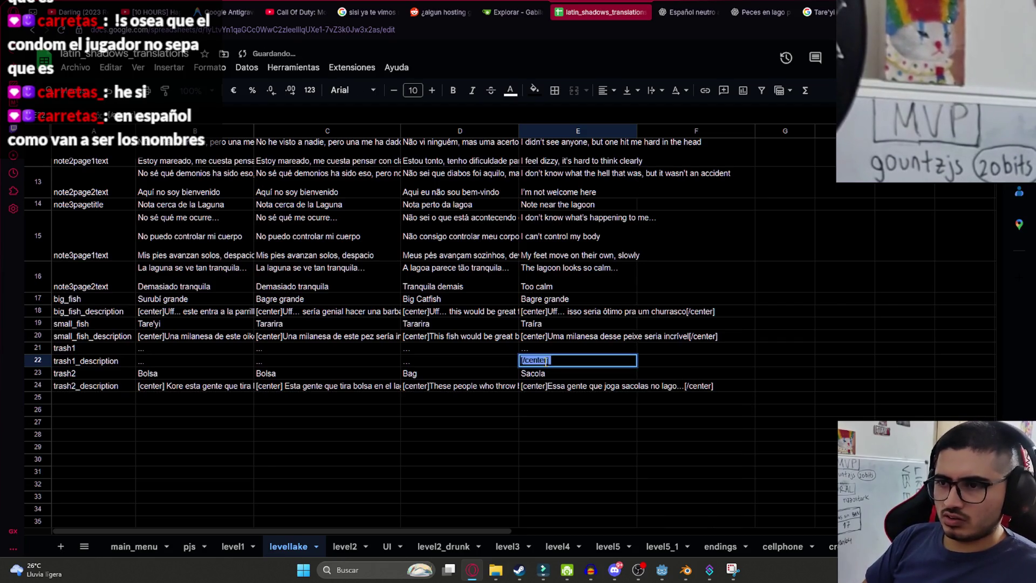
{"action": "key", "text": "ctrl+v"}
{"action": "left_click", "coordinate": [546, 361]}
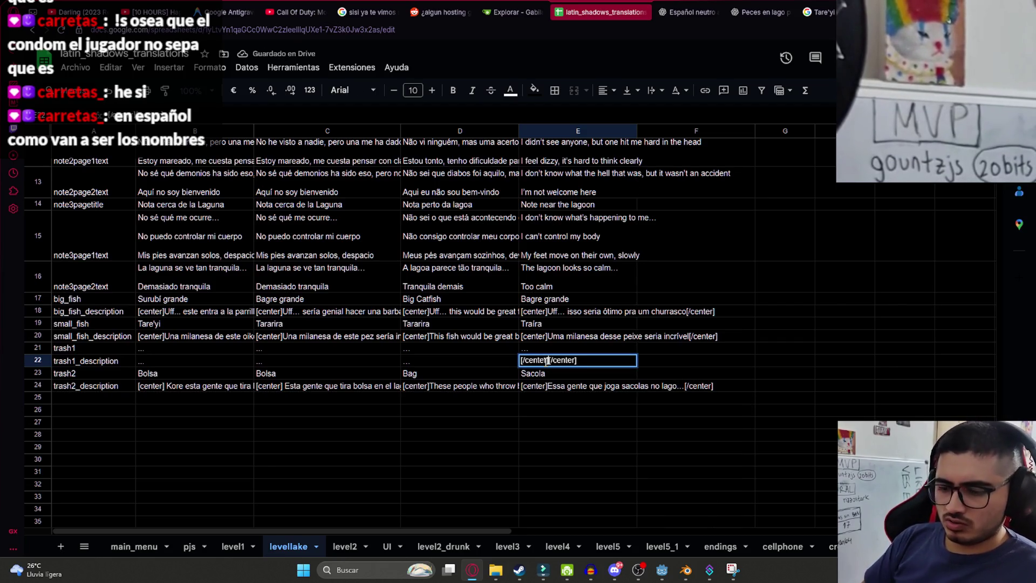
{"action": "type", "text": "..."}
{"action": "left_click", "coordinate": [526, 359]}
{"action": "key", "text": "BackSpace"}
{"action": "left_click", "coordinate": [567, 346]}
{"action": "left_click", "coordinate": [566, 361]}
Copy the [center]...[/center] placeholder into the other trash1 description cells B22:D22
{"action": "key", "text": "ctrl+c"}
{"action": "left_click", "coordinate": [482, 361]}
{"action": "left_click", "coordinate": [217, 358], "text": "shift"}
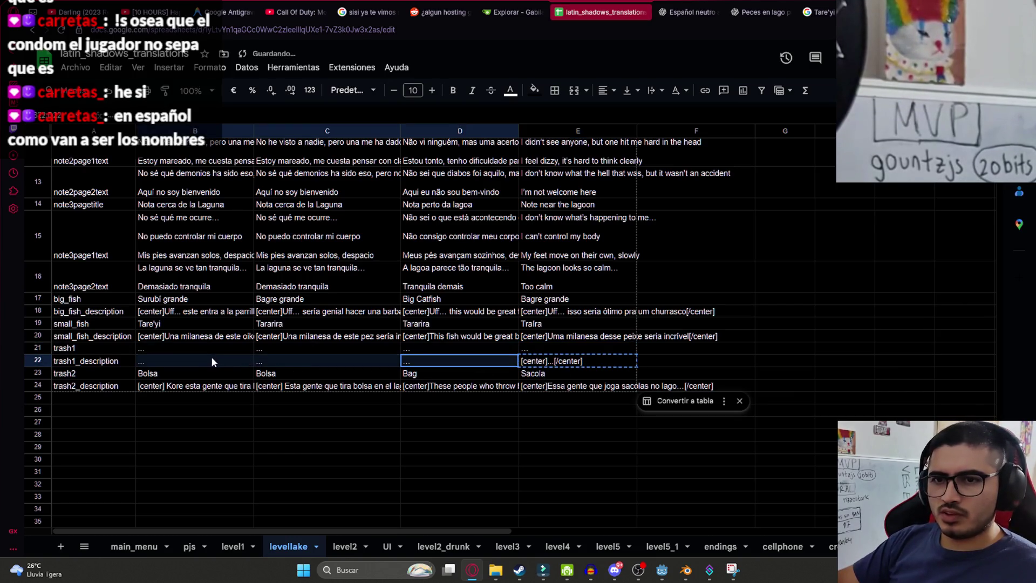
{"action": "key", "text": "ctrl+v"}
{"action": "left_click", "coordinate": [369, 426]}
{"action": "key", "text": "alt+Tab"}
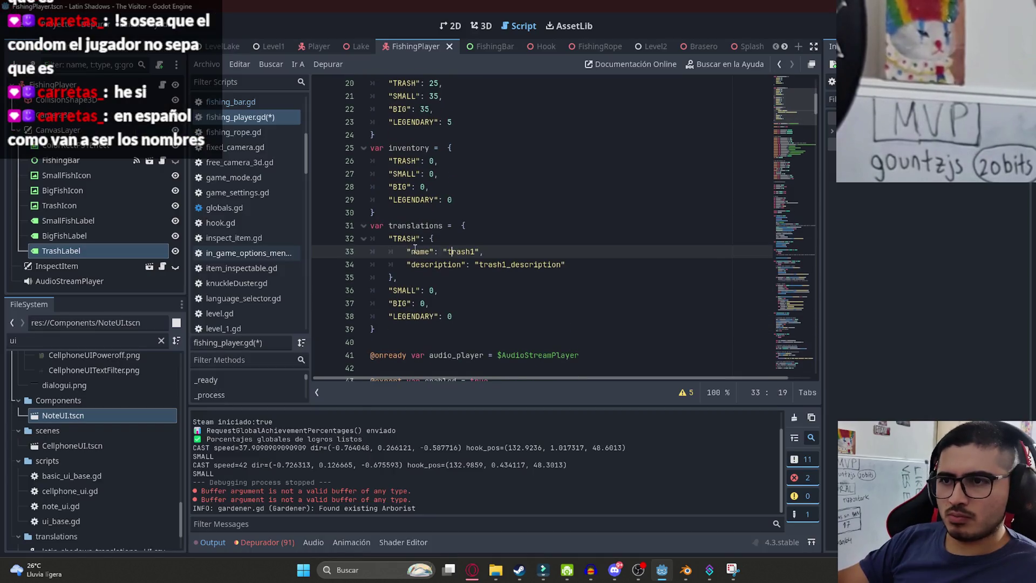
Replace the 0 values of SMALL, BIG and LEGENDARY with copies of TRASH's name/description block
{"action": "left_click_drag", "start_coordinate": [399, 272], "coordinate": [424, 241]}
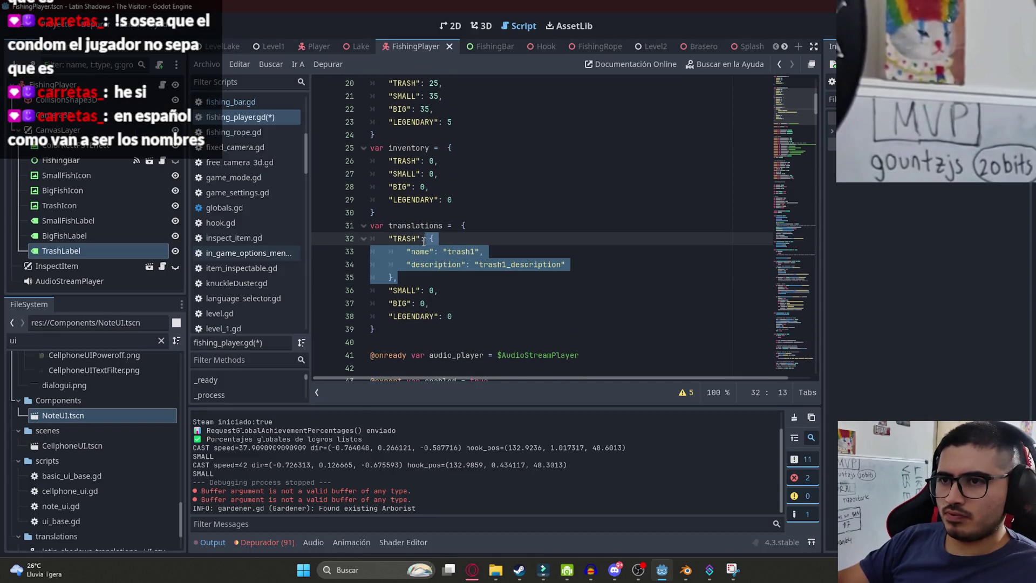
{"action": "key", "text": "ctrl+c"}
{"action": "double_click", "coordinate": [432, 291]}
{"action": "key", "text": "ctrl+v"}
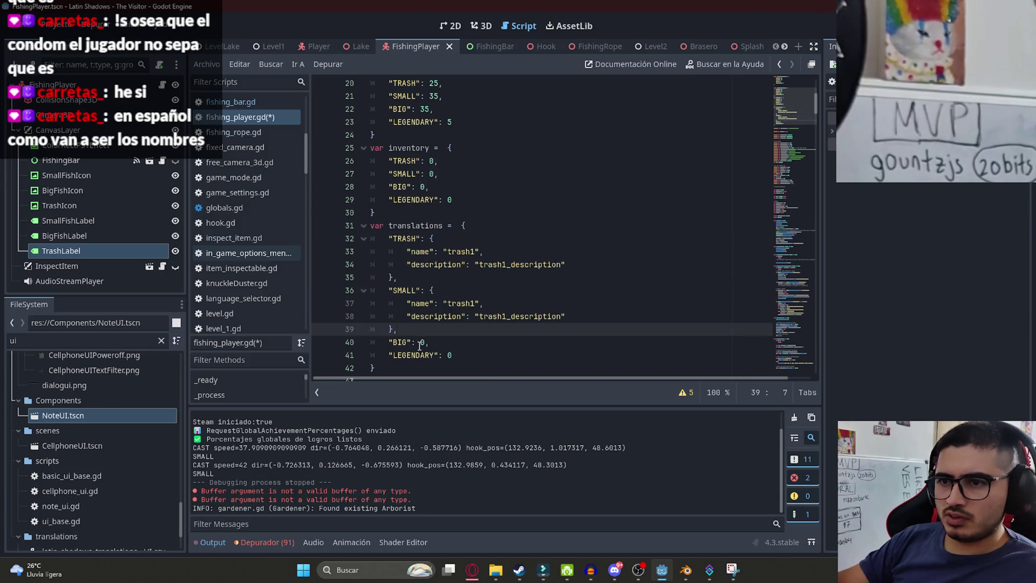
{"action": "double_click", "coordinate": [422, 342]}
{"action": "key", "text": "ctrl+v"}
{"action": "scroll", "coordinate": [432, 323], "scroll_direction": "down", "scroll_amount": 2}
{"action": "double_click", "coordinate": [450, 302]}
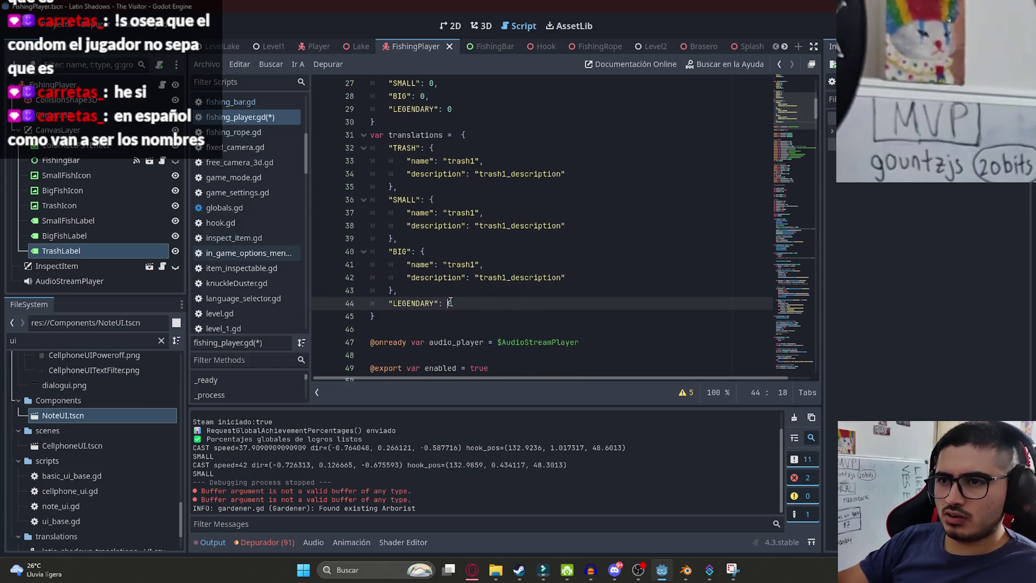
{"action": "key", "text": "ctrl+v"}
{"action": "left_click", "coordinate": [445, 294]}
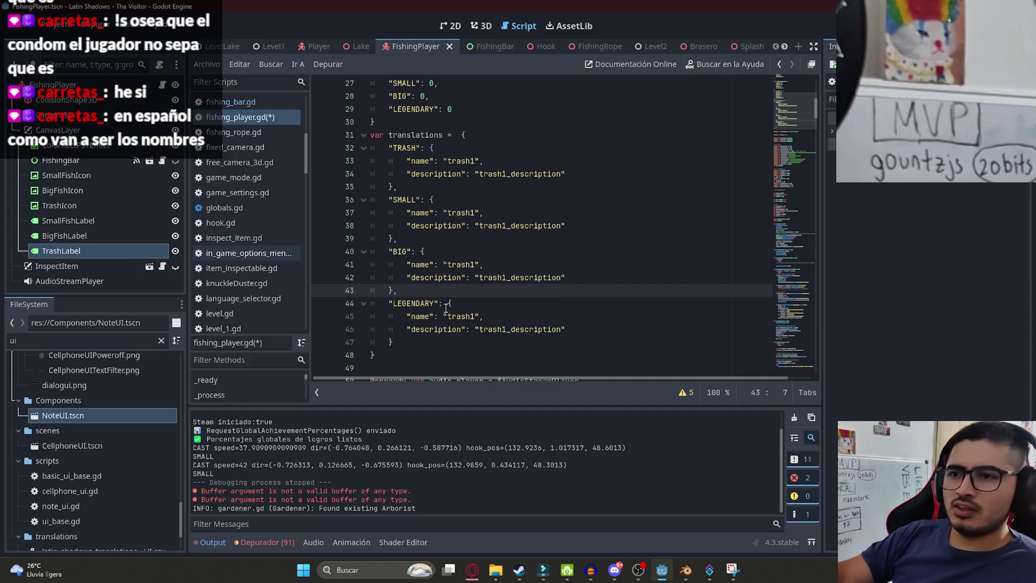
Replace trash1 with the big_fish key in the BIG entry's name and description keys
{"action": "key", "text": "alt+Tab"}
{"action": "left_click", "coordinate": [126, 390]}
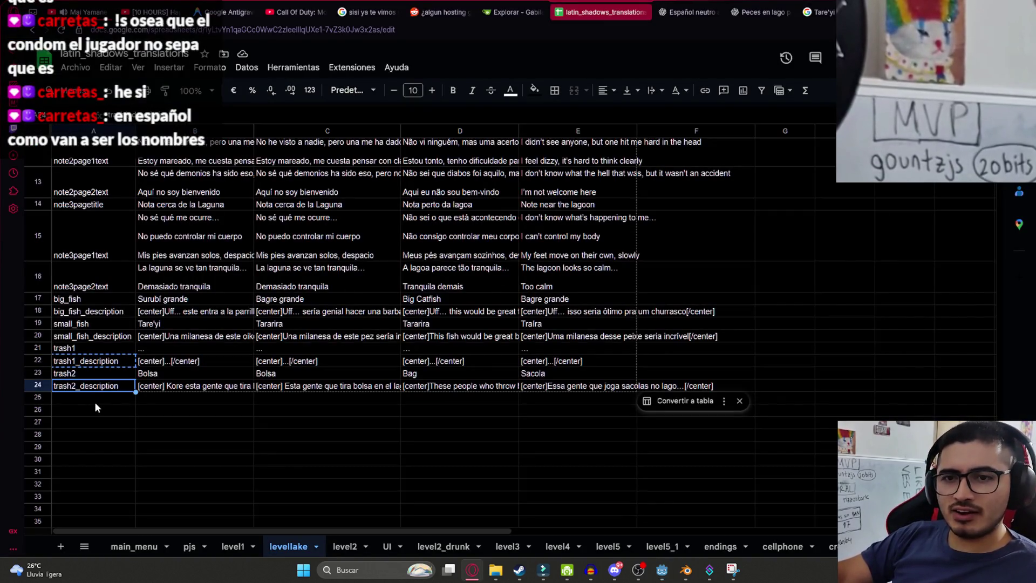
{"action": "left_click", "coordinate": [92, 296]}
{"action": "key", "text": "ctrl+c"}
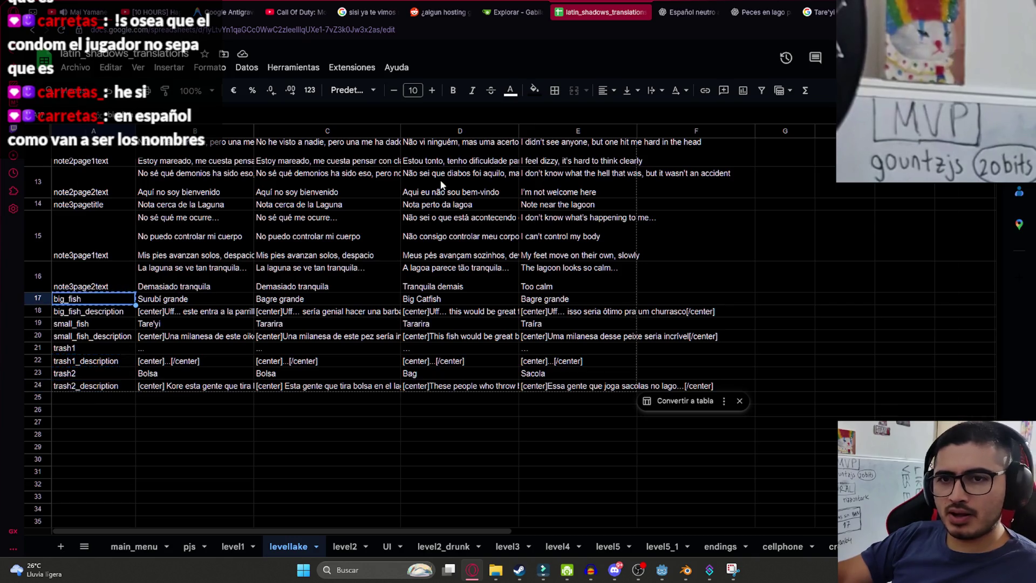
{"action": "key", "text": "alt+Tab"}
{"action": "left_click", "coordinate": [453, 251]}
{"action": "double_click", "coordinate": [459, 215]}
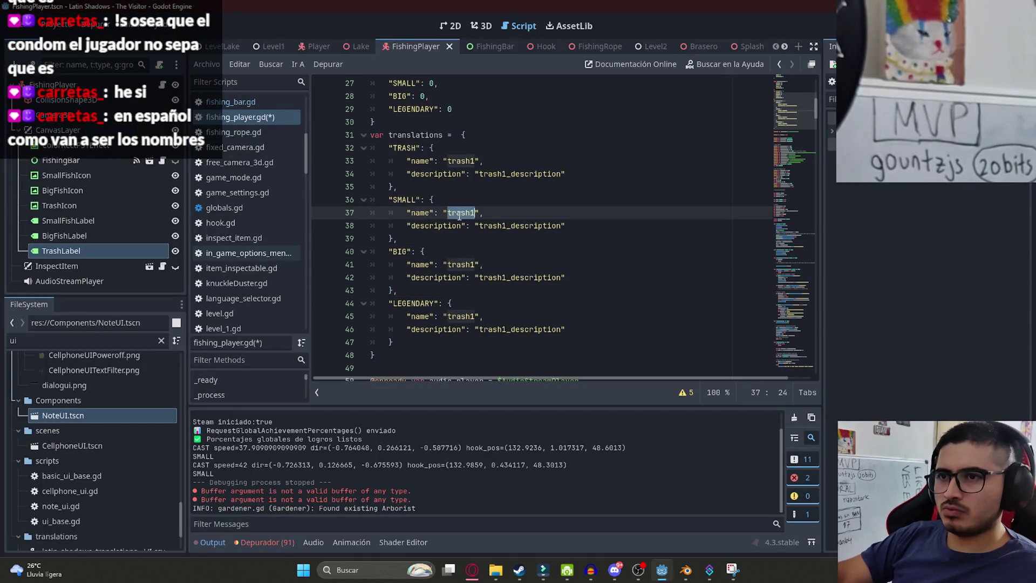
{"action": "double_click", "coordinate": [472, 261]}
{"action": "key", "text": "ctrl+v"}
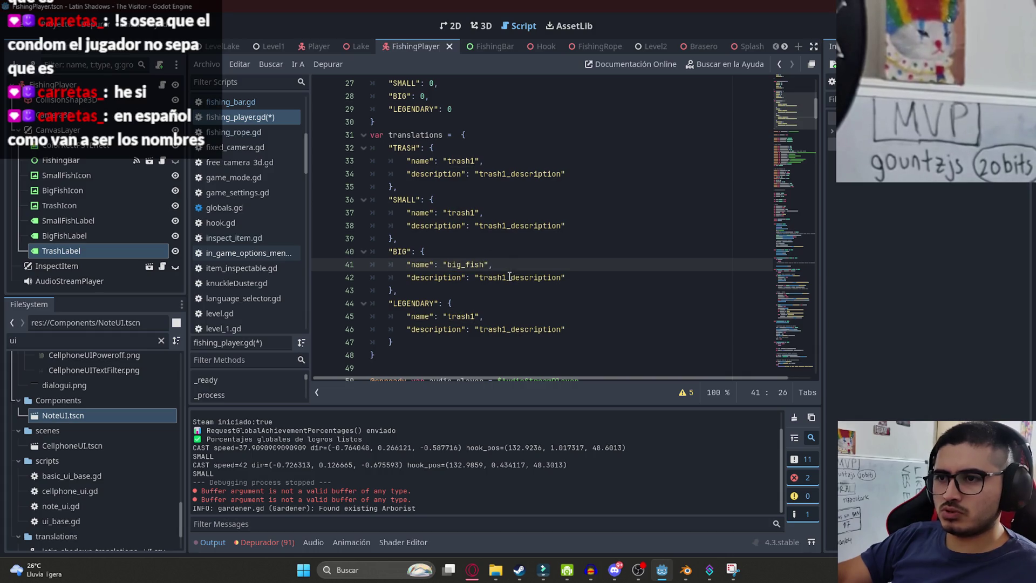
{"action": "double_click", "coordinate": [509, 277]}
{"action": "key", "text": "ctrl+v"}
Replace trash1 with the small_fish key in the SMALL entry's name and description keys
{"action": "key", "text": "alt+Tab"}
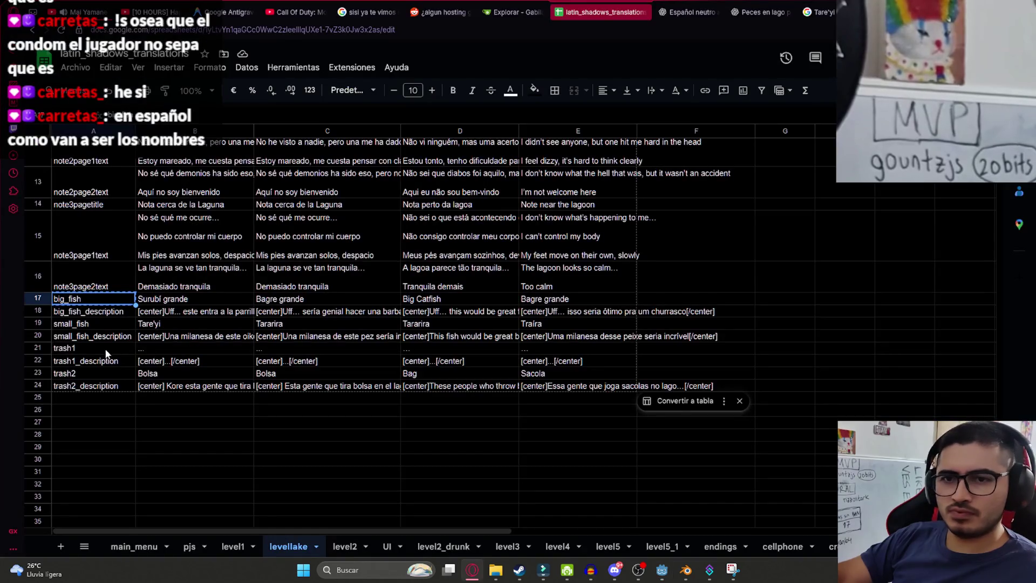
{"action": "left_click", "coordinate": [87, 329]}
{"action": "key", "text": "ctrl+c"}
{"action": "key", "text": "alt+Tab"}
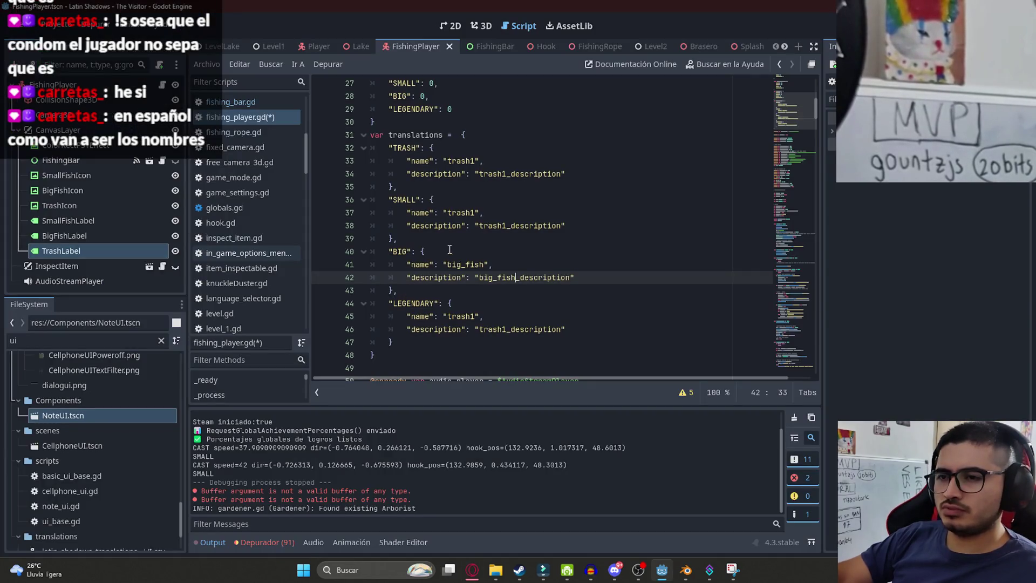
{"action": "double_click", "coordinate": [456, 213]}
{"action": "key", "text": "ctrl+v"}
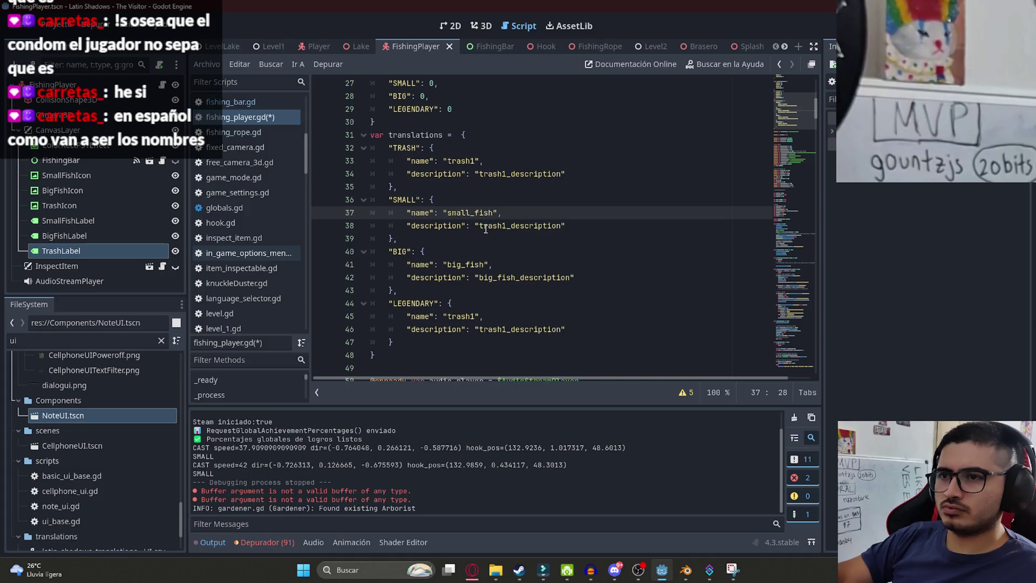
{"action": "double_click", "coordinate": [486, 225]}
{"action": "key", "text": "ctrl+v"}
Replace trash1 with legendary_fish in the LEGENDARY entry's name and description keys
{"action": "key", "text": "Down"}
{"action": "key", "text": "Down"}
{"action": "key", "text": "Down"}
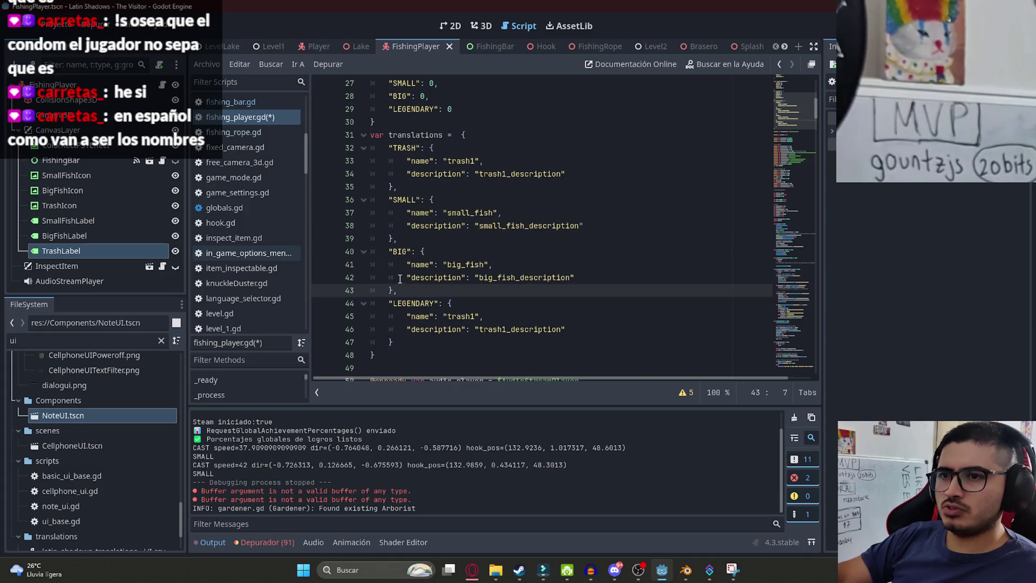
{"action": "double_click", "coordinate": [463, 316]}
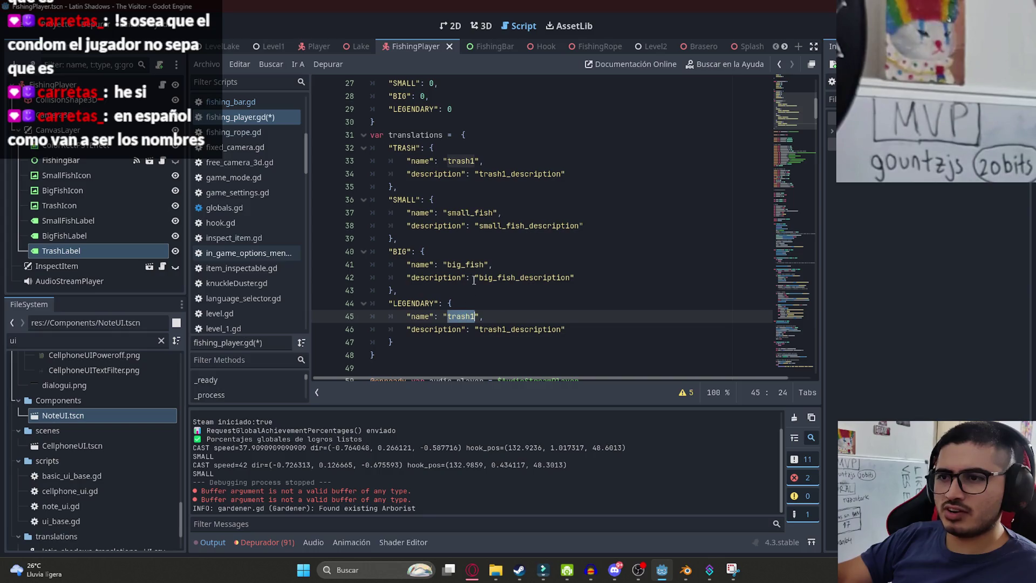
{"action": "double_click", "coordinate": [470, 264]}
{"action": "double_click", "coordinate": [467, 315]}
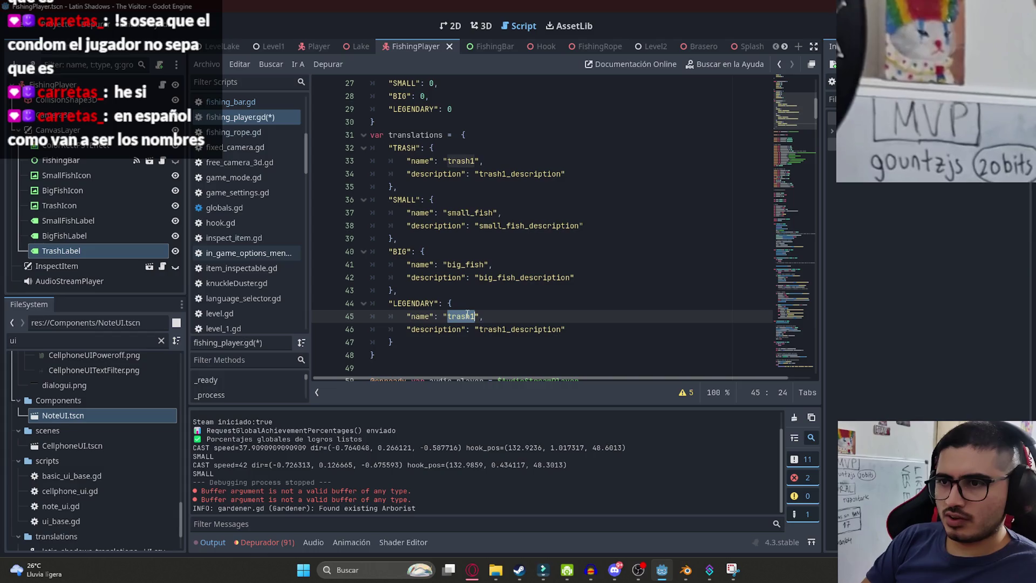
{"action": "type", "text": "legendary_fi"}
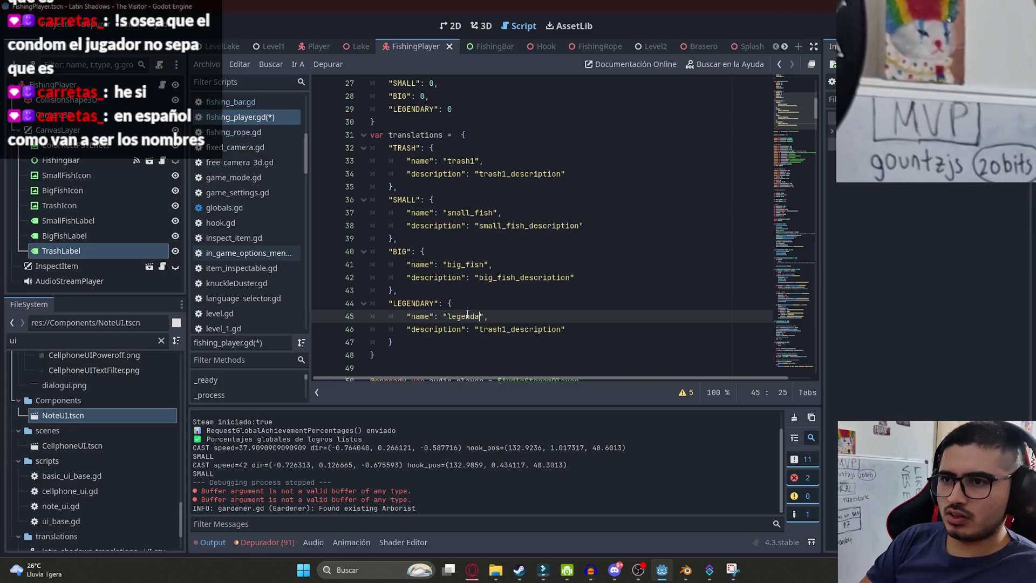
{"action": "type", "text": "sh"}
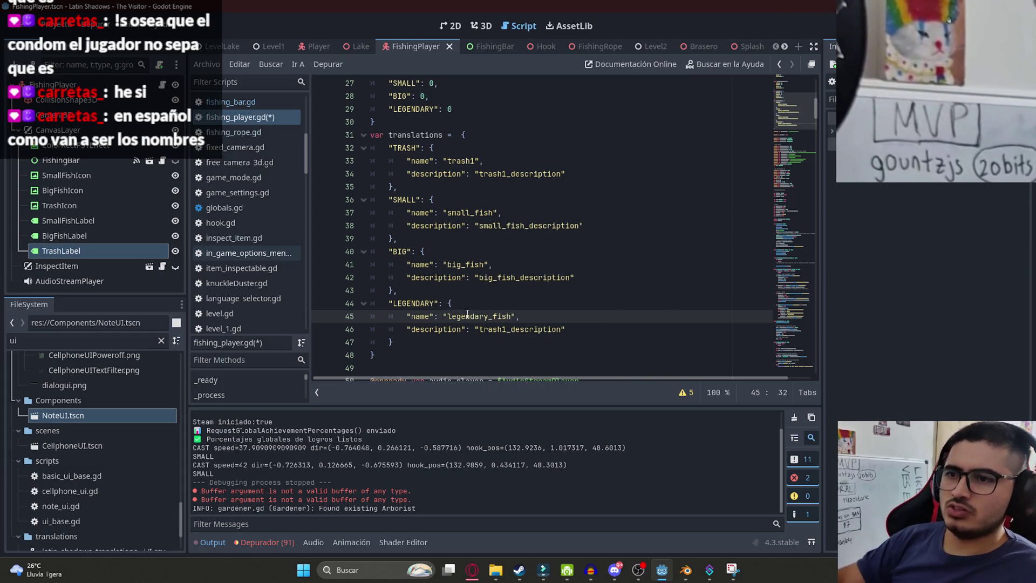
{"action": "double_click", "coordinate": [467, 315]}
{"action": "key", "text": "ctrl+c"}
{"action": "double_click", "coordinate": [505, 329]}
{"action": "key", "text": "ctrl+v"}
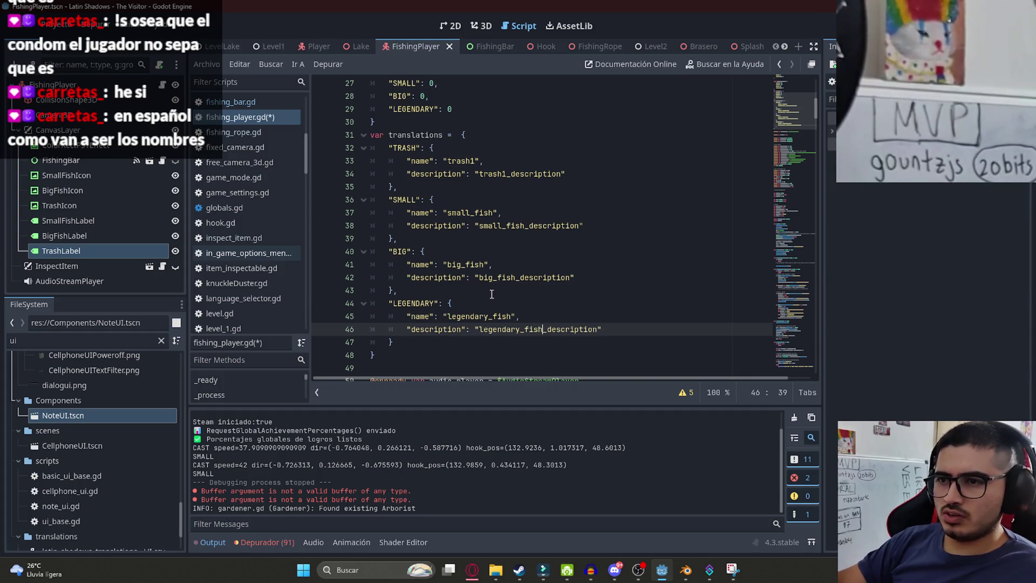
Add the legendary_fish key to cell A25 of the levellake sheet
{"action": "key", "text": "alt+Tab"}
{"action": "left_click", "coordinate": [108, 399]}
{"action": "key", "text": "ctrl+v"}
{"action": "key", "text": "Return"}
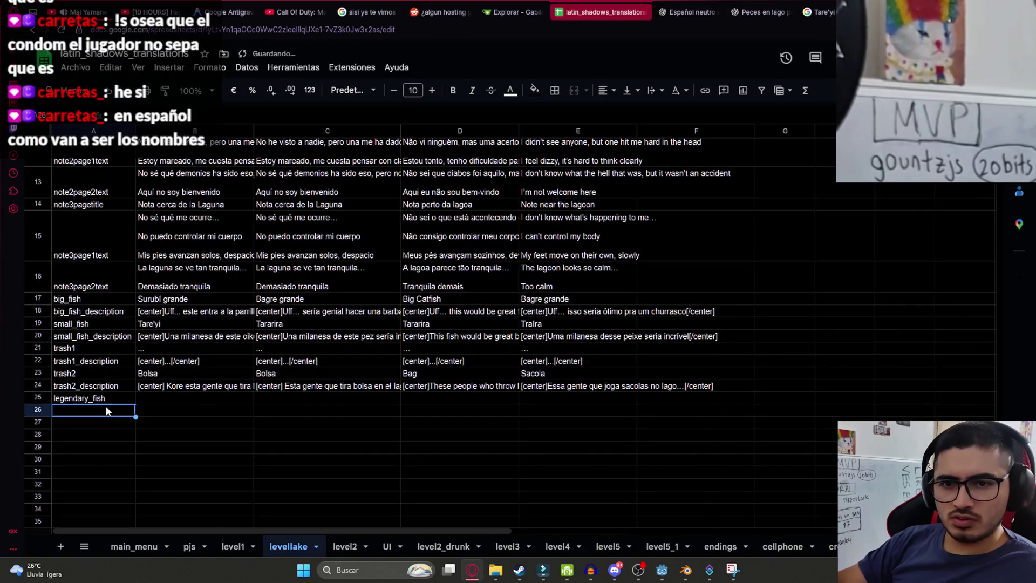
Add the legendary_fish_description key in A26 with an empty [center][/center] placeholder in B26
{"action": "type", "text": "legendary_fish_des"}
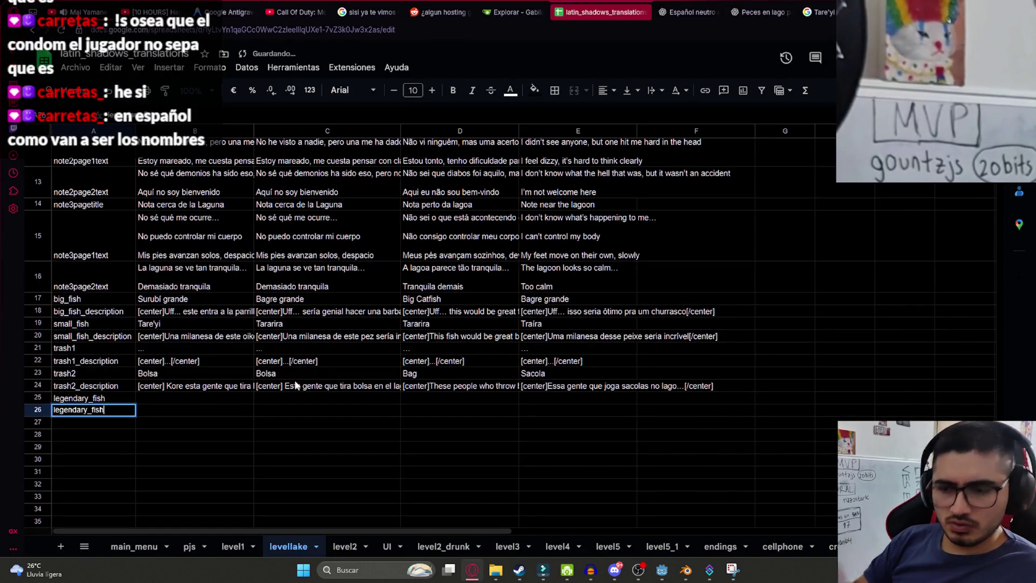
{"action": "type", "text": "cription"}
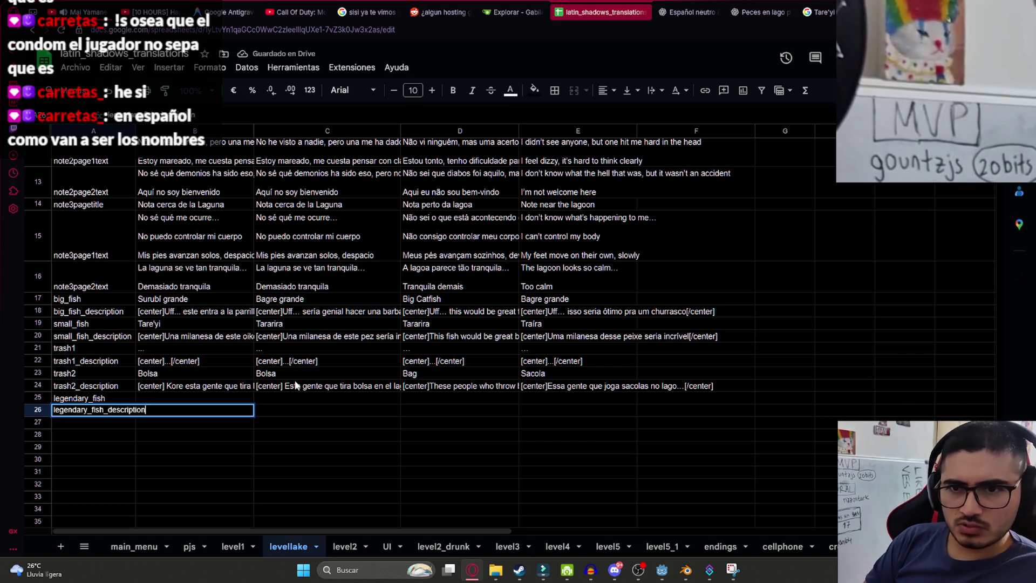
{"action": "key", "text": "Tab"}
{"action": "key", "text": "Up"}
{"action": "key", "text": "Up"}
{"action": "key", "text": "Up"}
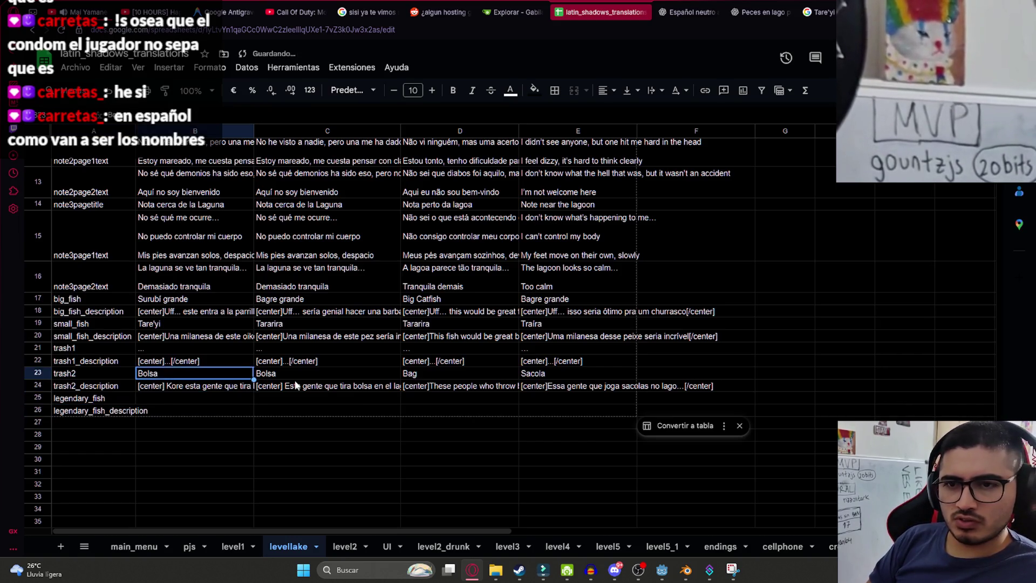
{"action": "key", "text": "ctrl+c"}
{"action": "key", "text": "Down"}
{"action": "key", "text": "Down"}
{"action": "key", "text": "ctrl+Down"}
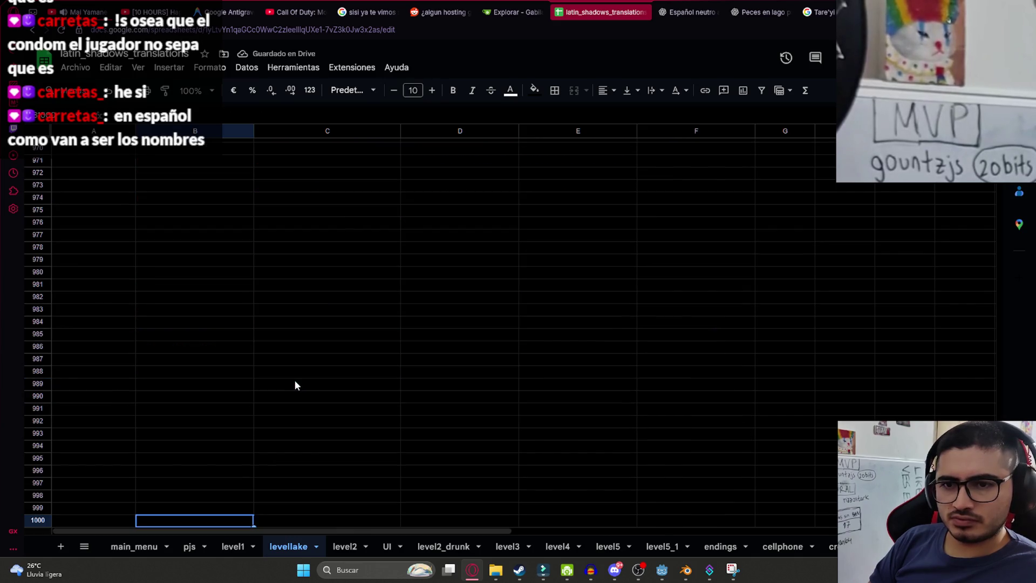
{"action": "key", "text": "ctrl+z"}
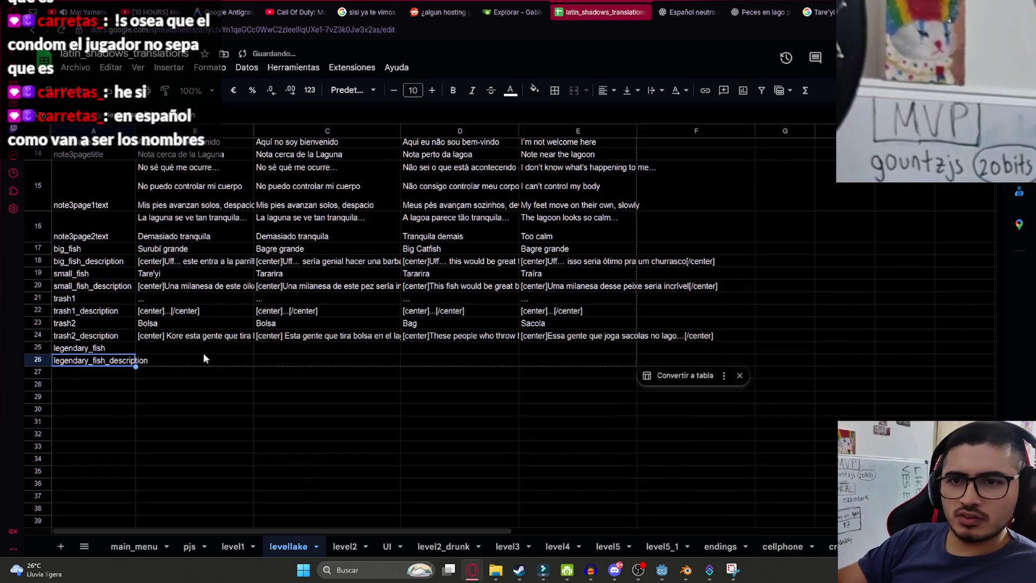
{"action": "left_click", "coordinate": [205, 359]}
{"action": "key", "text": "ctrl+v"}
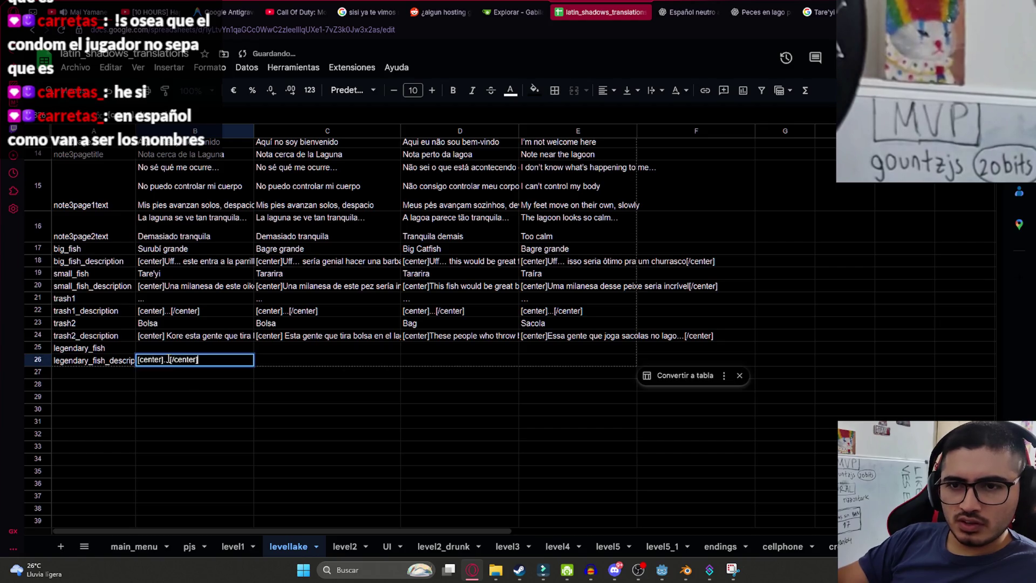
{"action": "key", "text": "BackSpace"}
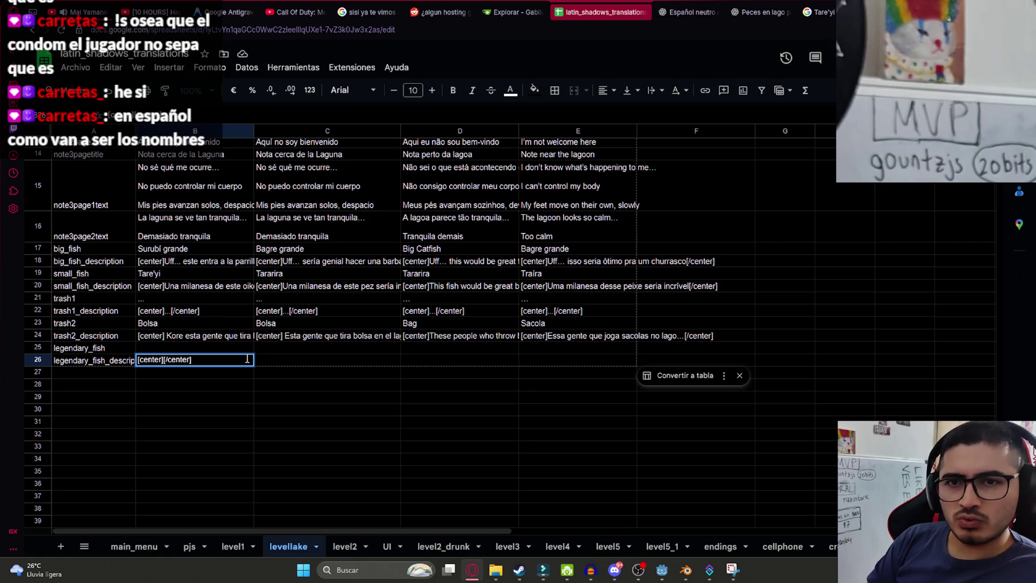
{"action": "key", "text": "Return"}
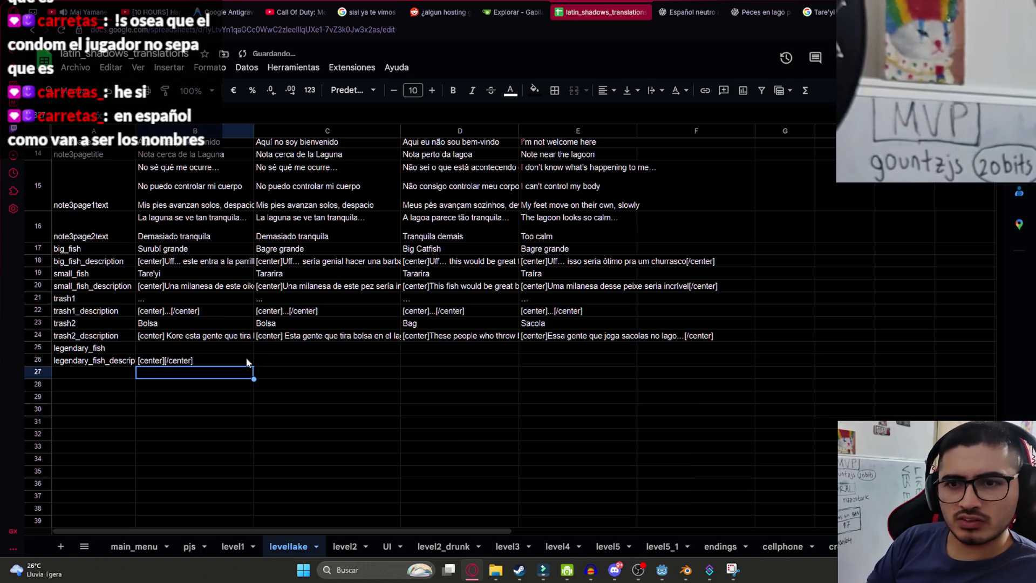
Rename the big fish in B17 from Surubí to Dorado grande
{"action": "left_click", "coordinate": [193, 251]}
{"action": "double_click", "coordinate": [147, 249]}
{"action": "type", "text": "Dorado"}
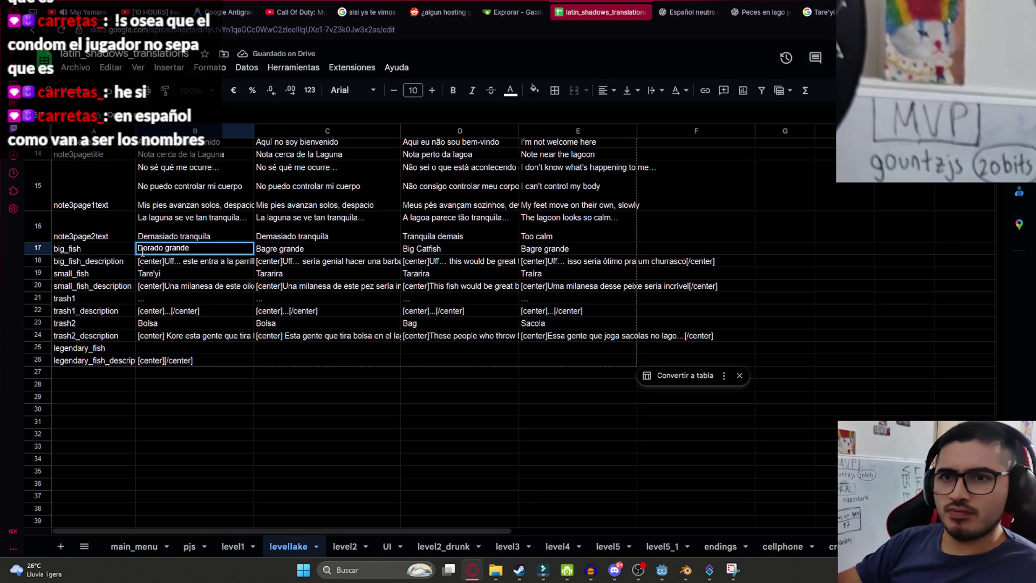
{"action": "key", "text": "Return"}
{"action": "left_click", "coordinate": [177, 251]}
{"action": "double_click", "coordinate": [148, 249]}
{"action": "left_click", "coordinate": [327, 335]}
{"action": "key", "text": "ctrl+z"}
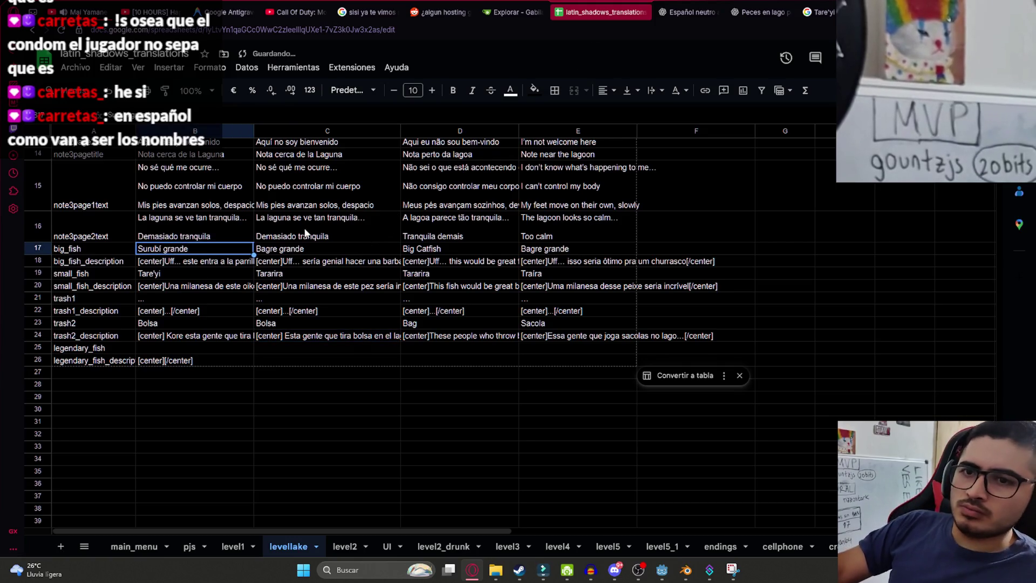
Copy the old big-fish names in C17:E17 into the legendary_fish row at C25:E25
{"action": "left_click_drag", "start_coordinate": [305, 251], "coordinate": [540, 251]}
{"action": "key", "text": "ctrl+c"}
{"action": "left_click", "coordinate": [286, 360]}
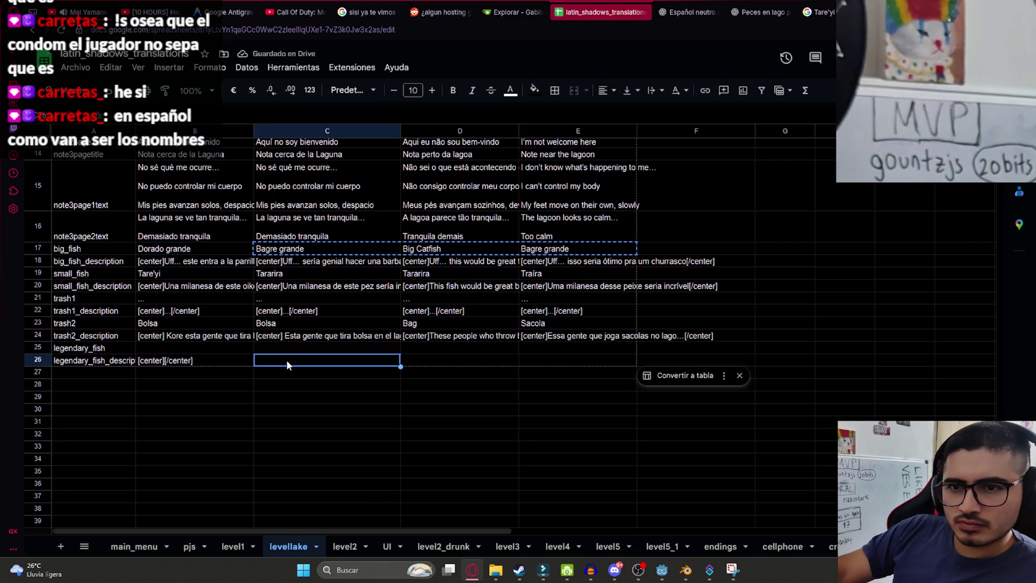
{"action": "left_click", "coordinate": [288, 350]}
{"action": "key", "text": "ctrl+v"}
{"action": "left_click", "coordinate": [318, 409]}
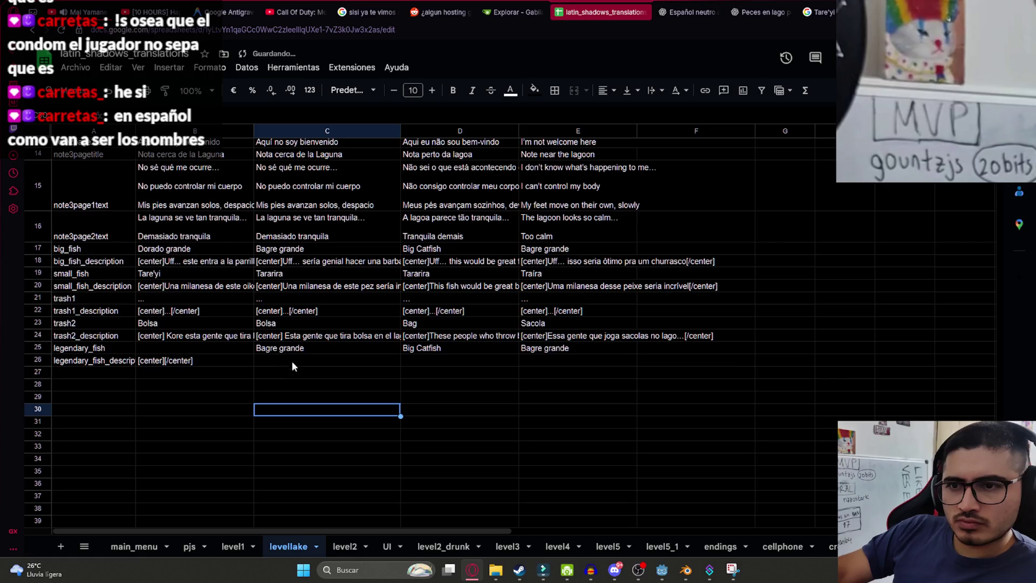
Change the big fish name in C17 from Bagre grande to Dorado grande
{"action": "left_click", "coordinate": [179, 238]}
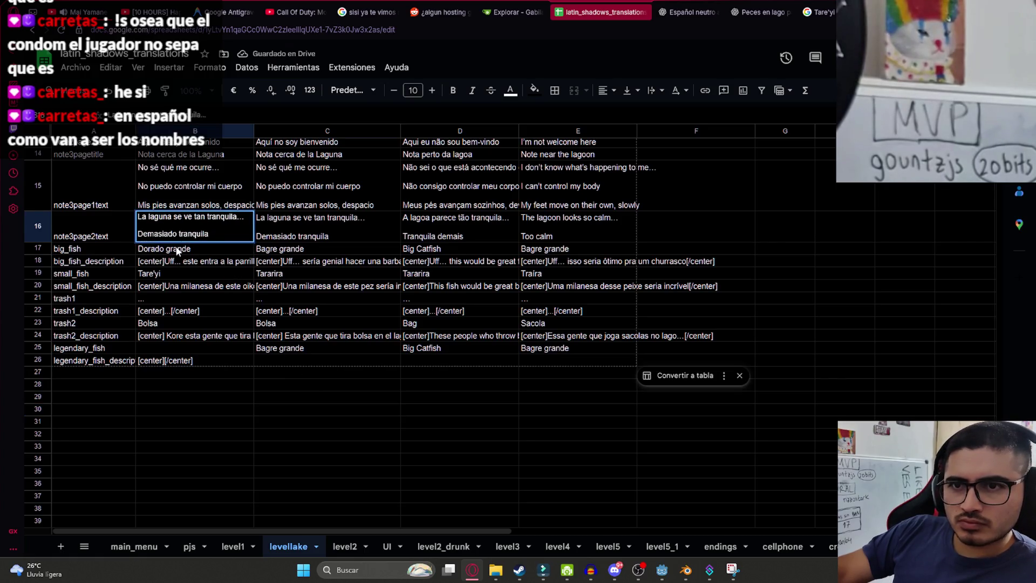
{"action": "double_click", "coordinate": [178, 247]}
{"action": "left_click", "coordinate": [260, 249]}
{"action": "double_click", "coordinate": [263, 248]}
{"action": "type", "text": "Dorado"}
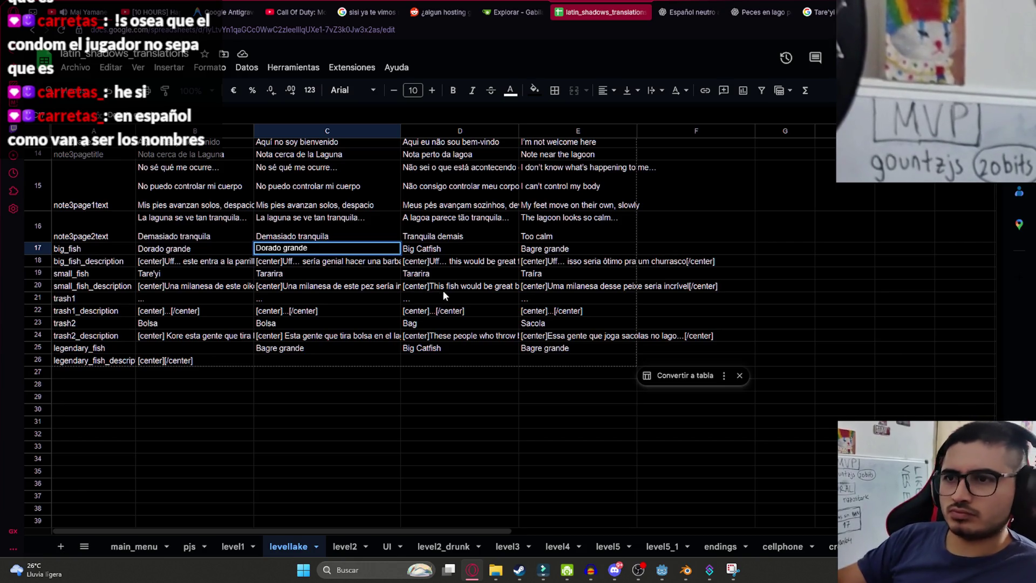
{"action": "left_click", "coordinate": [459, 286]}
{"action": "left_click", "coordinate": [466, 253]}
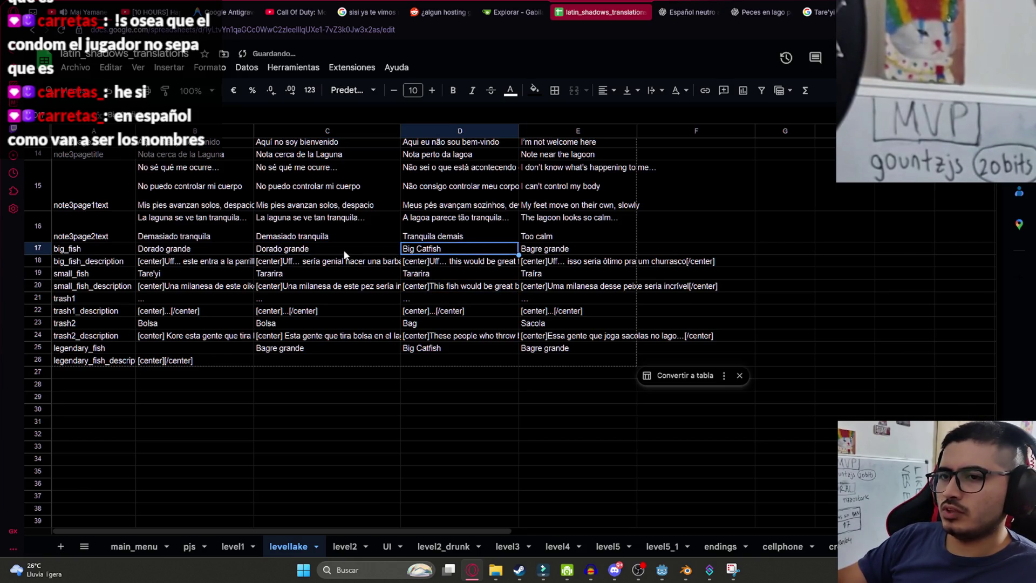
{"action": "left_click", "coordinate": [755, 12]}
{"action": "left_click", "coordinate": [812, 14]}
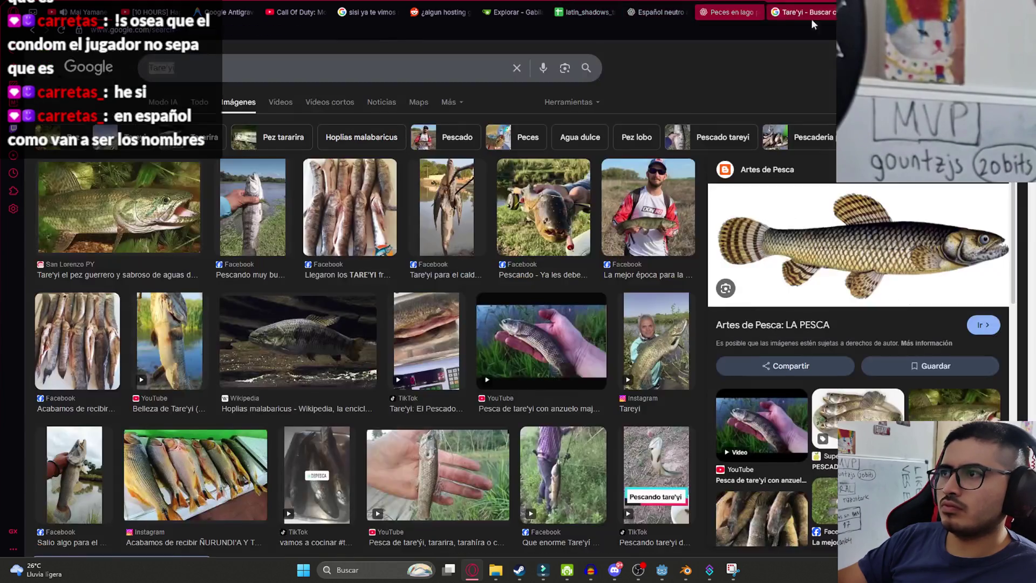
Search Google for 'pez dorado en español neutro'
{"action": "left_click", "coordinate": [858, 12]}
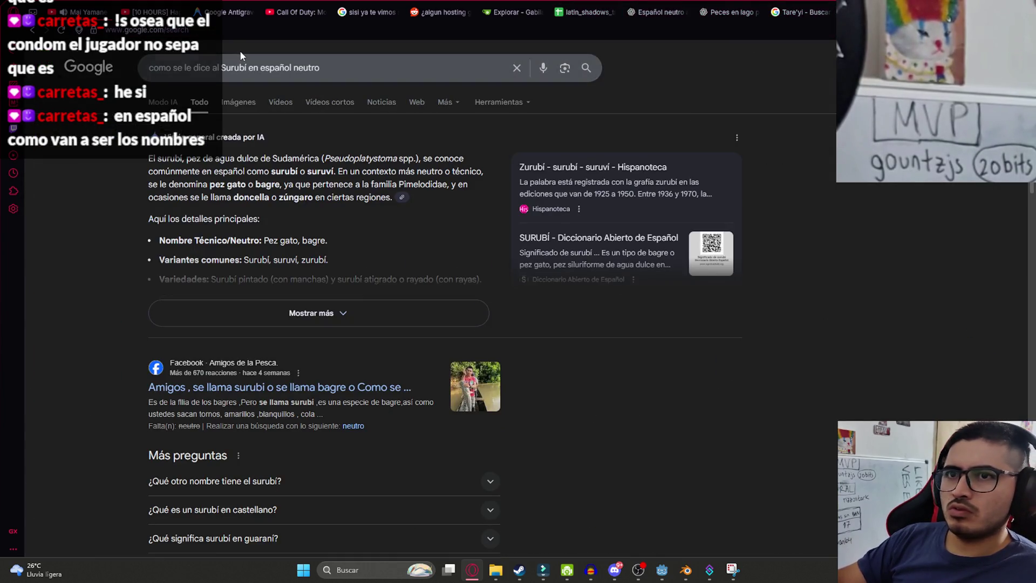
{"action": "double_click", "coordinate": [232, 67]}
{"action": "type", "text": "dorado"}
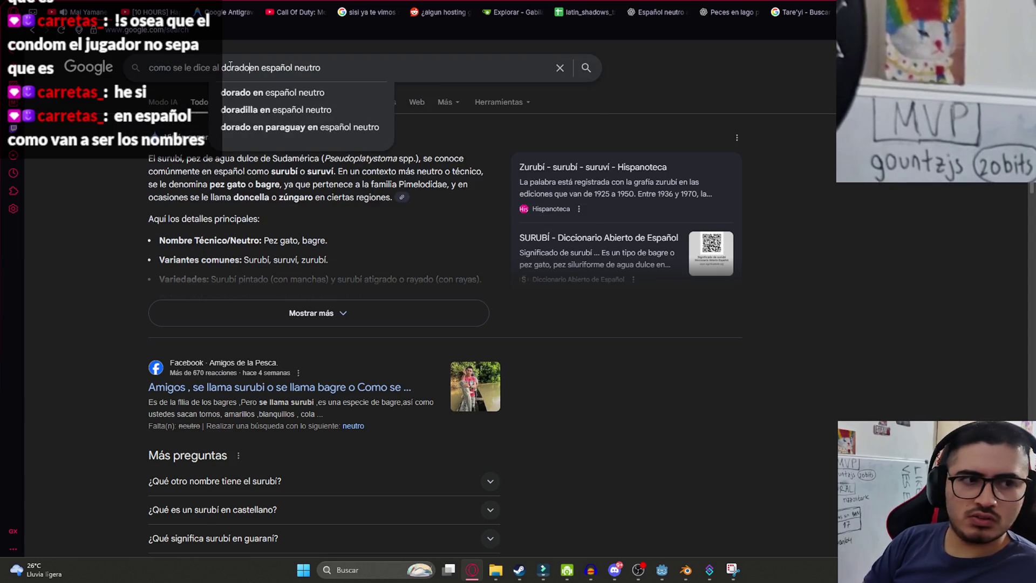
{"action": "key", "text": "Return"}
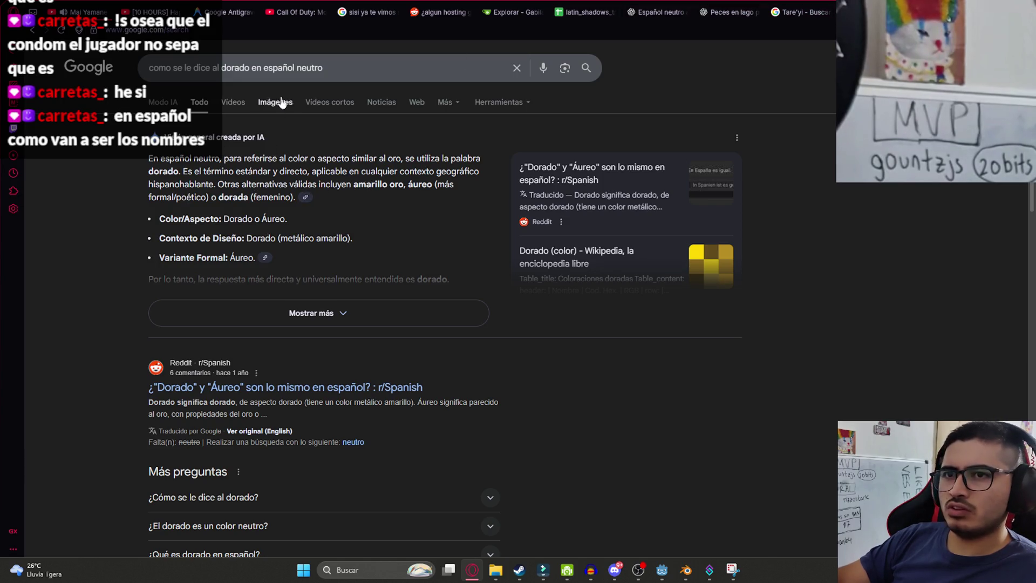
{"action": "left_click", "coordinate": [225, 70]}
{"action": "type", "text": "pez"}
{"action": "key", "text": "Return"}
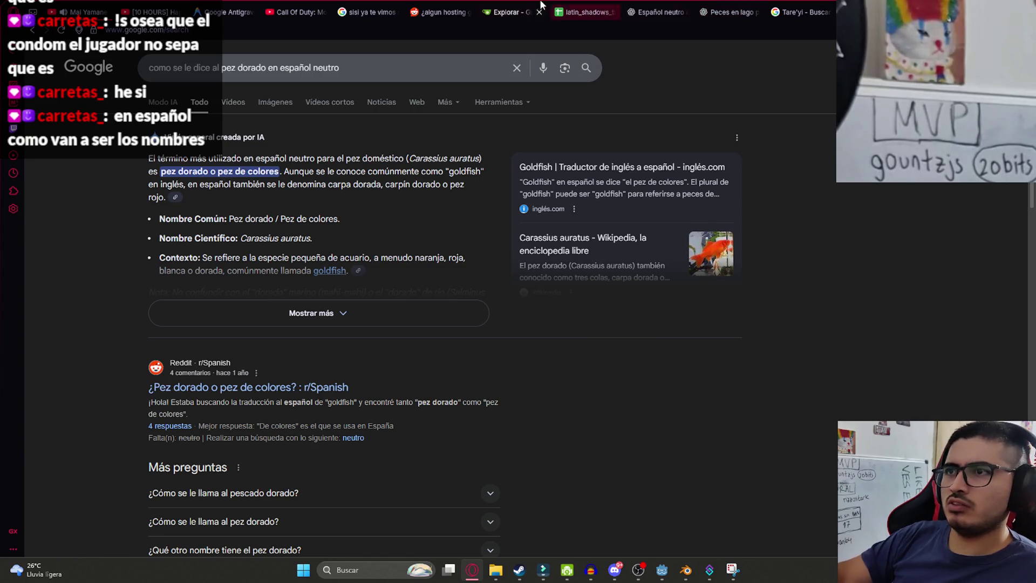
Copy Dorado grande from cell C17 of the translation sheet
{"action": "left_click", "coordinate": [585, 12]}
{"action": "left_click", "coordinate": [306, 279]}
{"action": "left_click", "coordinate": [302, 249]}
{"action": "key", "text": "ctrl+c"}
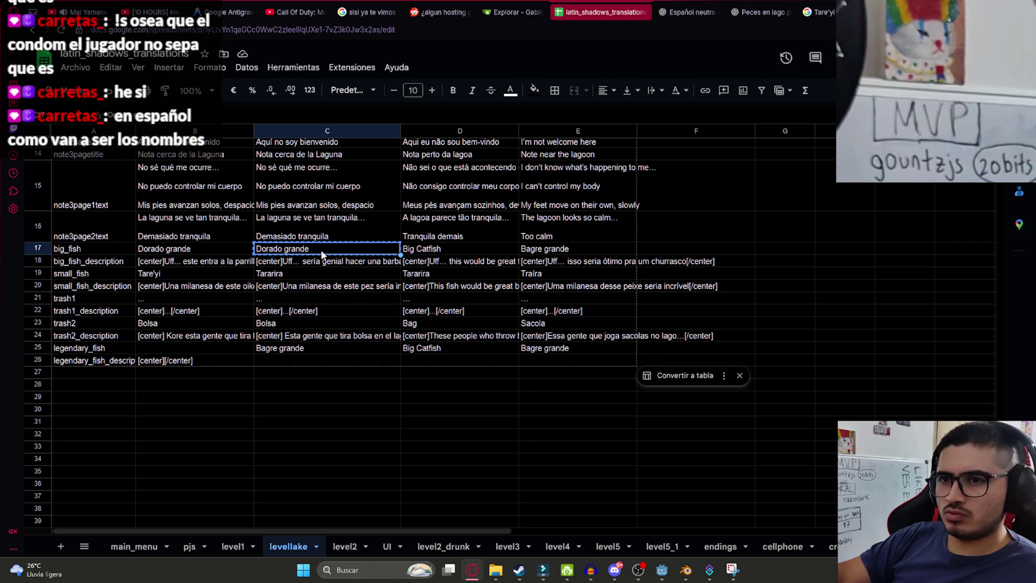
Ask ChatGPT to translate Dorado grande, then request the US English version
{"action": "mouse_move", "coordinate": [312, 267]}
{"action": "left_mouse_down"}
{"action": "mouse_move", "coordinate": [297, 296]}
{"action": "mouse_move", "coordinate": [305, 290]}
{"action": "left_mouse_up"}
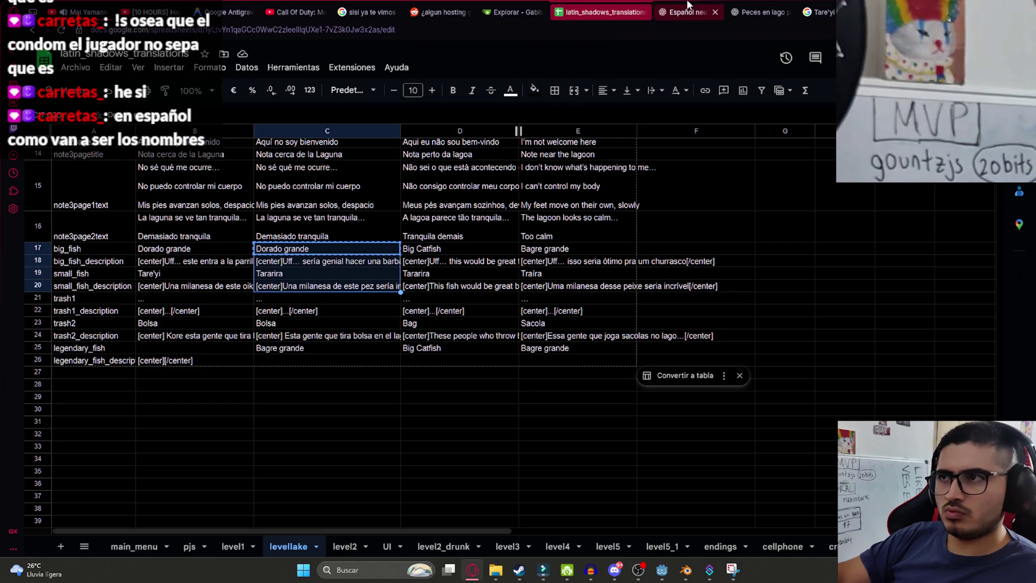
{"action": "left_click", "coordinate": [675, 12]}
{"action": "left_click", "coordinate": [420, 517]}
{"action": "key", "text": "ctrl+v"}
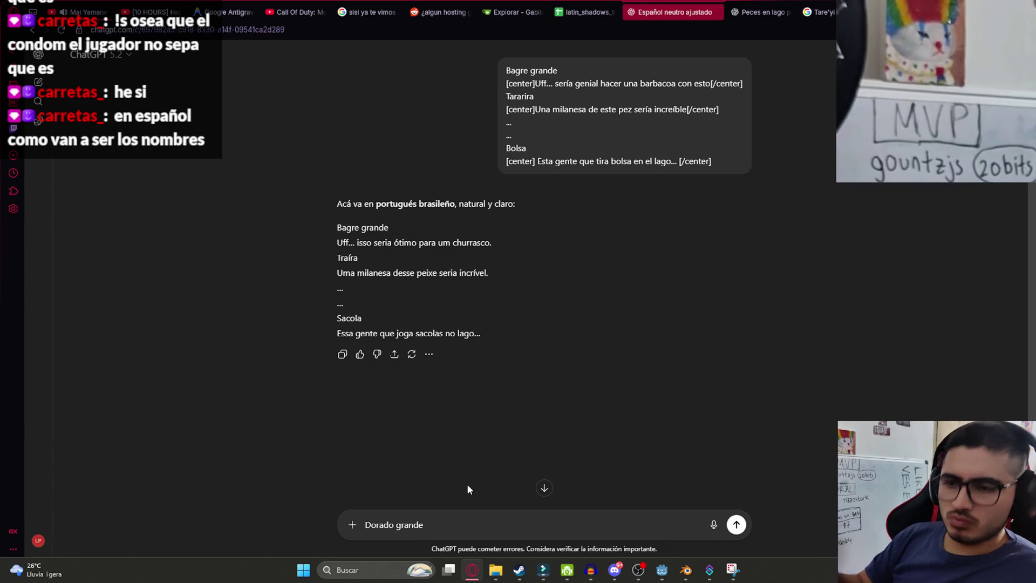
{"action": "key", "text": "Return"}
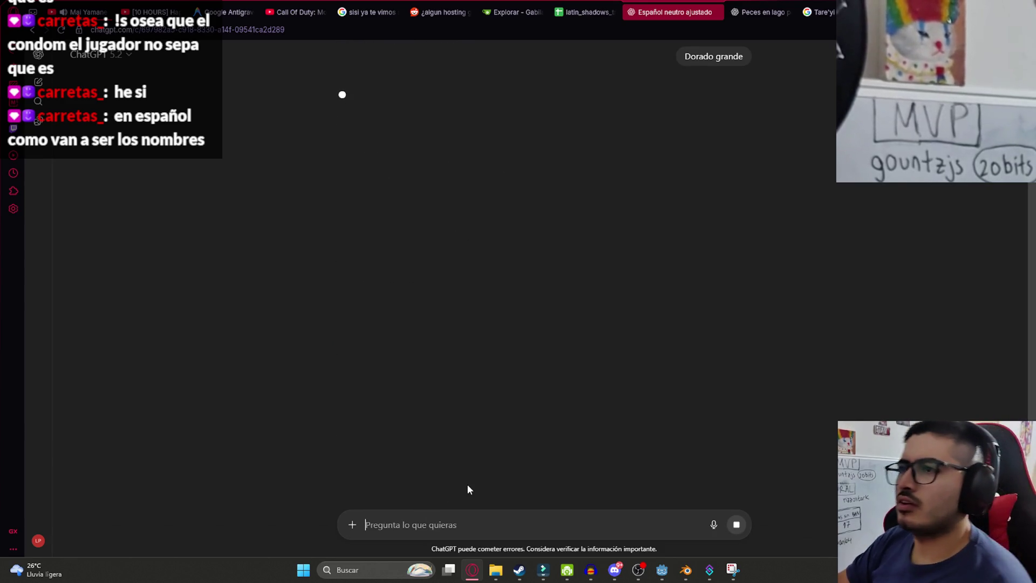
{"action": "type", "text": "en ingles e"}
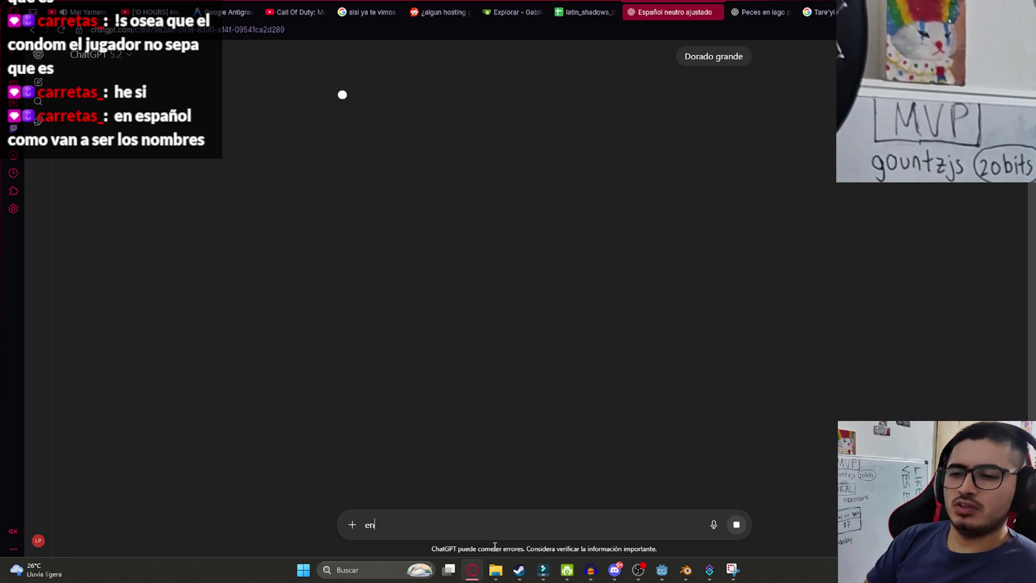
{"action": "type", "text": "euu"}
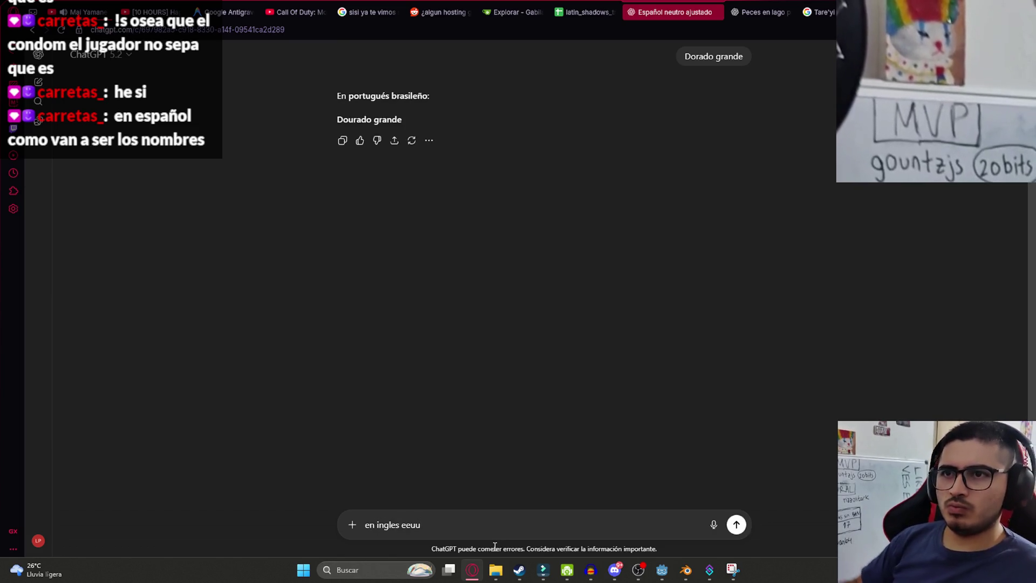
{"action": "key", "text": "Return"}
Put ChatGPT's Portuguese reply Dourado grande into cell E17
{"action": "left_click_drag", "start_coordinate": [402, 148], "coordinate": [337, 148]}
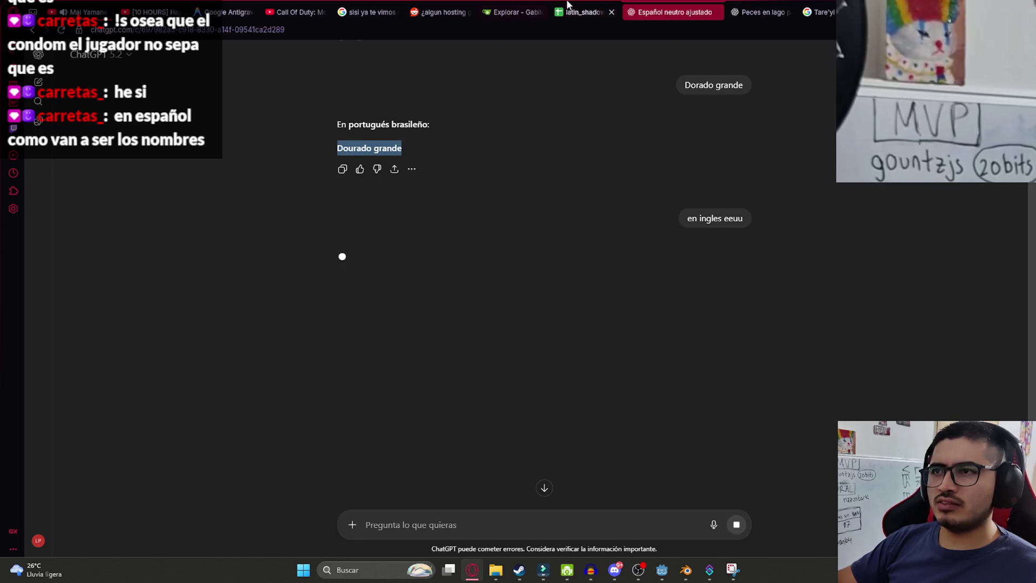
{"action": "key", "text": "ctrl+c"}
{"action": "key", "text": "ctrl+Tab"}
{"action": "left_click", "coordinate": [556, 249]}
{"action": "key", "text": "ctrl+v"}
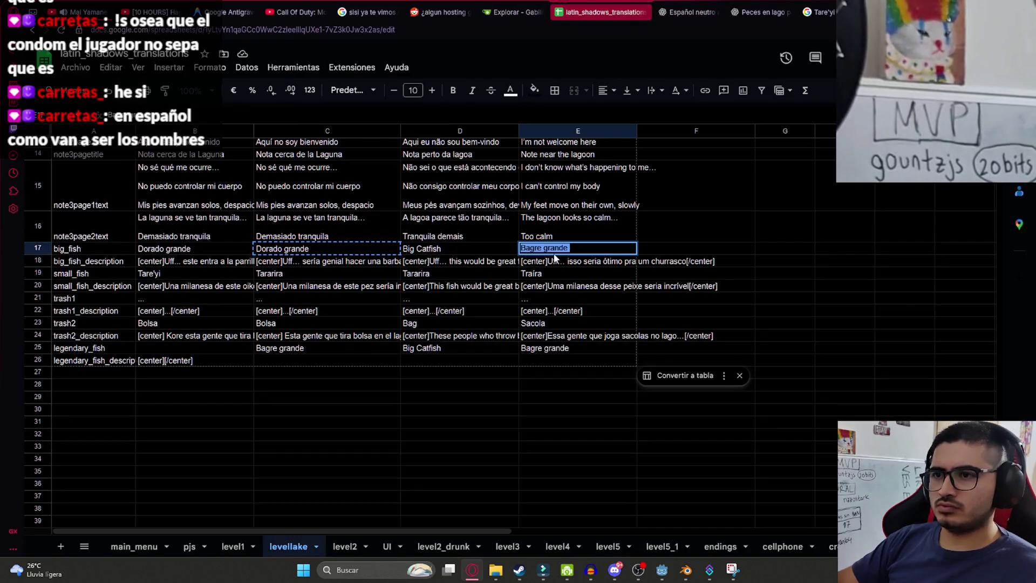
{"action": "left_click", "coordinate": [572, 300]}
Copy the English translation Large Dorado from ChatGPT's reply
{"action": "key", "text": "ctrl+Tab"}
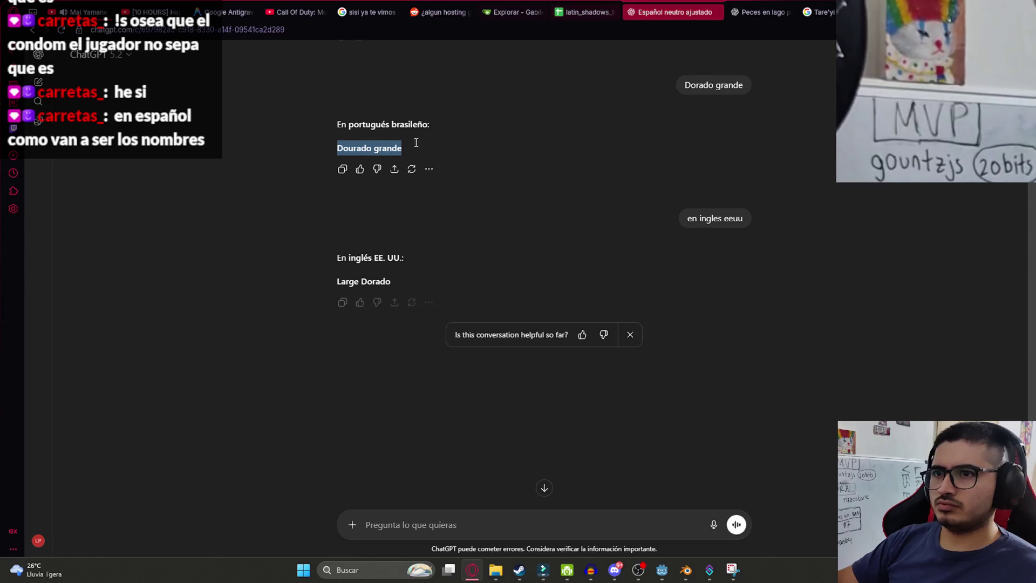
{"action": "left_click_drag", "start_coordinate": [399, 285], "coordinate": [336, 281]}
{"action": "key", "text": "ctrl+c"}
{"action": "key", "text": "ctrl+Tab"}
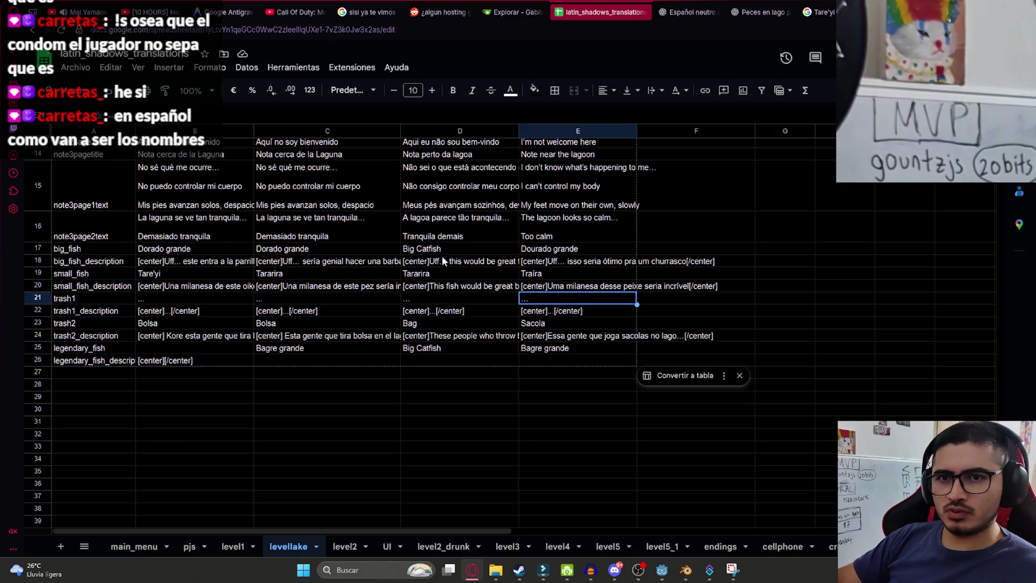
Set D17 to Large Dorado
{"action": "left_click", "coordinate": [441, 248]}
{"action": "key", "text": "ctrl+v"}
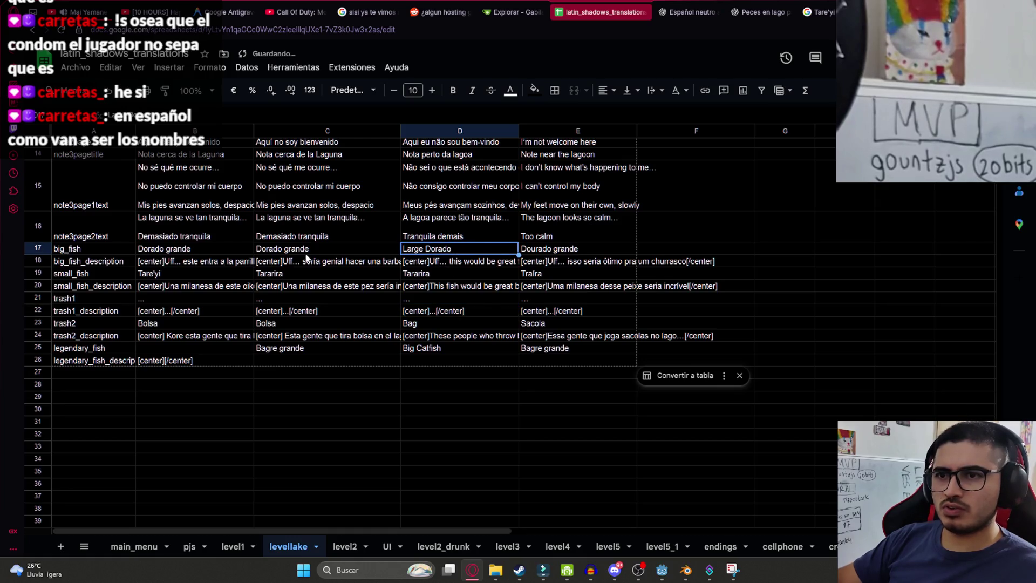
{"action": "key", "text": "Left"}
{"action": "key", "text": "Left"}
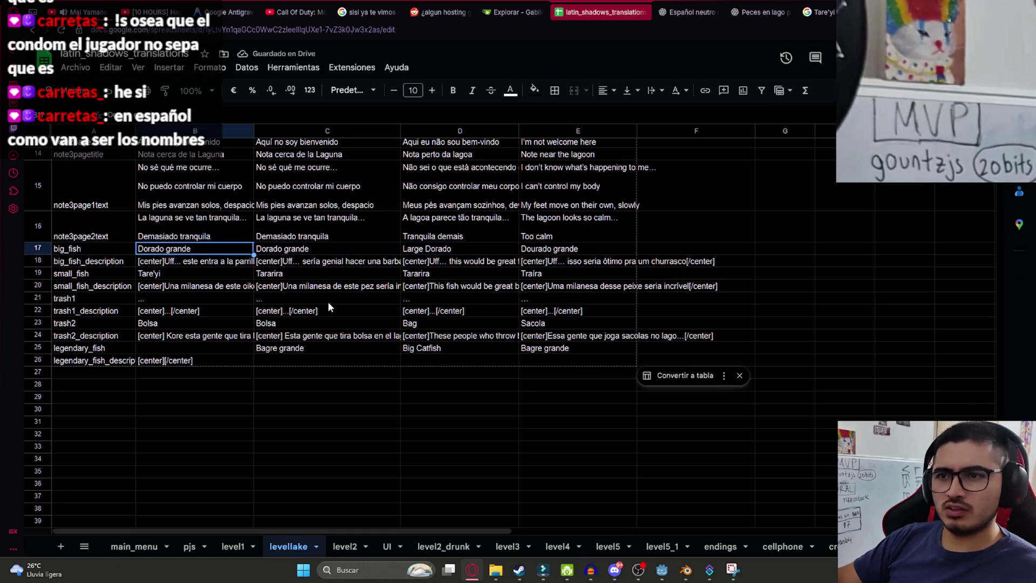
{"action": "double_click", "coordinate": [172, 360]}
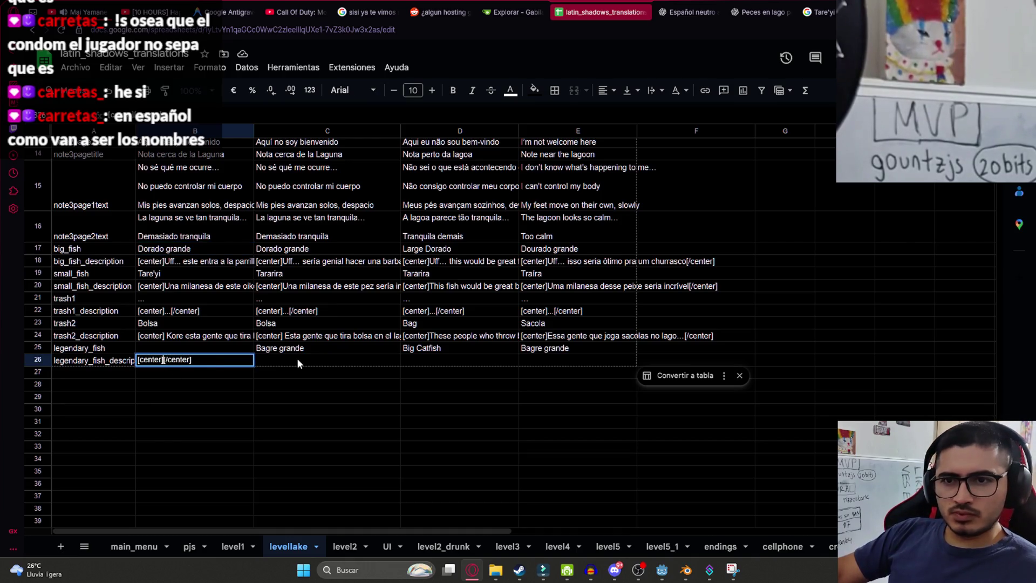
{"action": "key", "text": "Return"}
Enter Surubí Legendario in the legendary_fish cell B25
{"action": "left_click", "coordinate": [197, 348]}
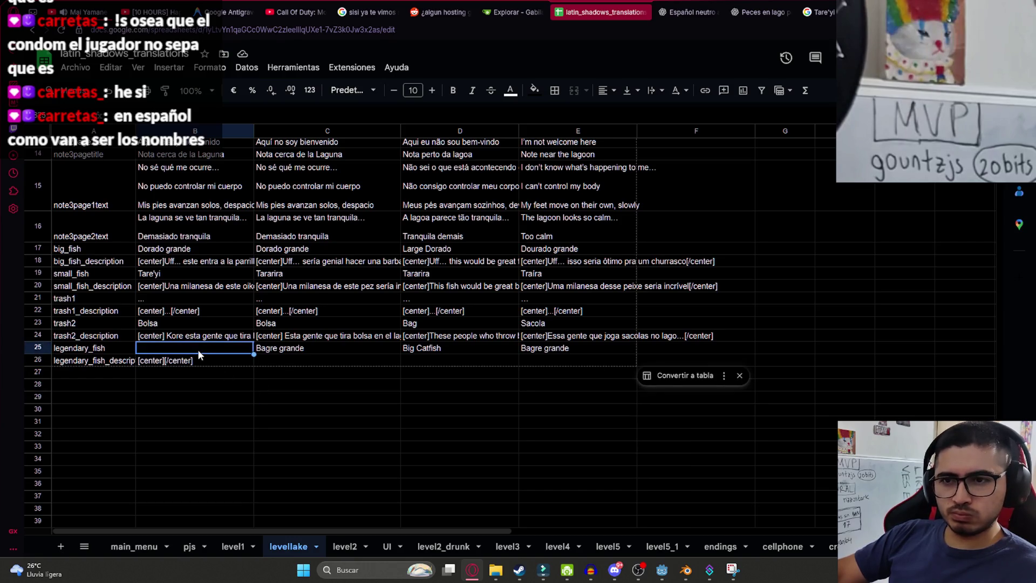
{"action": "type", "text": "Surub"}
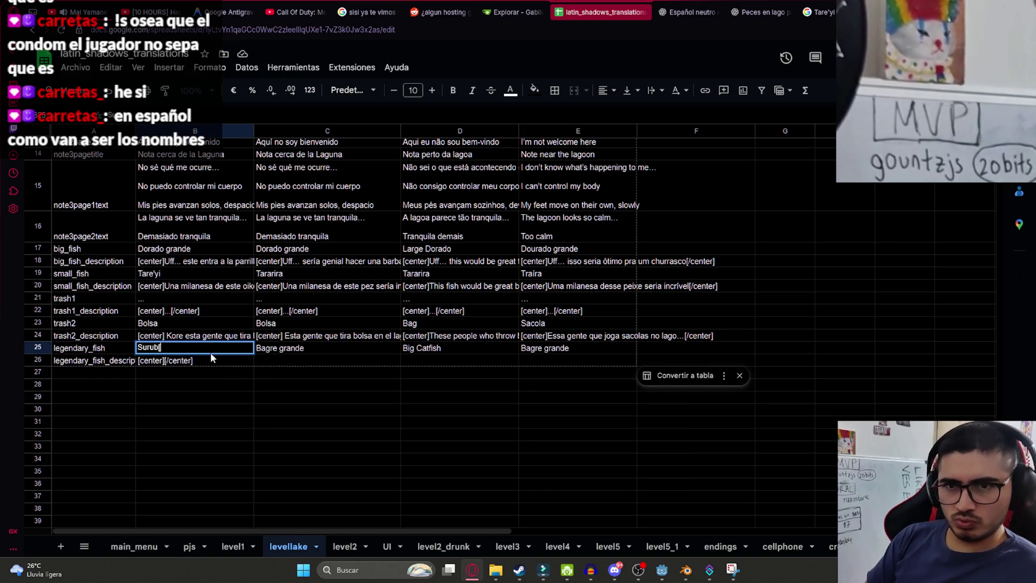
{"action": "key", "text": "super"}
{"action": "key", "text": "super"}
{"action": "key", "text": "BackSpace"}
{"action": "type", "text": "íu"}
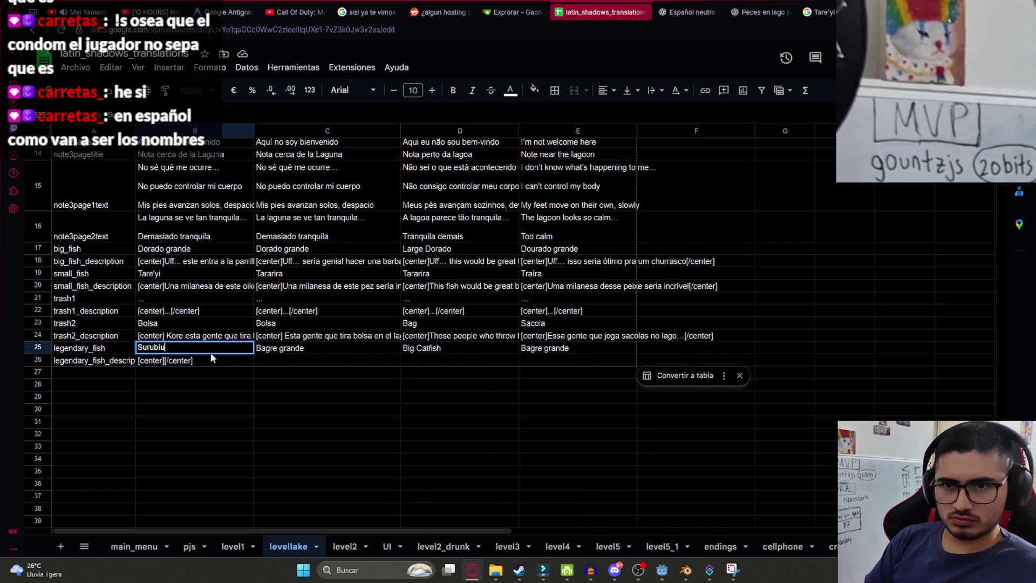
{"action": "type", "text": "dario"}
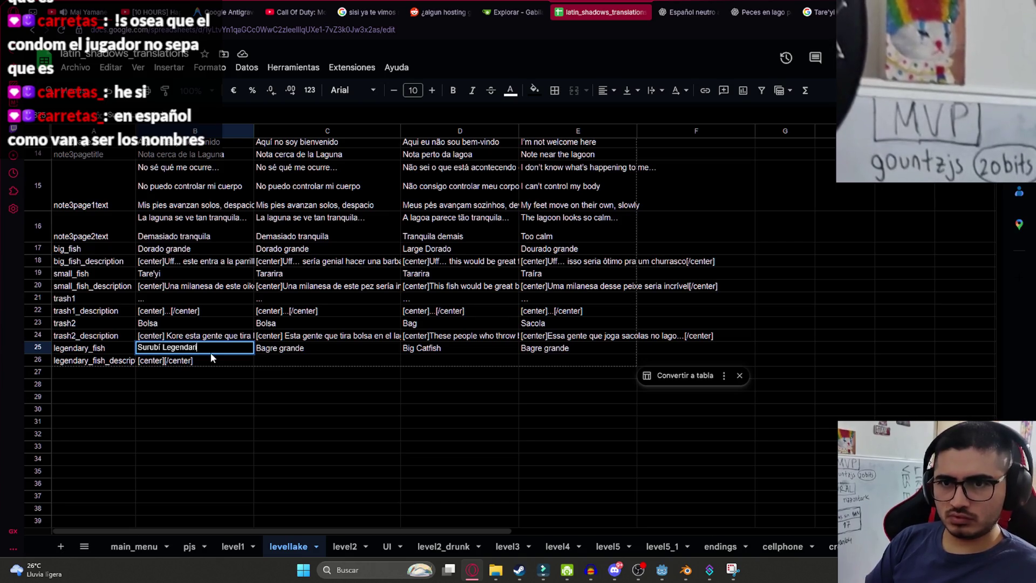
{"action": "key", "text": "Return"}
{"action": "key", "text": "Up"}
{"action": "key", "text": "ctrl+c"}
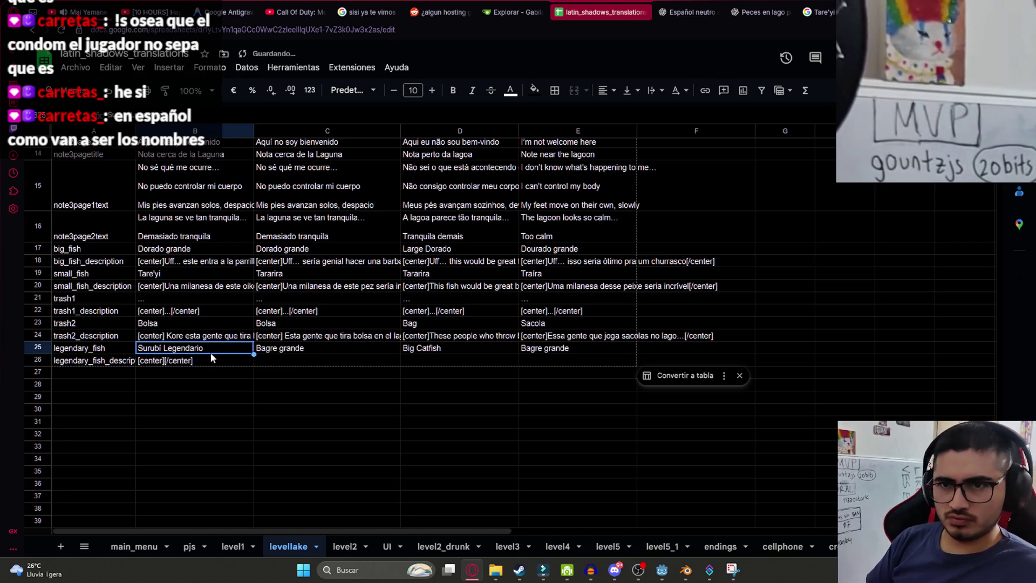
Change C25 from Bagre grande to Bagre Legendario
{"action": "key", "text": "Right"}
{"action": "key", "text": "ctrl+v"}
{"action": "key", "text": "ctrl+z"}
{"action": "key", "text": "Up"}
{"action": "key", "text": "Down"}
{"action": "key", "text": "Return"}
{"action": "key", "text": "BackSpace"}
{"action": "key", "text": "BackSpace"}
{"action": "key", "text": "BackSpace"}
{"action": "type", "text": "Legendario"}
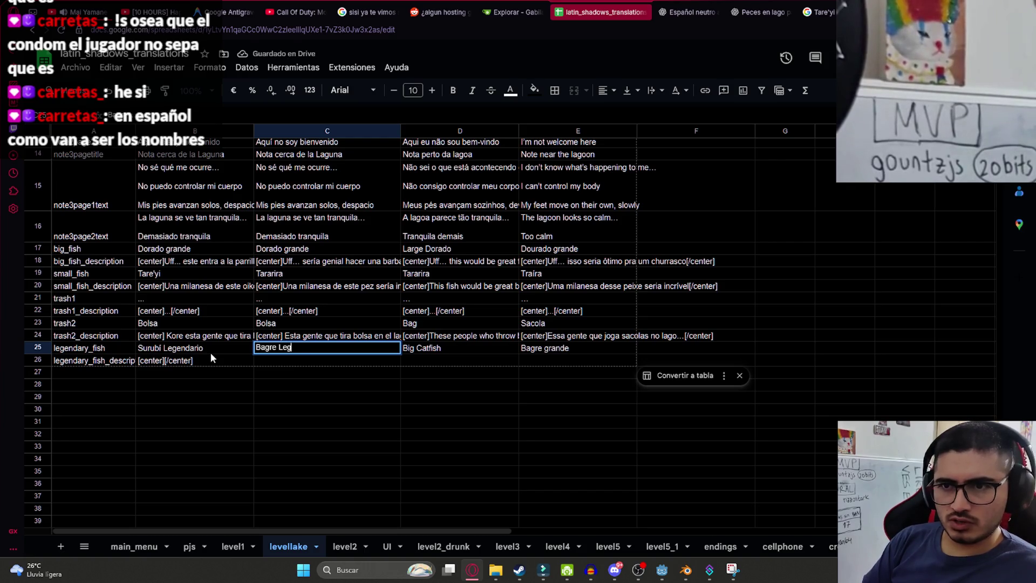
{"action": "key", "text": "Return"}
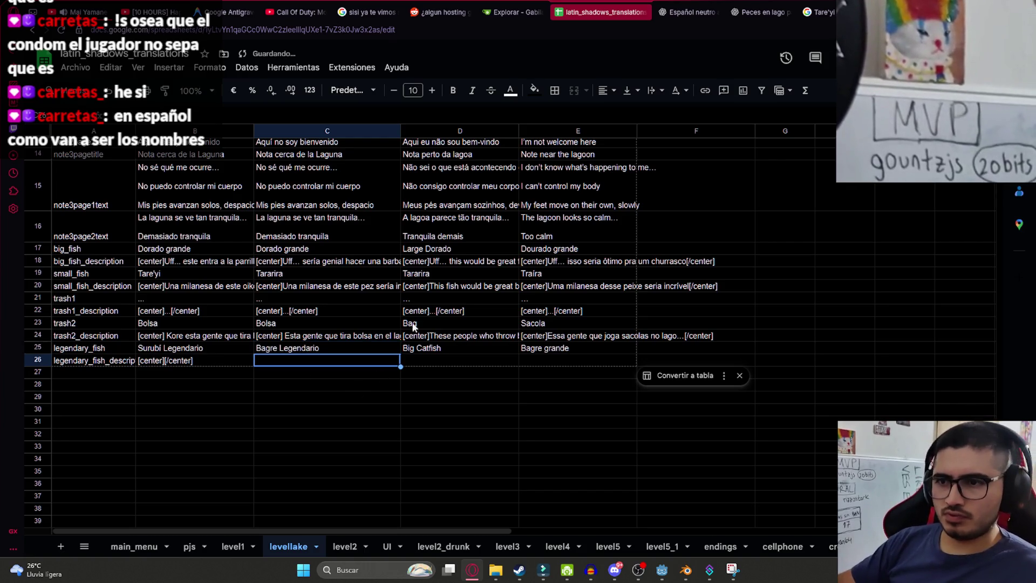
Change D25 to Legendary Catfish and E25 to Bagre Legendario
{"action": "double_click", "coordinate": [406, 349]}
{"action": "double_click", "coordinate": [407, 348]}
{"action": "type", "text": "Leg"}
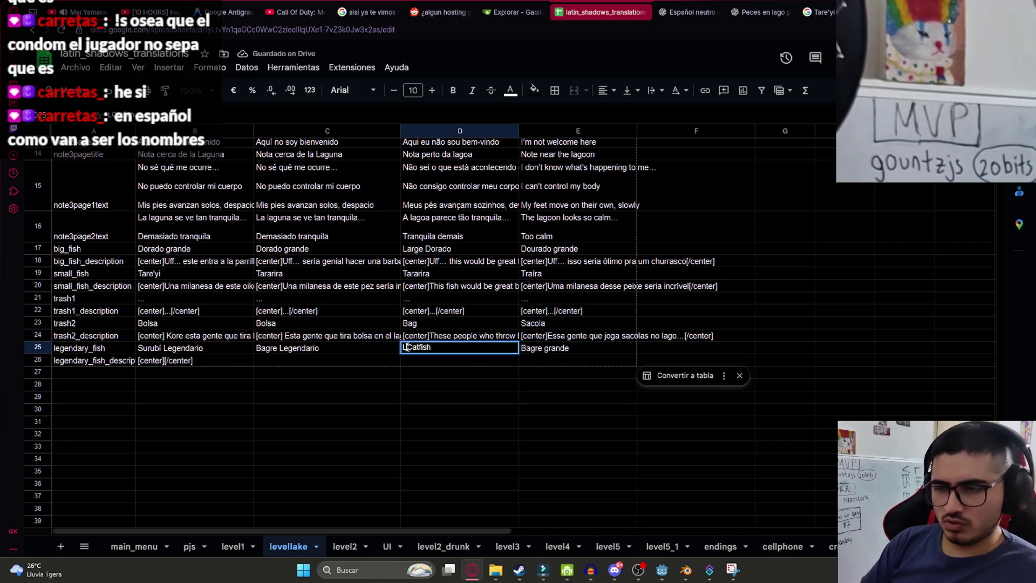
{"action": "type", "text": "endary"}
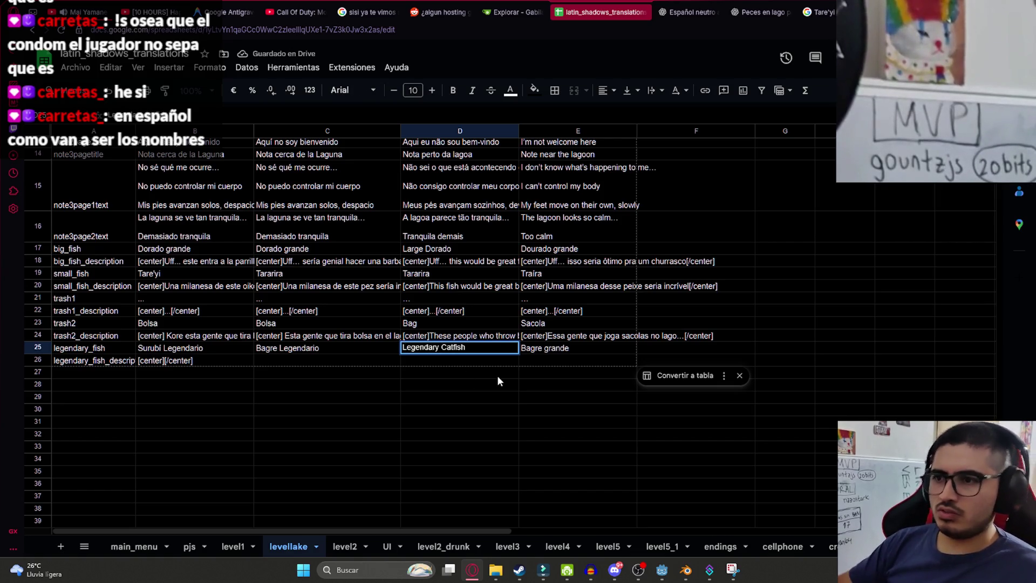
{"action": "key", "text": "Return"}
{"action": "double_click", "coordinate": [526, 348]}
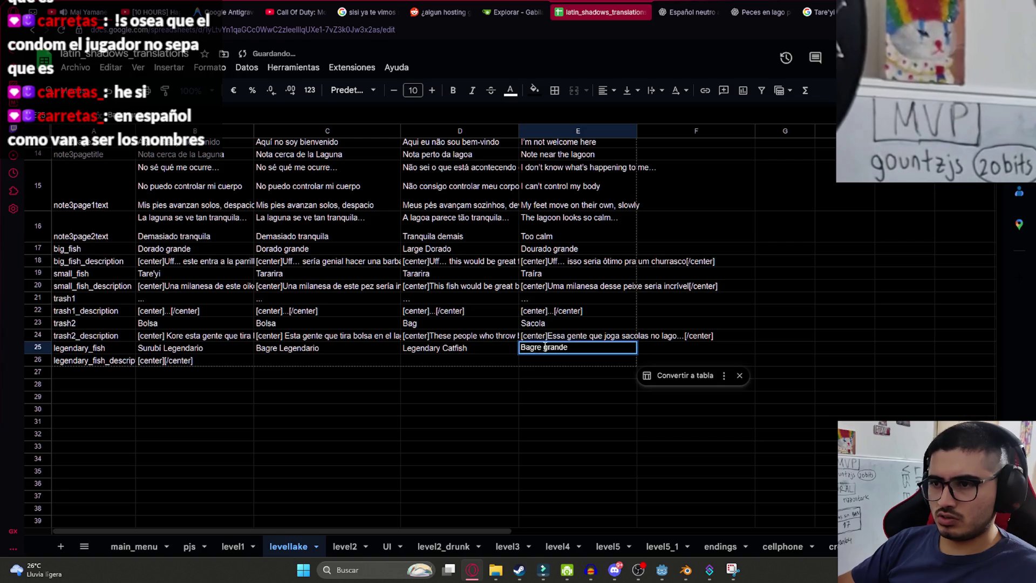
{"action": "double_click", "coordinate": [556, 348]}
{"action": "type", "text": "Legendario"}
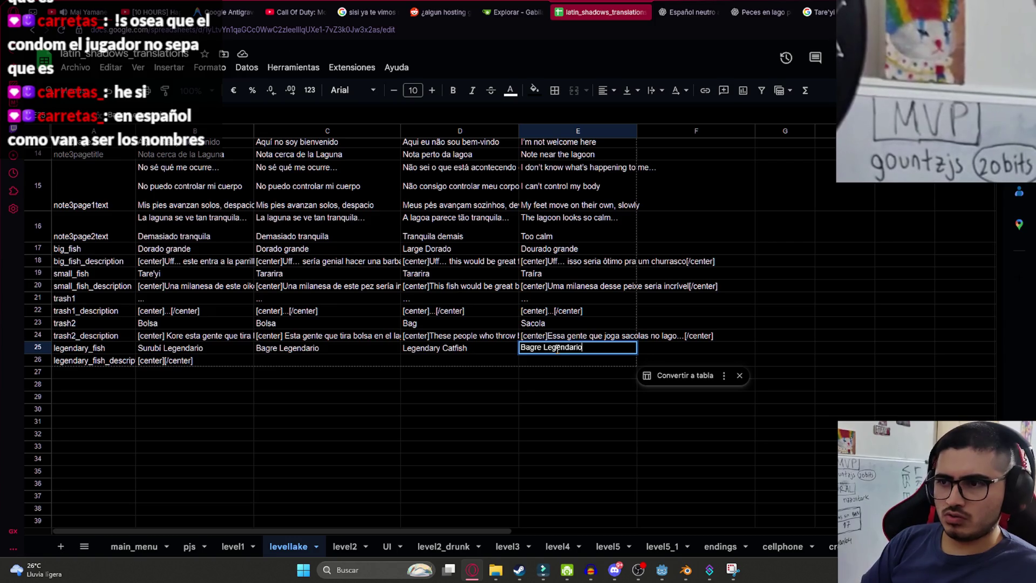
{"action": "left_click", "coordinate": [683, 12]}
Ask ChatGPT for the Brazilian Portuguese translation of Bagre Legendario
{"action": "left_click", "coordinate": [418, 531]}
{"action": "type", "text": "a port"}
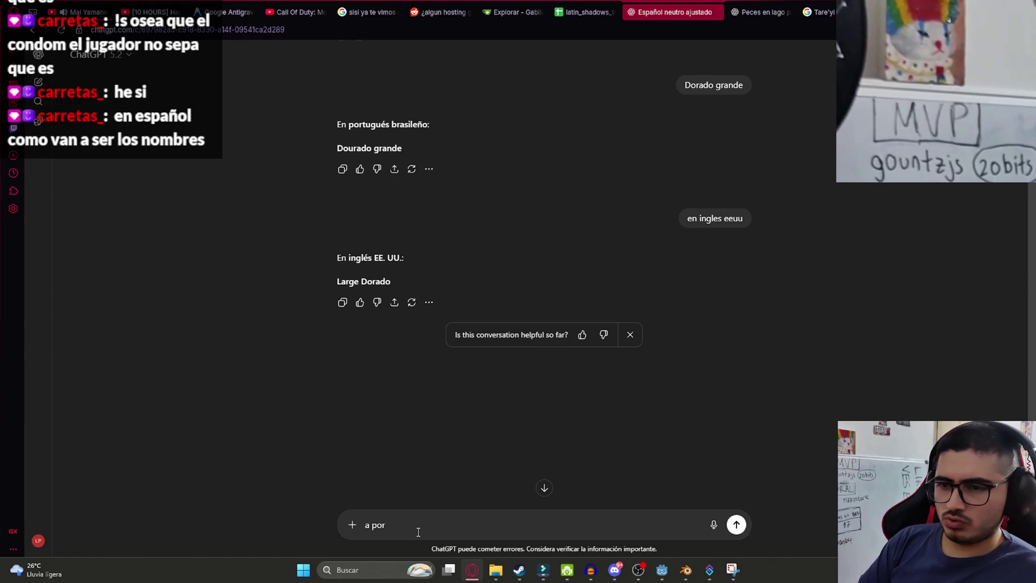
{"action": "type", "text": "ugues br"}
{"action": "key", "text": "shift+Return"}
{"action": "key", "text": "ctrl+v"}
{"action": "key", "text": "Return"}
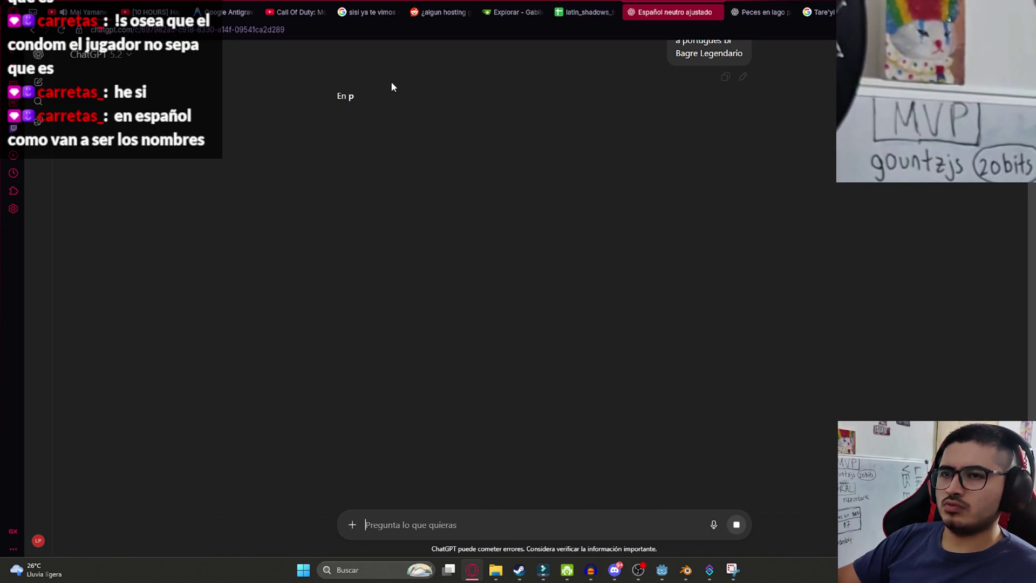
Replace Legendario with Lendário in E25 so it reads Bagre Lendário
{"action": "double_click", "coordinate": [373, 118]}
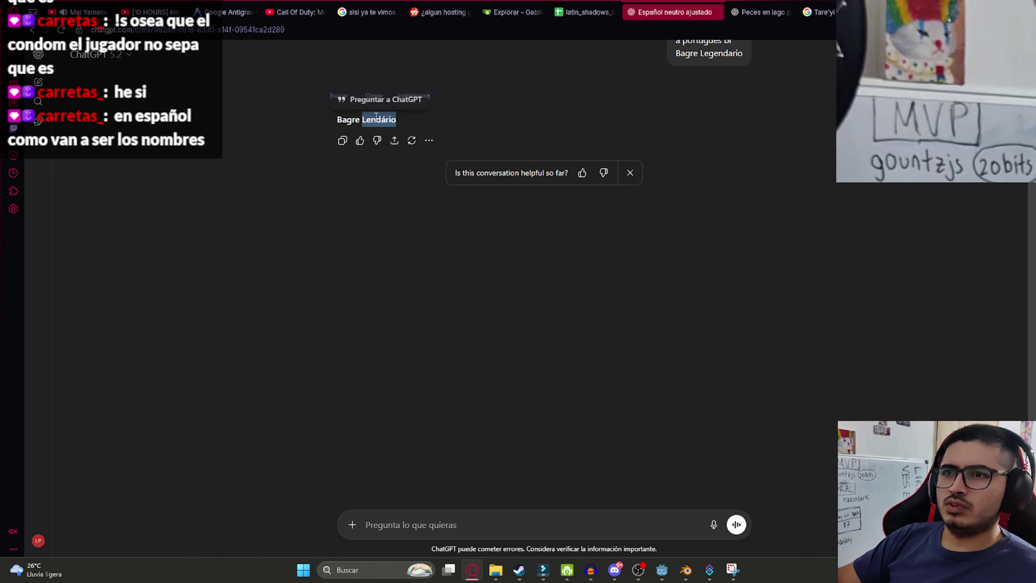
{"action": "key", "text": "ctrl+Tab"}
{"action": "double_click", "coordinate": [569, 349]}
{"action": "key", "text": "ctrl+v"}
{"action": "left_click", "coordinate": [540, 397]}
{"action": "left_click", "coordinate": [209, 363]}
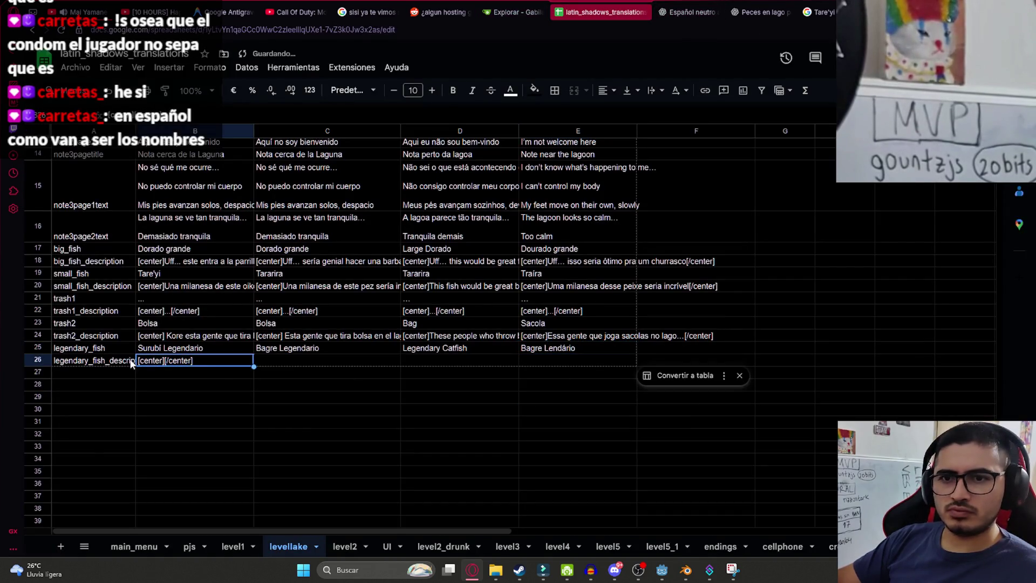
Write the Spanish description [center]Hija de...[/center] into B26
{"action": "double_click", "coordinate": [173, 360]}
{"action": "left_click", "coordinate": [165, 360]}
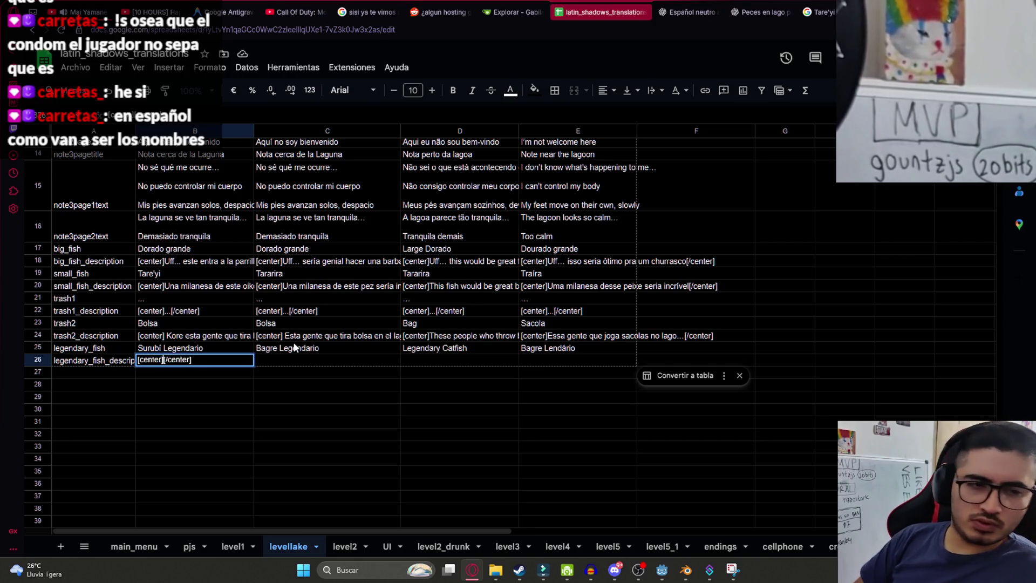
{"action": "type", "text": "Esto"}
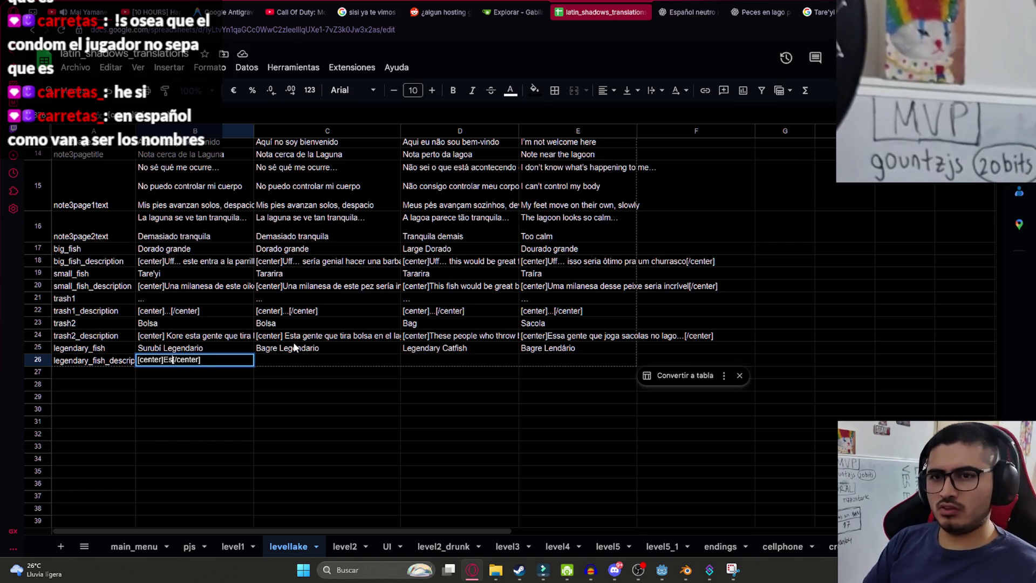
{"action": "type", "text": " es"}
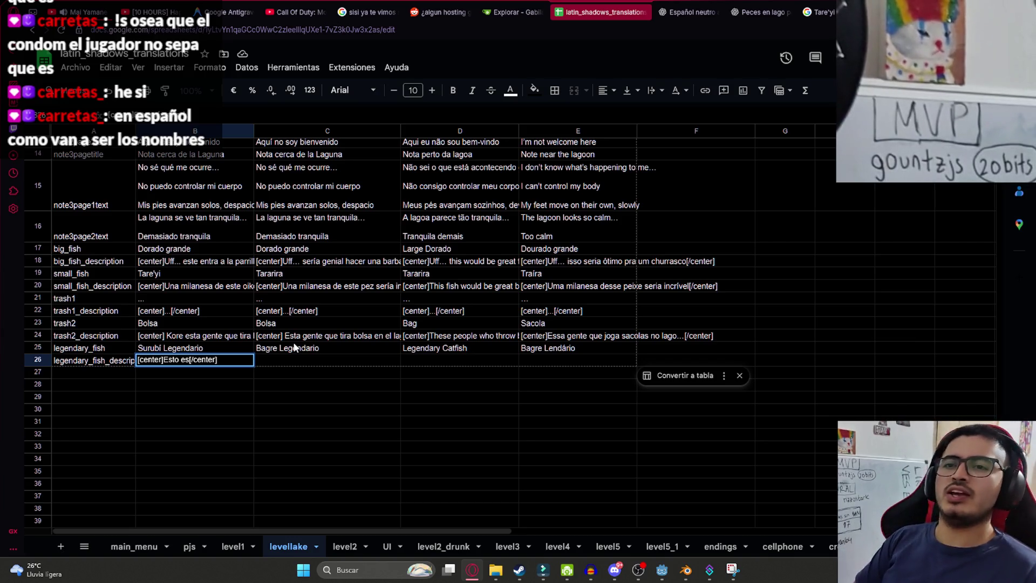
{"action": "key", "text": "BackSpace"}
{"action": "key", "text": "BackSpace"}
{"action": "key", "text": "BackSpace"}
{"action": "key", "text": "BackSpace"}
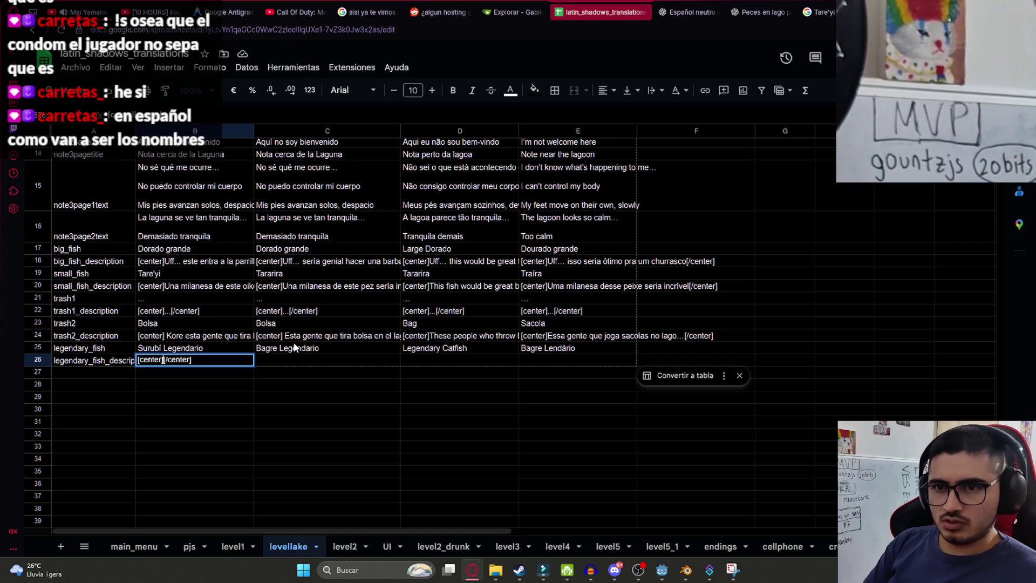
{"action": "type", "text": "Hija de..."}
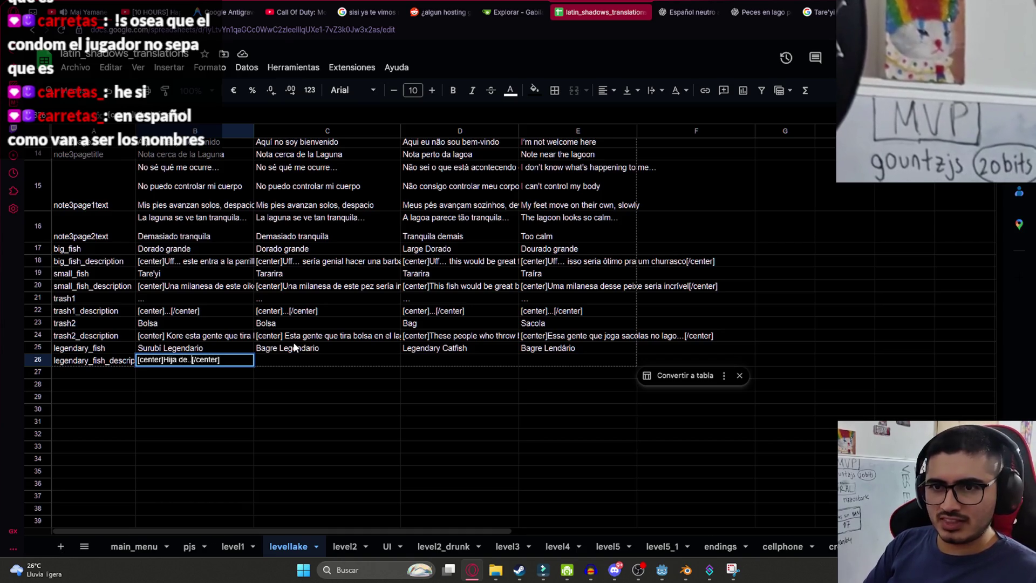
{"action": "key", "text": "ctrl+Return"}
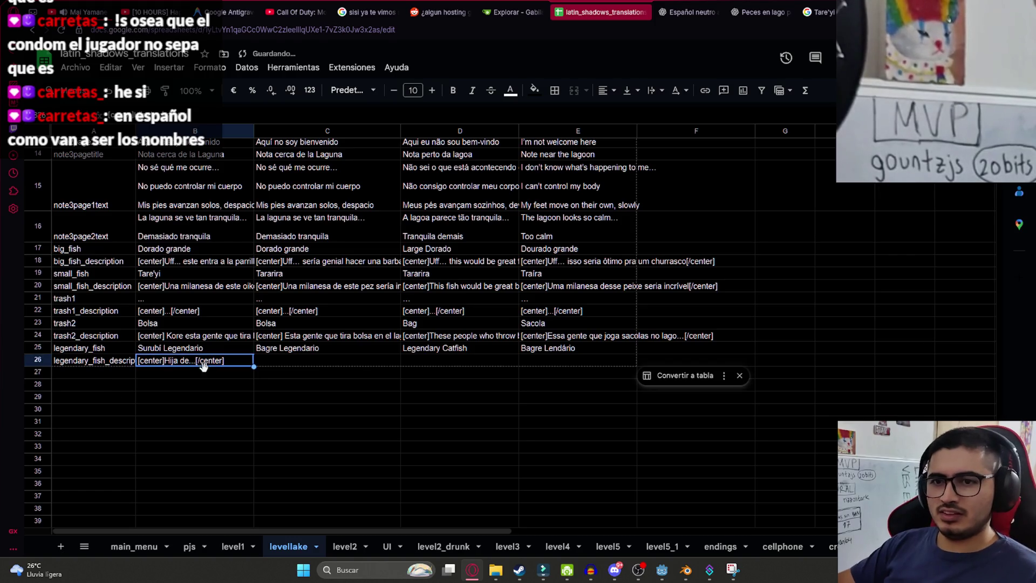
Copy the Hija de... description into C26 and D26
{"action": "left_click", "coordinate": [277, 360]}
{"action": "key", "text": "ctrl+v"}
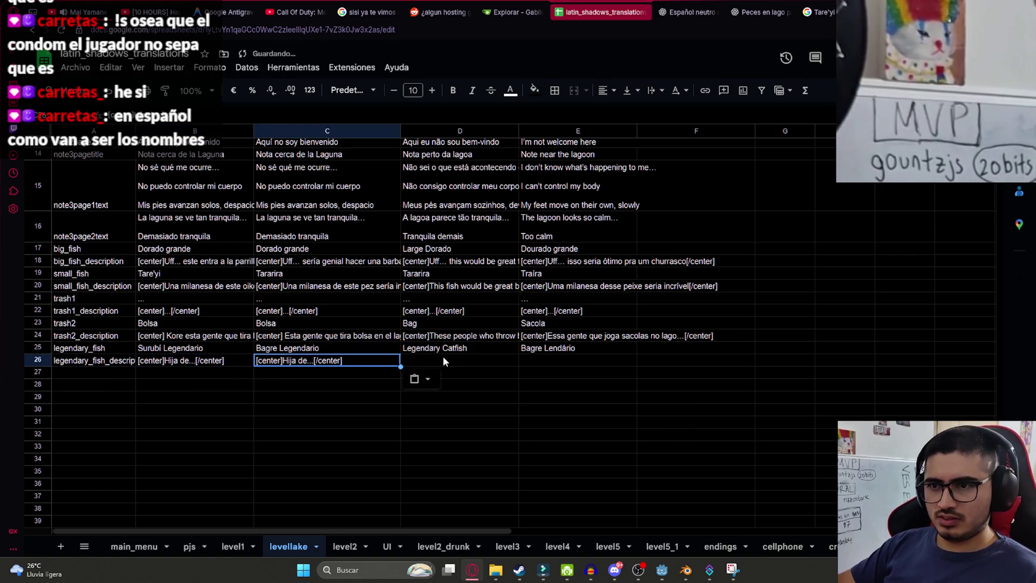
{"action": "left_click", "coordinate": [421, 364]}
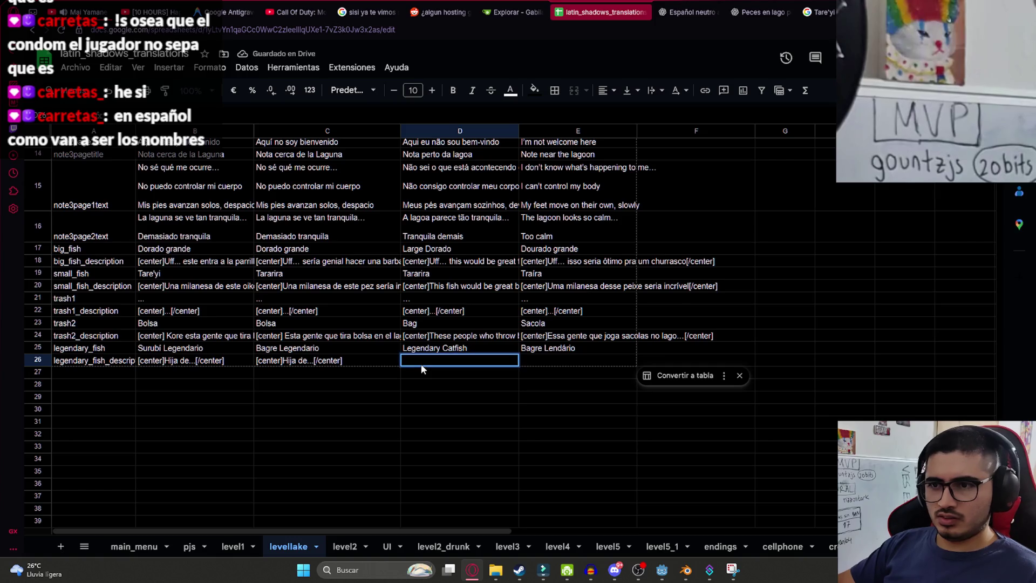
{"action": "type", "text": "S"}
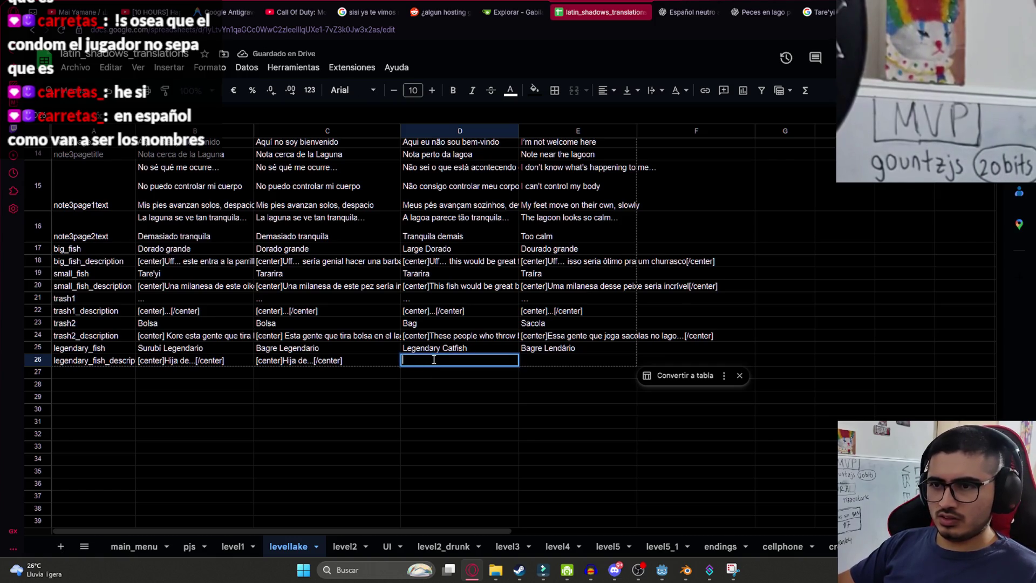
{"action": "type", "text": "on o"}
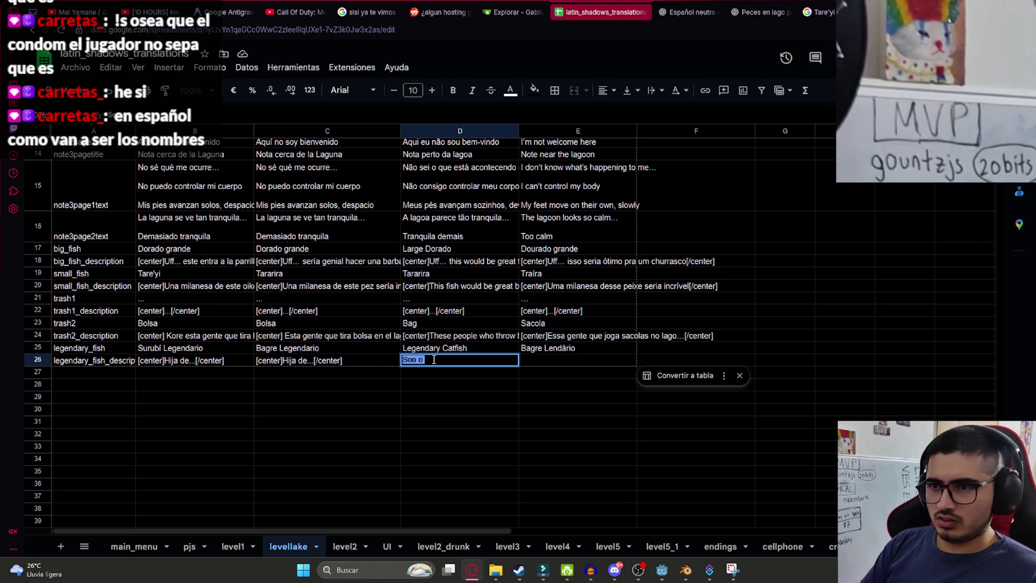
{"action": "type", "text": "[center]Hija de...[/center]"}
{"action": "key", "text": "Return"}
Change D26 to [center]Son of...[/center] and copy C25:C26 for translation
{"action": "double_click", "coordinate": [435, 362]}
{"action": "left_click_drag", "start_coordinate": [428, 360], "coordinate": [458, 361]}
{"action": "type", "text": "Son of"}
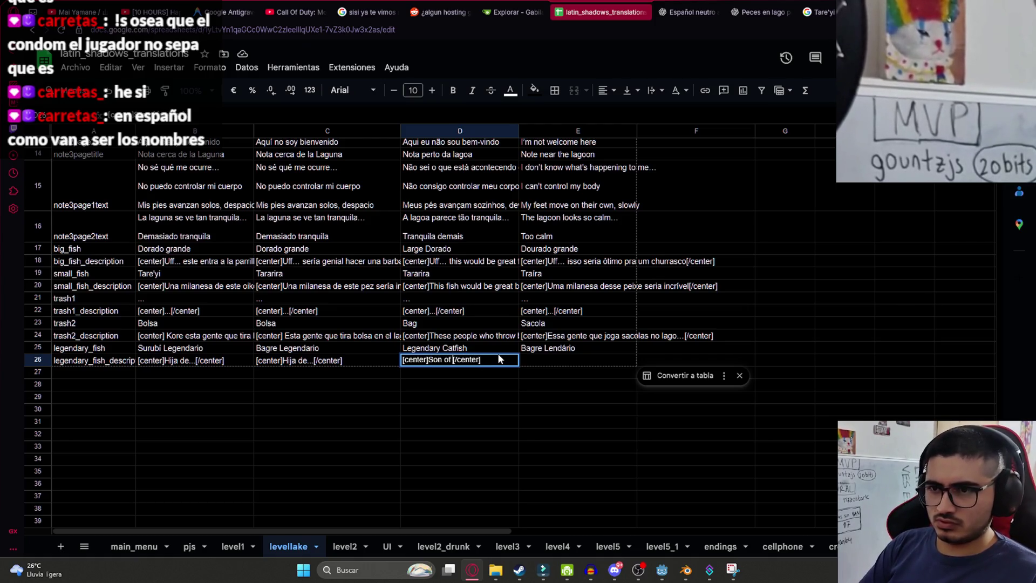
{"action": "key", "text": "BackSpace"}
{"action": "type", "text": "..."}
{"action": "key", "text": "Return"}
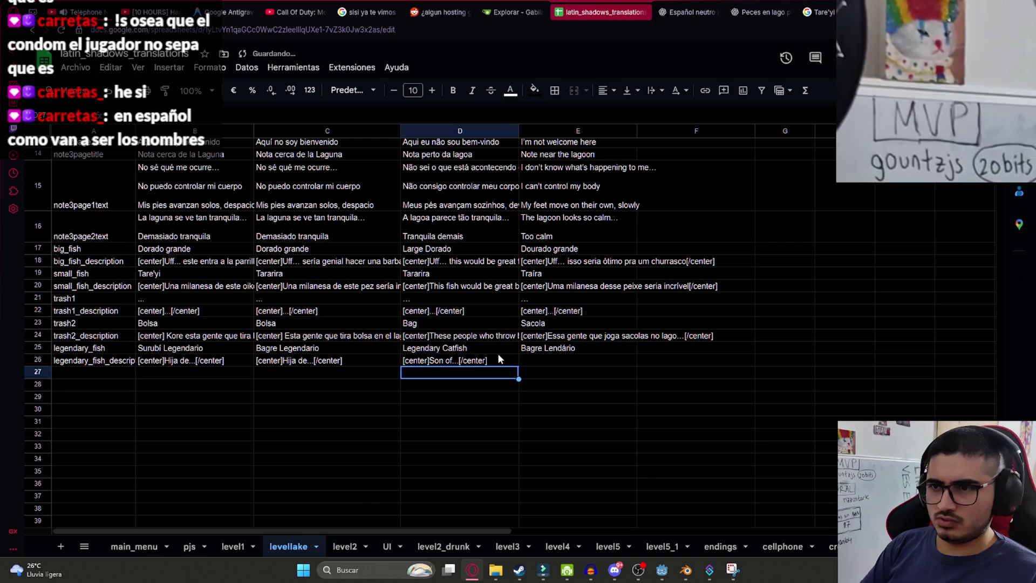
{"action": "left_click_drag", "start_coordinate": [324, 348], "coordinate": [323, 360]}
{"action": "key", "text": "ctrl+c"}
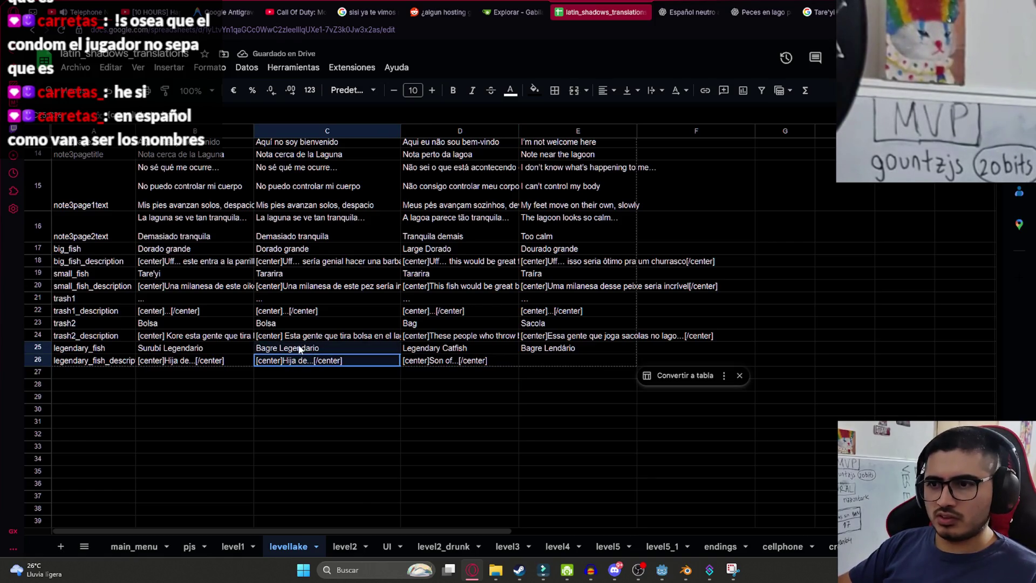
{"action": "key", "text": "ctrl+Tab"}
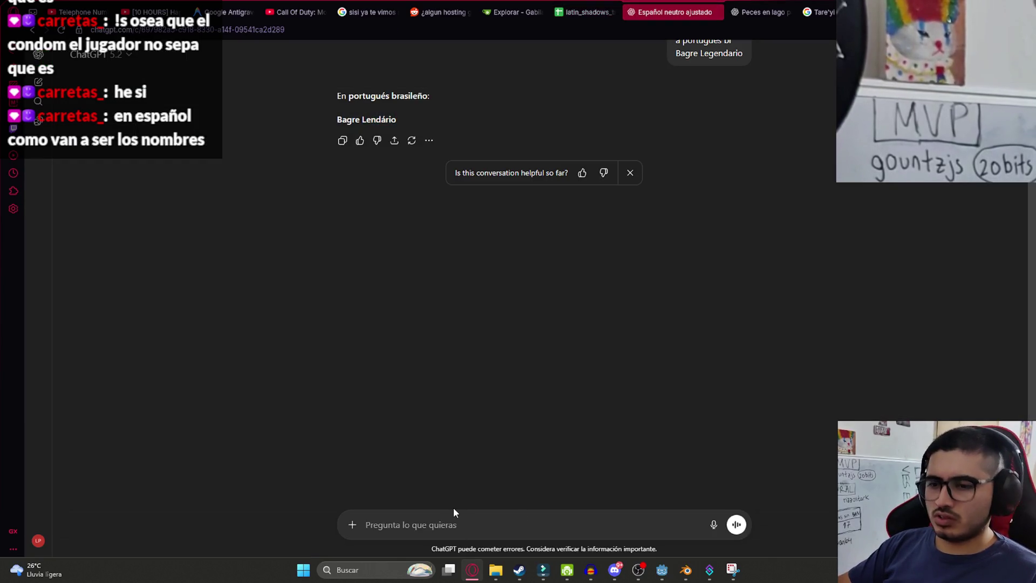
Ask ChatGPT to translate the copied fish name and description to US English and Portuguese
{"action": "type", "text": "traduce a ingles eeuu y portu"}
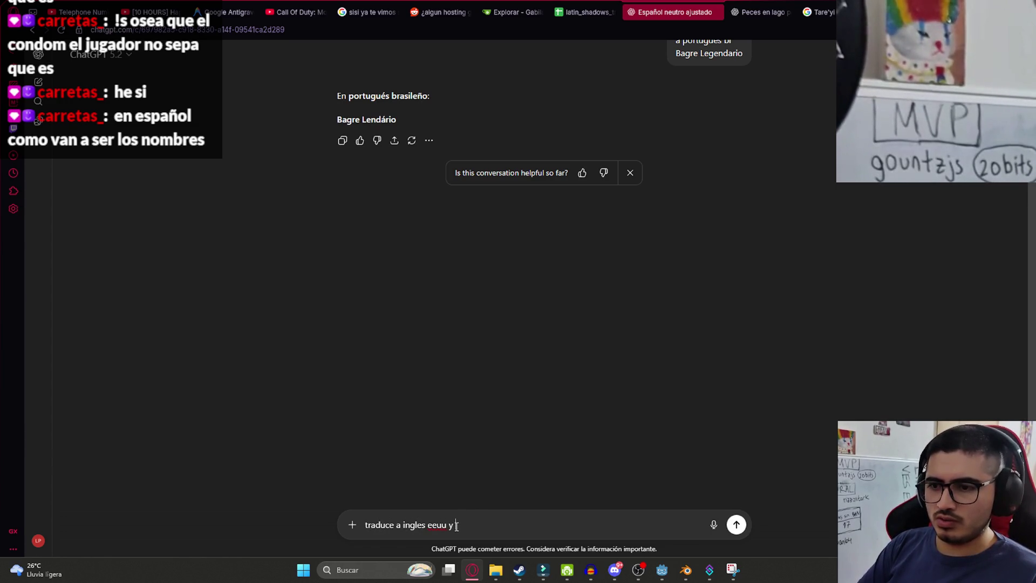
{"action": "type", "text": "gues br"}
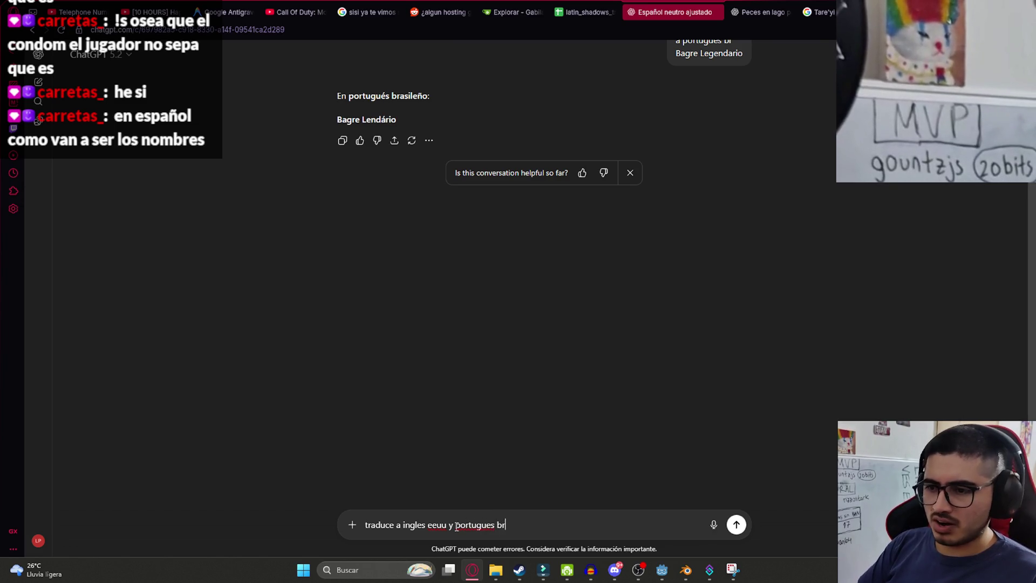
{"action": "key", "text": "shift+Return"}
{"action": "key", "text": "ctrl+v"}
{"action": "key", "text": "Return"}
Resume the paused video, then select the English translation Damn it... in the reply
{"action": "key", "text": "ctrl+Tab"}
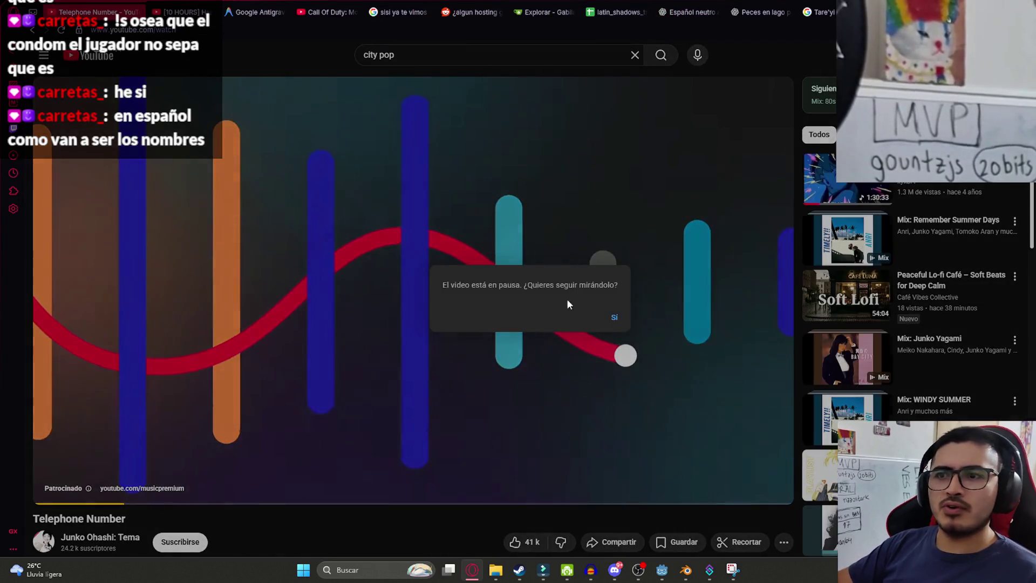
{"action": "left_click", "coordinate": [609, 319]}
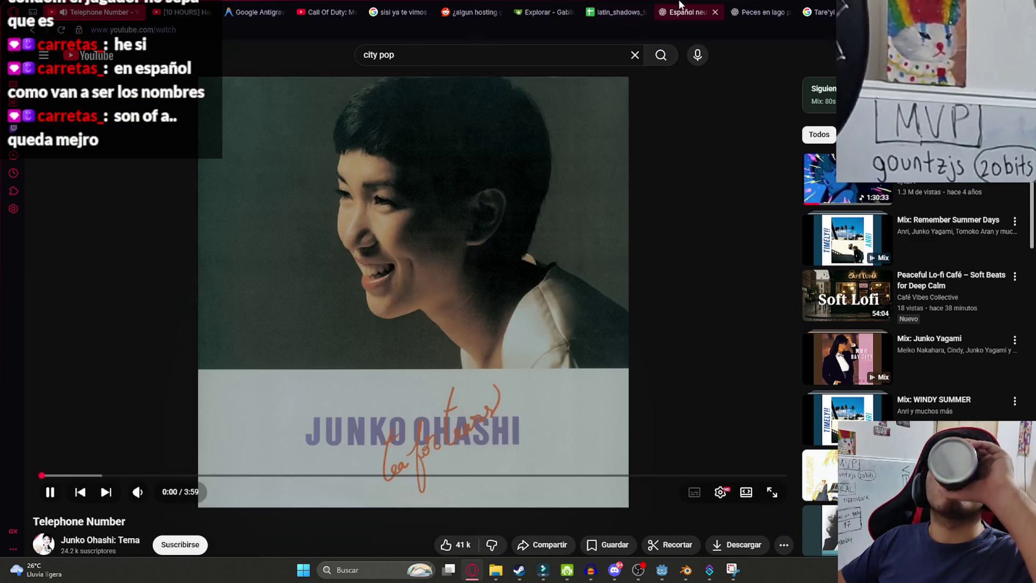
{"action": "left_click", "coordinate": [685, 12]}
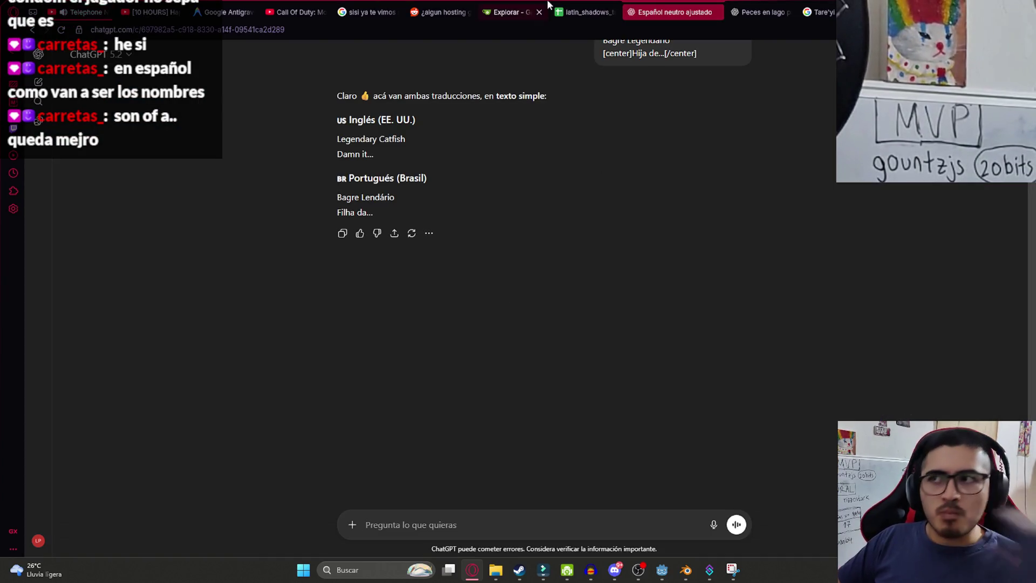
{"action": "mouse_move", "coordinate": [387, 151]}
{"action": "left_mouse_down"}
{"action": "mouse_move", "coordinate": [338, 141]}
{"action": "mouse_move", "coordinate": [334, 154]}
{"action": "left_mouse_up"}
{"action": "key", "text": "ctrl+shift+5"}
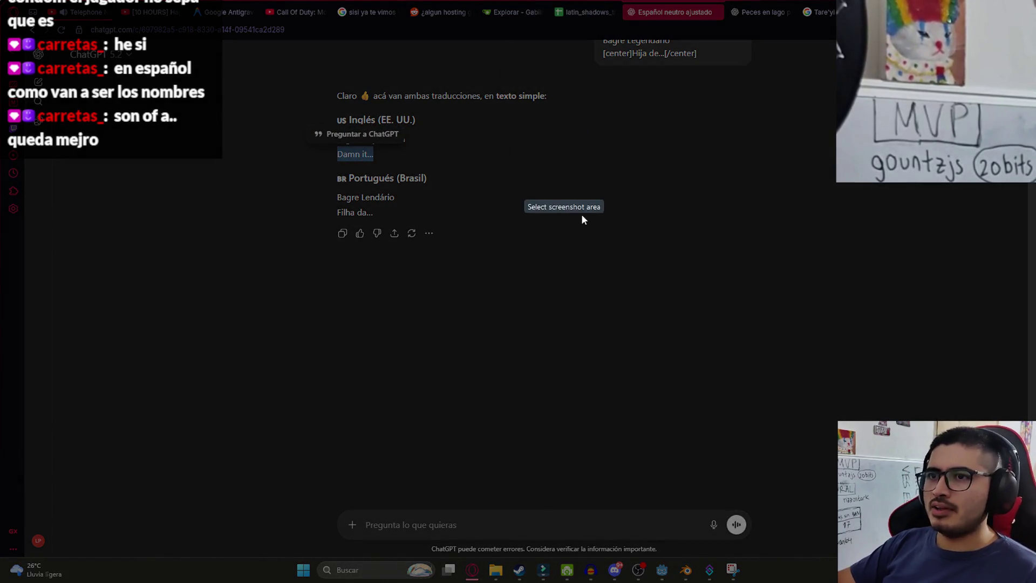
{"action": "key", "text": "Escape"}
{"action": "left_click", "coordinate": [594, 12]}
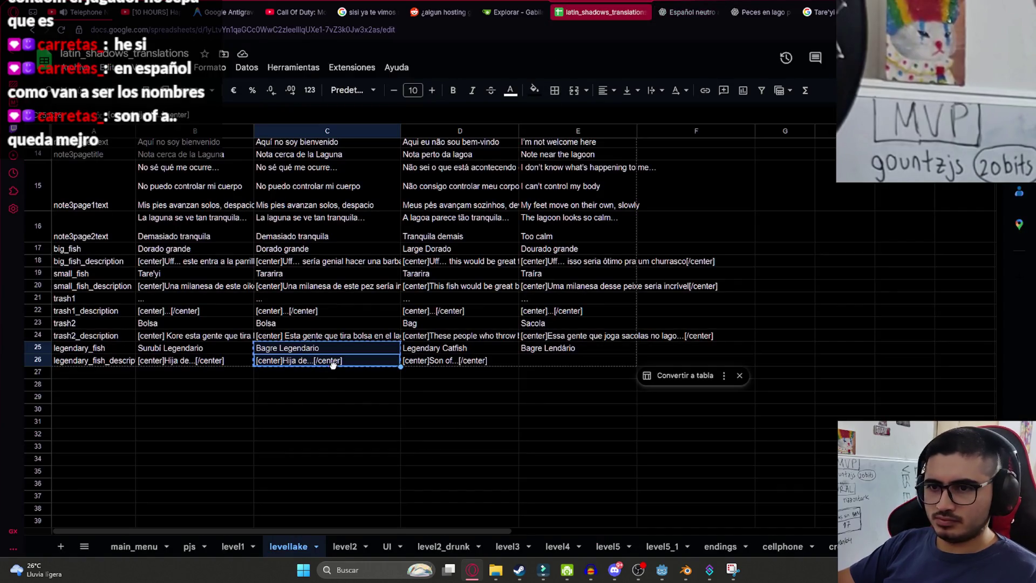
Try pasting over the Son of... text in D26, then undo the wrong paste
{"action": "key", "text": "ctrl+c"}
{"action": "double_click", "coordinate": [464, 363]}
{"action": "left_click_drag", "start_coordinate": [456, 360], "coordinate": [435, 360]}
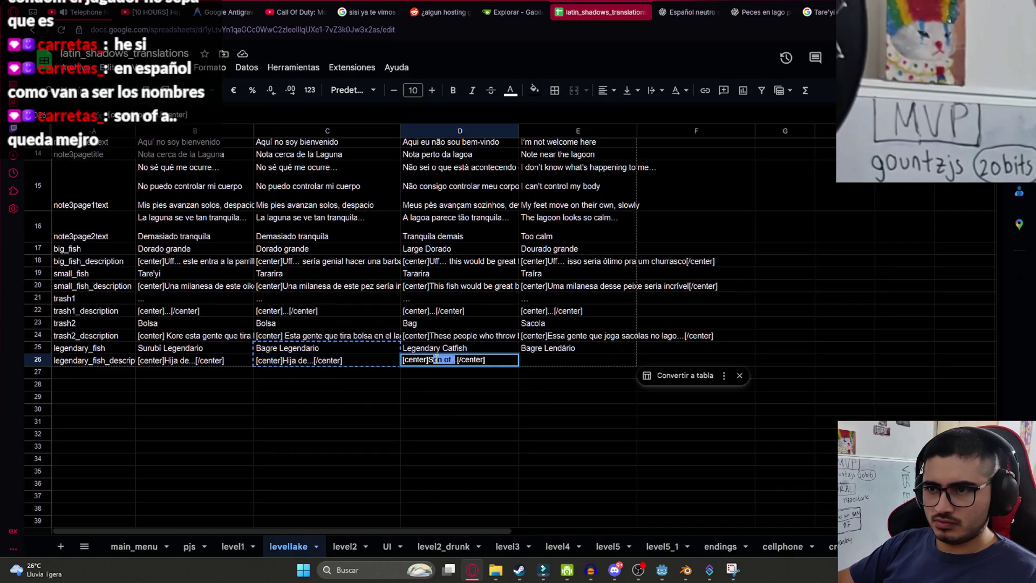
{"action": "key", "text": "ctrl+v"}
{"action": "key", "text": "ctrl+z"}
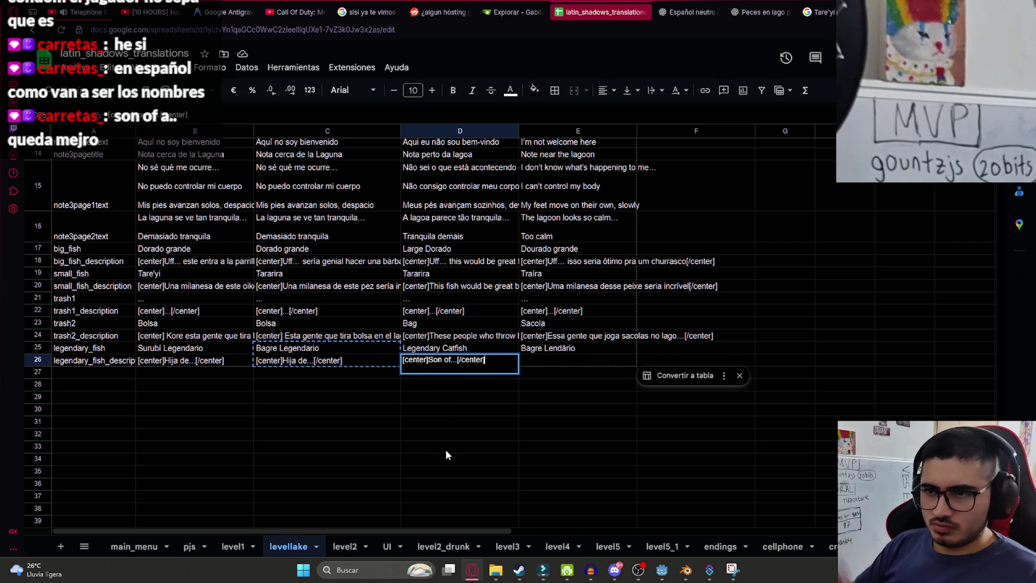
Copy Damn it... from ChatGPT into D26, closing it with [/center]
{"action": "left_click", "coordinate": [681, 12]}
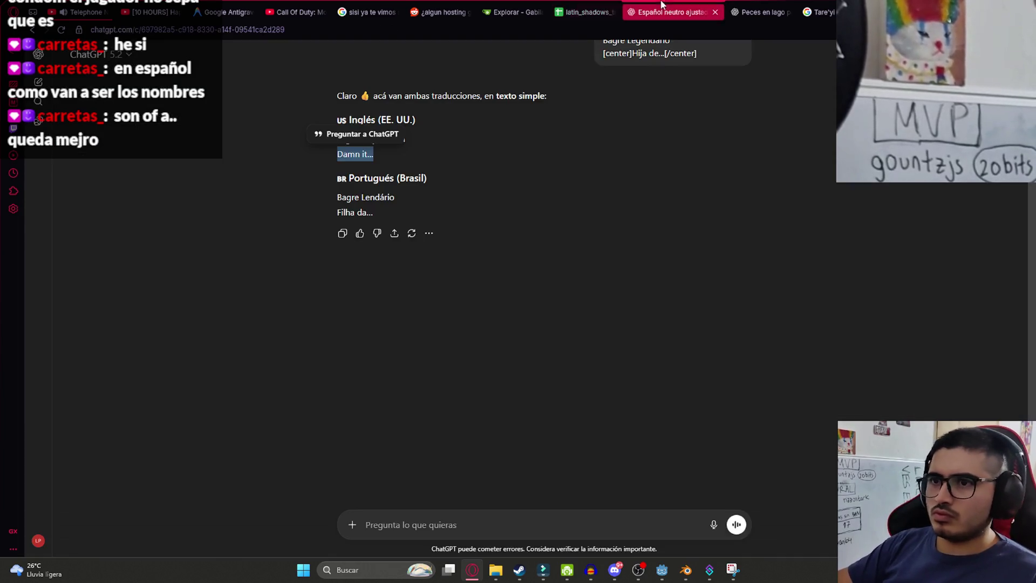
{"action": "right_click", "coordinate": [381, 160]}
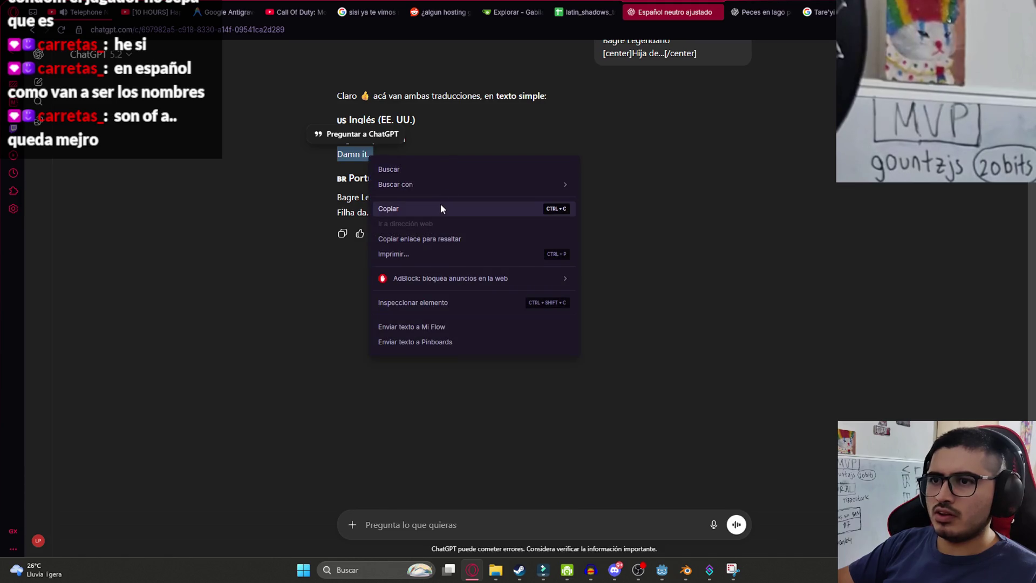
{"action": "left_click", "coordinate": [441, 207]}
{"action": "key", "text": "ctrl+Tab"}
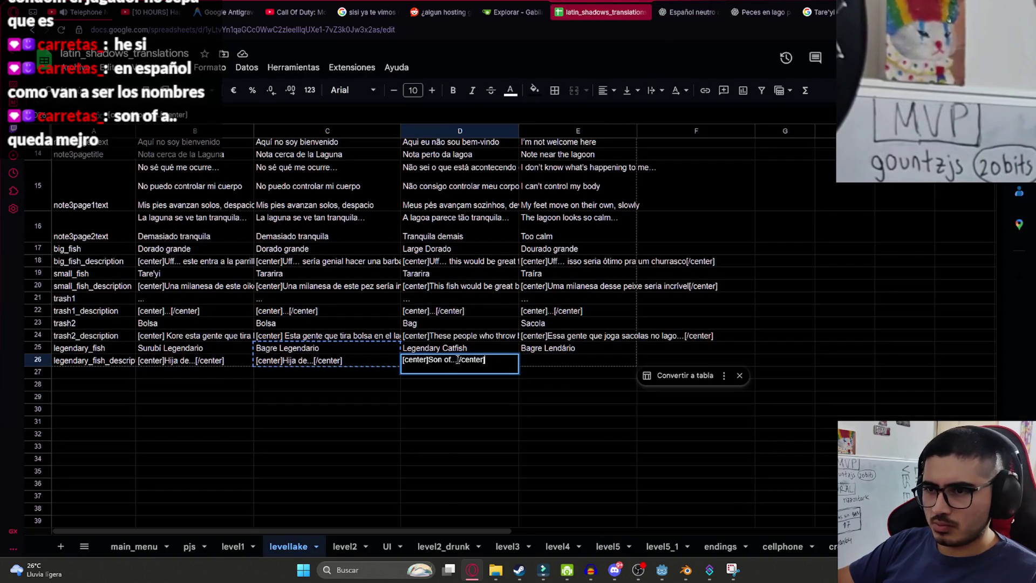
{"action": "key", "text": "End"}
{"action": "key", "text": "BackSpace"}
{"action": "key", "text": "BackSpace"}
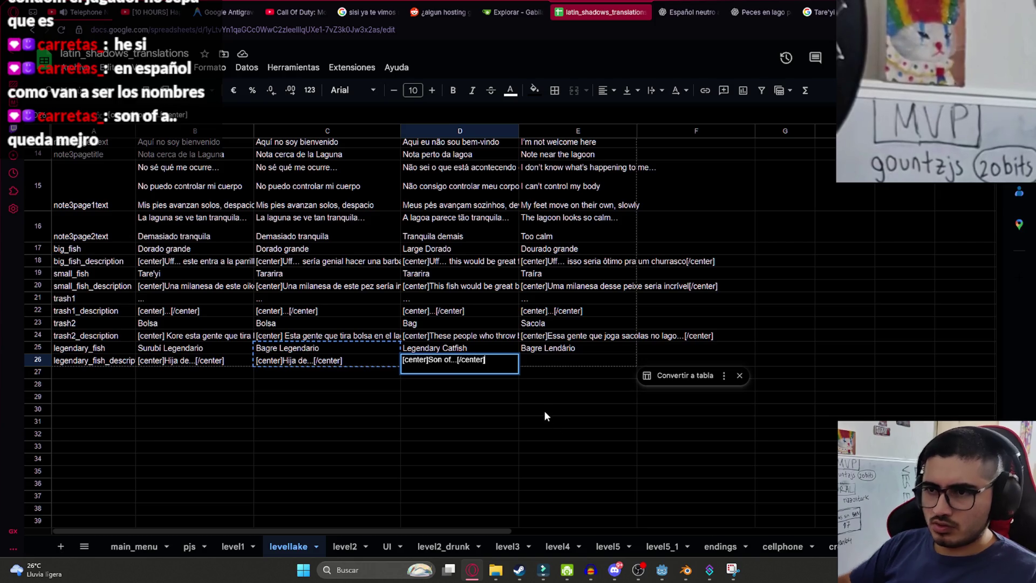
{"action": "key", "text": "BackSpace"}
{"action": "key", "text": "BackSpace"}
{"action": "key", "text": "BackSpace"}
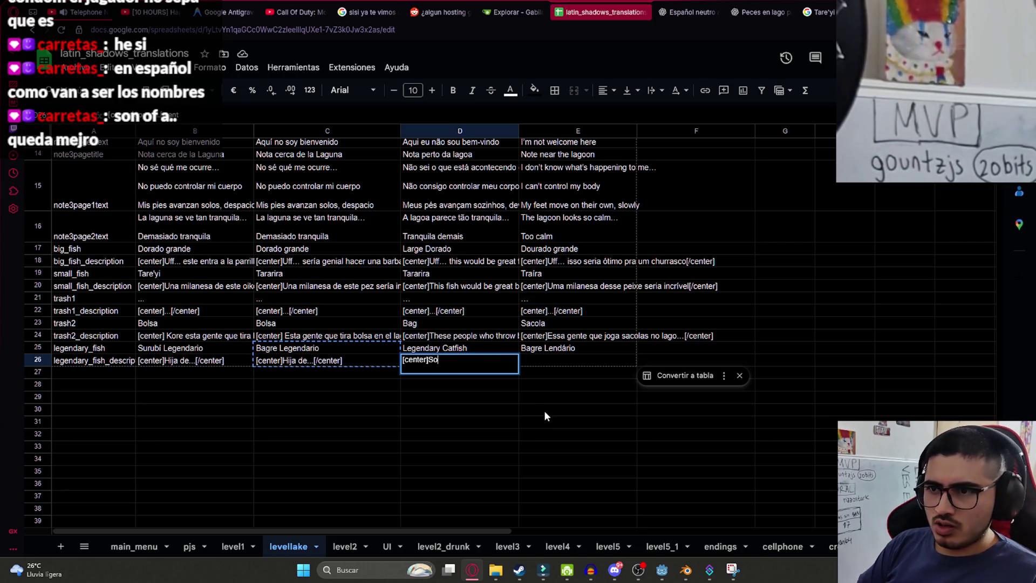
{"action": "key", "text": "ctrl+v"}
{"action": "type", "text": "´"}
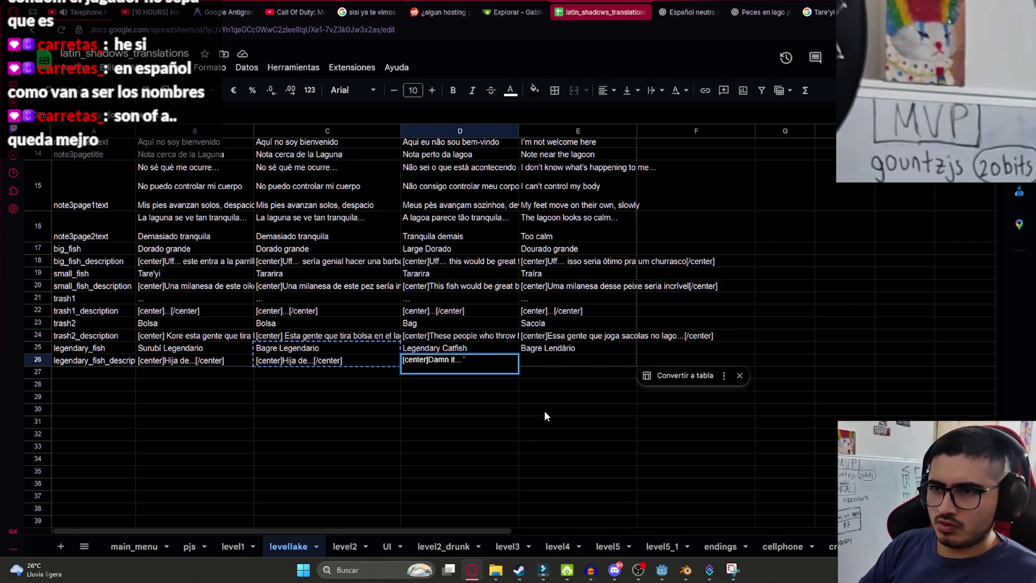
{"action": "type", "text": "[/ce"}
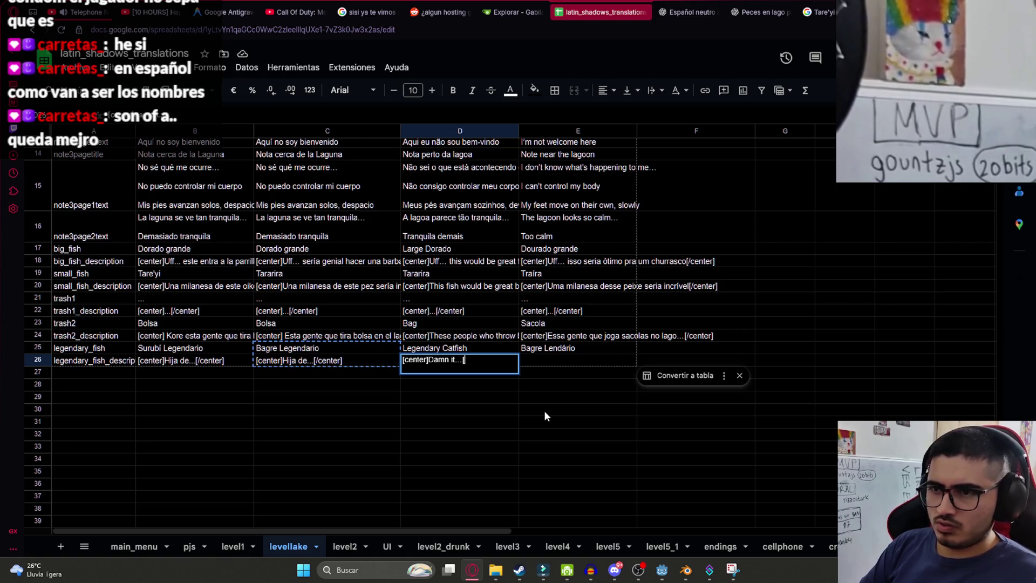
{"action": "type", "text": "nter]"}
{"action": "key", "text": "Tab"}
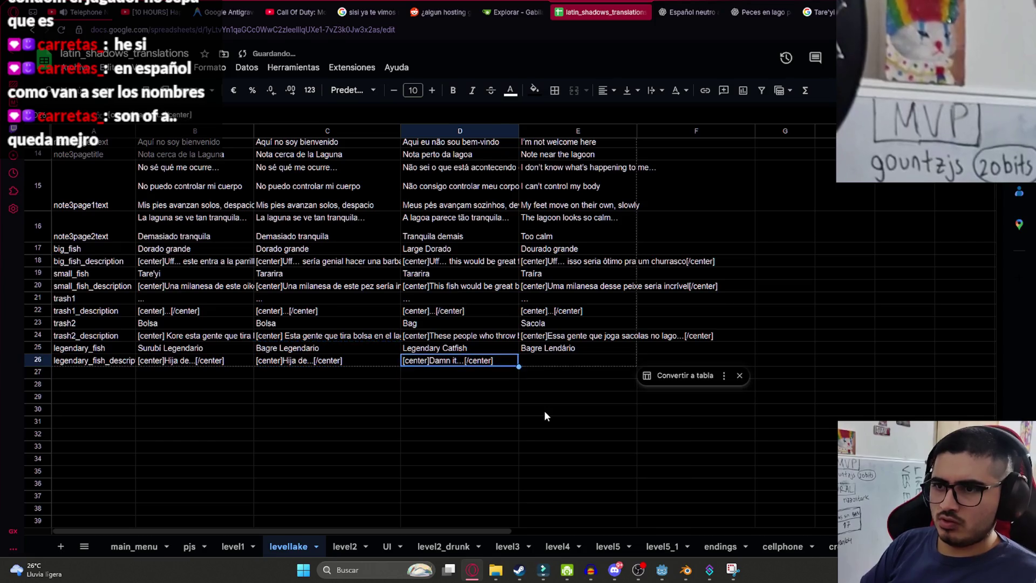
Put the Portuguese description Filha da... into E26 inside center tags
{"action": "left_click", "coordinate": [672, 11]}
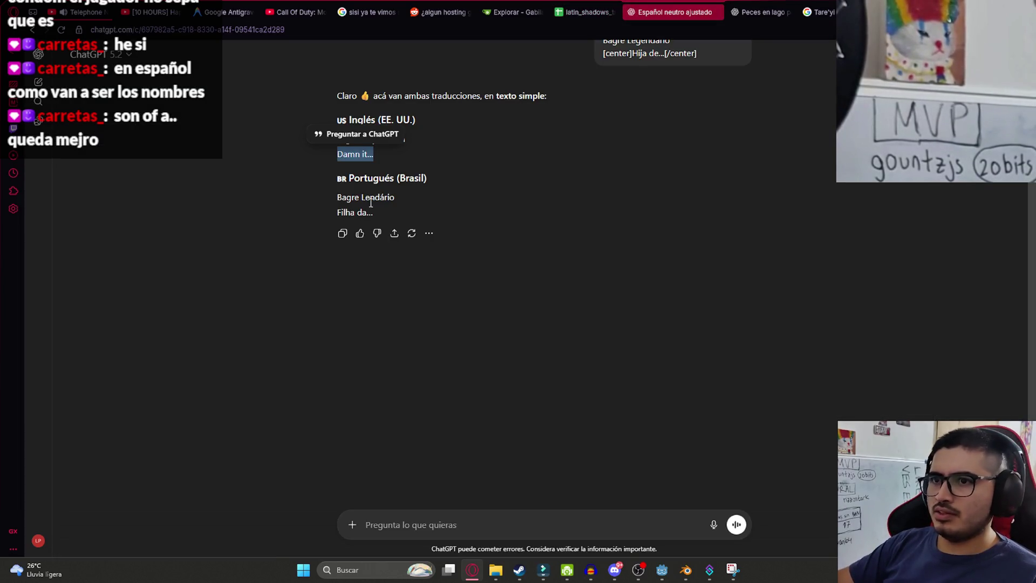
{"action": "left_click_drag", "start_coordinate": [373, 214], "coordinate": [336, 212]}
{"action": "left_click", "coordinate": [585, 11]}
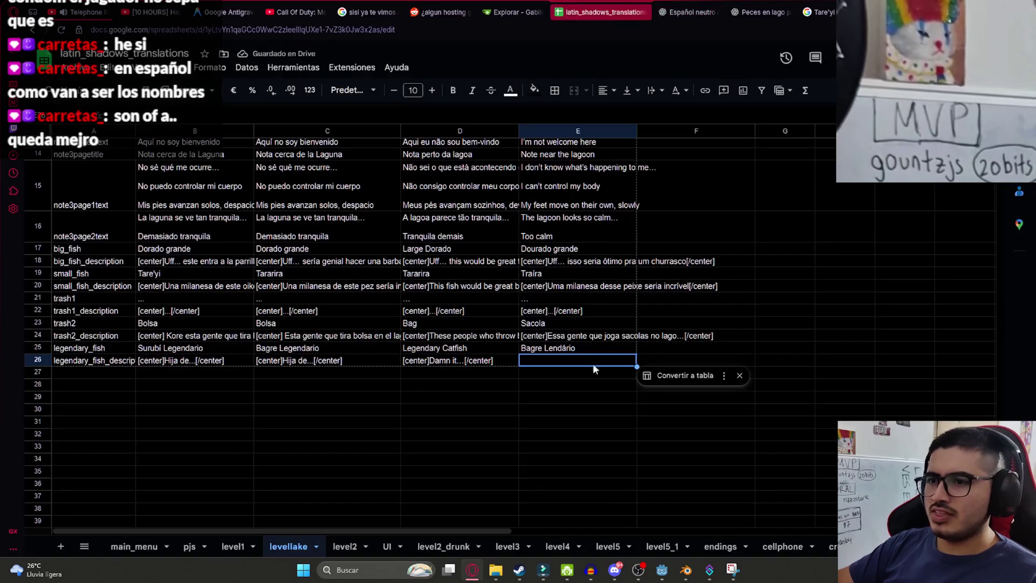
{"action": "type", "text": "[c"}
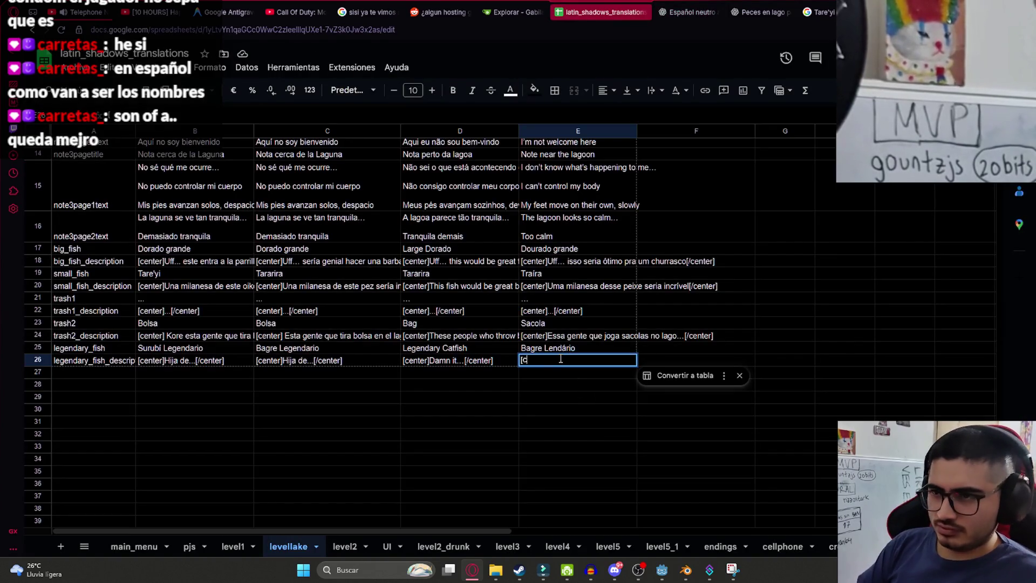
{"action": "type", "text": "]"}
{"action": "key", "text": "ctrl+v"}
{"action": "type", "text": "[/center]"}
{"action": "key", "text": "Return"}
{"action": "left_click", "coordinate": [516, 398]}
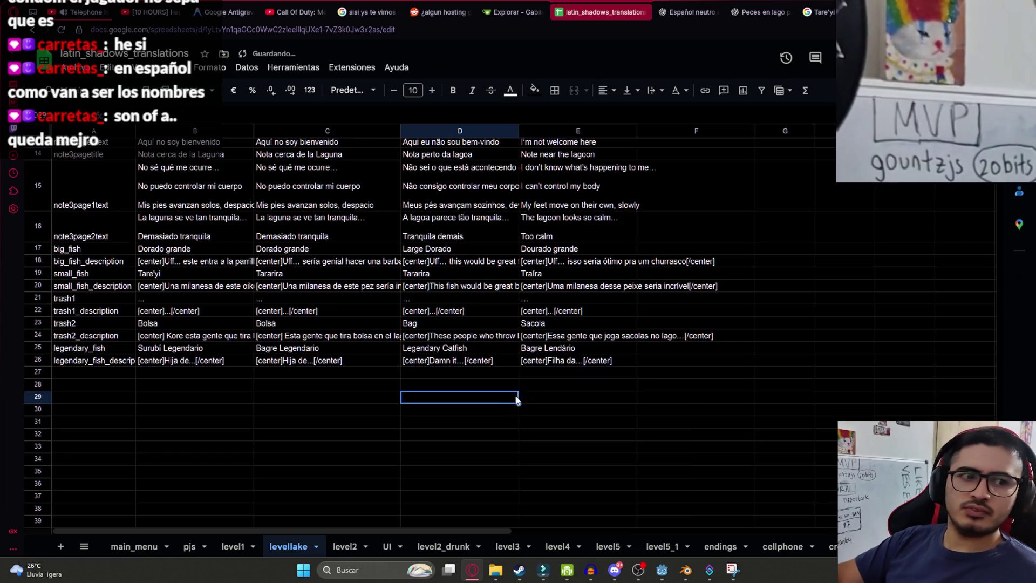
Replace Damn it... with Son of a... in D26 and start asking ChatGPT about it
{"action": "left_click", "coordinate": [544, 338]}
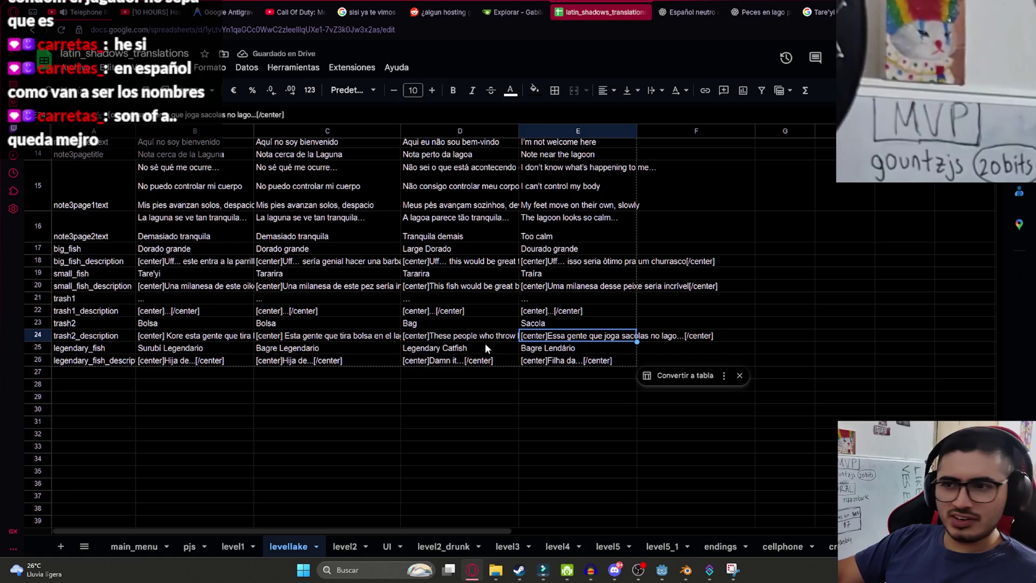
{"action": "double_click", "coordinate": [456, 360]}
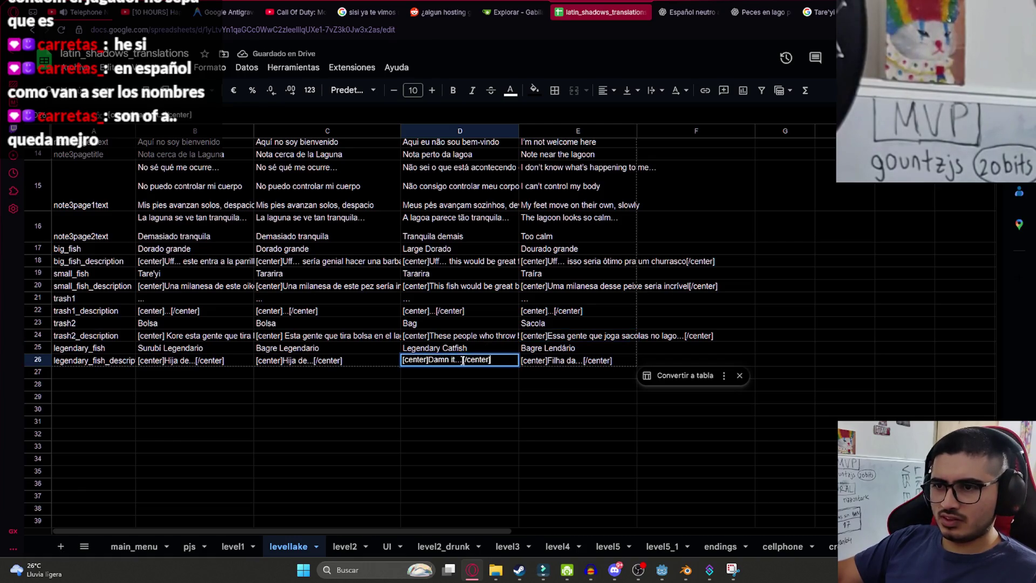
{"action": "left_click_drag", "start_coordinate": [462, 360], "coordinate": [430, 360]}
{"action": "type", "text": "Son of "}
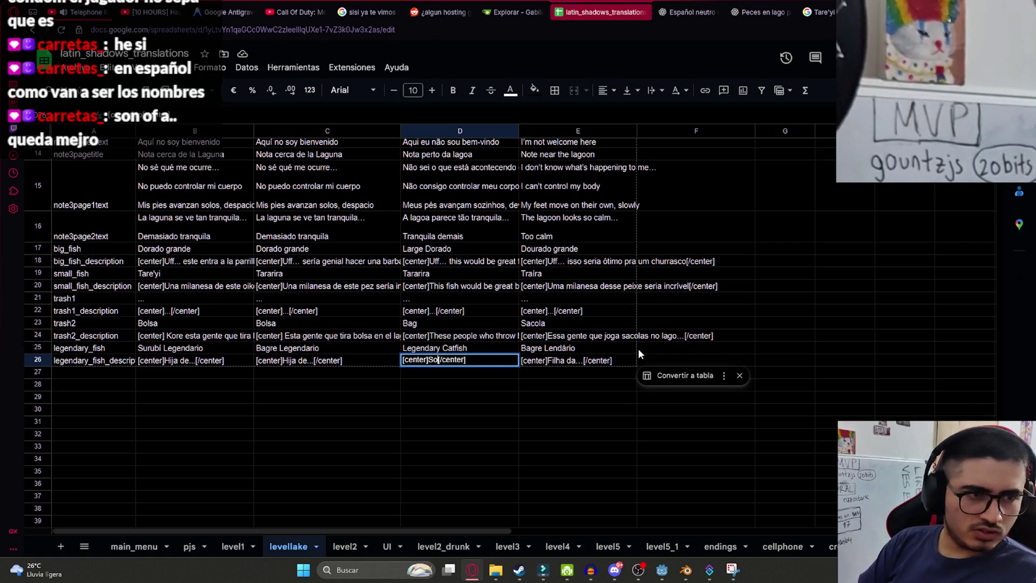
{"action": "type", "text": "a..."}
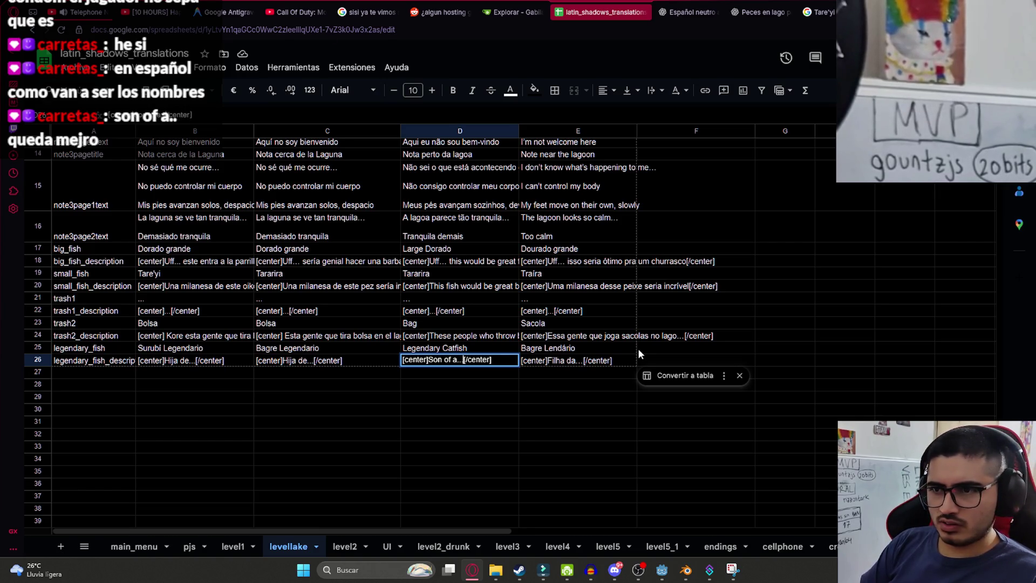
{"action": "key", "text": "Return"}
{"action": "left_click", "coordinate": [671, 11]}
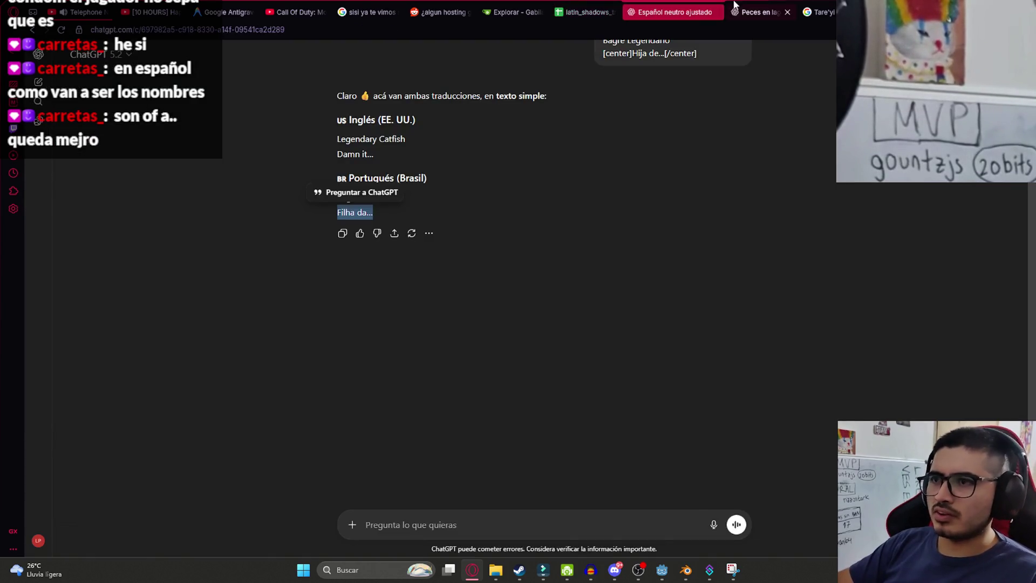
{"action": "type", "text": "son of "}
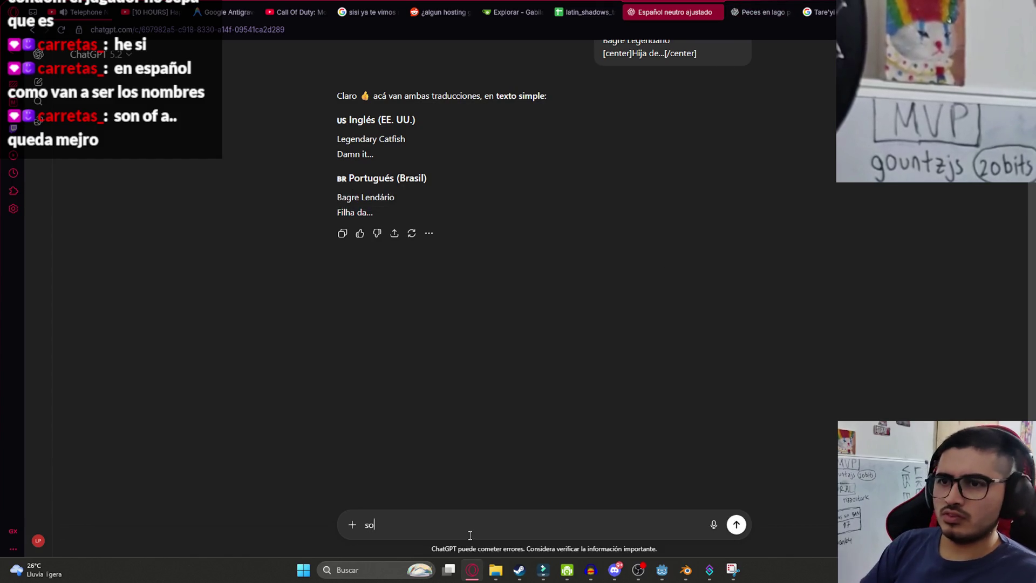
{"action": "type", "text": "a... no queda mejor"}
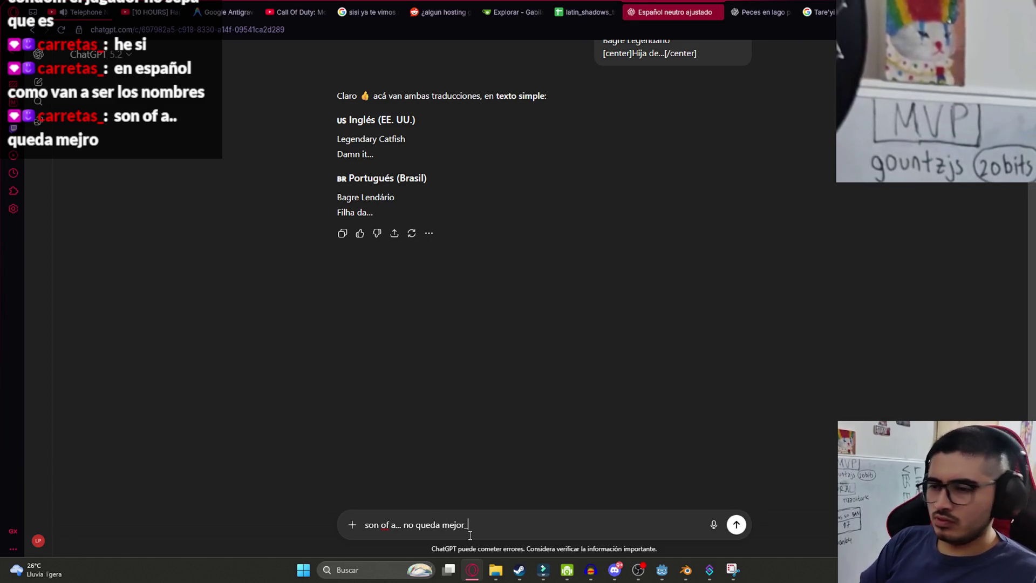
Send ChatGPT the question 'son of a... no queda mejor?'
{"action": "key", "text": "BackSpace"}
{"action": "type", "text": "?"}
{"action": "key", "text": "Return"}
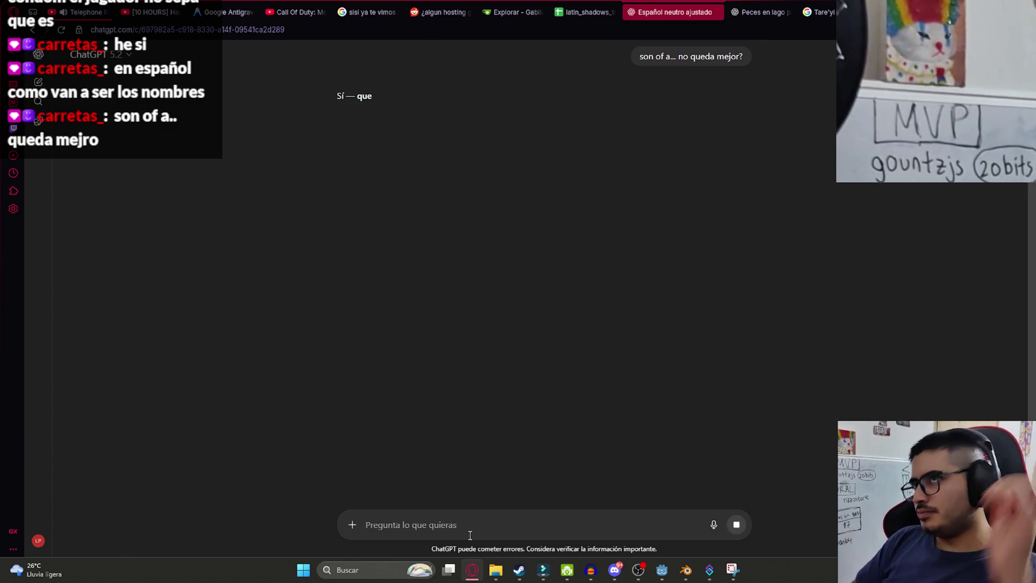
Back in the sheet, copy the whole translation data range and select the Legendary Catfish cell
{"action": "left_click", "coordinate": [598, 6]}
{"action": "left_click", "coordinate": [455, 406]}
{"action": "left_click", "coordinate": [327, 360]}
{"action": "key", "text": "ctrl+a"}
{"action": "key", "text": "ctrl+c"}
{"action": "left_click", "coordinate": [498, 351]}
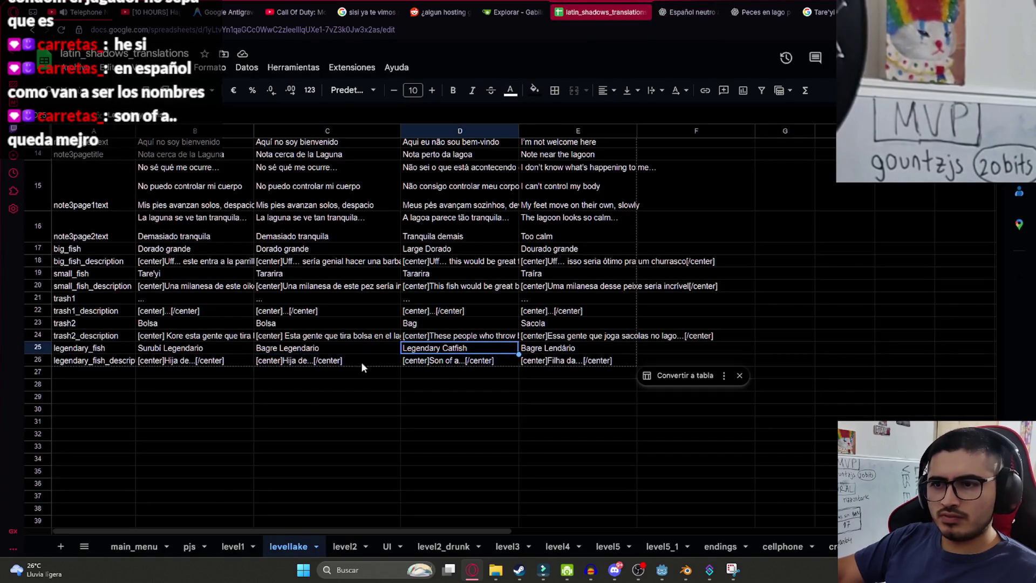
Change 'Dorado grande' to 'Dorado Grande' in B17 and C17
{"action": "left_click", "coordinate": [202, 352]}
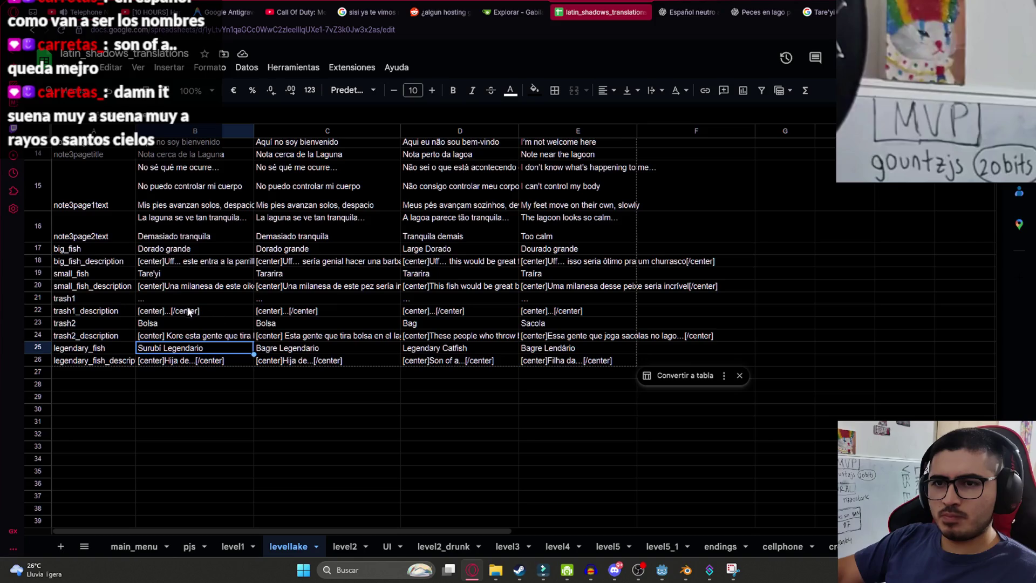
{"action": "left_click", "coordinate": [179, 252]}
{"action": "left_click", "coordinate": [319, 244]}
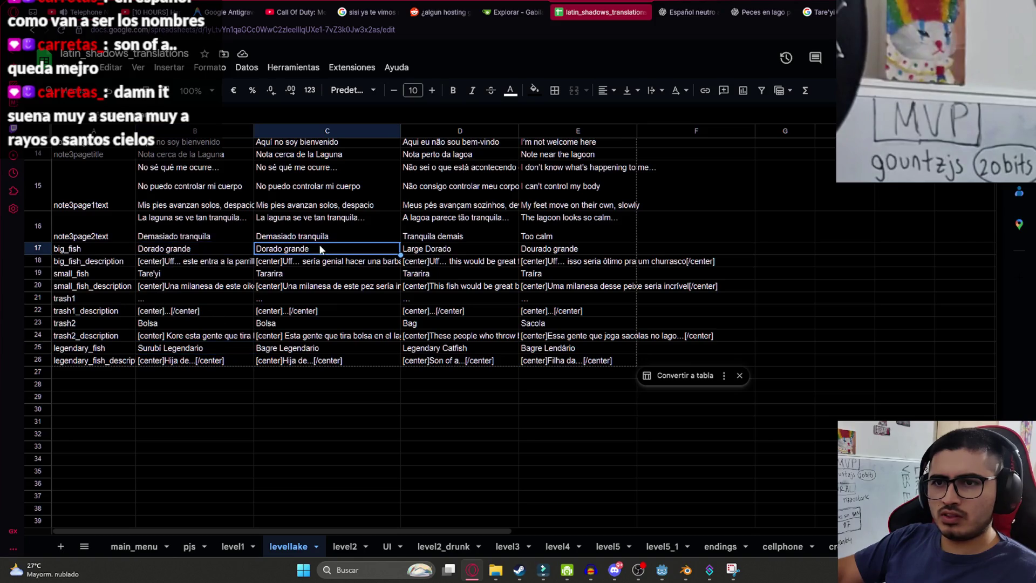
{"action": "double_click", "coordinate": [175, 248]}
{"action": "key", "text": "BackSpace"}
{"action": "type", "text": "G"}
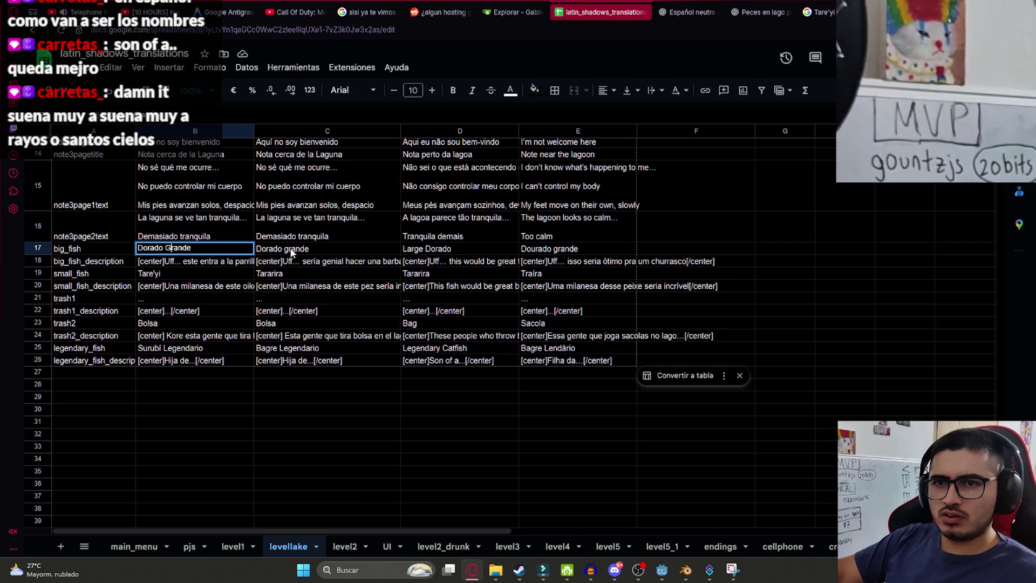
{"action": "double_click", "coordinate": [291, 248]}
{"action": "key", "text": "BackSpace"}
{"action": "type", "text": "G"}
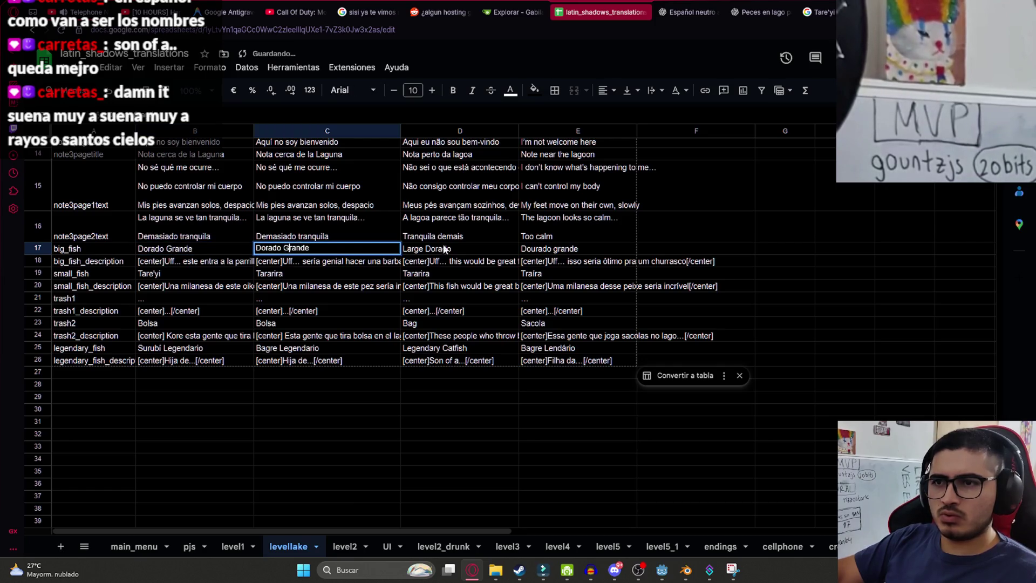
Change E17 to 'Dourado Grande' and review the small_fish and legendary_fish rows
{"action": "left_click", "coordinate": [432, 248]}
{"action": "double_click", "coordinate": [557, 248]}
{"action": "key", "text": "BackSpace"}
{"action": "type", "text": "G"}
{"action": "left_click", "coordinate": [461, 302]}
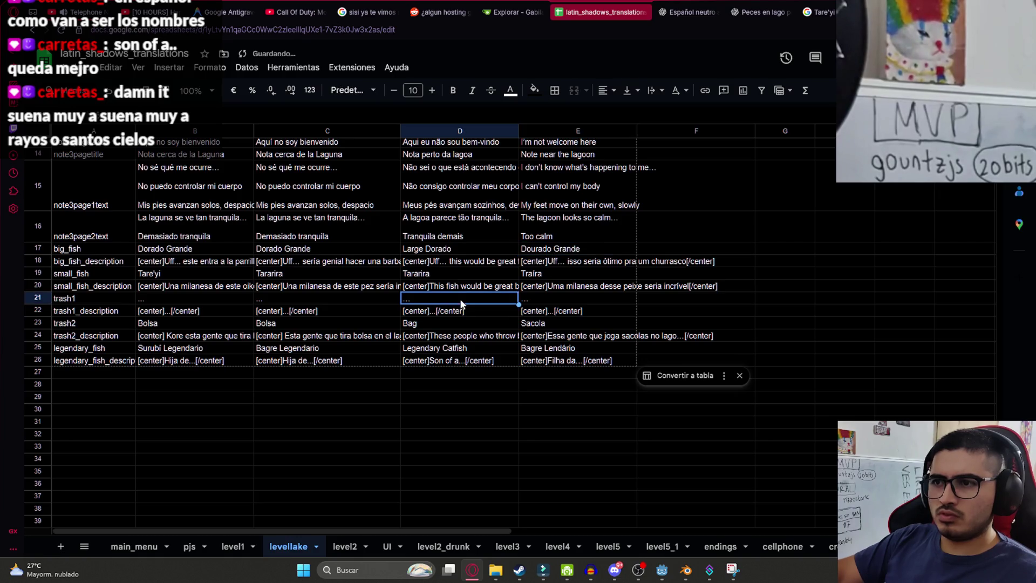
{"action": "left_click", "coordinate": [179, 270]}
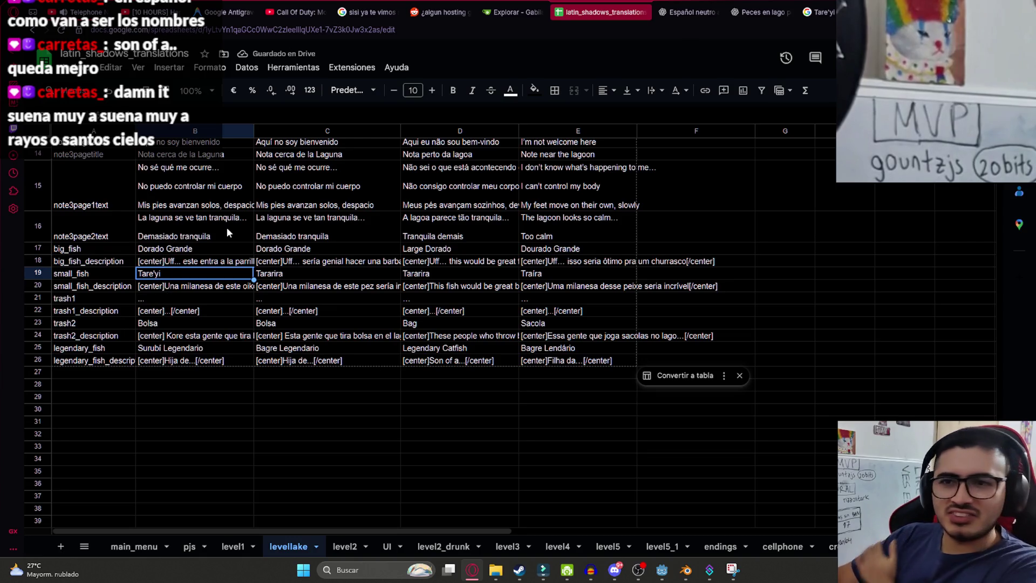
{"action": "left_click", "coordinate": [292, 289]}
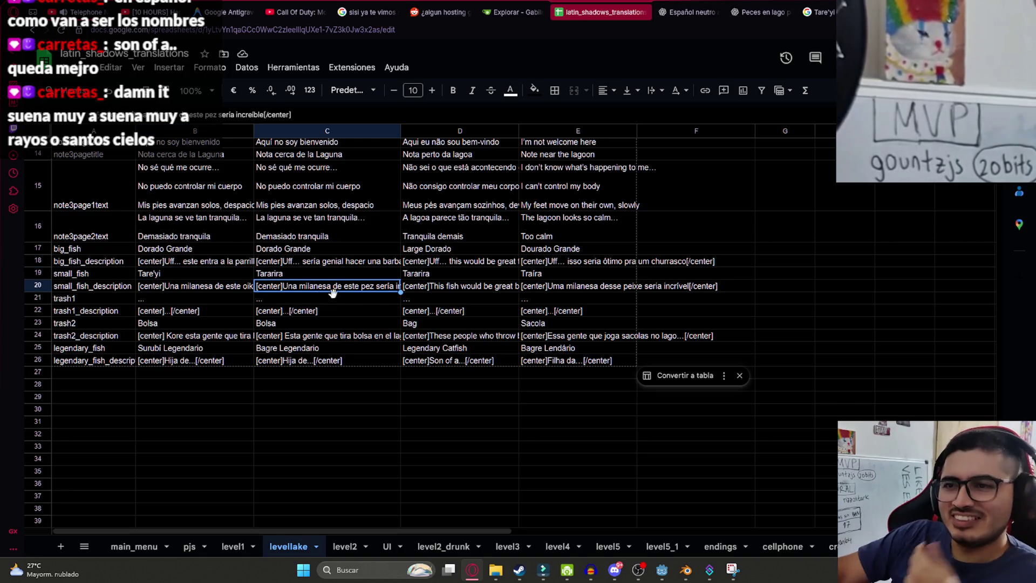
{"action": "left_click", "coordinate": [123, 362]}
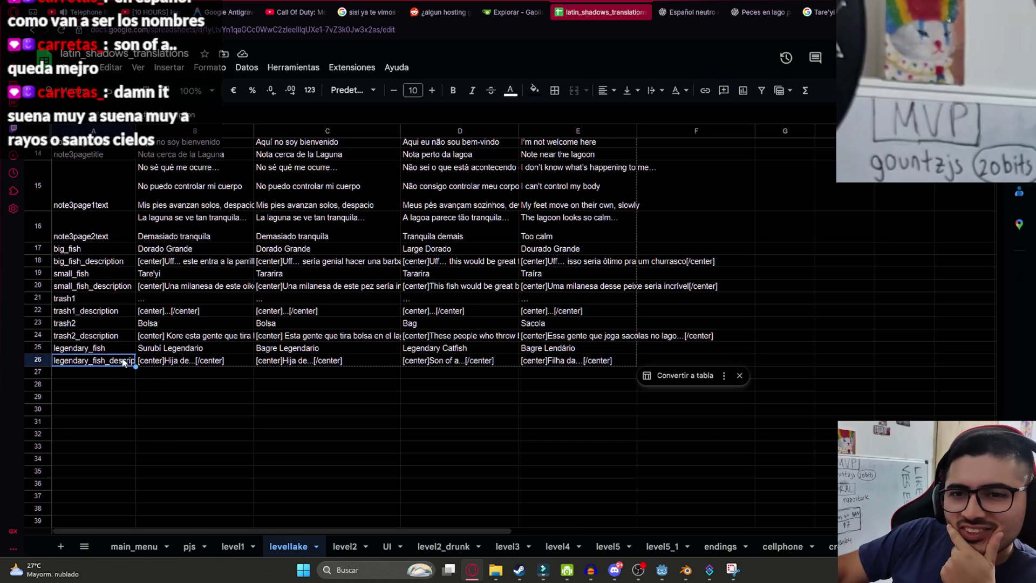
Move the legendary_fish rows up below small_fish_description, above the trash rows
{"action": "mouse_move", "coordinate": [97, 351]}
{"action": "left_mouse_down"}
{"action": "mouse_move", "coordinate": [679, 349]}
{"action": "mouse_move", "coordinate": [622, 357]}
{"action": "left_mouse_up"}
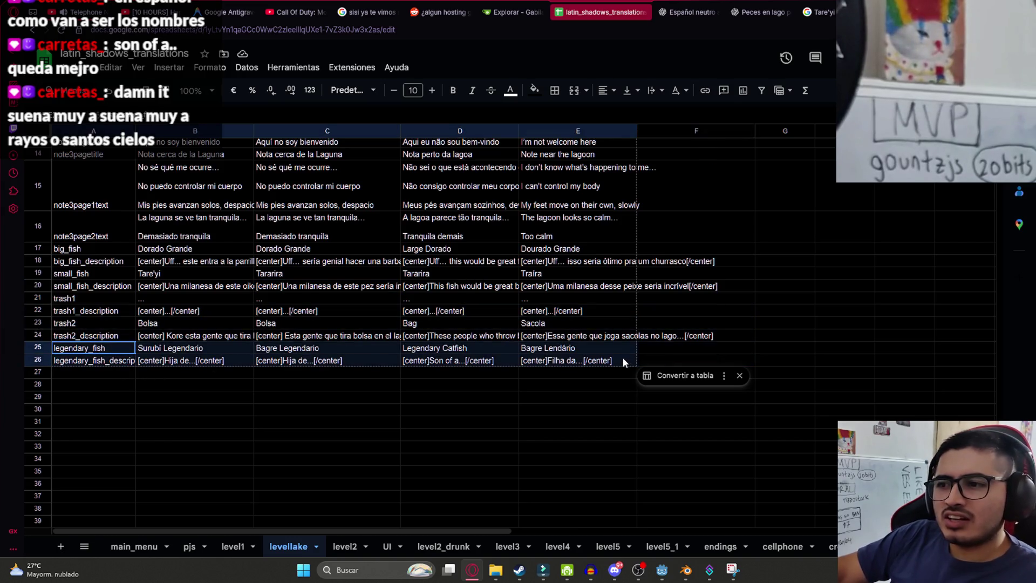
{"action": "left_click_drag", "start_coordinate": [119, 343], "coordinate": [119, 370]}
{"action": "left_click", "coordinate": [592, 338]}
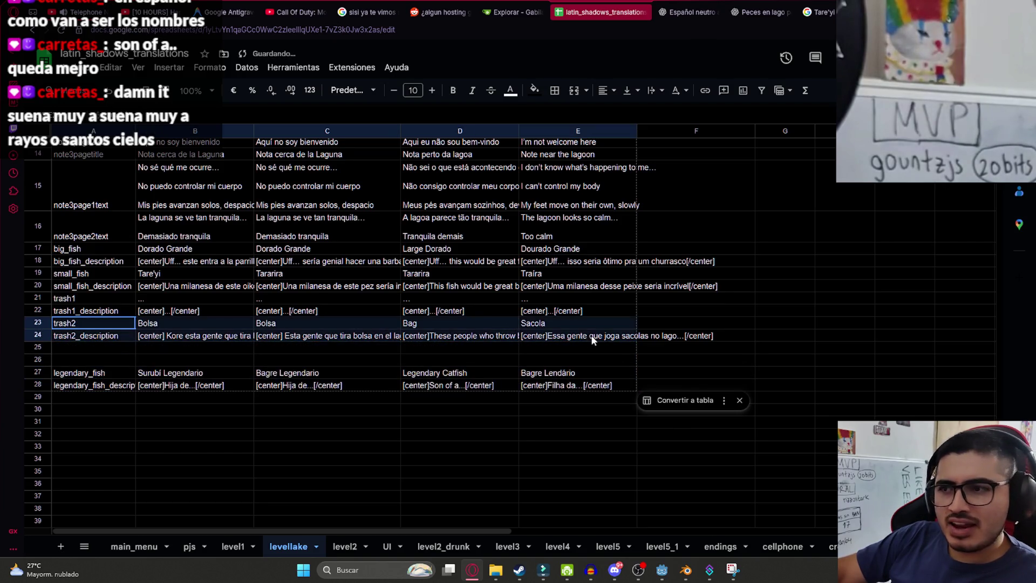
{"action": "mouse_move", "coordinate": [604, 335]}
{"action": "left_mouse_down"}
{"action": "mouse_move", "coordinate": [77, 310]}
{"action": "mouse_move", "coordinate": [76, 294]}
{"action": "mouse_move", "coordinate": [78, 313]}
{"action": "left_mouse_up"}
{"action": "mouse_move", "coordinate": [82, 372]}
{"action": "left_mouse_down"}
{"action": "mouse_move", "coordinate": [605, 368]}
{"action": "mouse_move", "coordinate": [605, 385]}
{"action": "left_mouse_up"}
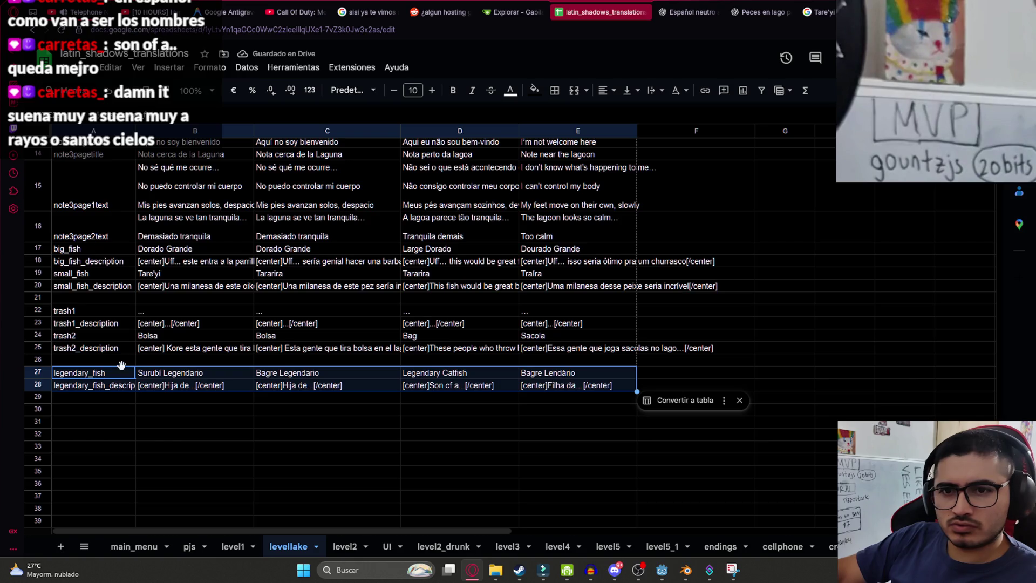
{"action": "mouse_move", "coordinate": [106, 312]}
{"action": "left_mouse_down"}
{"action": "mouse_move", "coordinate": [377, 345]}
{"action": "mouse_move", "coordinate": [675, 344]}
{"action": "left_mouse_up"}
{"action": "key", "text": "ctrl+c"}
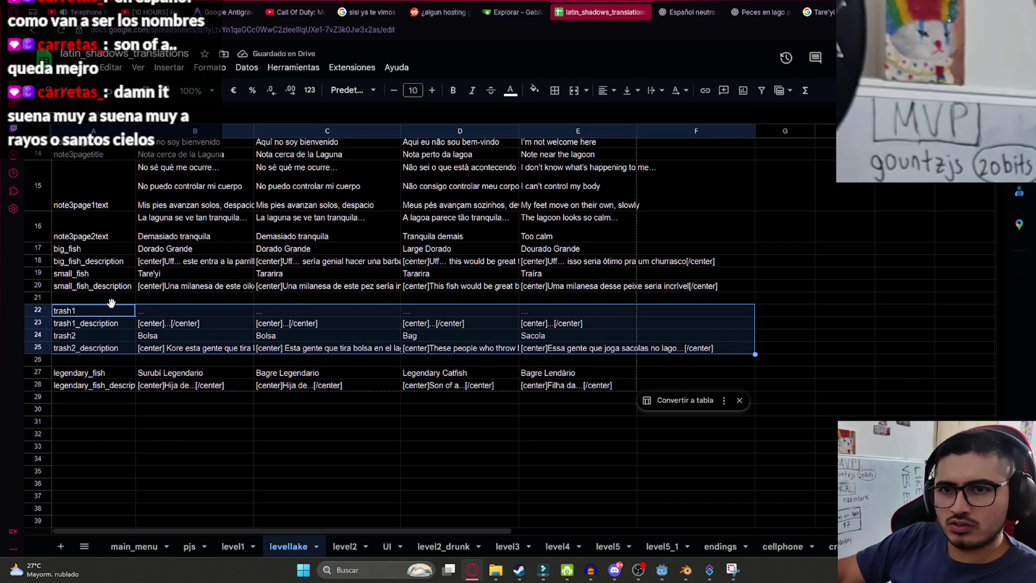
{"action": "left_click", "coordinate": [111, 324]}
{"action": "key", "text": "ctrl+v"}
{"action": "left_click_drag", "start_coordinate": [102, 372], "coordinate": [630, 385]}
{"action": "left_click_drag", "start_coordinate": [145, 366], "coordinate": [138, 301]}
{"action": "left_click", "coordinate": [195, 434]}
Download the sheet as CSV and paste it into the translations folder, replacing the old levellake CSV
{"action": "left_click", "coordinate": [71, 67]}
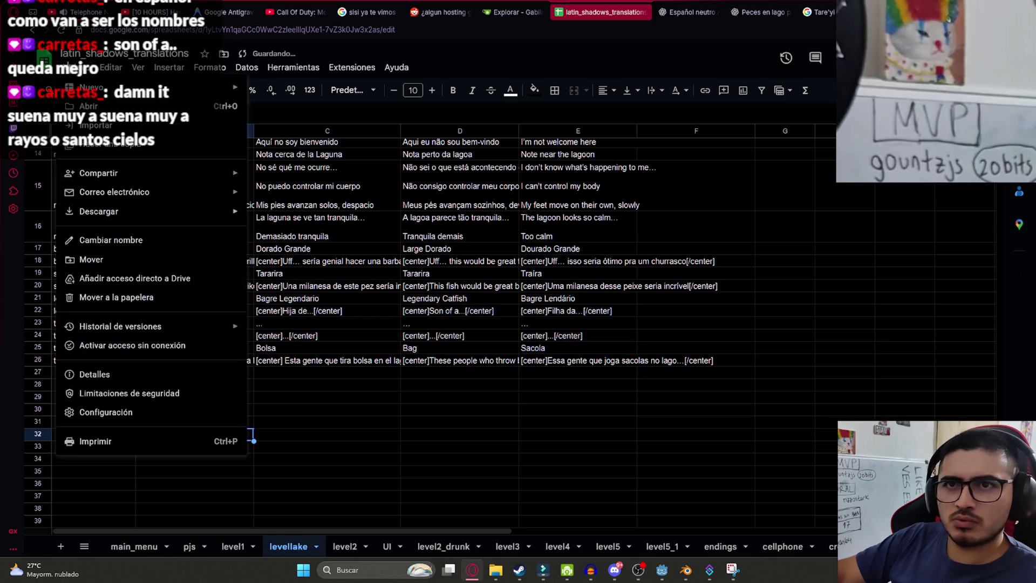
{"action": "mouse_move", "coordinate": [221, 211]}
{"action": "left_click", "coordinate": [385, 292]}
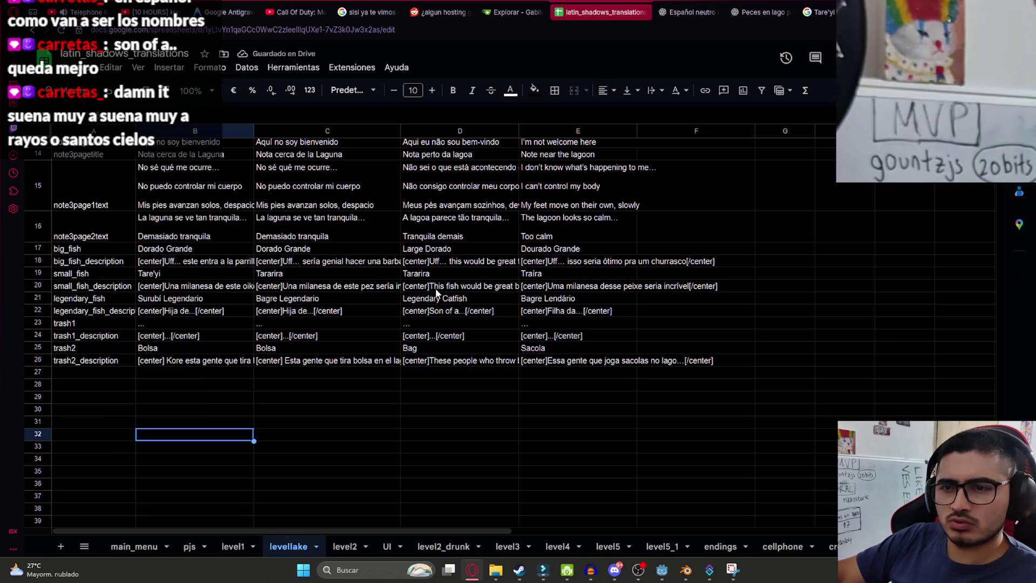
{"action": "left_click", "coordinate": [817, 77]}
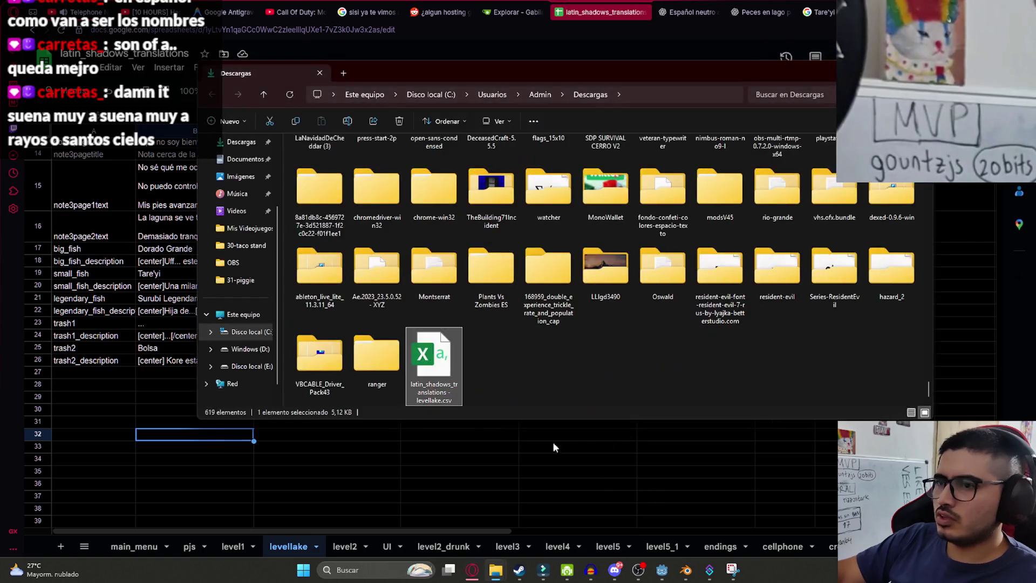
{"action": "mouse_move", "coordinate": [495, 569]}
{"action": "left_click", "coordinate": [451, 522]}
{"action": "key", "text": "ctrl+v"}
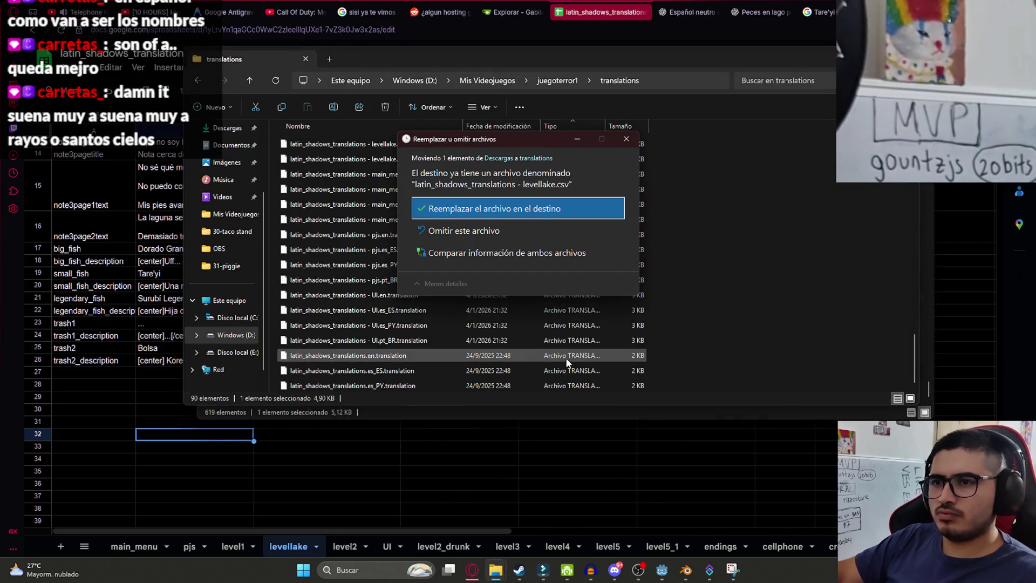
{"action": "left_click", "coordinate": [520, 206]}
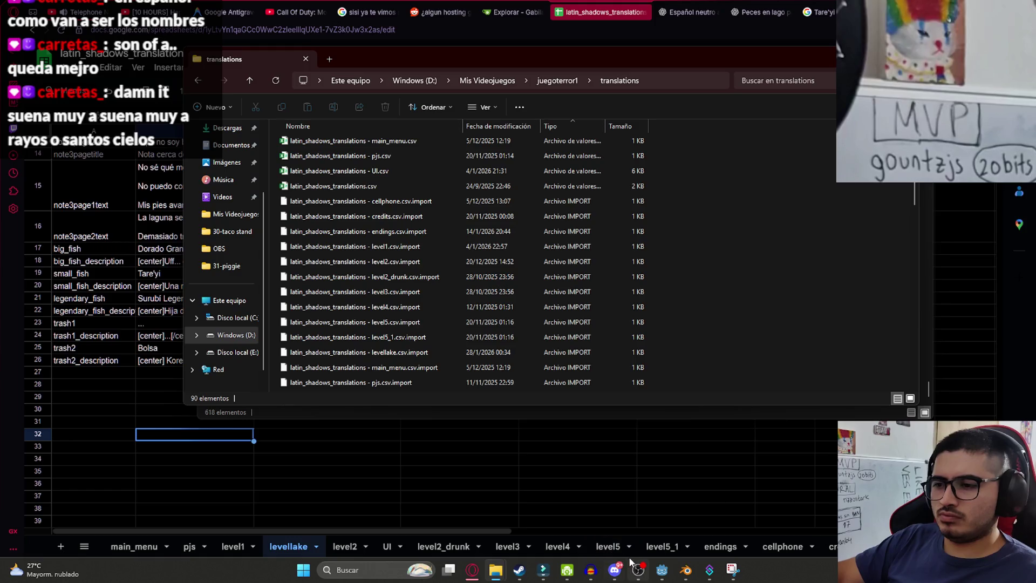
{"action": "left_click", "coordinate": [669, 572]}
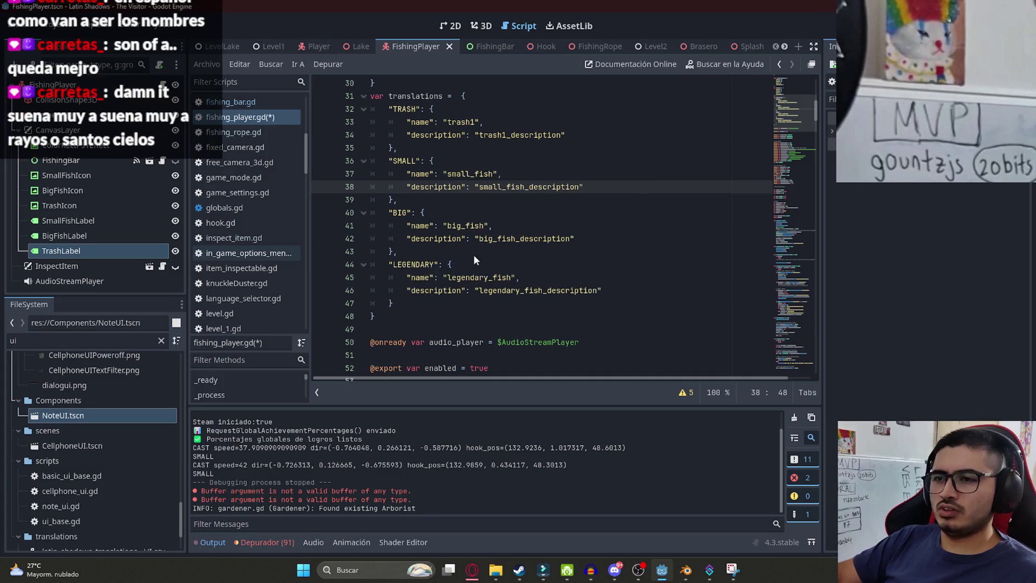
Turn TRASH into a list holding the original trash1 name and description block
{"action": "left_click", "coordinate": [474, 238]}
{"action": "mouse_move", "coordinate": [408, 304]}
{"action": "left_mouse_down"}
{"action": "mouse_move", "coordinate": [399, 270]}
{"action": "mouse_move", "coordinate": [381, 265]}
{"action": "left_mouse_up"}
{"action": "left_click", "coordinate": [447, 173]}
{"action": "scroll", "coordinate": [437, 238], "scroll_direction": "up", "scroll_amount": 2}
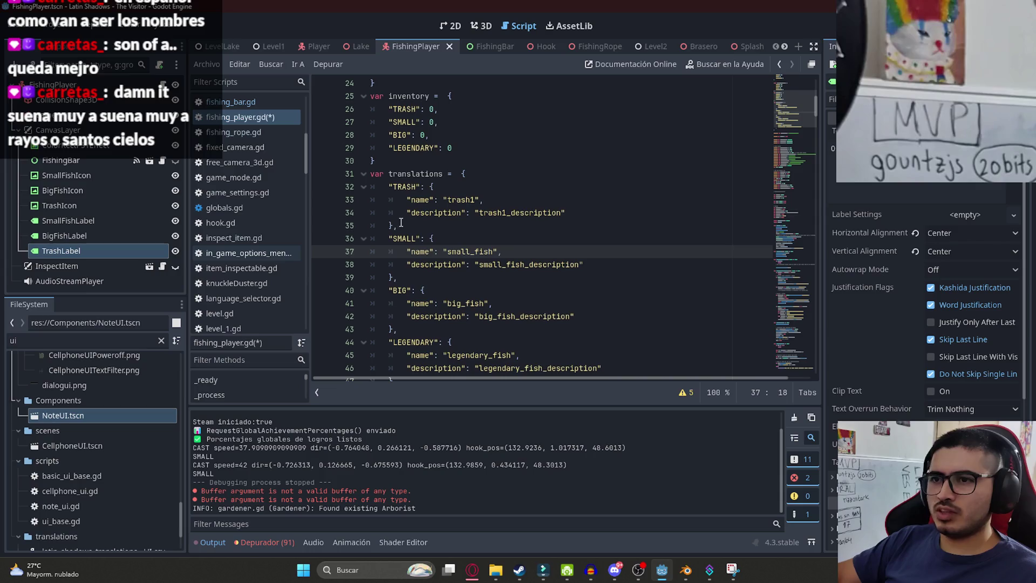
{"action": "left_click_drag", "start_coordinate": [395, 221], "coordinate": [431, 186]}
{"action": "key", "text": "BackSpace"}
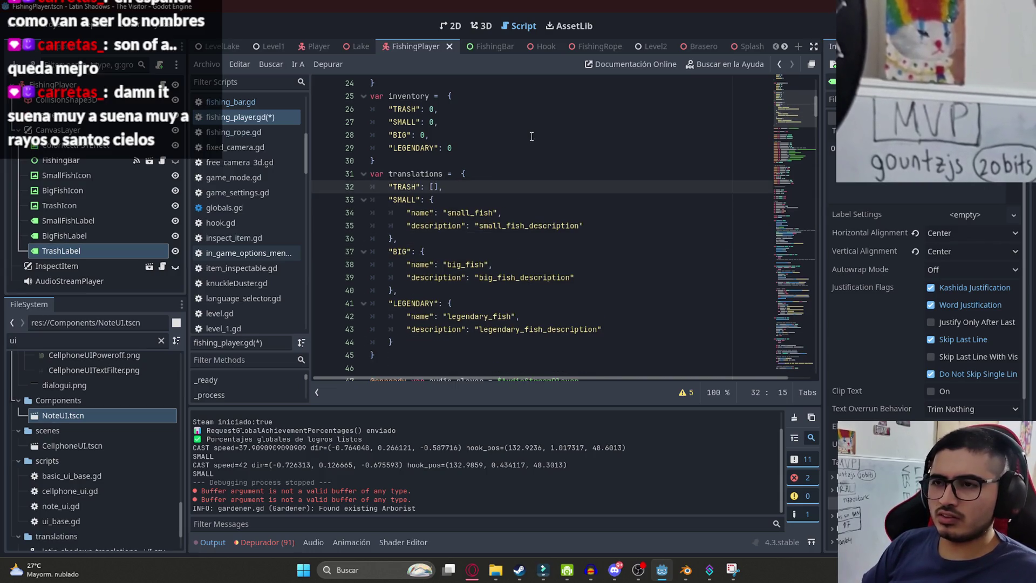
{"action": "key", "text": "Return"}
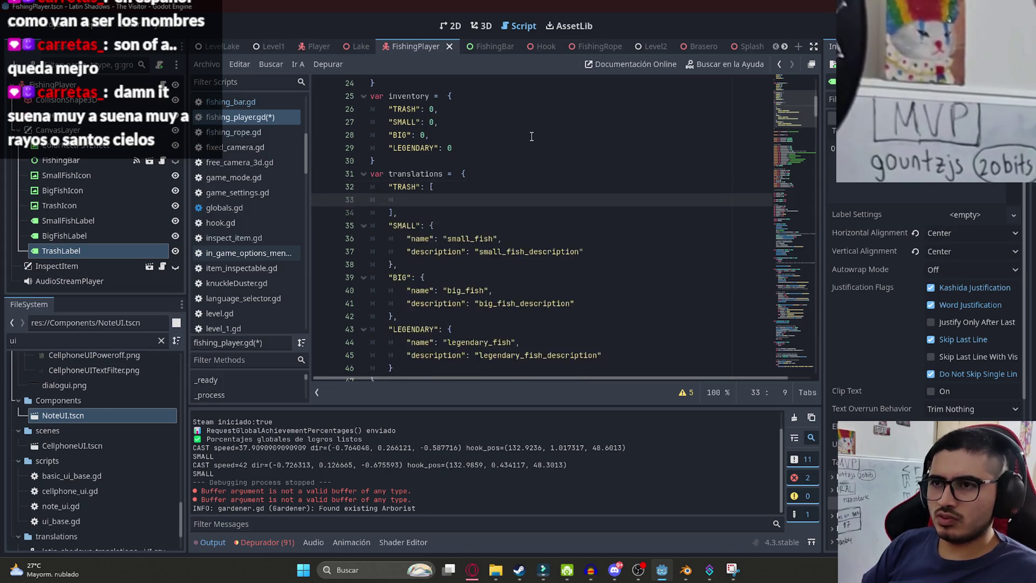
{"action": "key", "text": "ctrl+v"}
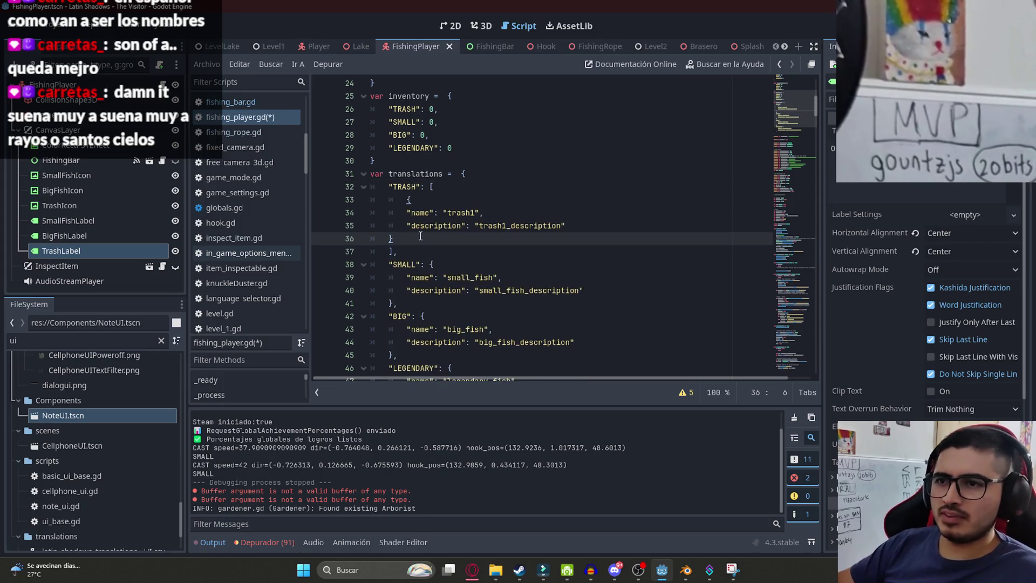
Indent the trash1 block inside the list and add a comma after it
{"action": "left_click_drag", "start_coordinate": [393, 238], "coordinate": [297, 217]}
{"action": "key", "text": "Tab"}
{"action": "key", "text": "Right"}
{"action": "type", "text": ","}
{"action": "key", "text": "Return"}
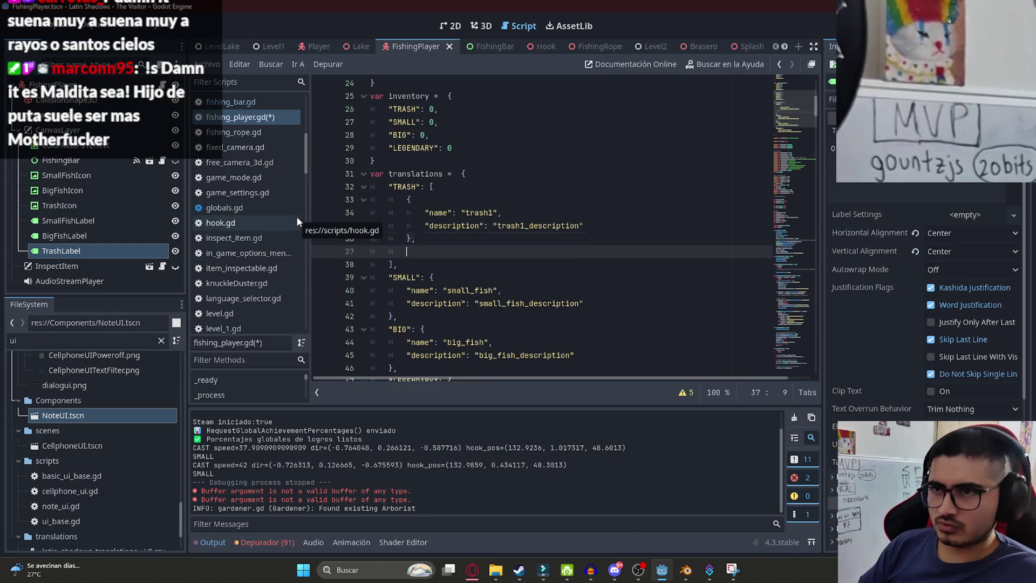
{"action": "key", "text": "ctrl+v"}
{"action": "key", "text": "ctrl+z"}
{"action": "key", "text": "ctrl+z"}
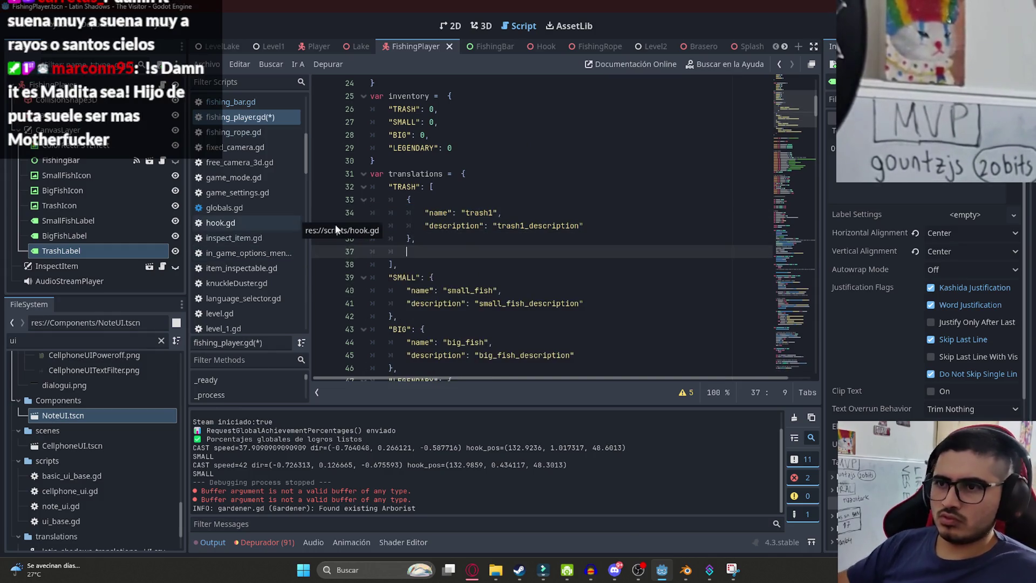
Paste a duplicate of the trash1 block below the original
{"action": "left_click_drag", "start_coordinate": [433, 239], "coordinate": [408, 200]}
{"action": "key", "text": "ctrl+c"}
{"action": "left_click", "coordinate": [433, 239]}
{"action": "key", "text": "Return"}
{"action": "key", "text": "ctrl+v"}
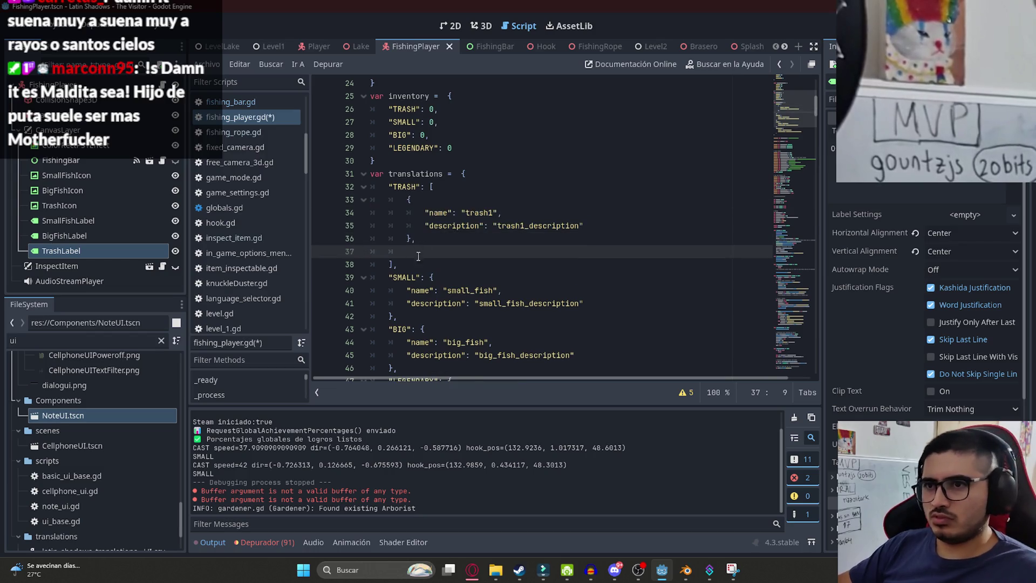
{"action": "key", "text": "Return"}
{"action": "type", "text": "},"}
{"action": "key", "text": "Return"}
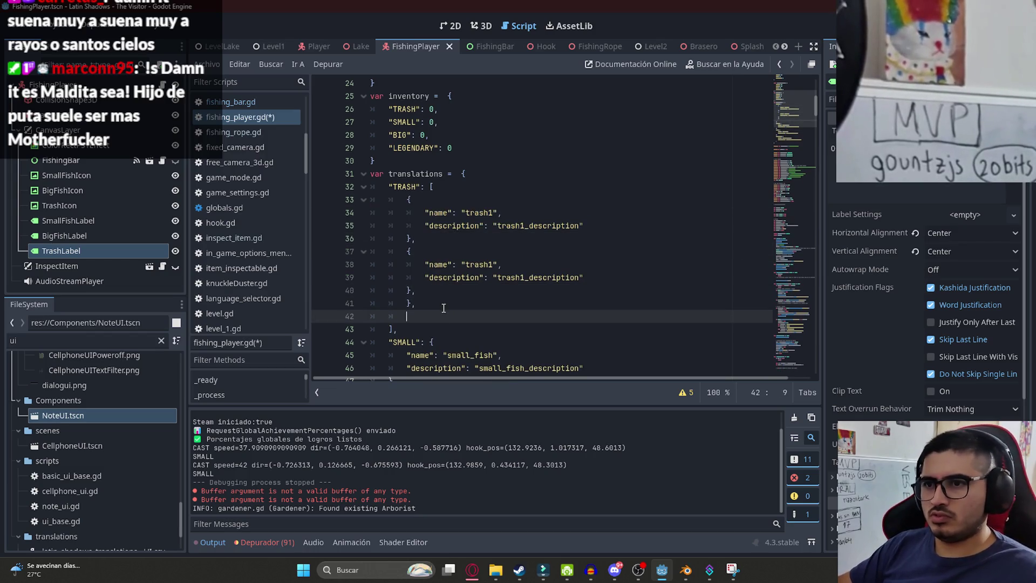
{"action": "key", "text": "ctrl+z"}
{"action": "key", "text": "ctrl+z"}
{"action": "key", "text": "ctrl+z"}
Paste another trash block copy and remove the trailing comma after the last block
{"action": "left_click_drag", "start_coordinate": [416, 290], "coordinate": [411, 251]}
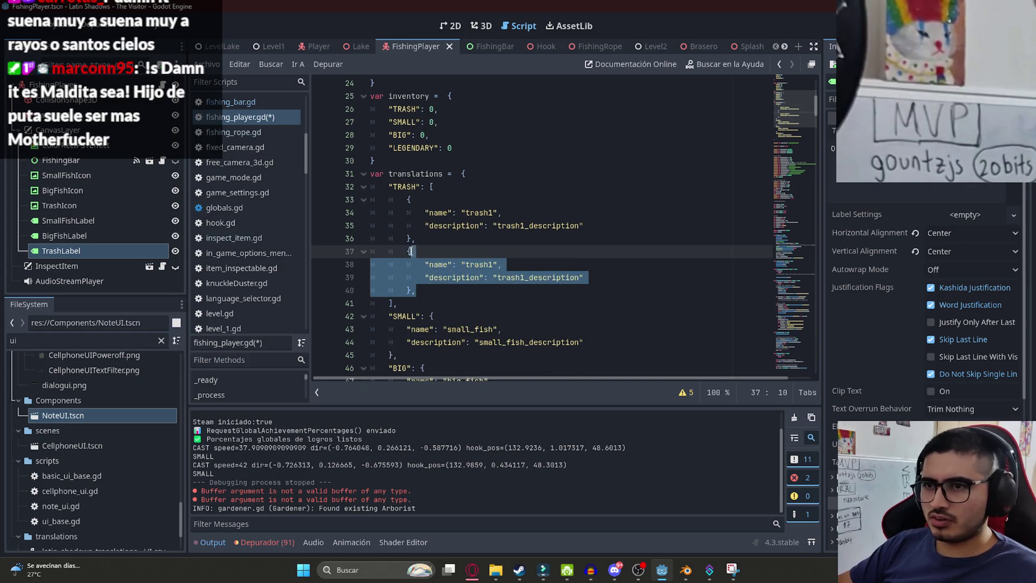
{"action": "left_click", "coordinate": [426, 291]}
{"action": "key", "text": "Return"}
{"action": "key", "text": "ctrl+v"}
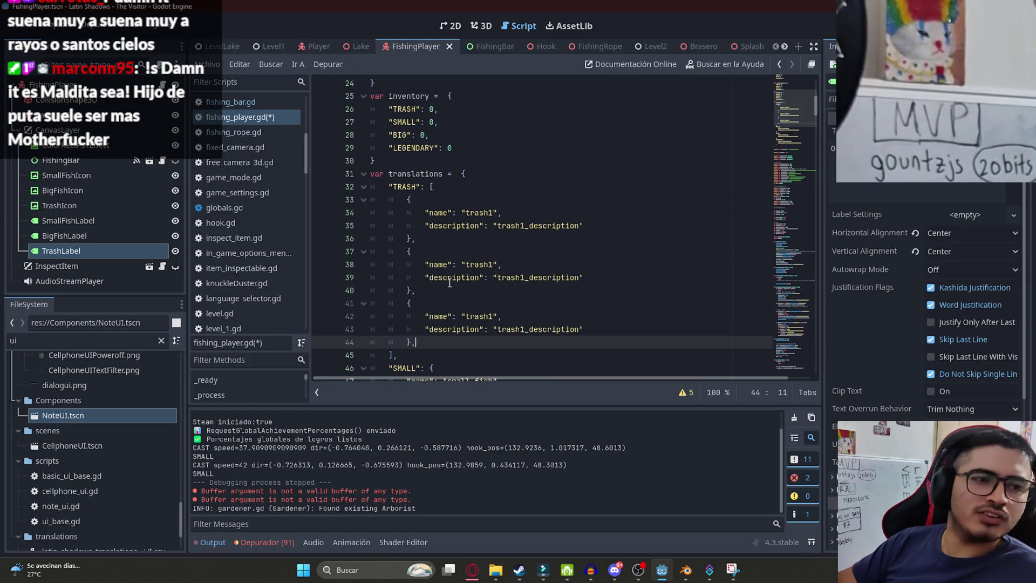
{"action": "key", "text": "BackSpace"}
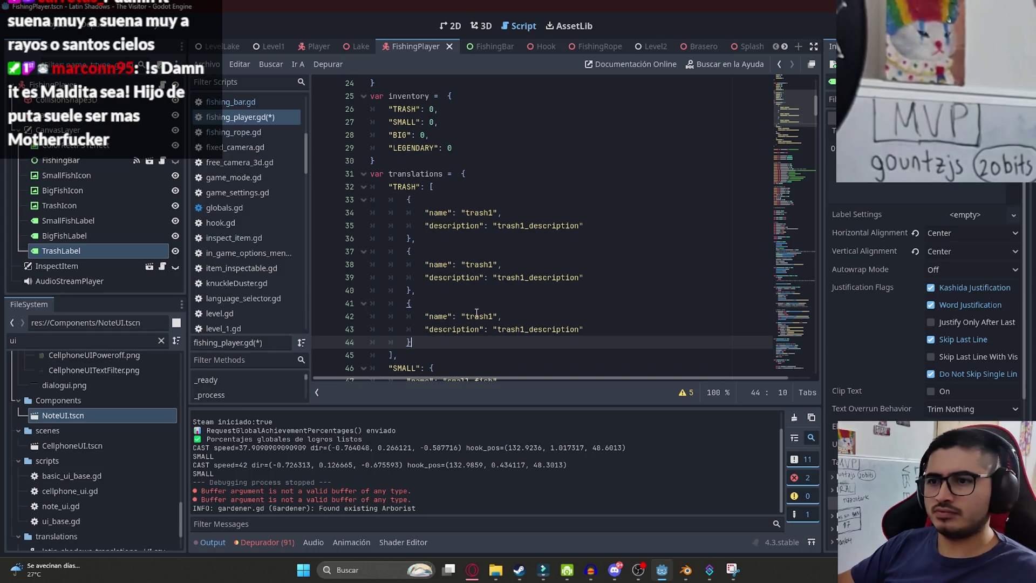
Rename the second entry to trash2, delete the extra third block, and save fishing_player.gd
{"action": "left_click", "coordinate": [494, 264]}
{"action": "key", "text": "BackSpace"}
{"action": "type", "text": "2"}
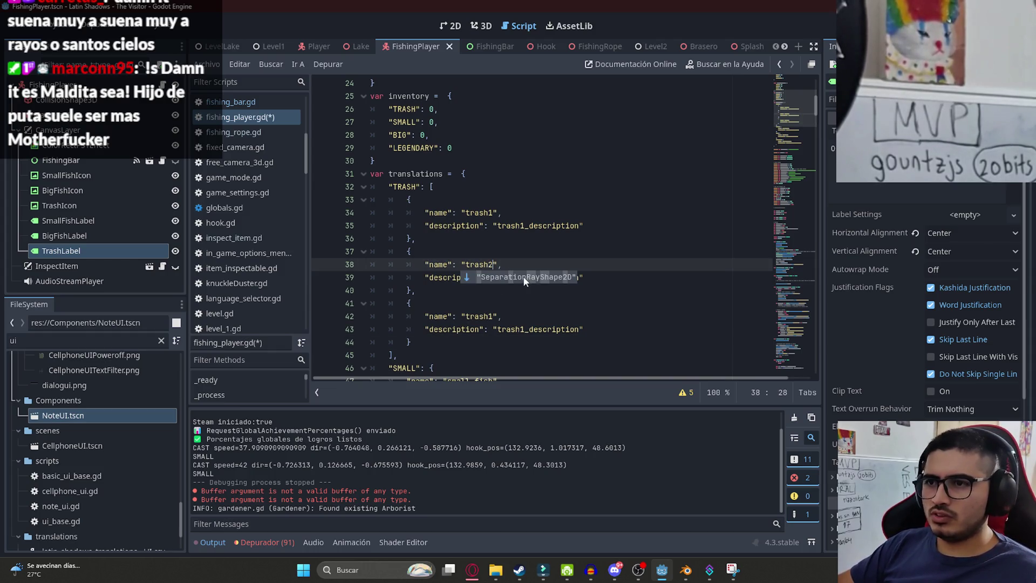
{"action": "left_click", "coordinate": [521, 277]}
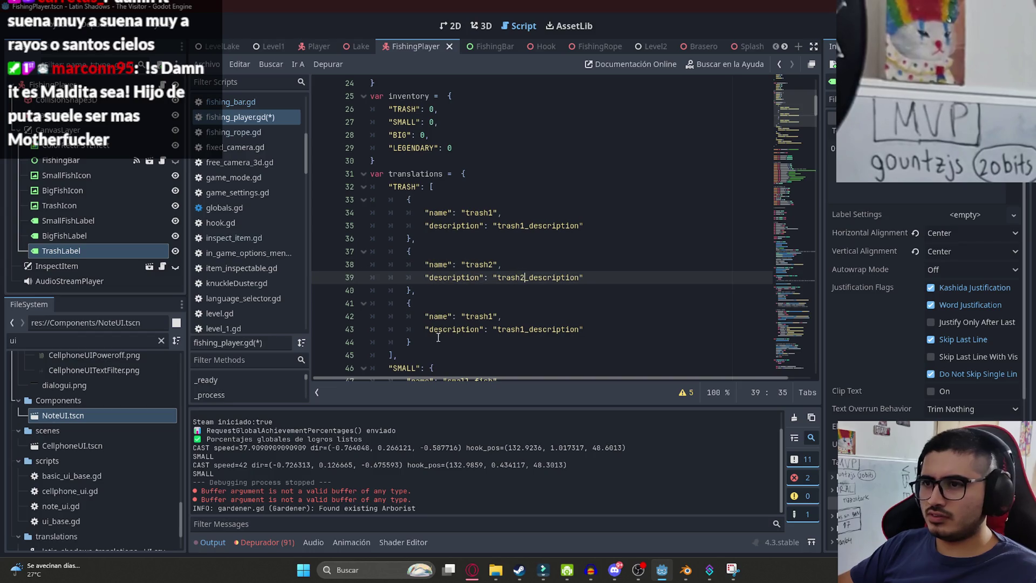
{"action": "left_click_drag", "start_coordinate": [438, 337], "coordinate": [412, 290]}
{"action": "key", "text": "BackSpace"}
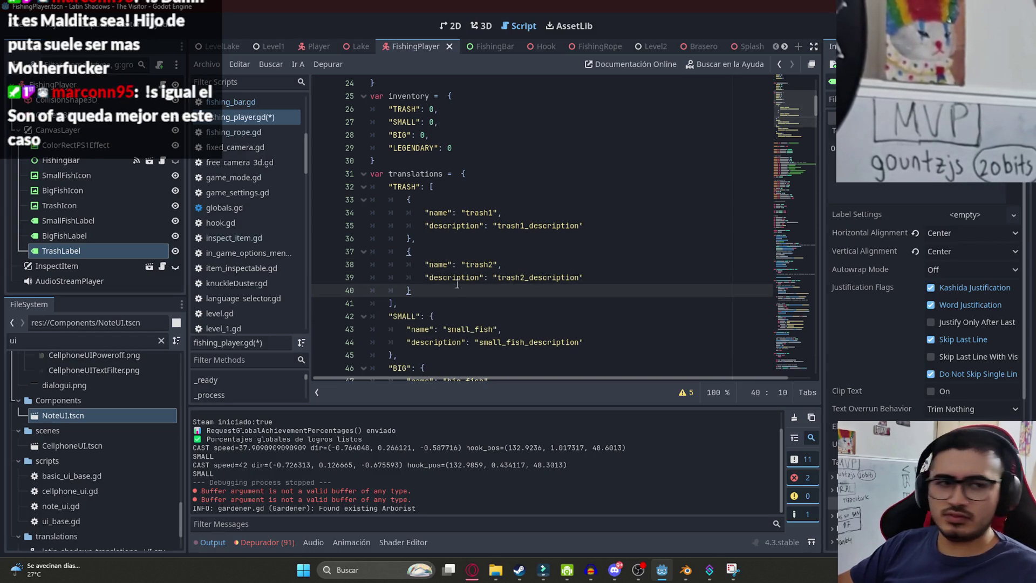
{"action": "key", "text": "ctrl+s"}
Review the trash2 entry and the TRASH and translations keys
{"action": "left_click", "coordinate": [519, 263]}
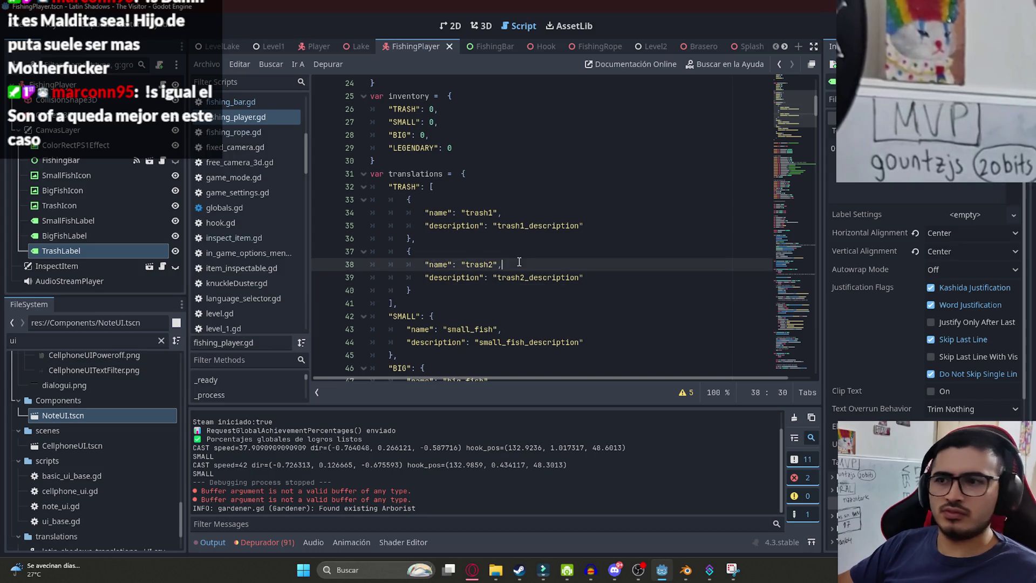
{"action": "left_click", "coordinate": [522, 278]}
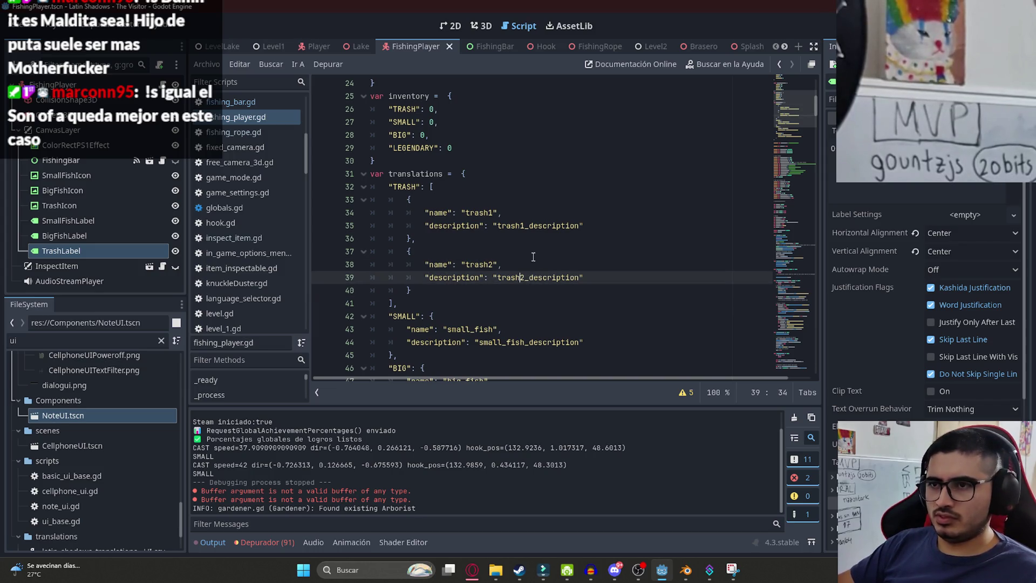
{"action": "double_click", "coordinate": [404, 187]}
{"action": "double_click", "coordinate": [416, 173]}
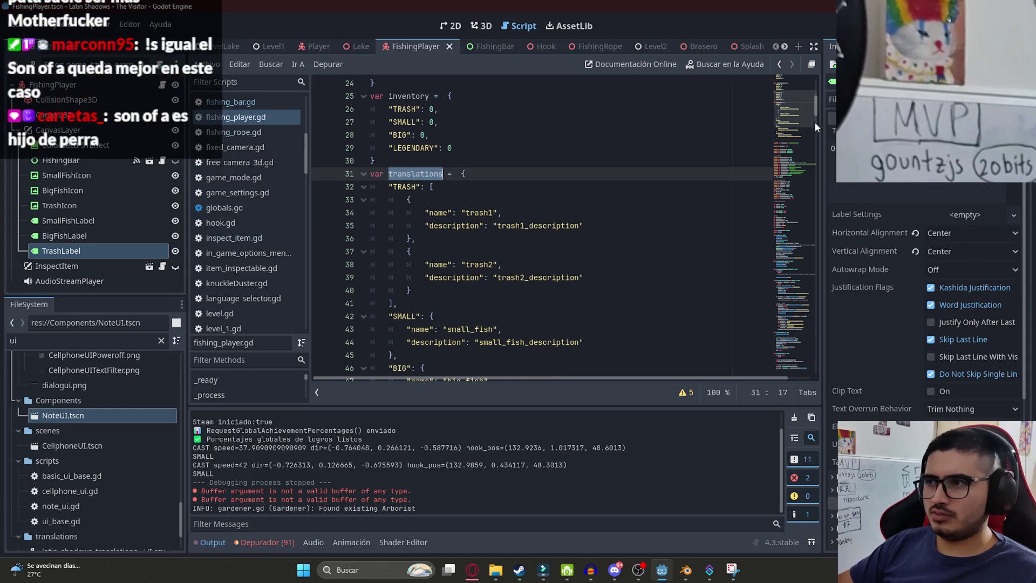
{"action": "left_click", "coordinate": [788, 347]}
{"action": "left_click", "coordinate": [632, 343]}
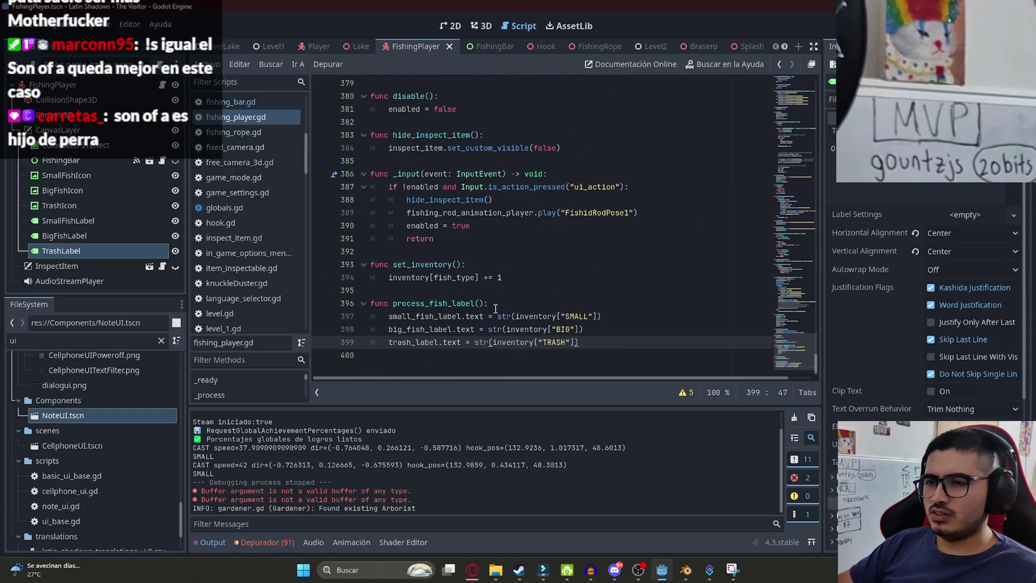
{"action": "left_click", "coordinate": [501, 174]}
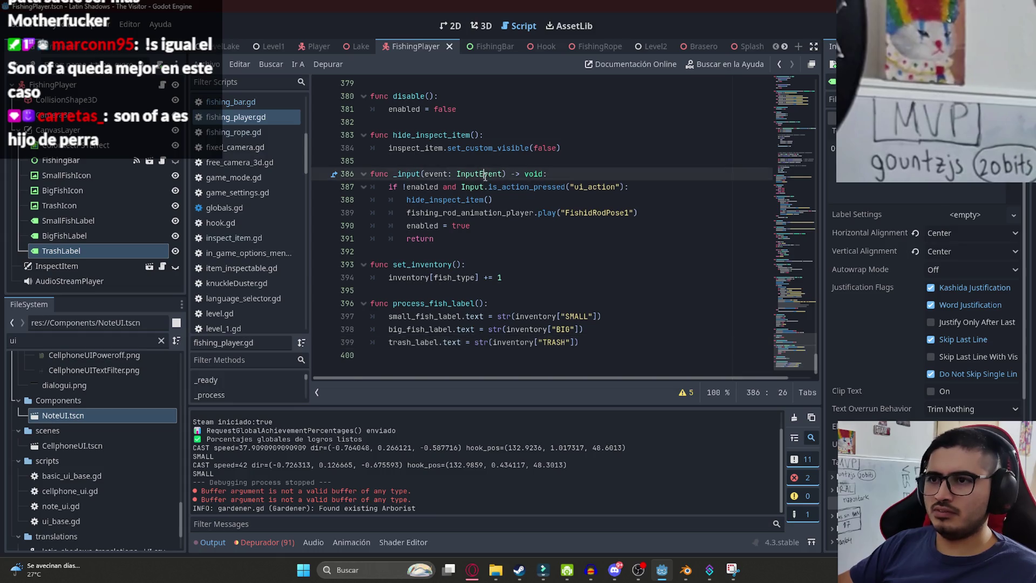
{"action": "scroll", "coordinate": [502, 174], "scroll_direction": "up", "scroll_amount": 4}
{"action": "left_click", "coordinate": [511, 271]}
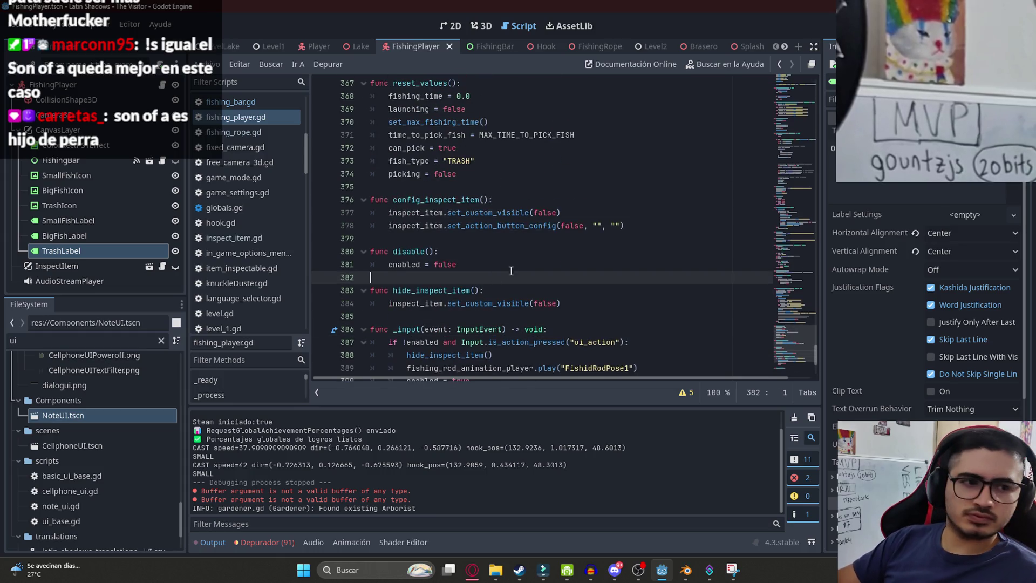
{"action": "left_click", "coordinate": [558, 248]}
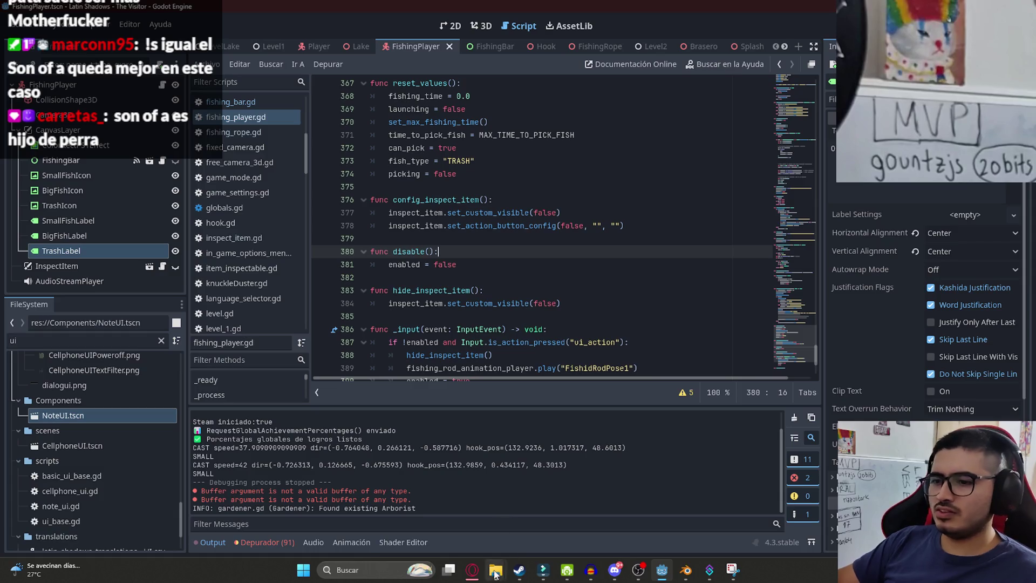
{"action": "scroll", "coordinate": [781, 341], "scroll_direction": "up", "scroll_amount": 10}
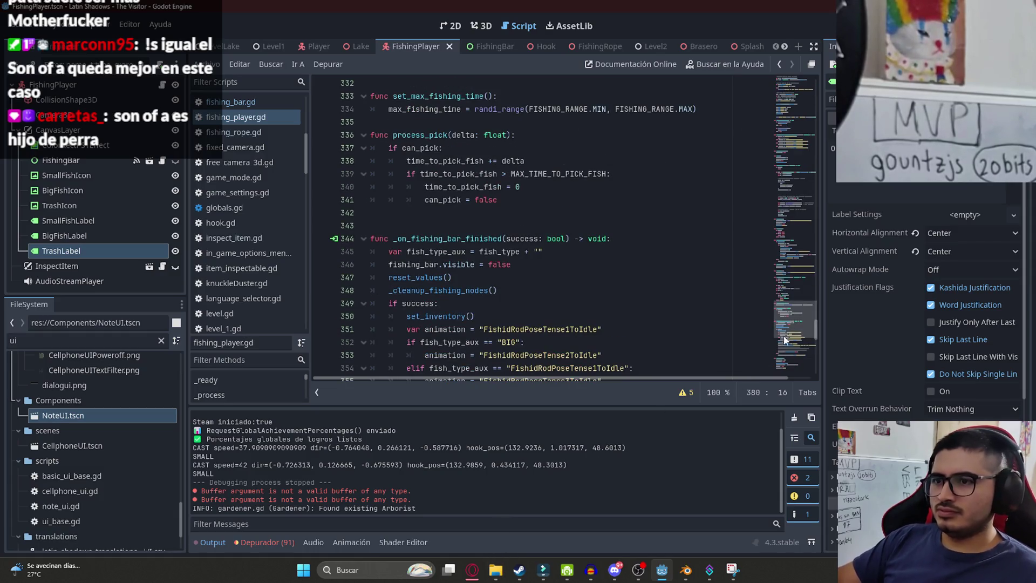
{"action": "mouse_move", "coordinate": [780, 341]}
{"action": "left_mouse_down"}
{"action": "mouse_move", "coordinate": [785, 92]}
{"action": "mouse_move", "coordinate": [798, 248]}
{"action": "left_mouse_up"}
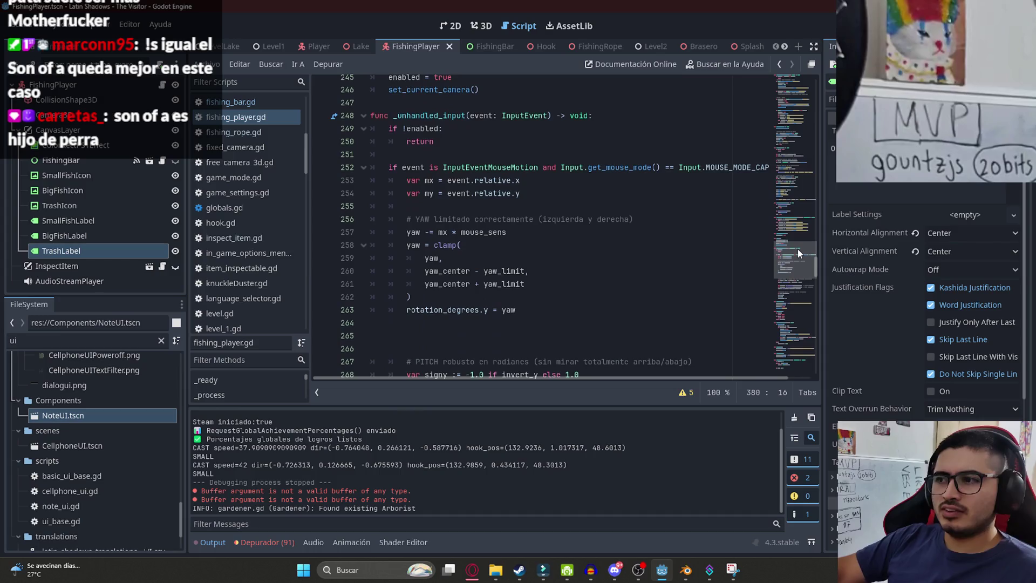
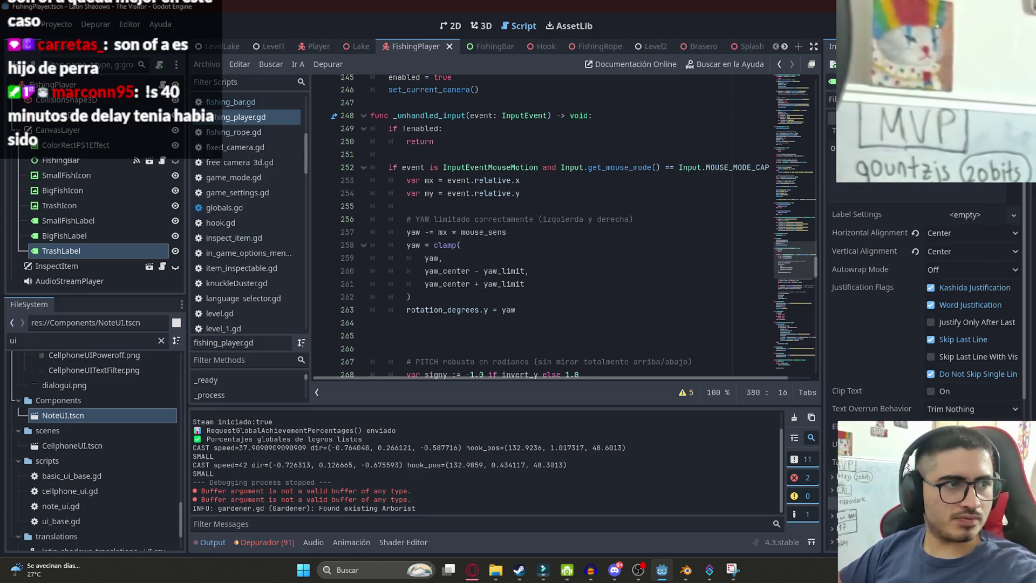
Delete the two extra blank lines after the yaw rotation on line 263
{"action": "key", "text": "alt+Tab"}
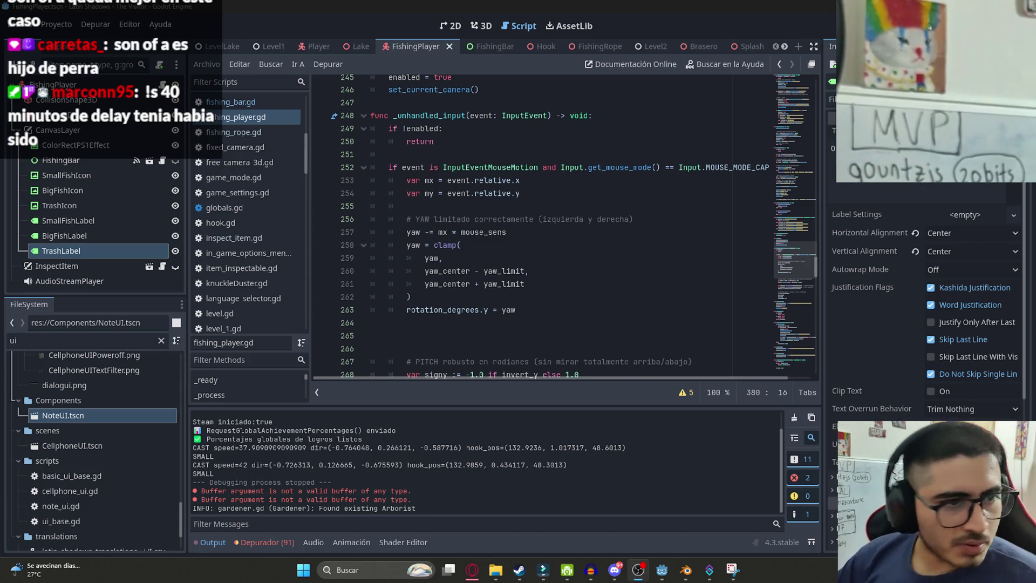
{"action": "left_click", "coordinate": [542, 325]}
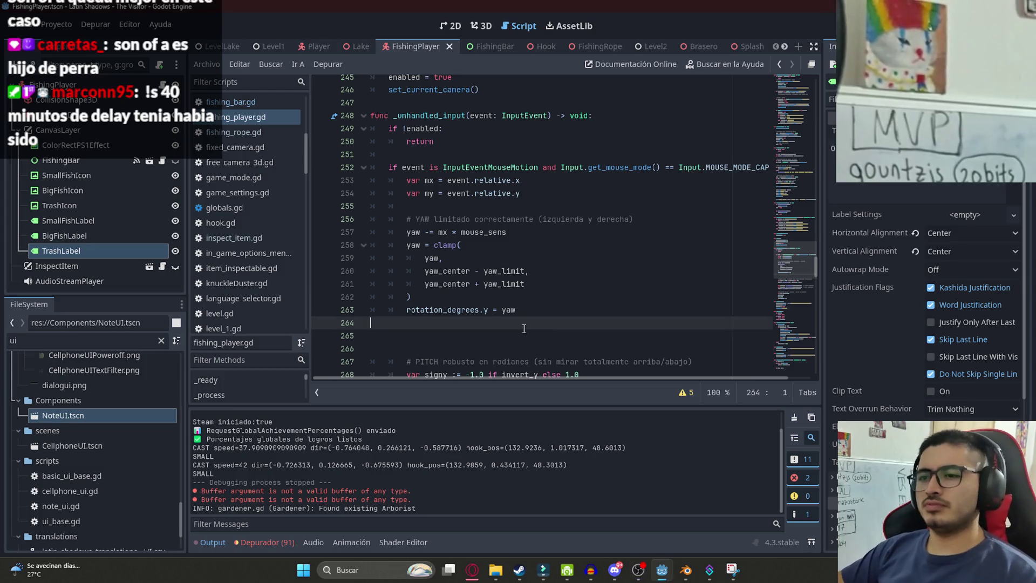
{"action": "key", "text": "BackSpace"}
{"action": "left_click", "coordinate": [519, 323]}
{"action": "key", "text": "BackSpace"}
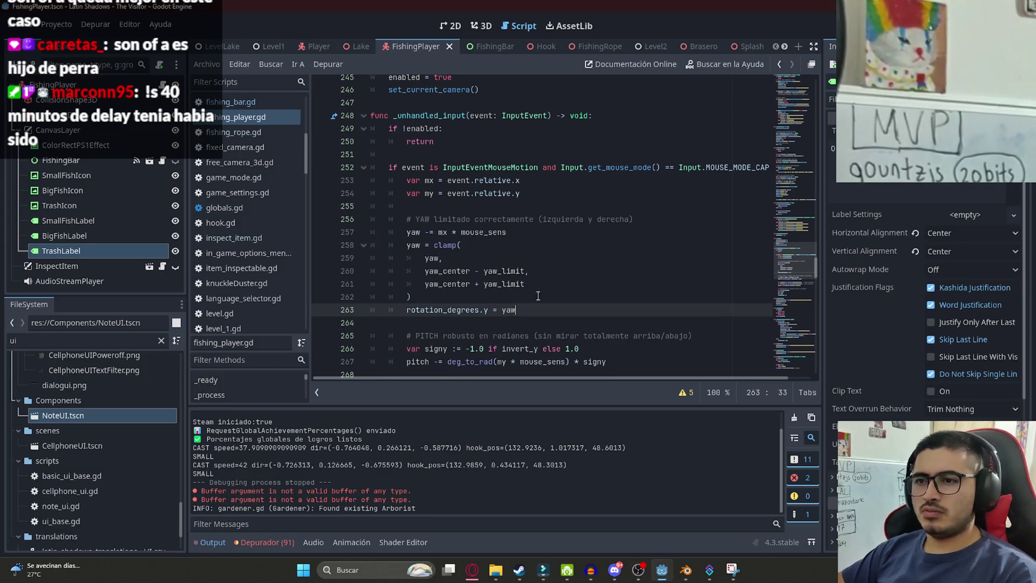
Search the script for 'visible(true' to locate the catch success branch
{"action": "scroll", "coordinate": [518, 324], "scroll_direction": "down", "scroll_amount": 1}
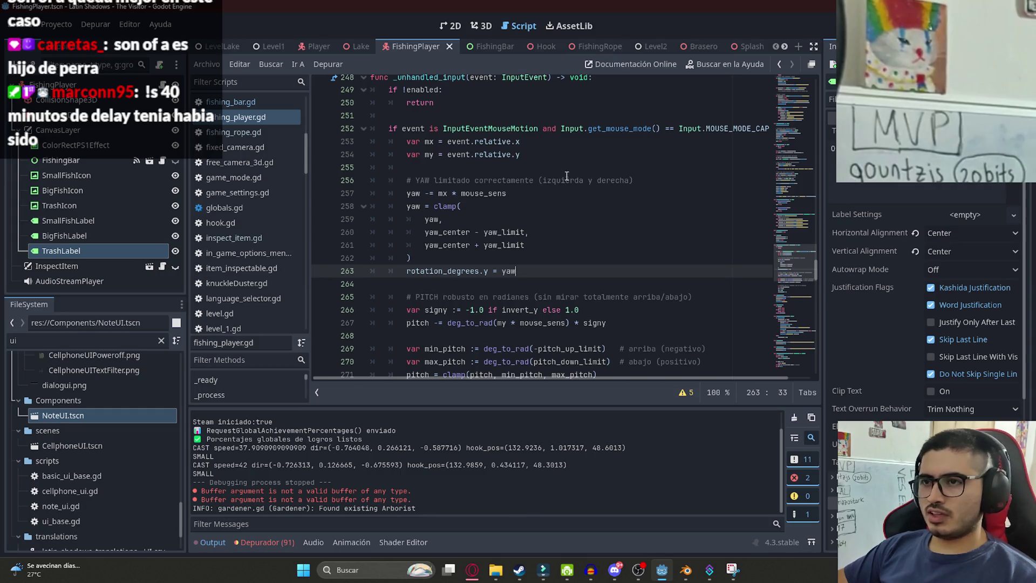
{"action": "scroll", "coordinate": [566, 216], "scroll_direction": "up", "scroll_amount": 7}
{"action": "scroll", "coordinate": [566, 216], "scroll_direction": "down", "scroll_amount": 9}
{"action": "left_click_drag", "start_coordinate": [819, 274], "coordinate": [772, 376]}
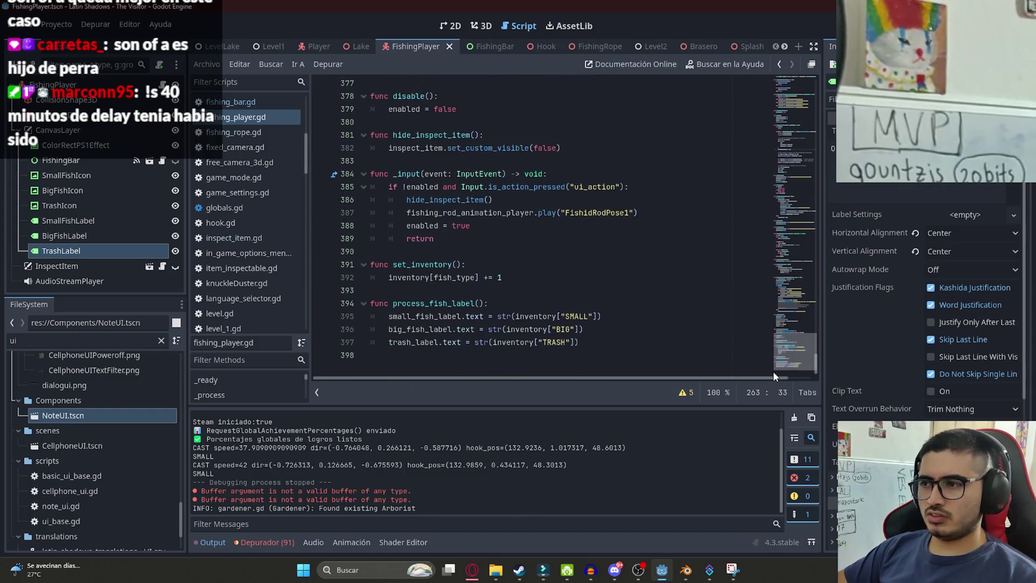
{"action": "left_click", "coordinate": [553, 289]}
{"action": "key", "text": "ctrl+f"}
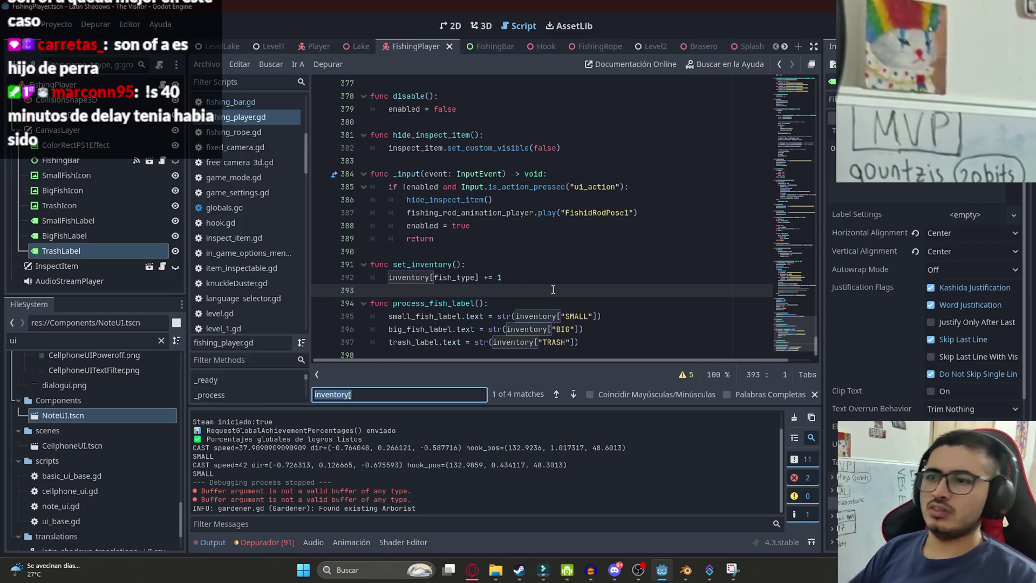
{"action": "type", "text": "vi"}
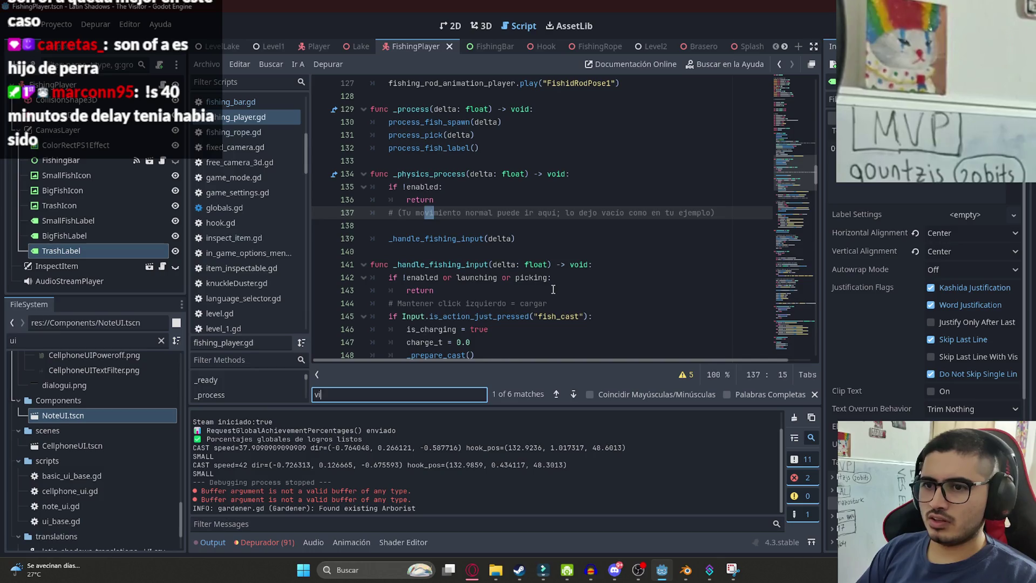
{"action": "type", "text": "sible(true"}
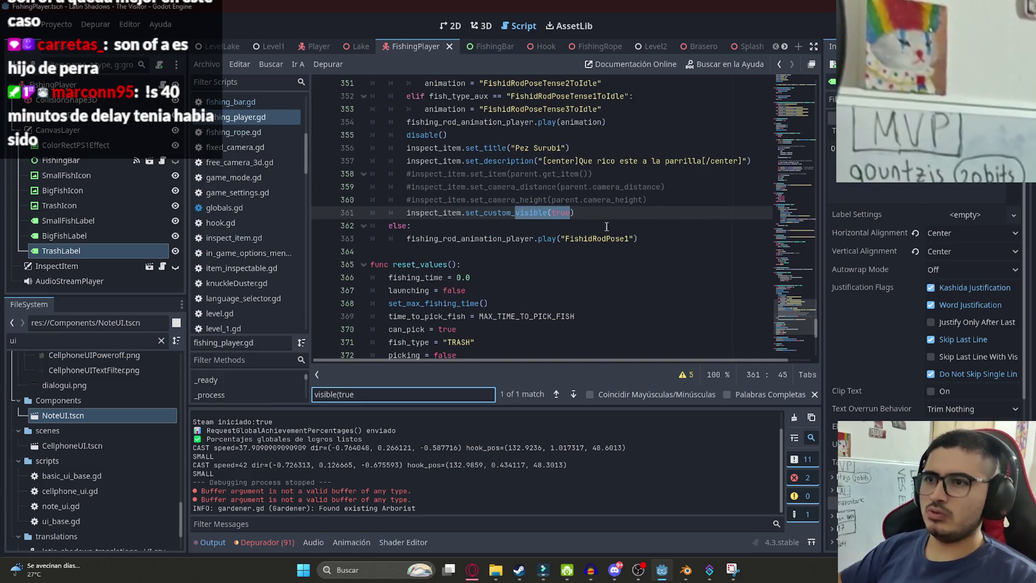
{"action": "left_click", "coordinate": [606, 226]}
{"action": "key", "text": "Up"}
{"action": "key", "text": "Up"}
{"action": "key", "text": "Up"}
{"action": "left_click", "coordinate": [813, 398]}
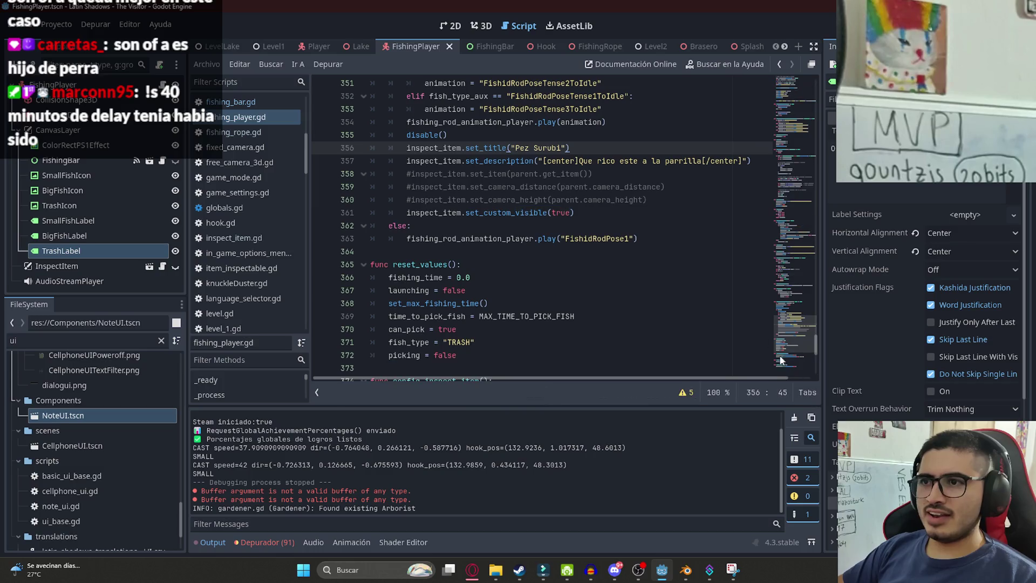
Position the caret just above the set_title call on line 360 to start an if condition
{"action": "left_click", "coordinate": [588, 200]}
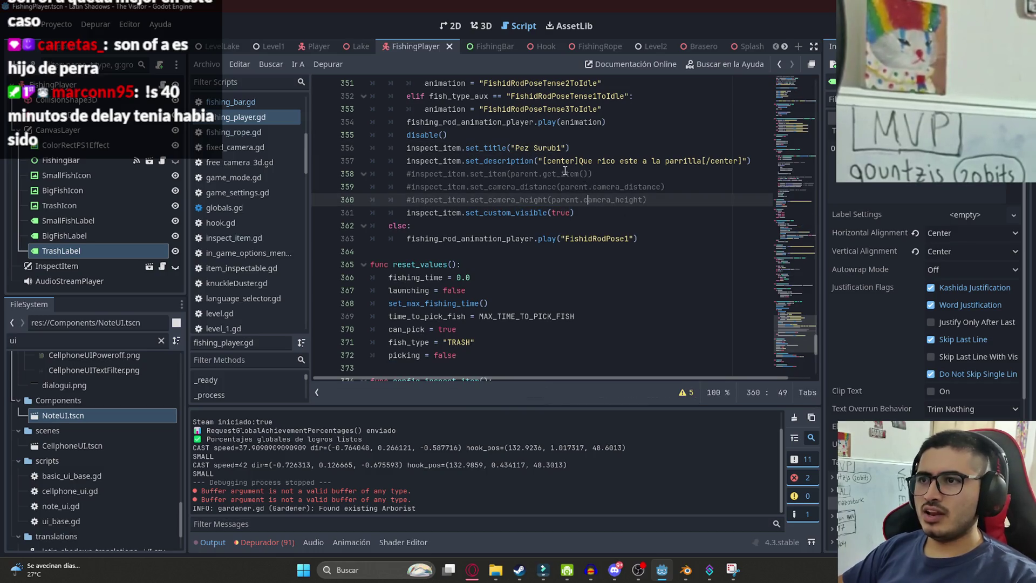
{"action": "scroll", "coordinate": [573, 172], "scroll_direction": "up", "scroll_amount": 1}
{"action": "left_click_drag", "start_coordinate": [567, 186], "coordinate": [507, 185]}
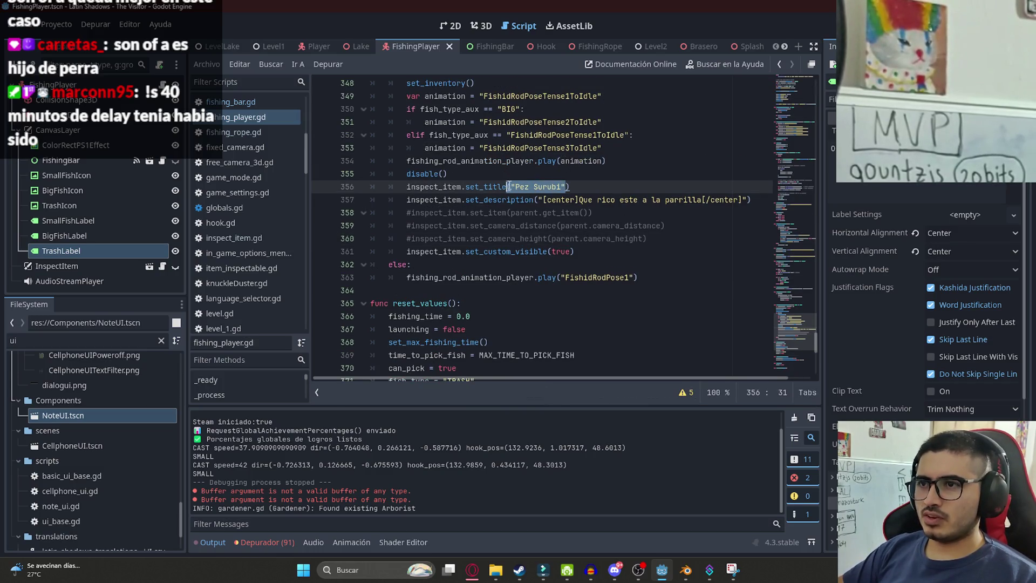
{"action": "scroll", "coordinate": [530, 232], "scroll_direction": "up", "scroll_amount": 2}
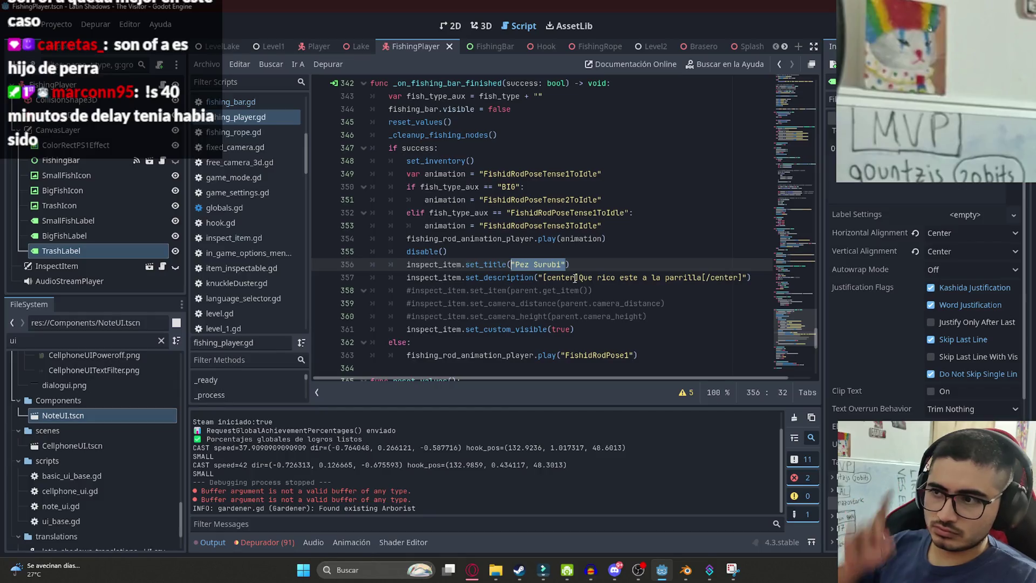
{"action": "key", "text": "Up"}
{"action": "key", "text": "End"}
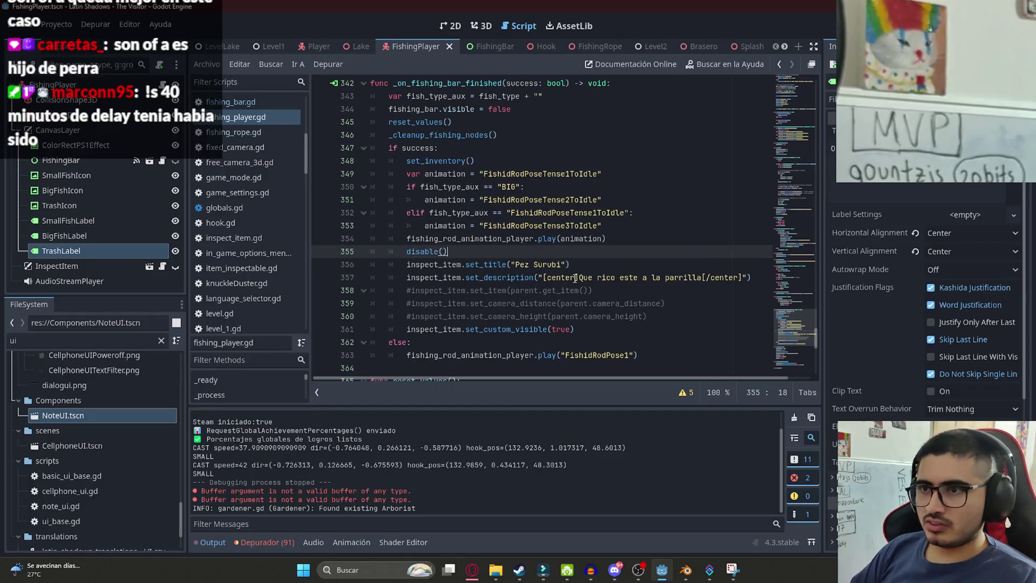
{"action": "key", "text": "Return"}
{"action": "type", "text": "if "}
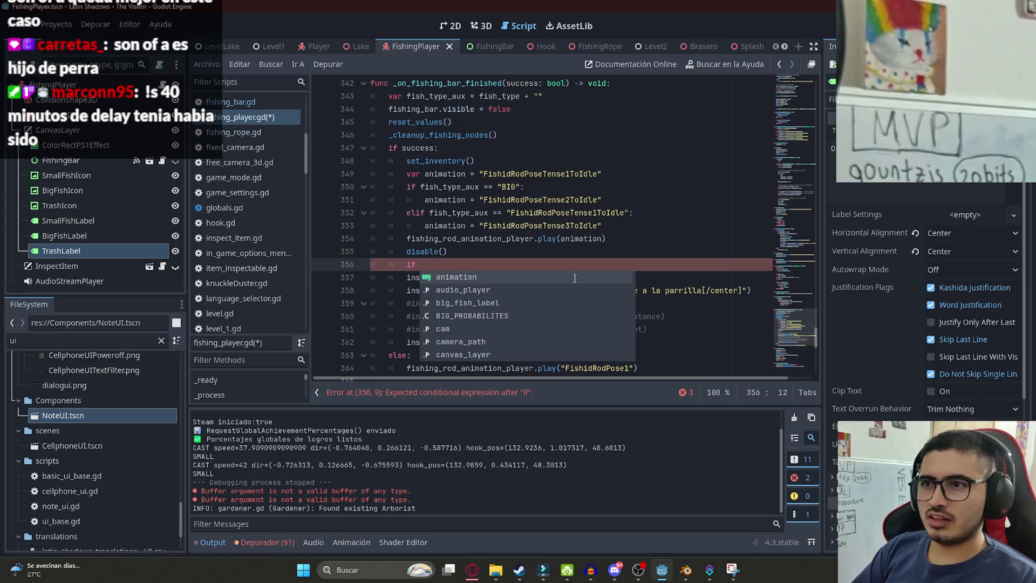
{"action": "type", "text": "fish"}
{"action": "key", "text": "Down"}
{"action": "key", "text": "Down"}
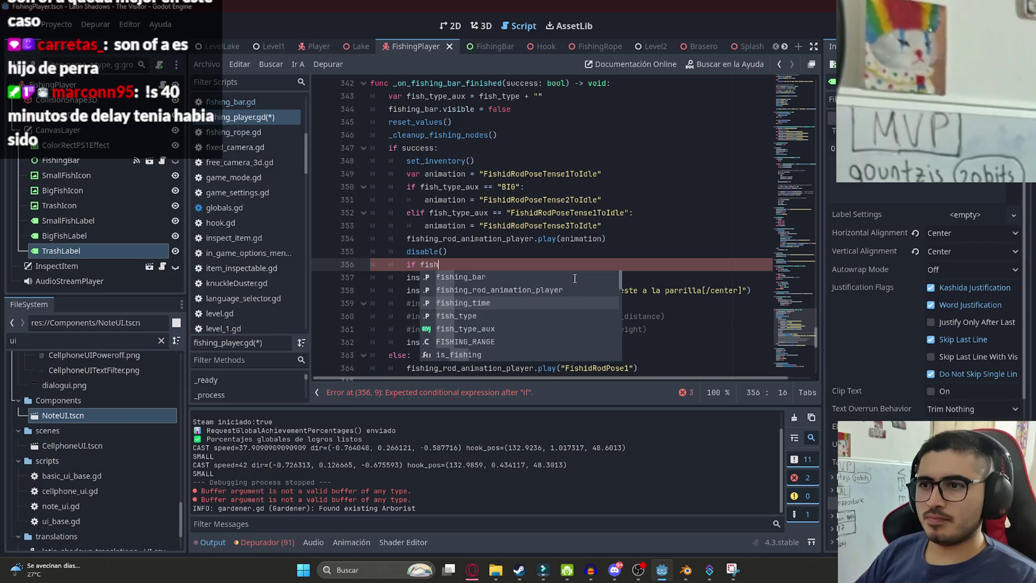
{"action": "double_click", "coordinate": [497, 330]}
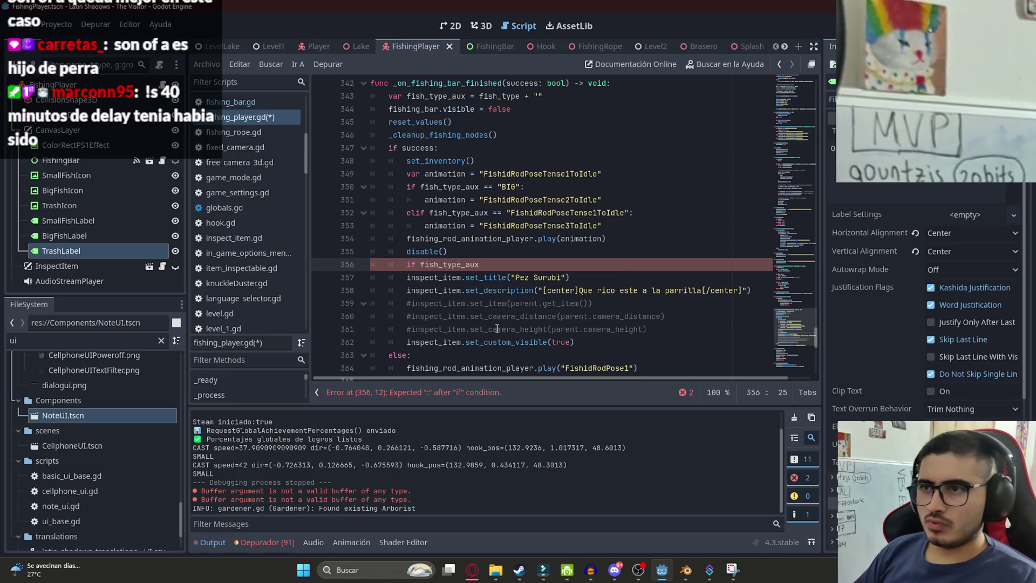
{"action": "key", "text": "BackSpace"}
{"action": "key", "text": "BackSpace"}
{"action": "key", "text": "BackSpace"}
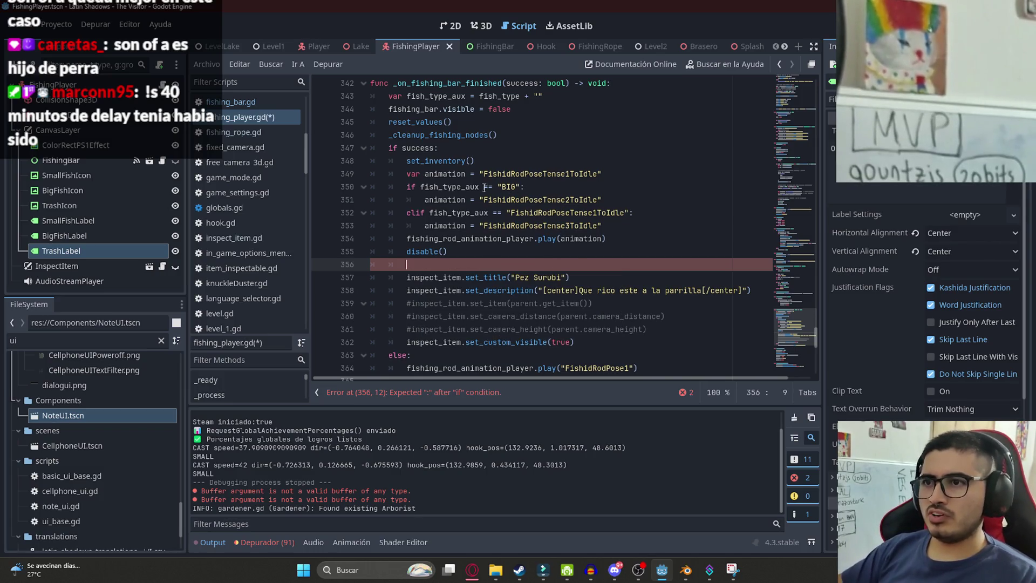
{"action": "key", "text": "BackSpace"}
{"action": "key", "text": "BackSpace"}
{"action": "key", "text": "BackSpace"}
{"action": "left_click", "coordinate": [470, 187]}
{"action": "key", "text": "ctrl+s"}
{"action": "left_click", "coordinate": [621, 200]}
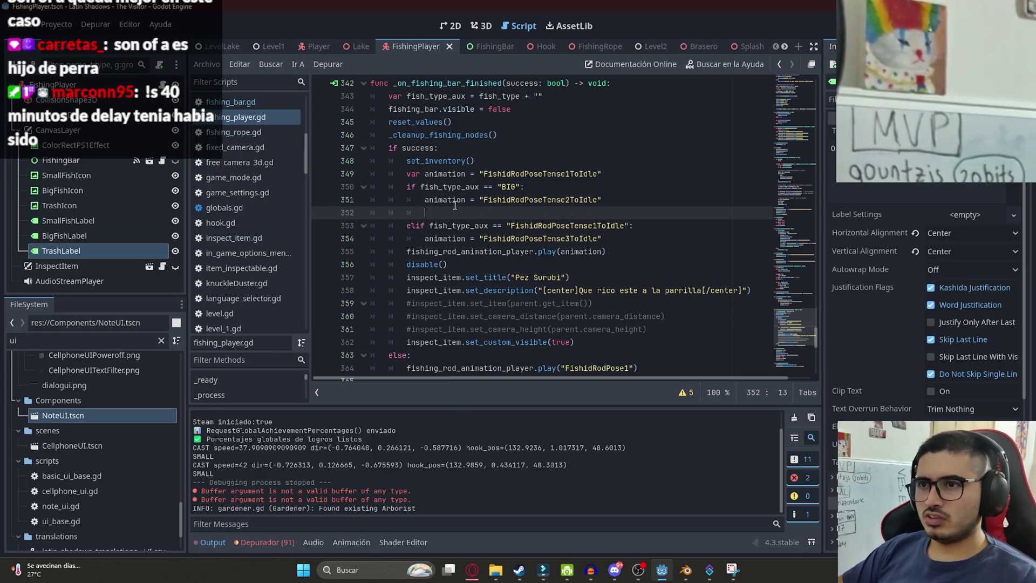
{"action": "left_click", "coordinate": [515, 165]}
{"action": "key", "text": "Return"}
{"action": "type", "text": "var"}
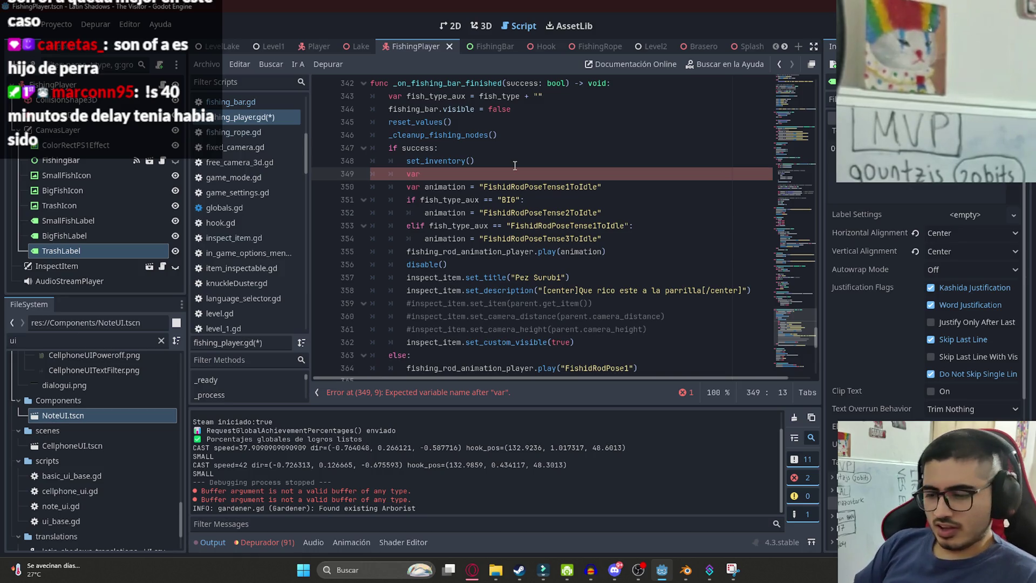
{"action": "type", "text": "title = "}
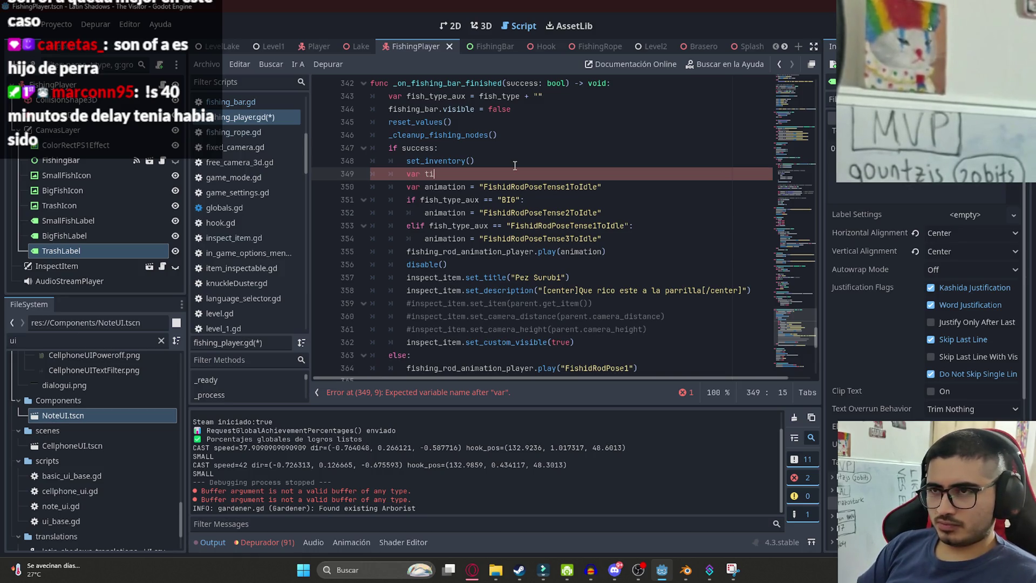
{"action": "type", "text": "\""}
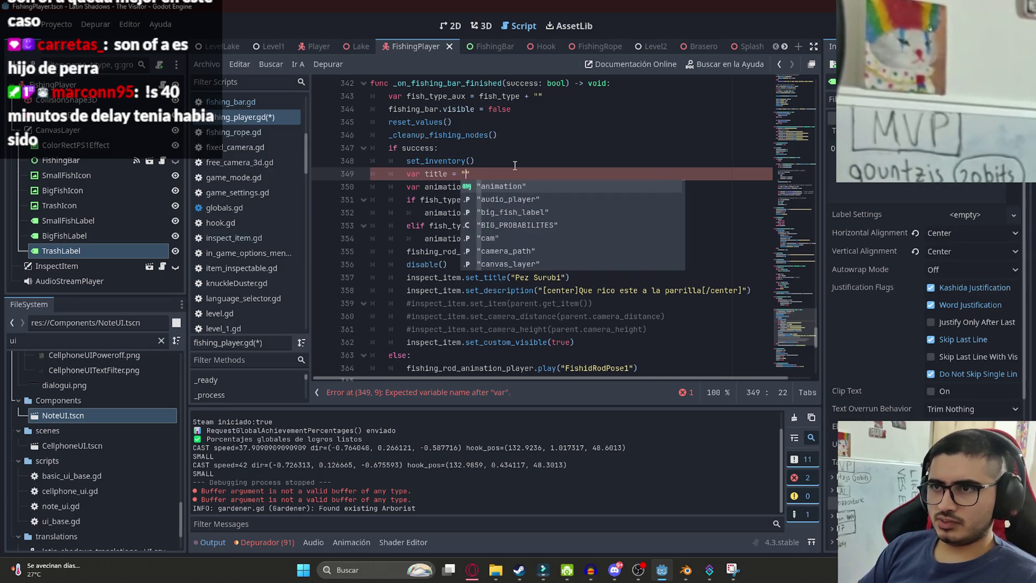
{"action": "key", "text": "BackSpace"}
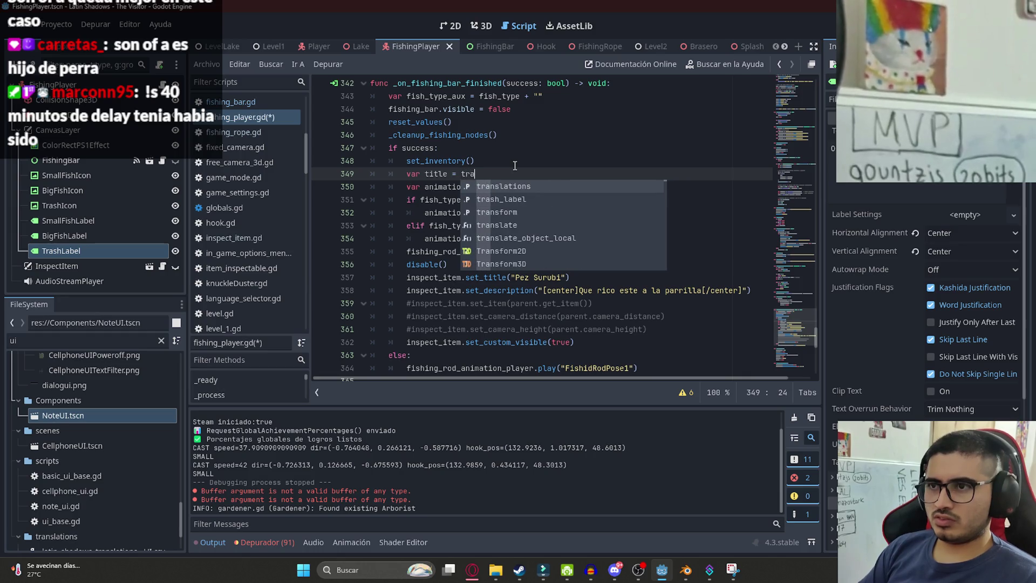
{"action": "type", "text": "tr(translations"}
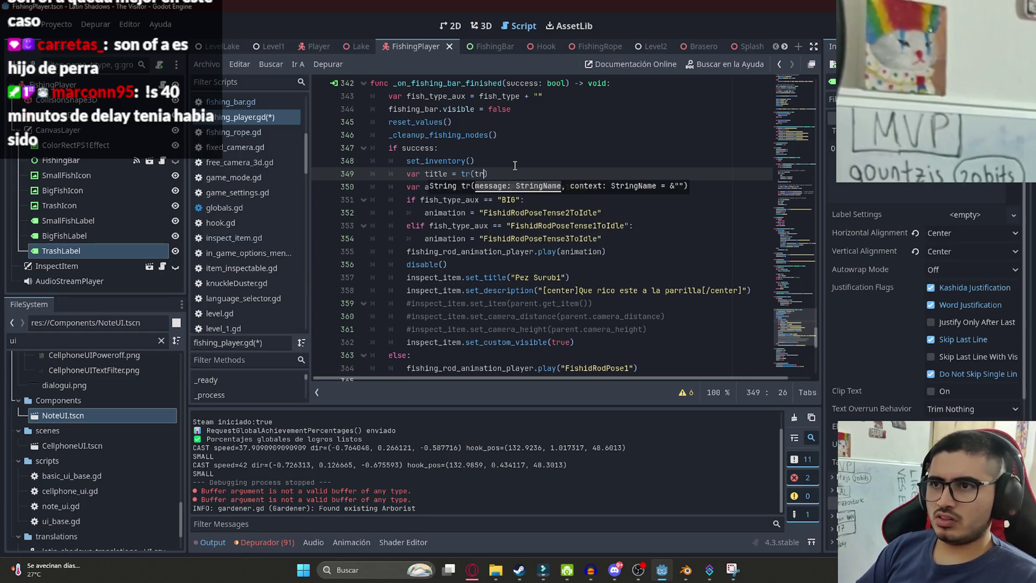
{"action": "key", "text": "Escape"}
{"action": "type", "text": "[\""}
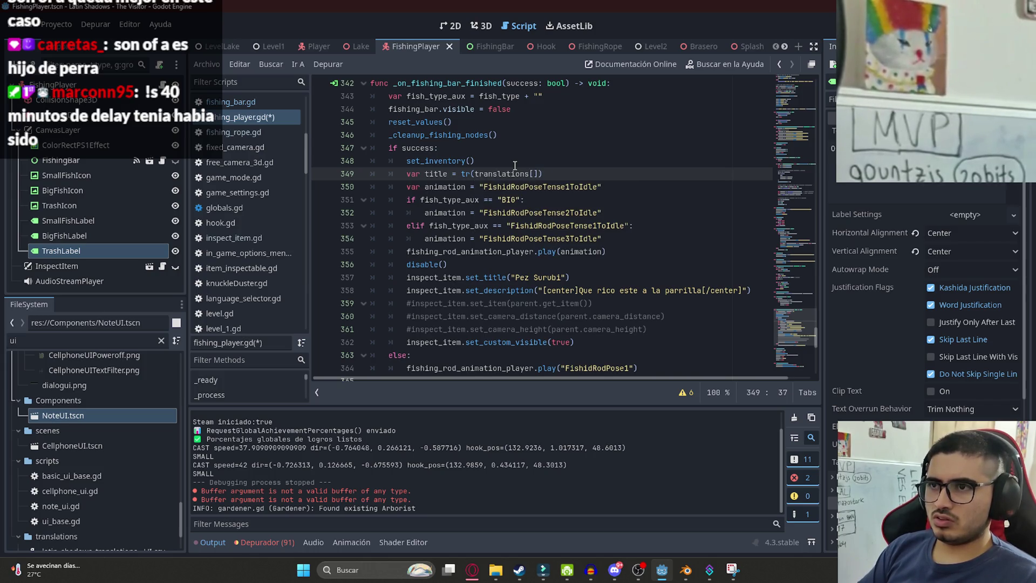
{"action": "type", "text": "TRASH"}
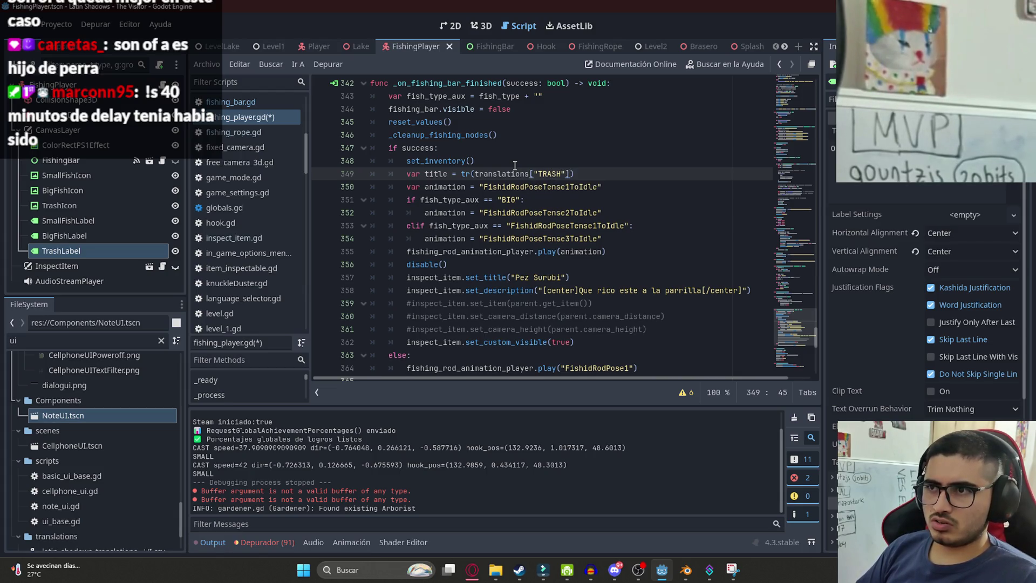
{"action": "key", "text": "ctrl+shift+Left"}
{"action": "key", "text": "ctrl+shift+Left"}
{"action": "key", "text": "ctrl+shift+Left"}
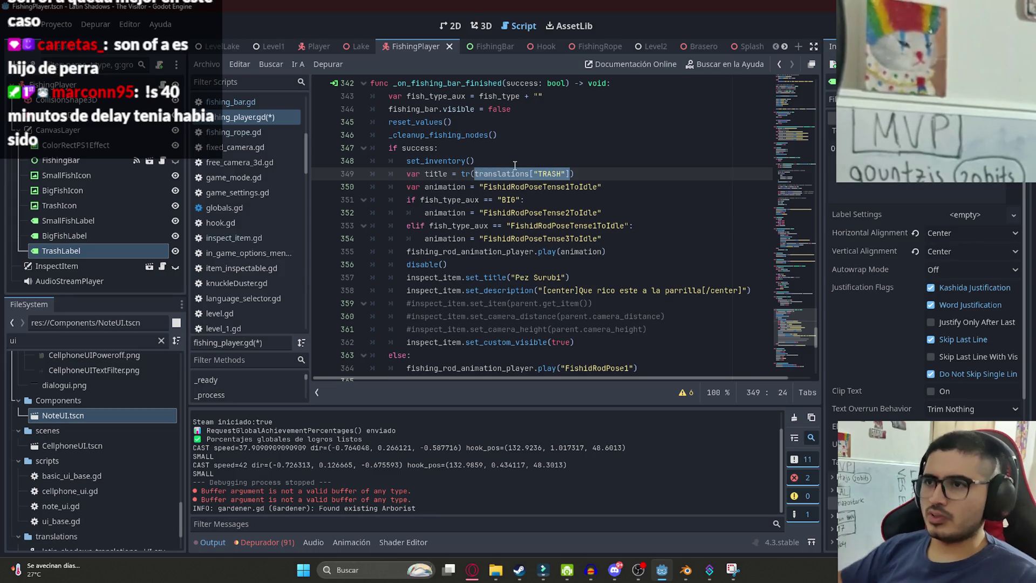
{"action": "left_click", "coordinate": [591, 179]}
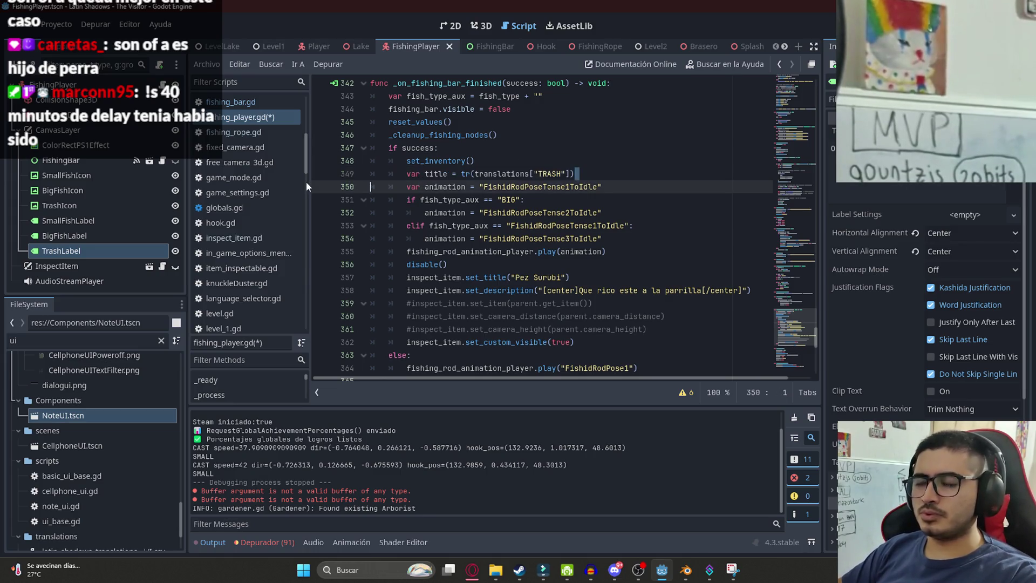
{"action": "key", "text": "ctrl+shift+k"}
{"action": "left_click", "coordinate": [533, 239]}
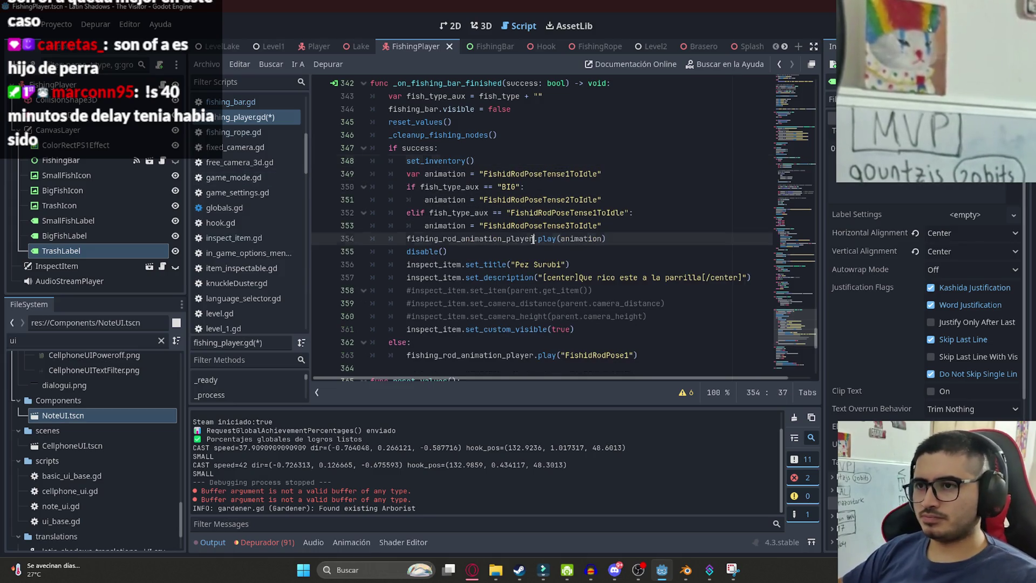
{"action": "left_click", "coordinate": [565, 252]}
{"action": "key", "text": "Return"}
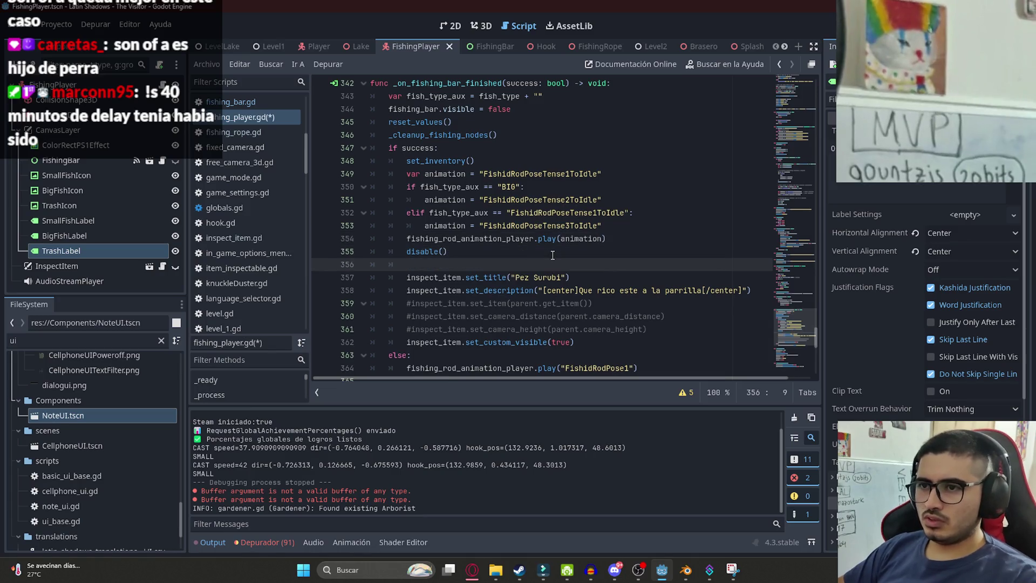
Write an if fish_type_aux == "TRASH": branch with a pass placeholder, followed by an else branch
{"action": "type", "text": "if"}
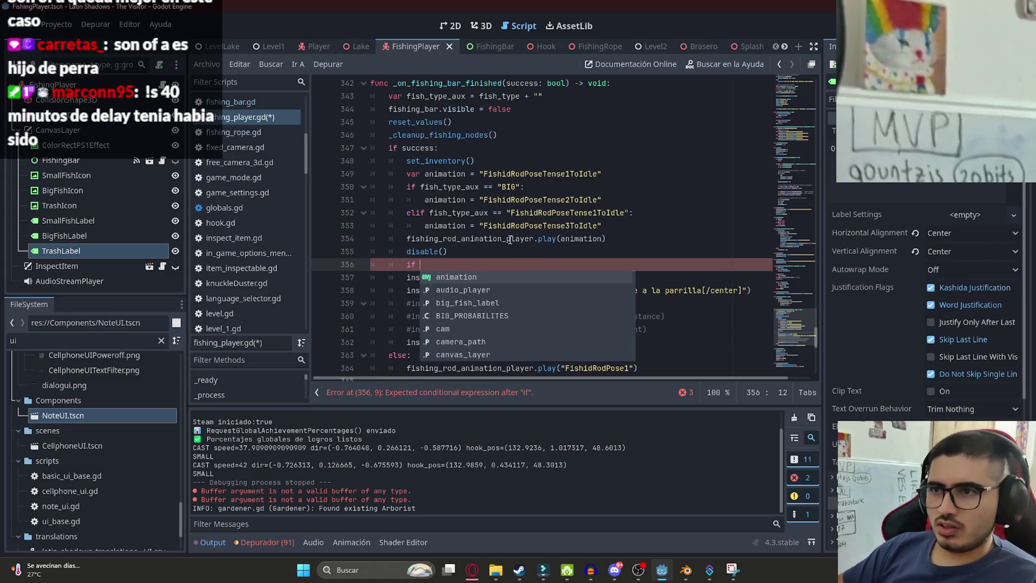
{"action": "double_click", "coordinate": [458, 212]}
{"action": "key", "text": "ctrl+c"}
{"action": "left_click", "coordinate": [438, 268]}
{"action": "key", "text": "ctrl+v"}
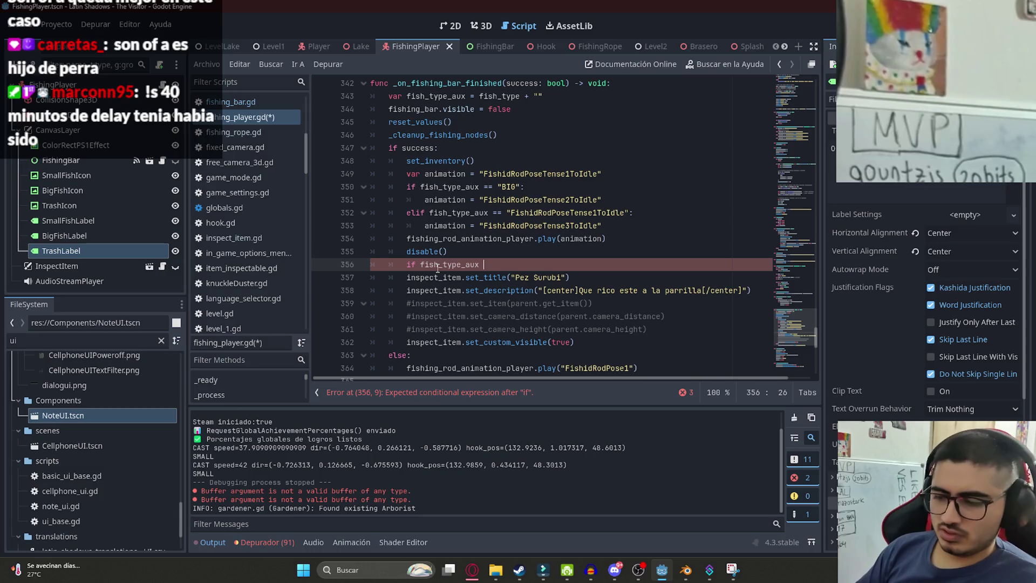
{"action": "type", "text": "= \"TRAS"}
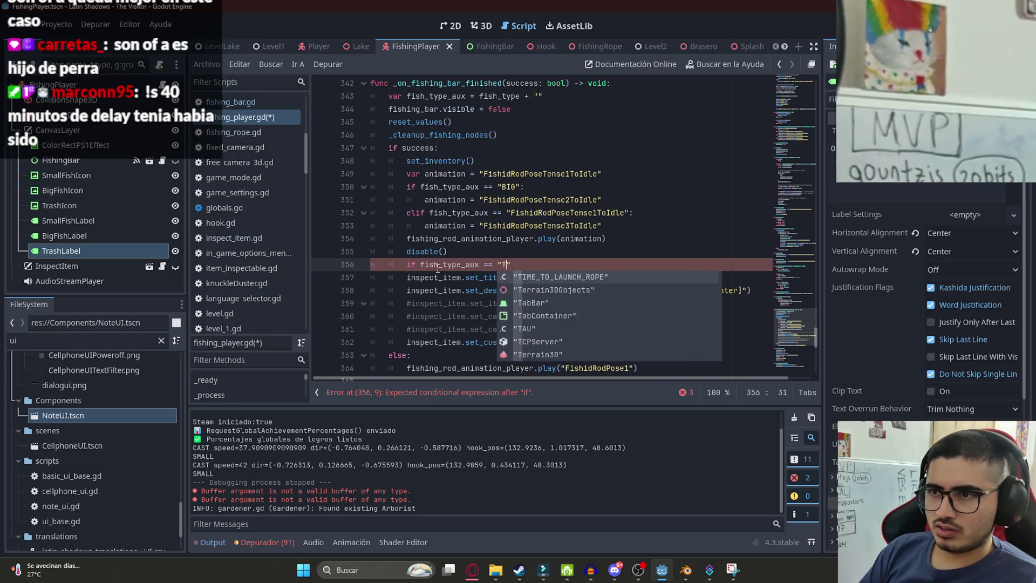
{"action": "type", "text": "H\":"}
{"action": "key", "text": "Return"}
{"action": "type", "text": "pass"}
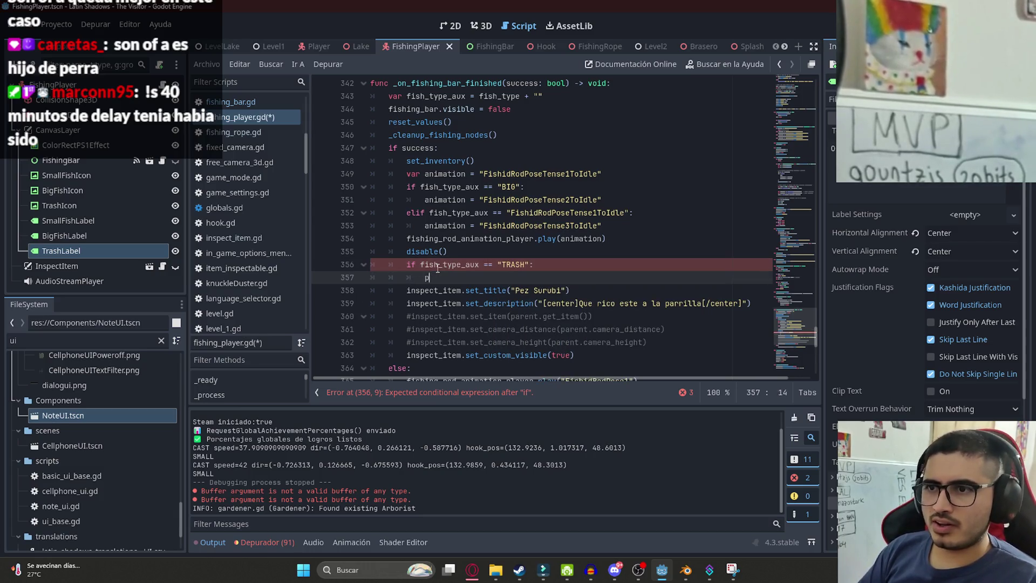
{"action": "key", "text": "Return"}
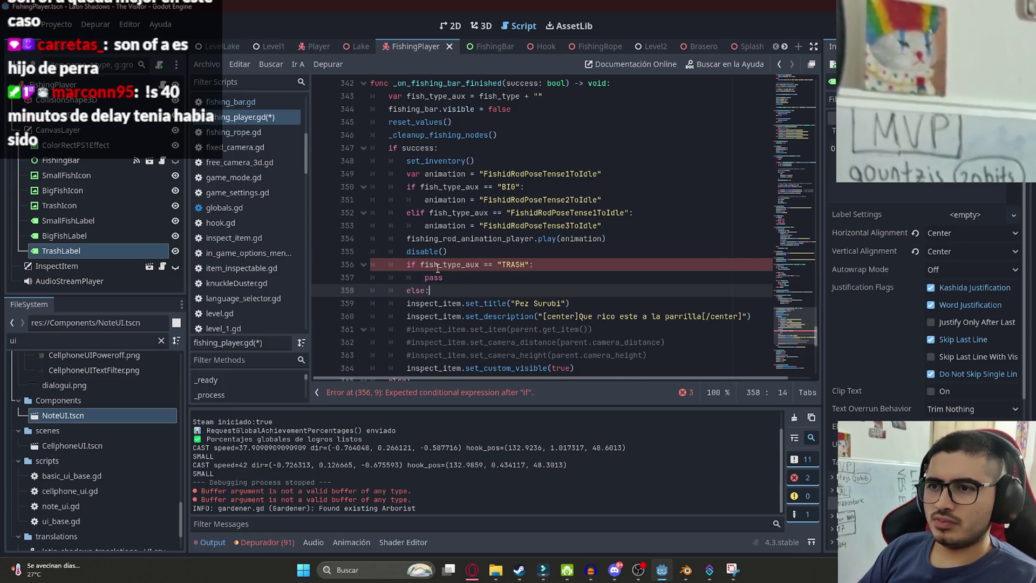
{"action": "key", "text": "Return"}
Assign title = tr(translations[fish_type_aux].title) in both the else and TRASH branches
{"action": "type", "text": "title = "}
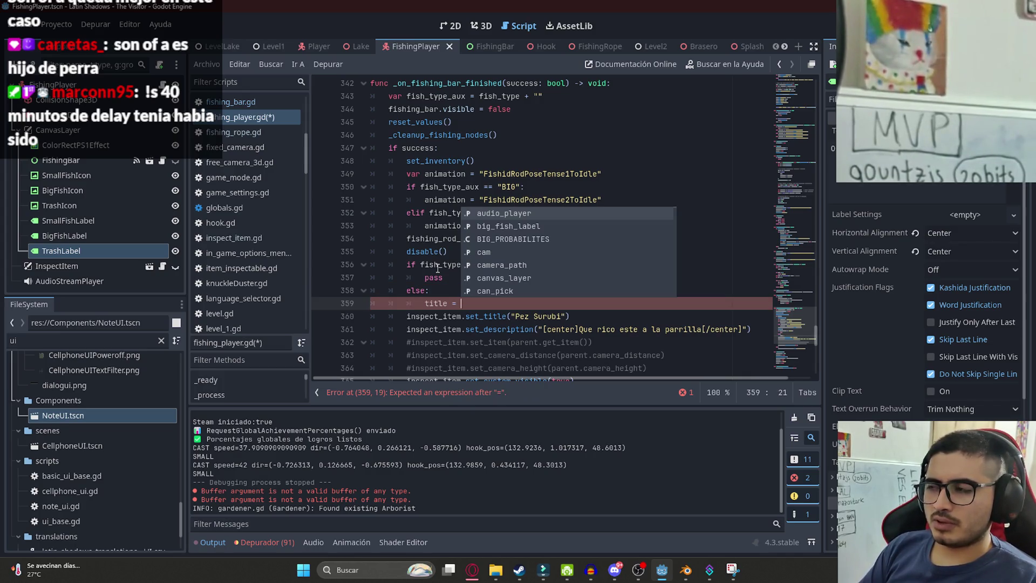
{"action": "type", "text": "tr("}
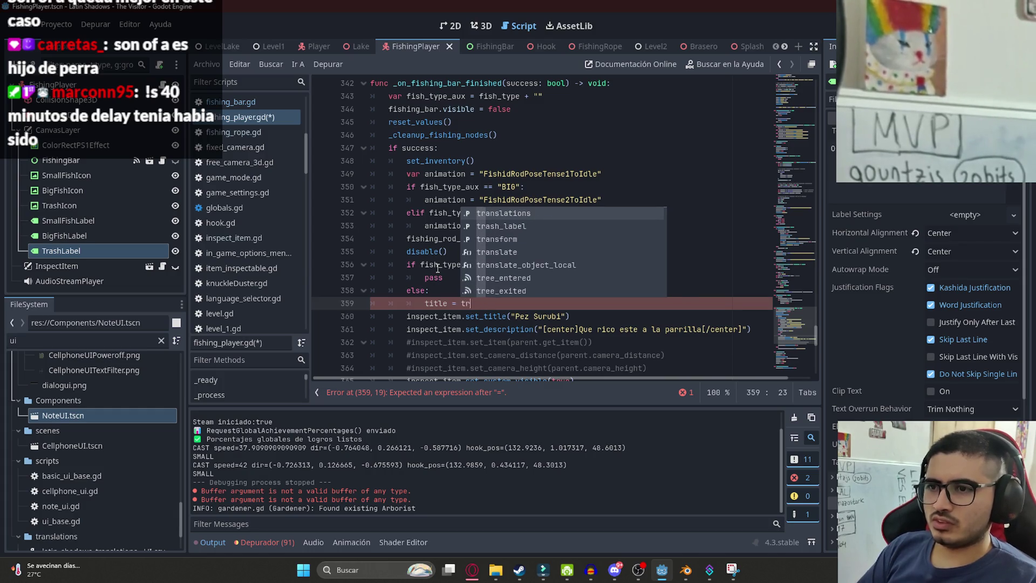
{"action": "type", "text": "transl"}
{"action": "key", "text": "Return"}
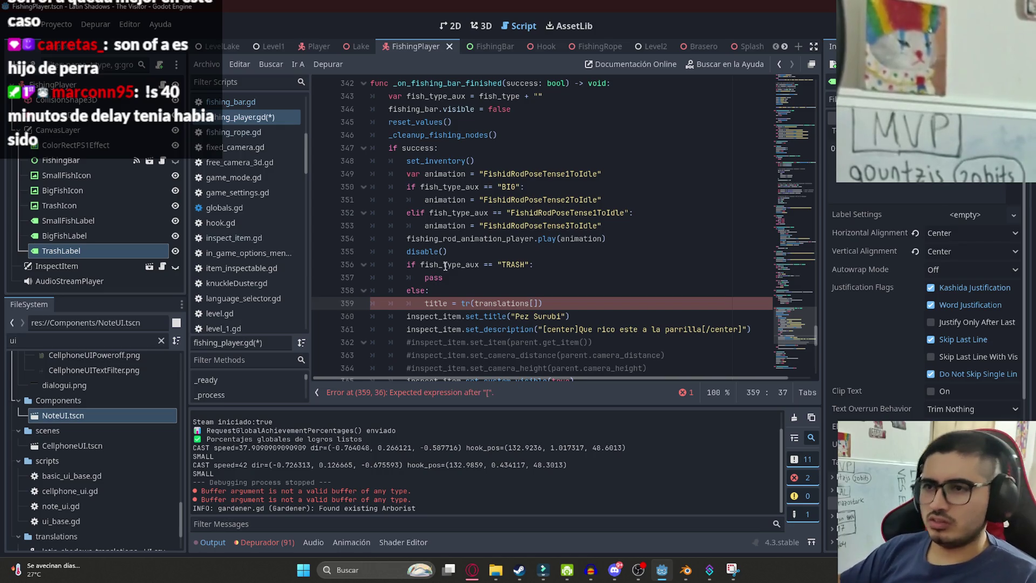
{"action": "type", "text": "]"}
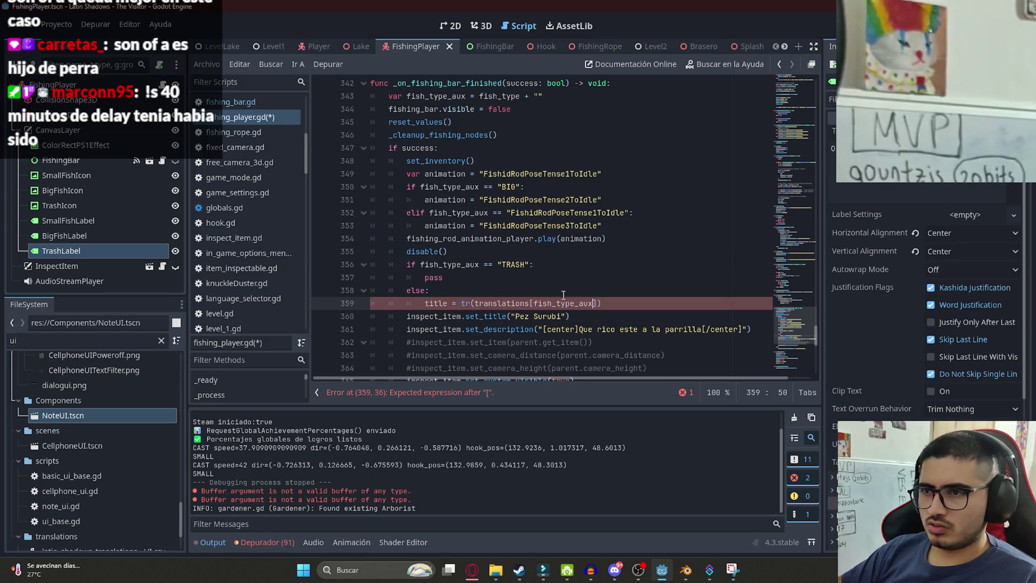
{"action": "key", "text": "Right"}
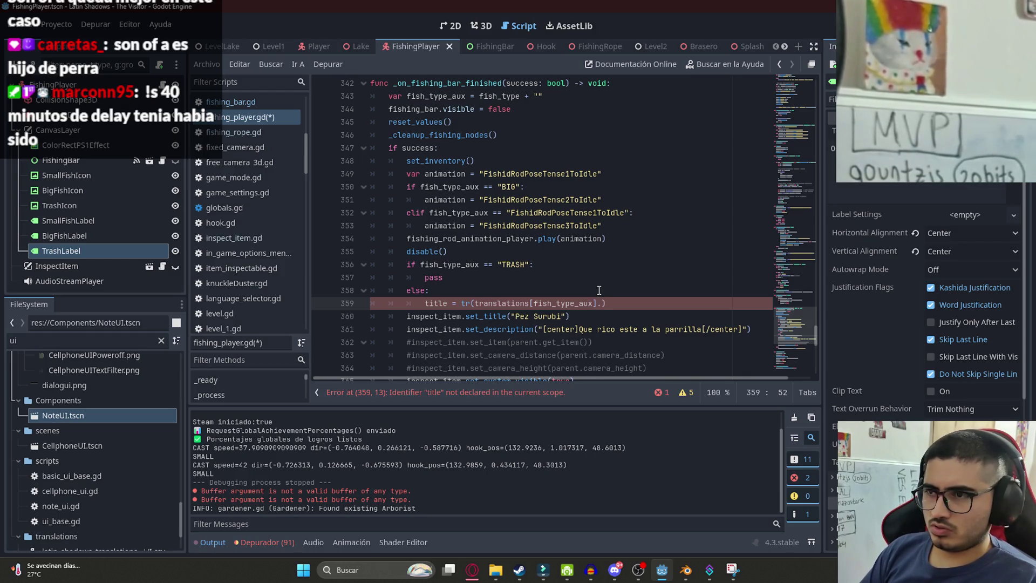
{"action": "type", "text": "description"}
{"action": "left_click", "coordinate": [598, 290]}
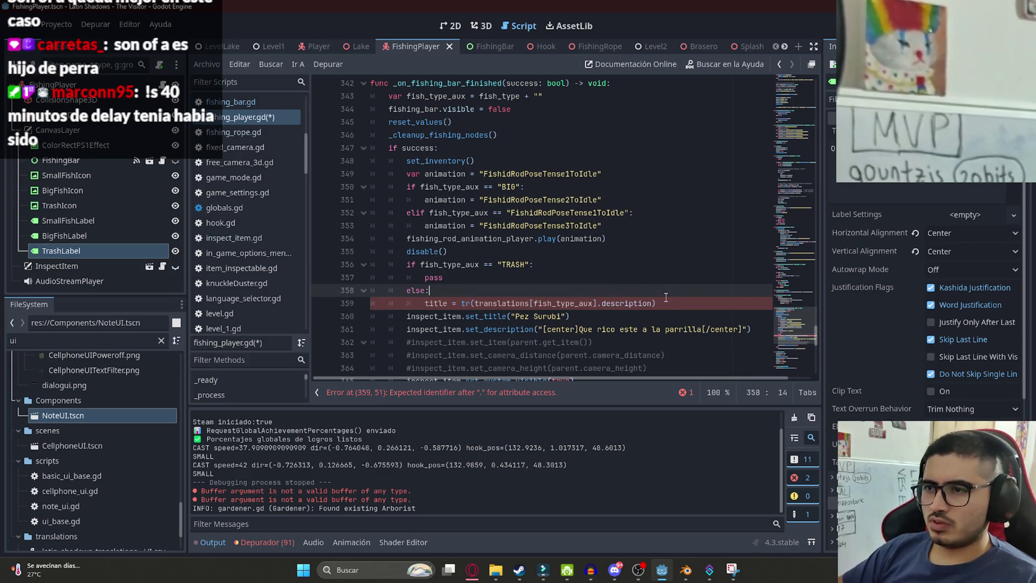
{"action": "left_click", "coordinate": [424, 277]}
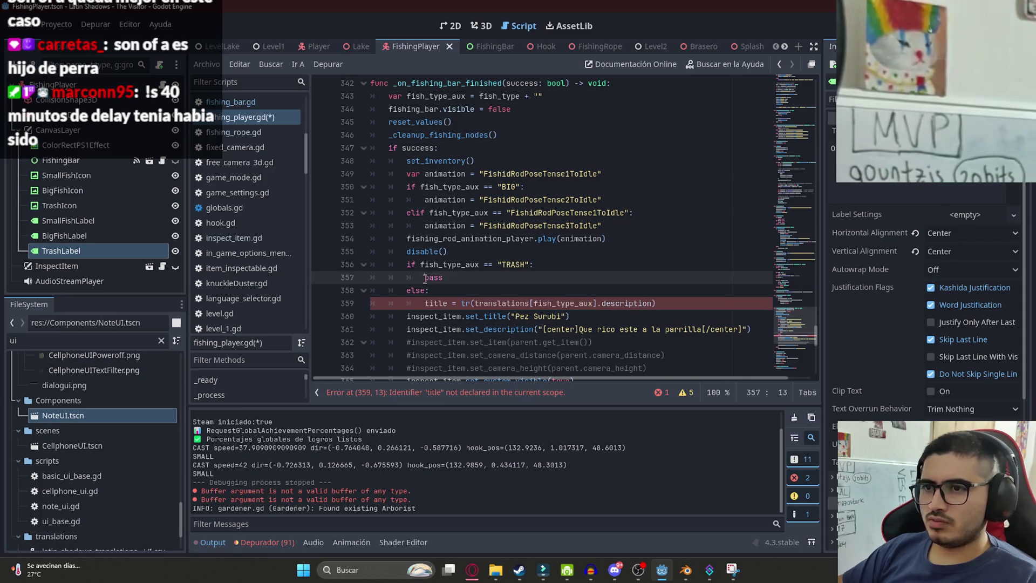
{"action": "left_click", "coordinate": [433, 278]}
{"action": "key", "text": "ctrl+v"}
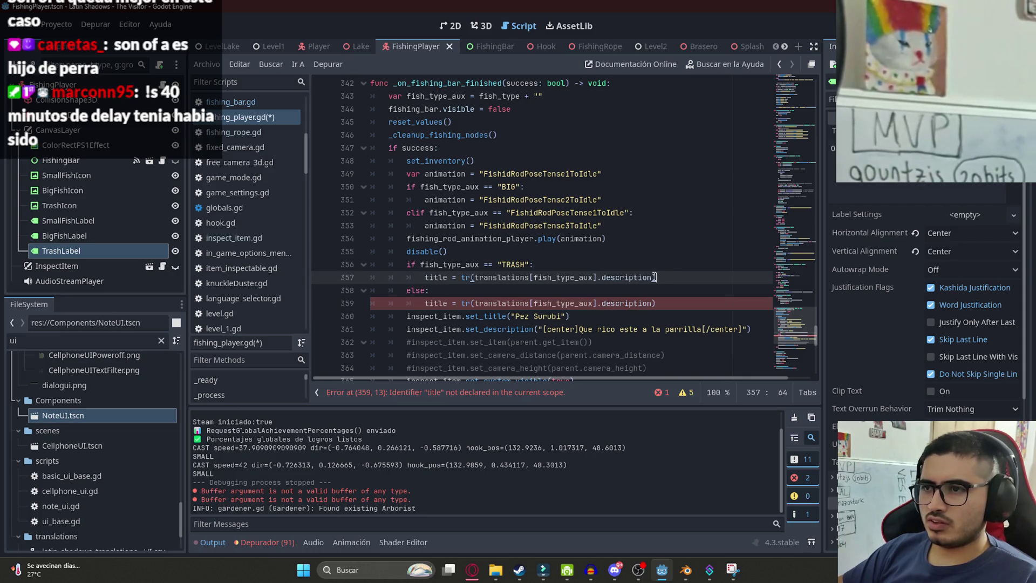
{"action": "double_click", "coordinate": [633, 276]}
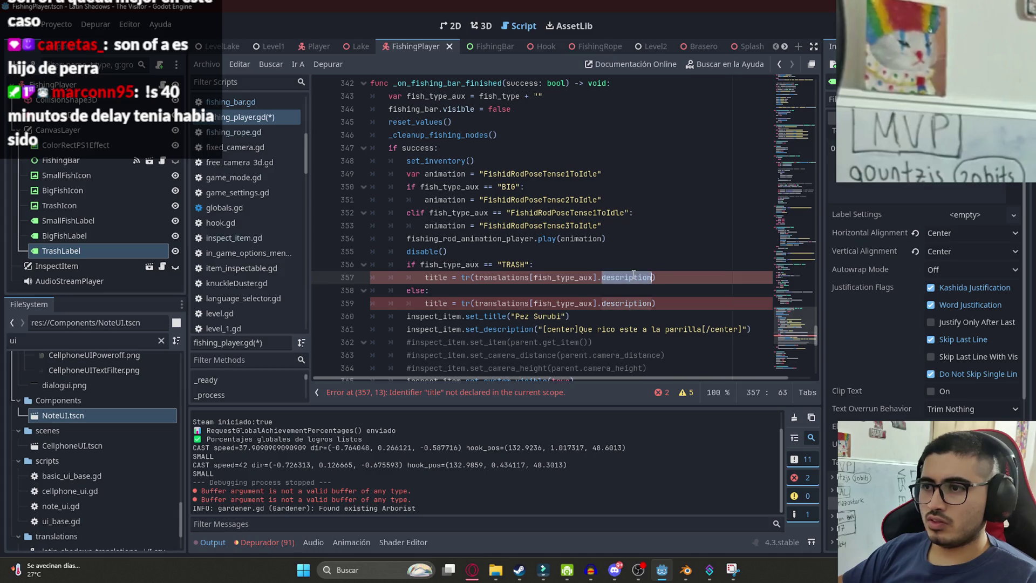
{"action": "key", "text": "ctrl+d"}
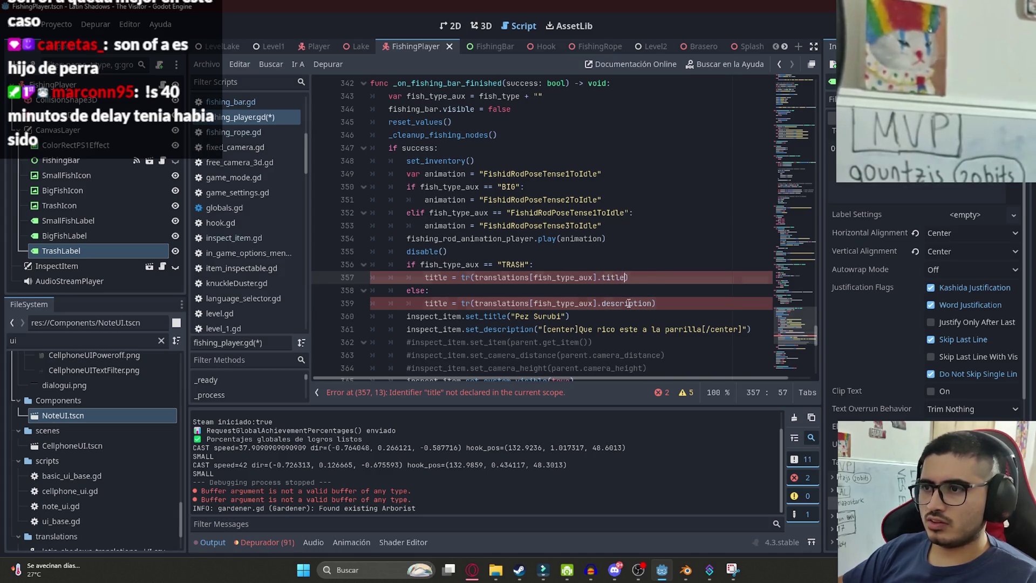
{"action": "type", "text": "title"}
Declare var title = "" and var description = "" after disable(), and save
{"action": "left_click", "coordinate": [502, 252]}
{"action": "key", "text": "Return"}
{"action": "type", "text": "var t"}
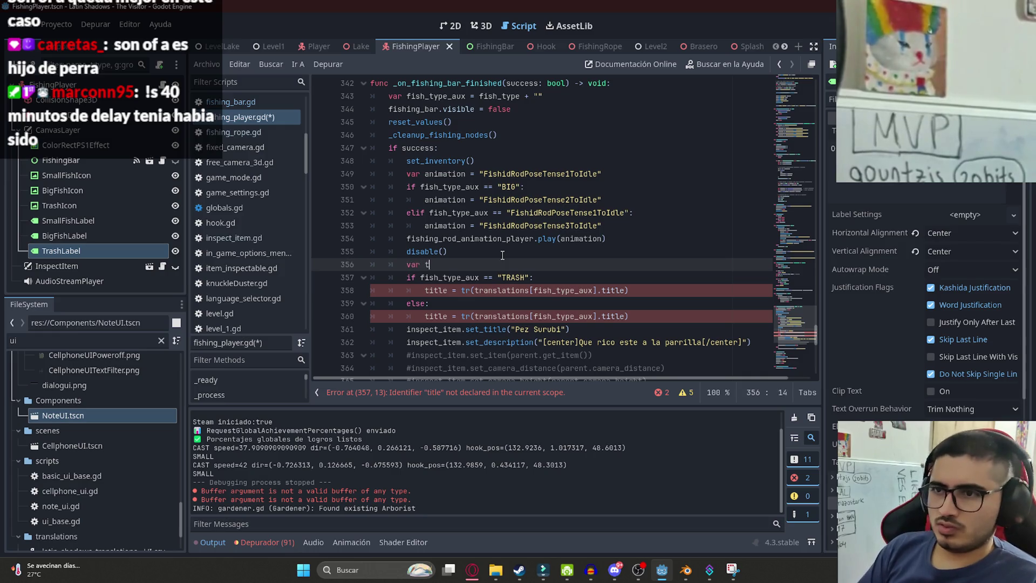
{"action": "type", "text": "itle = \""}
{"action": "key", "text": "End"}
{"action": "key", "text": "Return"}
{"action": "type", "text": "var descrip"}
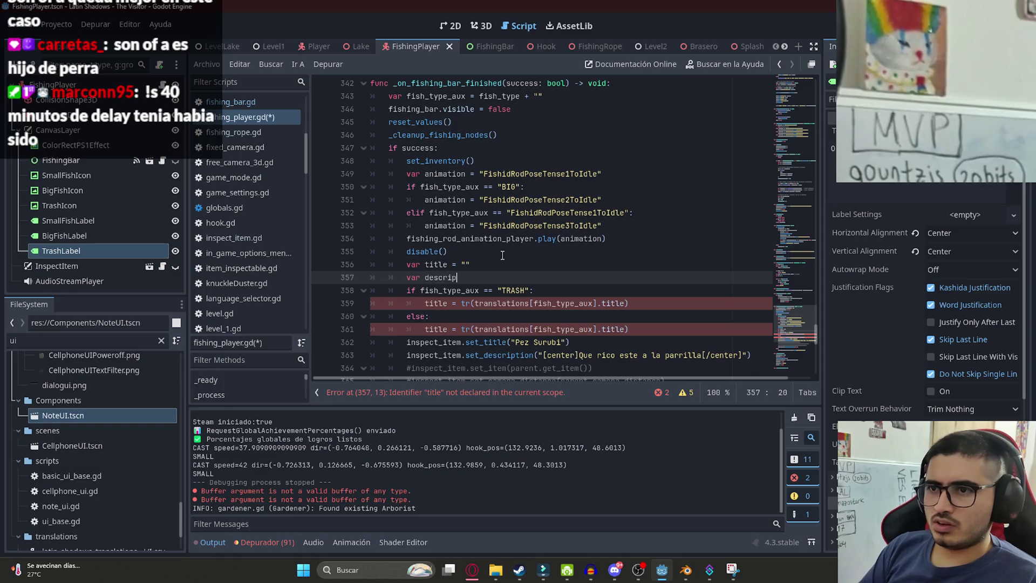
{"action": "type", "text": "tion = \""}
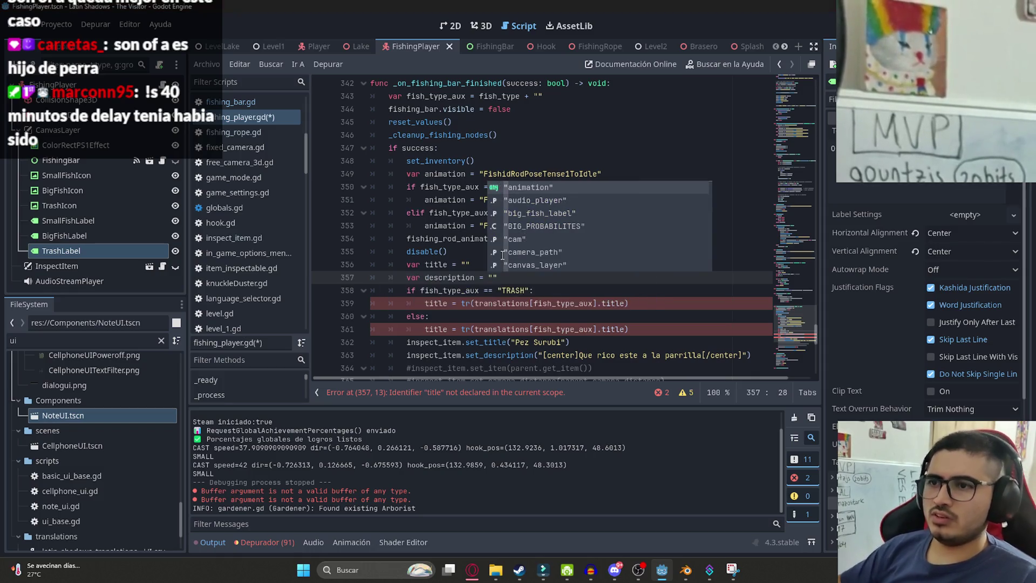
{"action": "key", "text": "ctrl+s"}
Duplicate the else branch's title line into a description = tr(translations[fish_type_aux].description) line
{"action": "scroll", "coordinate": [516, 242], "scroll_direction": "down", "scroll_amount": 2}
{"action": "left_click", "coordinate": [529, 233]}
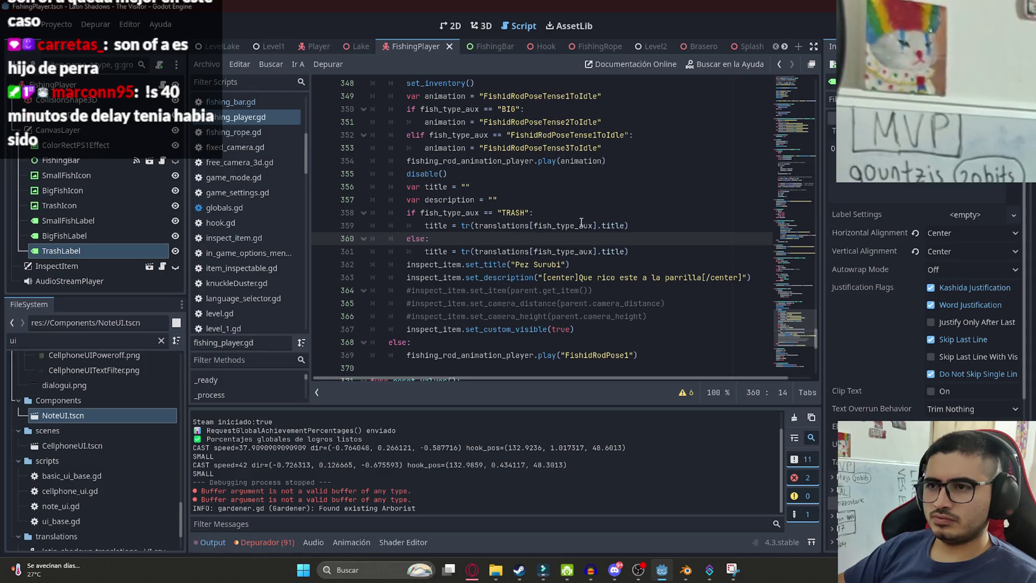
{"action": "double_click", "coordinate": [444, 201]}
{"action": "key", "text": "ctrl+c"}
{"action": "left_click_drag", "start_coordinate": [641, 226], "coordinate": [425, 227]}
{"action": "left_click", "coordinate": [656, 248]}
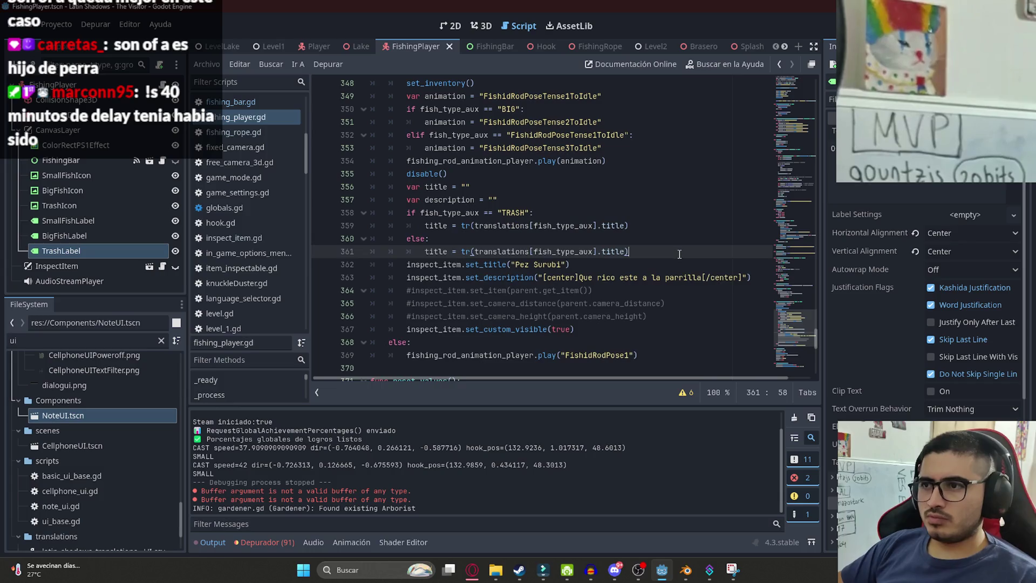
{"action": "key", "text": "ctrl+shift+d"}
{"action": "double_click", "coordinate": [614, 264]}
{"action": "key", "text": "ctrl+v"}
{"action": "double_click", "coordinate": [436, 264]}
{"action": "key", "text": "ctrl+v"}
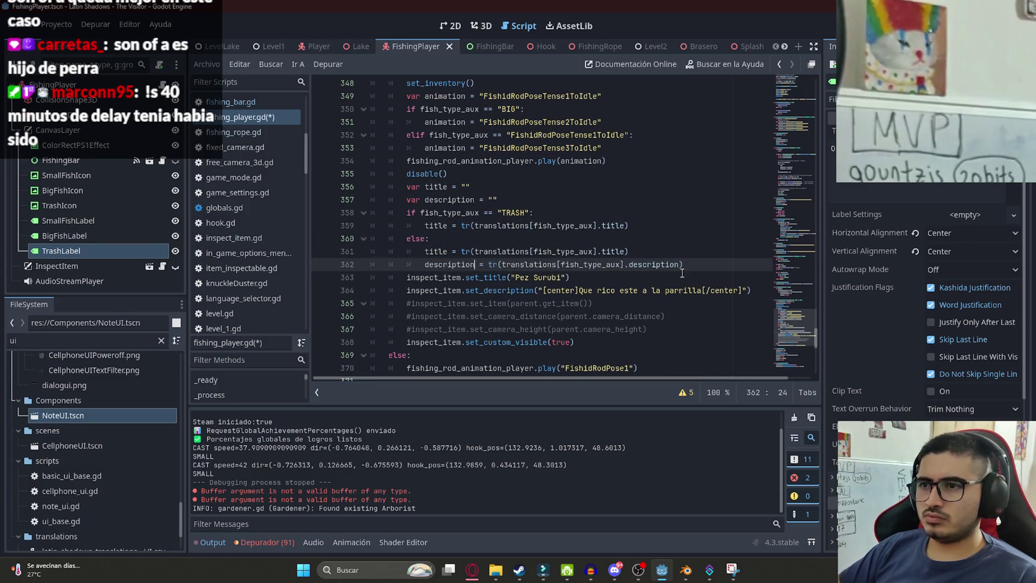
{"action": "left_click_drag", "start_coordinate": [717, 261], "coordinate": [424, 265]}
{"action": "key", "text": "ctrl+c"}
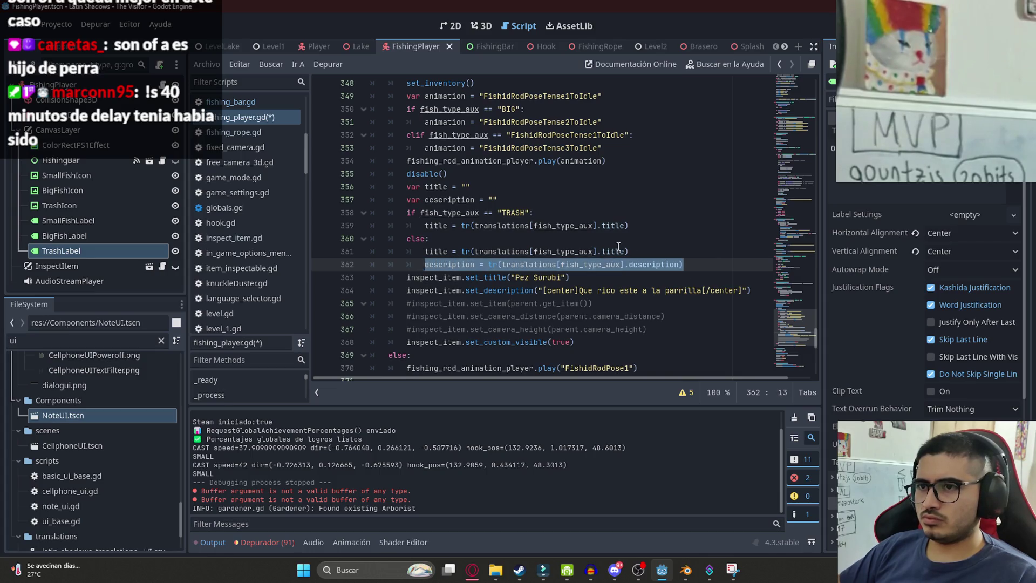
Add the same description assignment to the TRASH branch and save
{"action": "left_click", "coordinate": [664, 224]}
{"action": "key", "text": "Return"}
{"action": "key", "text": "ctrl+v"}
{"action": "key", "text": "ctrl+s"}
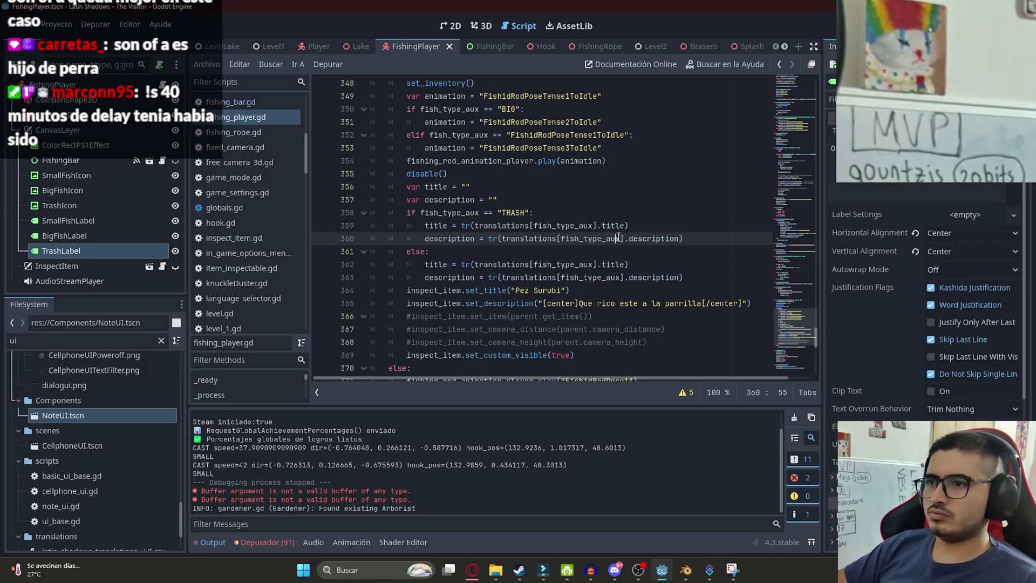
{"action": "left_click", "coordinate": [572, 223]}
{"action": "key", "text": "ctrl+shift+Return"}
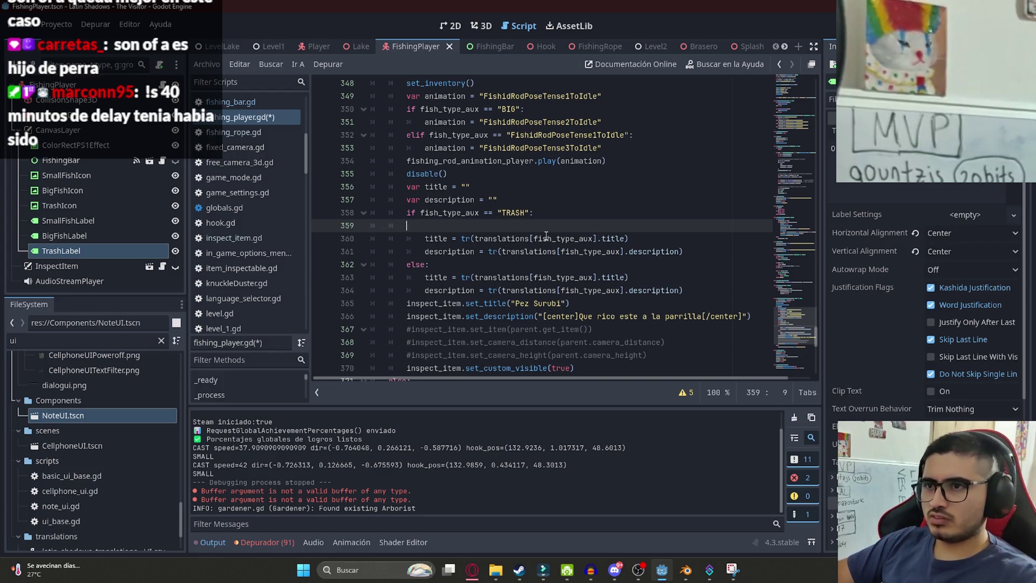
Draft a randi_range call under the TRASH condition, then delete it again
{"action": "key", "text": "BackSpace"}
{"action": "key", "text": "BackSpace"}
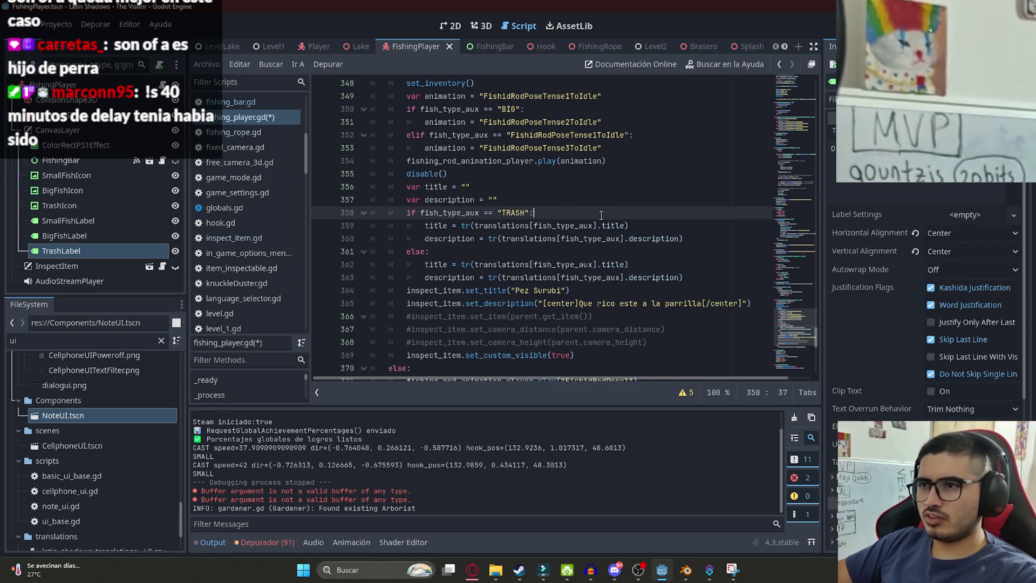
{"action": "left_click", "coordinate": [599, 222]}
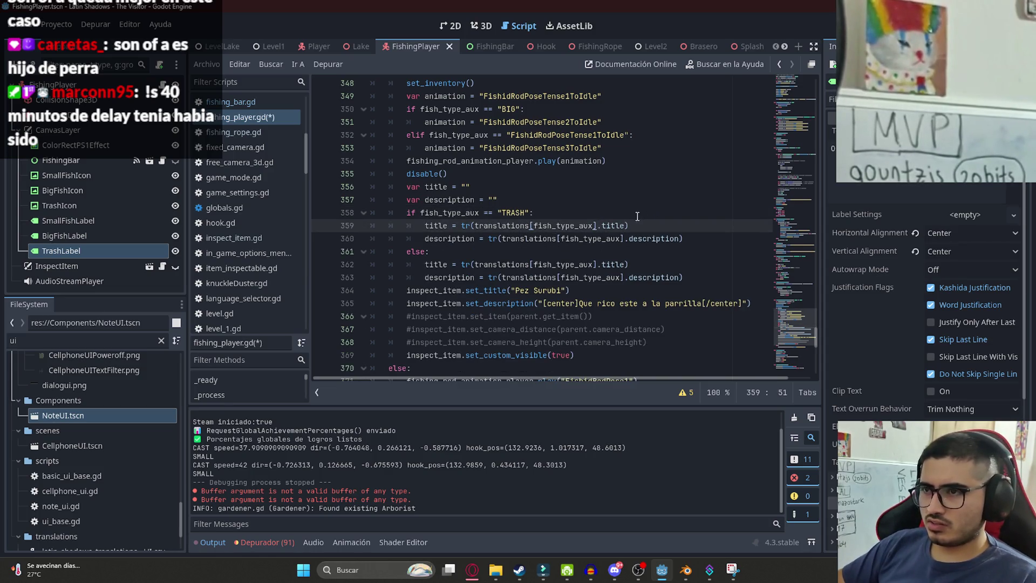
{"action": "type", "text": "[randi("}
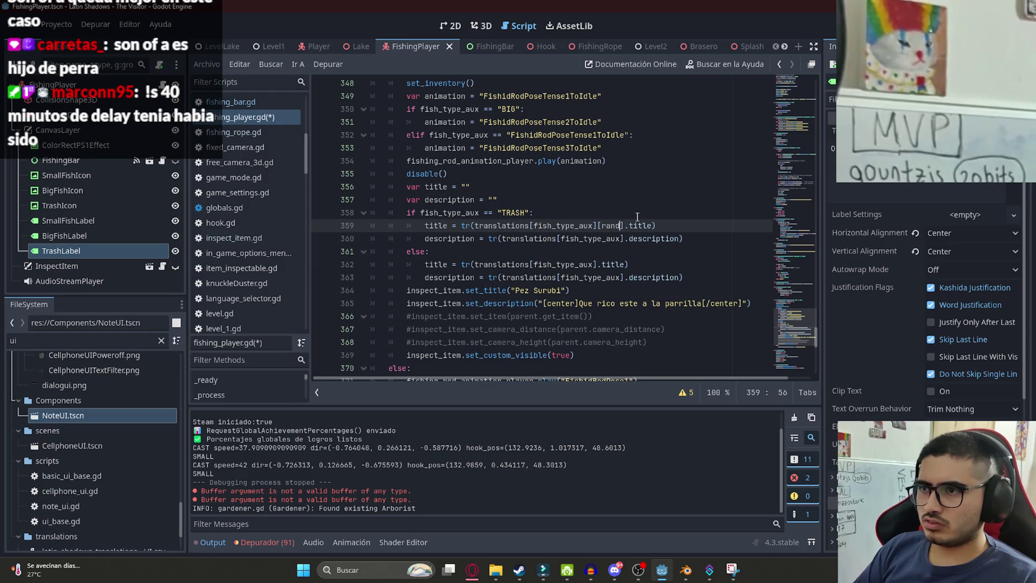
{"action": "type", "text": "0,"}
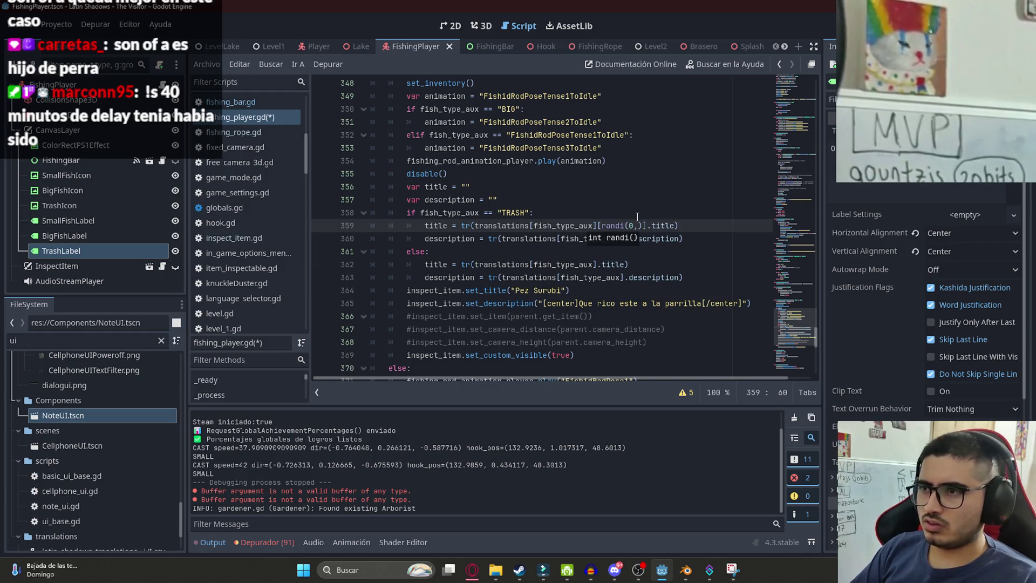
{"action": "key", "text": "Left"}
{"action": "key", "text": "Left"}
{"action": "key", "text": "Left"}
{"action": "key", "text": "BackSpace"}
{"action": "key", "text": "BackSpace"}
{"action": "key", "text": "BackSpace"}
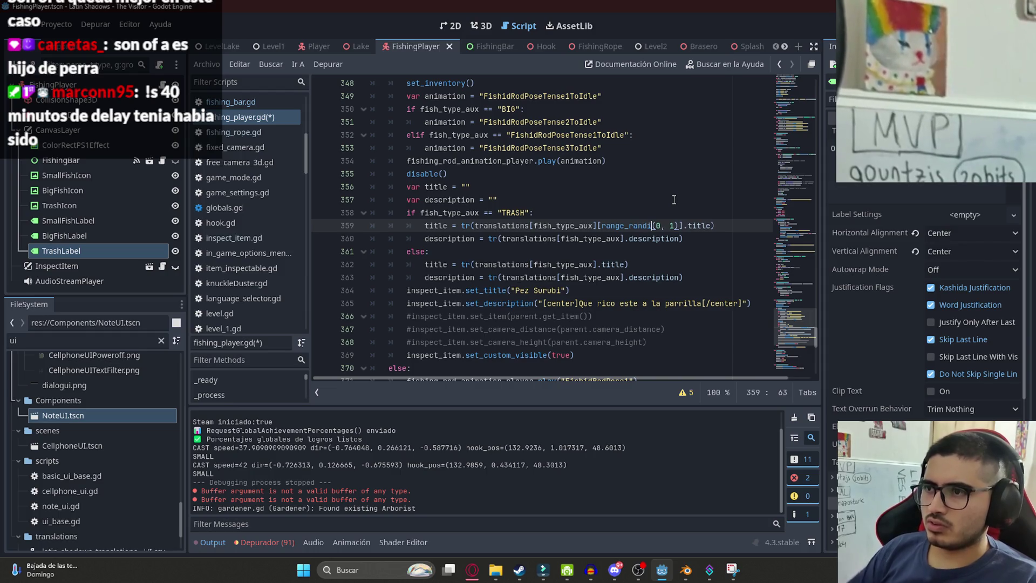
{"action": "left_click", "coordinate": [621, 220]}
{"action": "key", "text": "Return"}
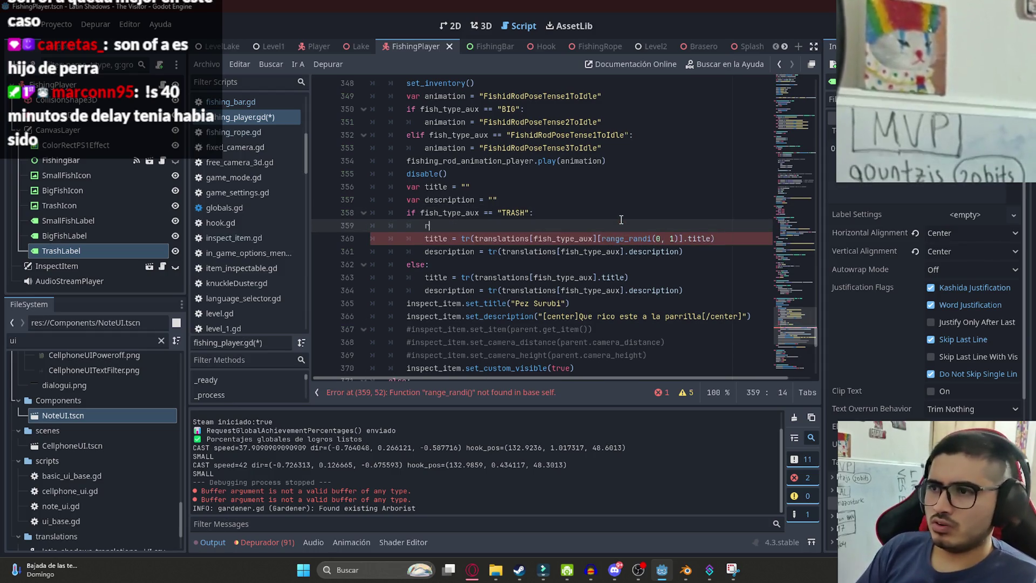
{"action": "type", "text": "ange"}
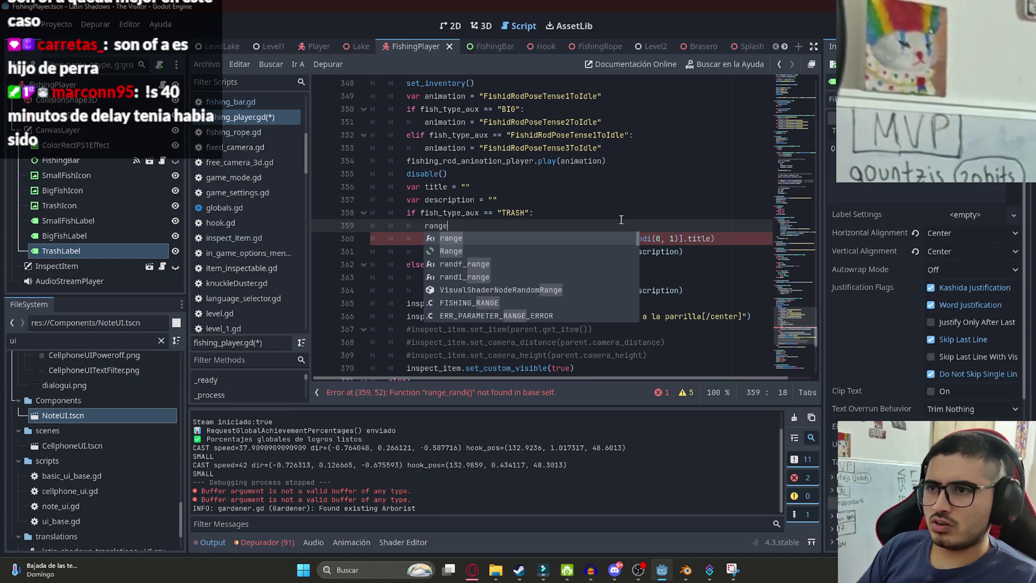
{"action": "key", "text": "Down"}
{"action": "key", "text": "Down"}
{"action": "key", "text": "Down"}
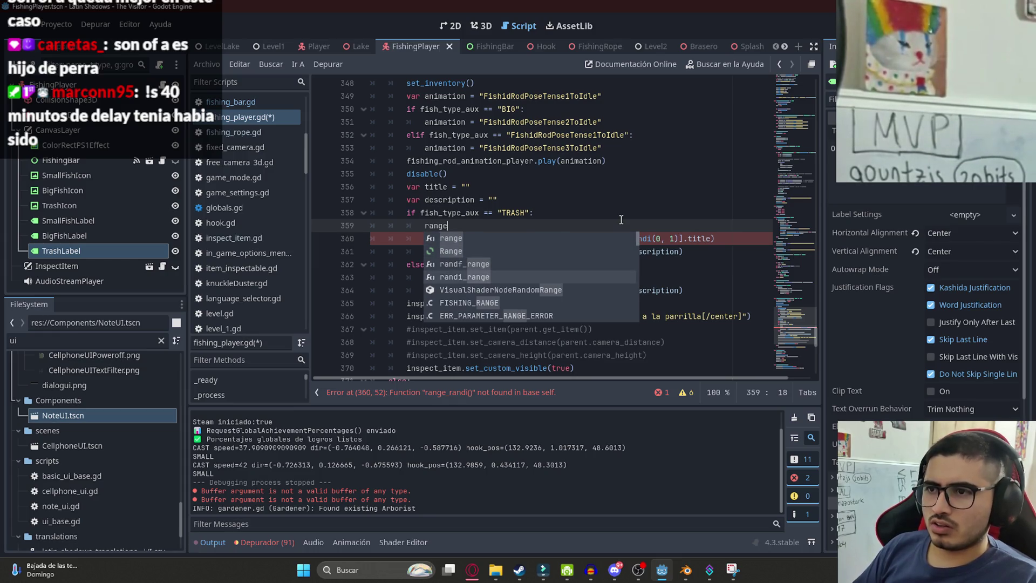
{"action": "key", "text": "Return"}
{"action": "type", "text": "0, 1)"}
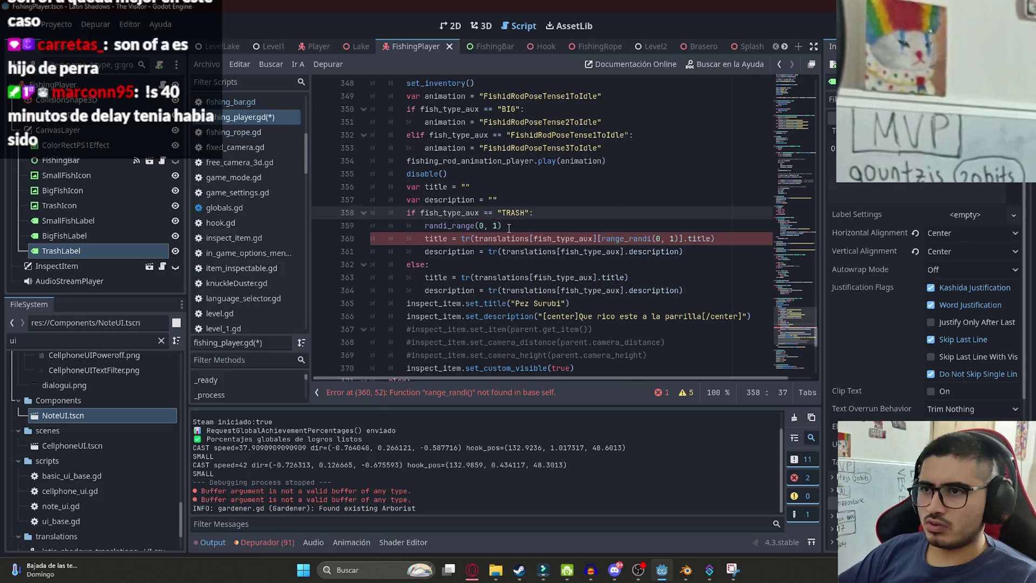
{"action": "left_click_drag", "start_coordinate": [503, 226], "coordinate": [424, 227]}
{"action": "key", "text": "BackSpace"}
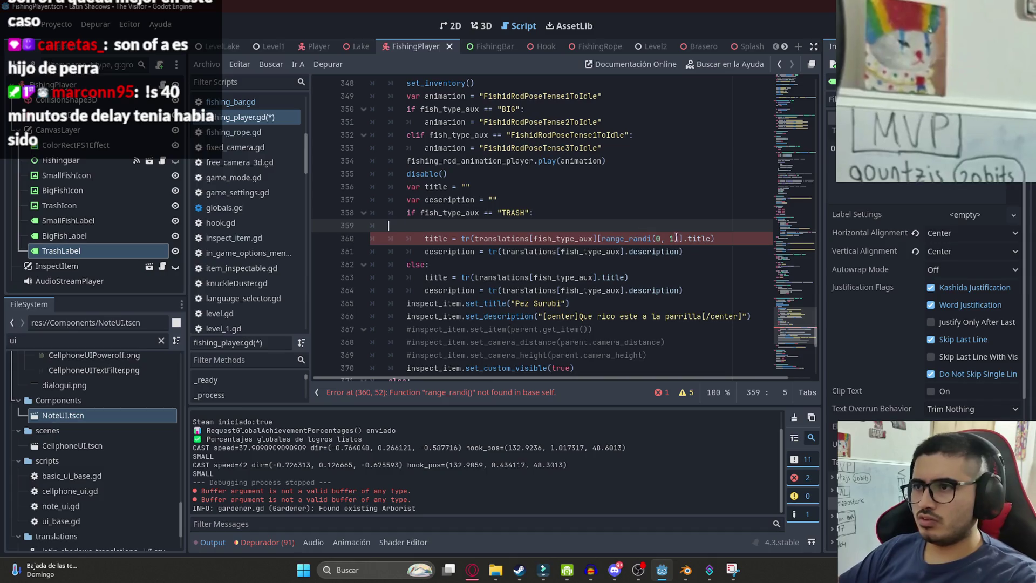
{"action": "key", "text": "BackSpace"}
Index the TRASH title and description lookups with [index], declaring var index = randi_range(0, 1); save
{"action": "left_click_drag", "start_coordinate": [681, 225], "coordinate": [609, 226]}
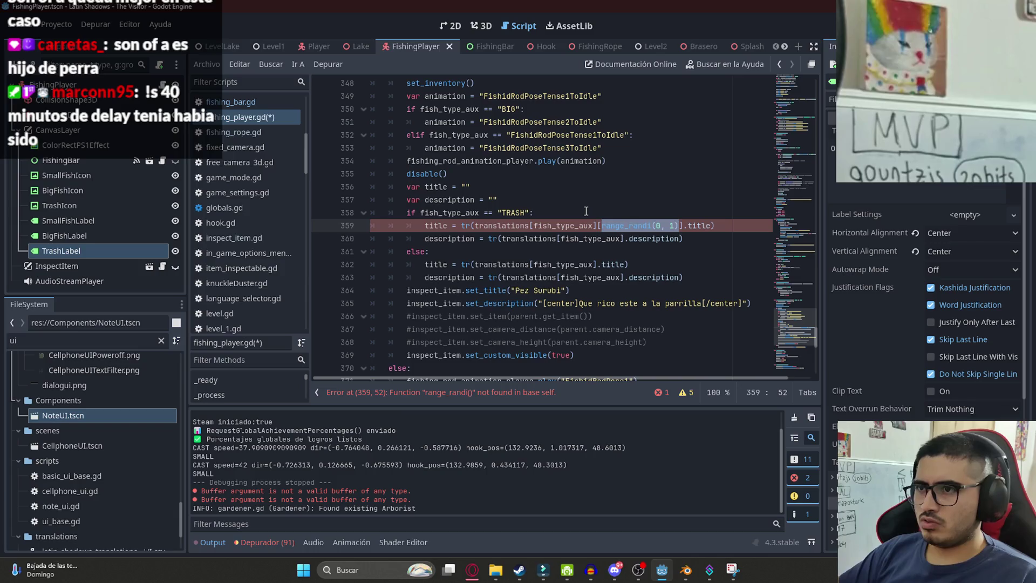
{"action": "type", "text": "index"}
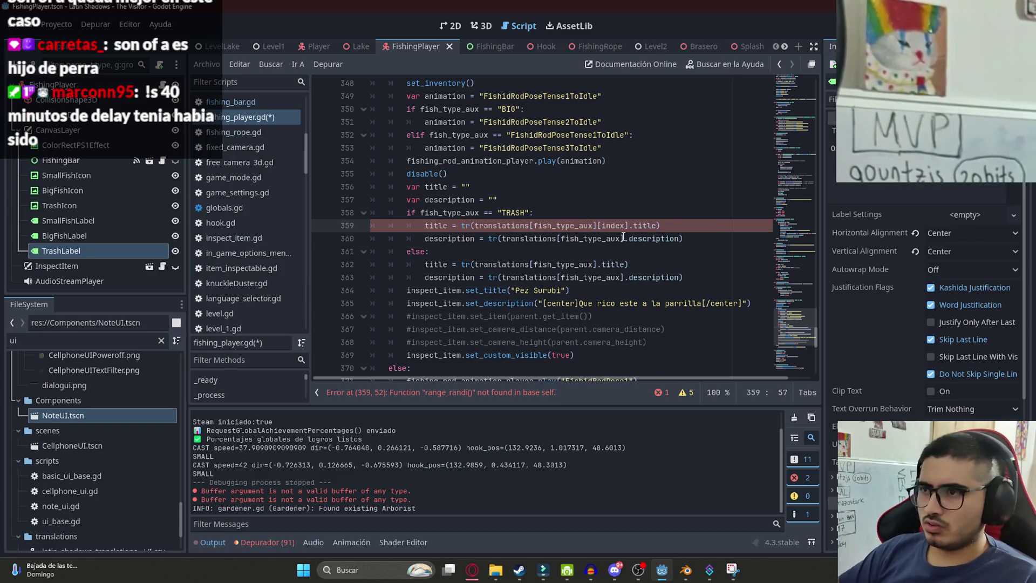
{"action": "left_click", "coordinate": [625, 238]}
{"action": "type", "text": "[index"}
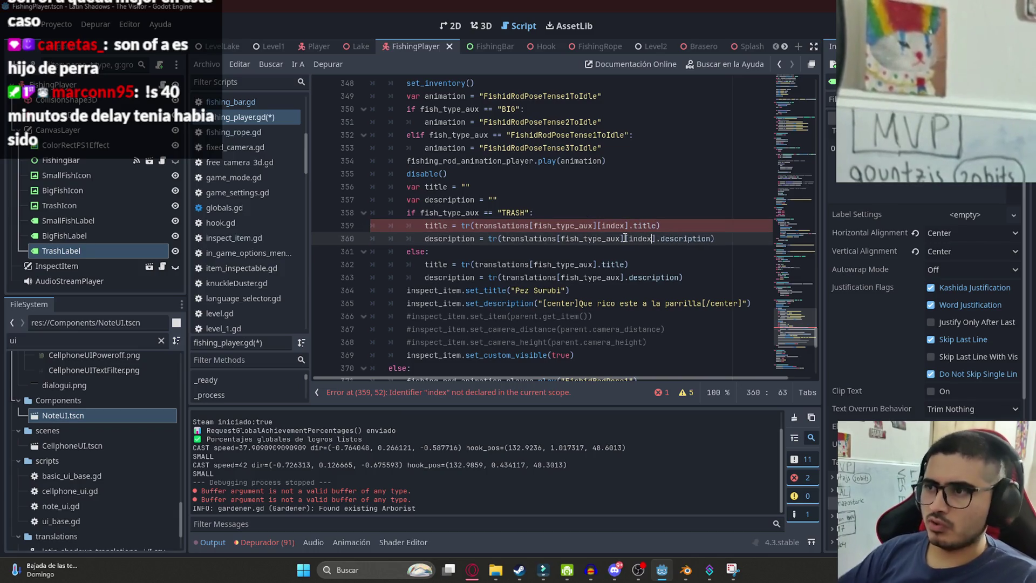
{"action": "left_click", "coordinate": [587, 217]}
{"action": "key", "text": "Return"}
{"action": "type", "text": "var index"}
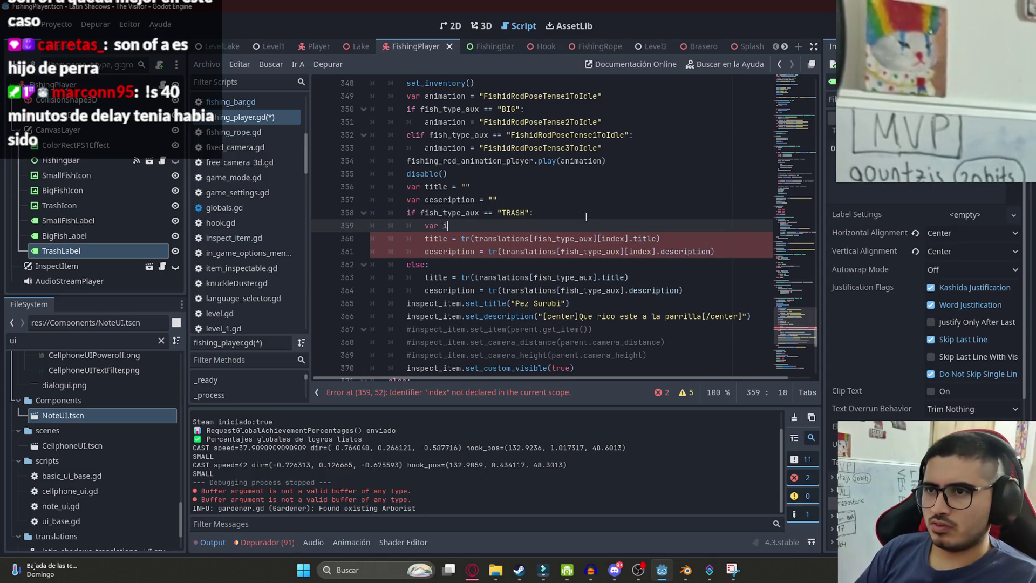
{"action": "type", "text": " = randi_range(0, 1)"}
{"action": "key", "text": "ctrl+s"}
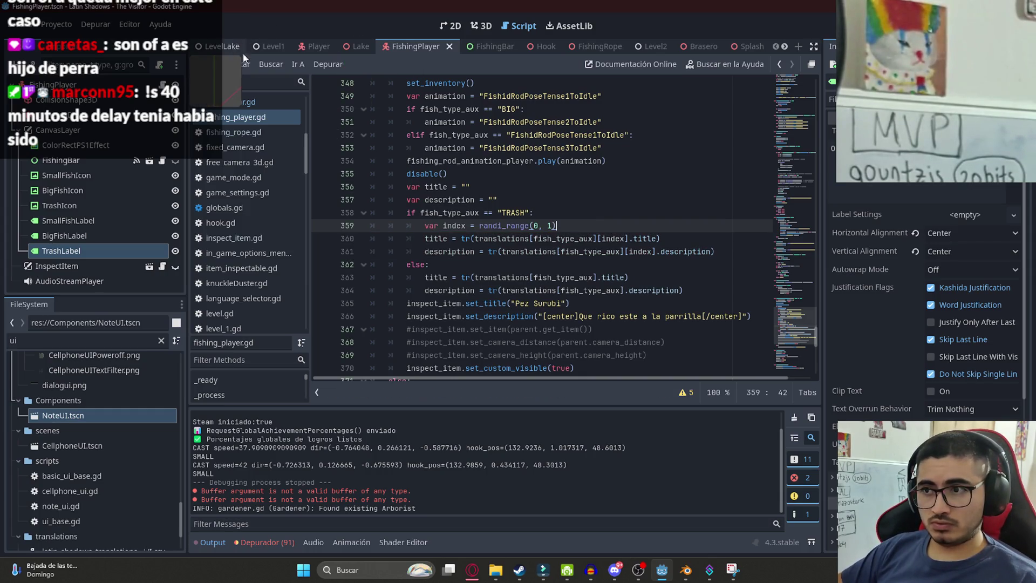
{"action": "left_click_drag", "start_coordinate": [751, 317], "coordinate": [370, 316]}
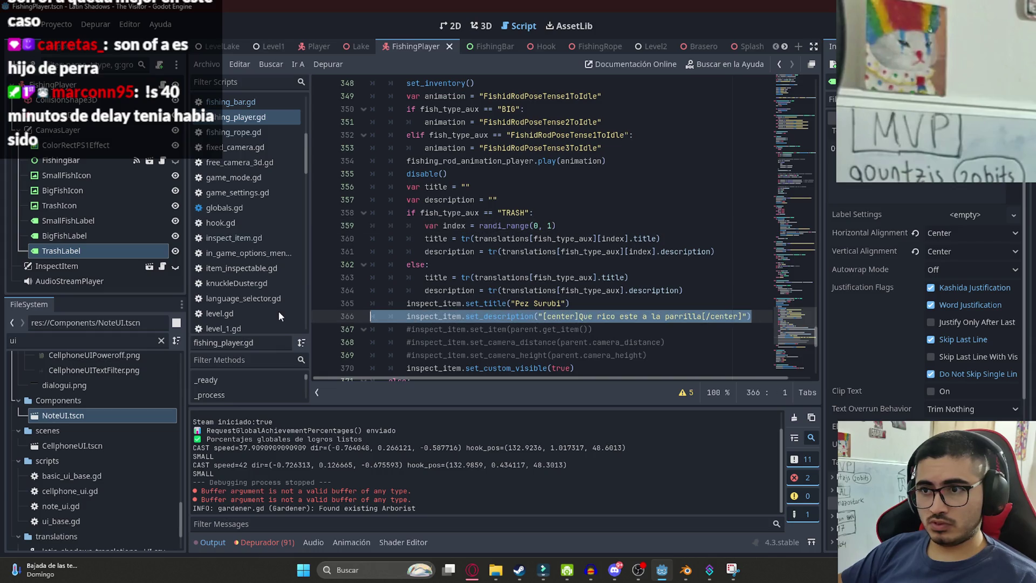
Pass title and description instead of the 'Pez Surubi' strings, save, and run with F5
{"action": "double_click", "coordinate": [436, 277]}
{"action": "left_click_drag", "start_coordinate": [512, 303], "coordinate": [749, 316]}
{"action": "type", "text": "title"}
{"action": "type", "text": "description(description"}
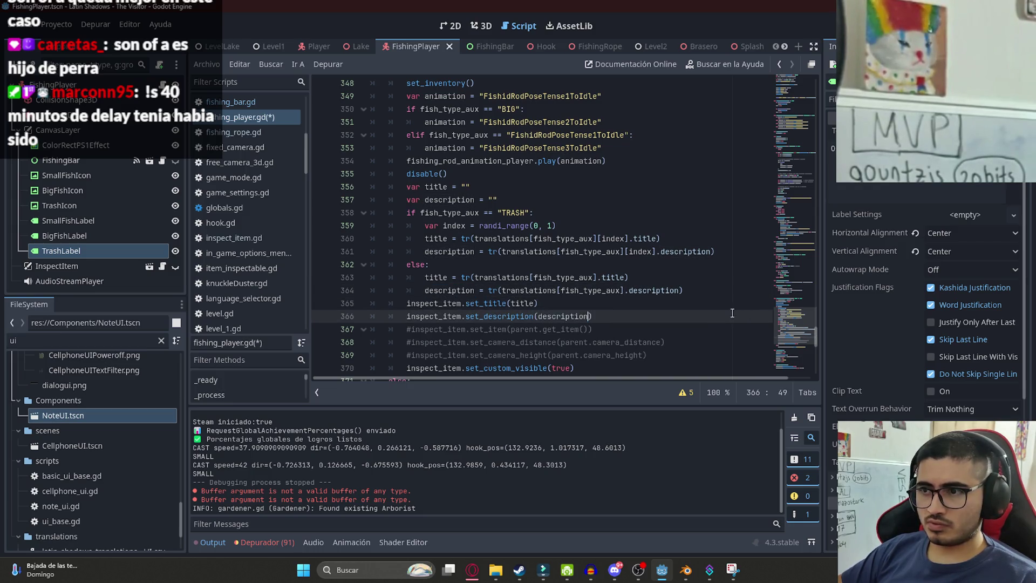
{"action": "left_click", "coordinate": [604, 305]}
{"action": "key", "text": "ctrl+s"}
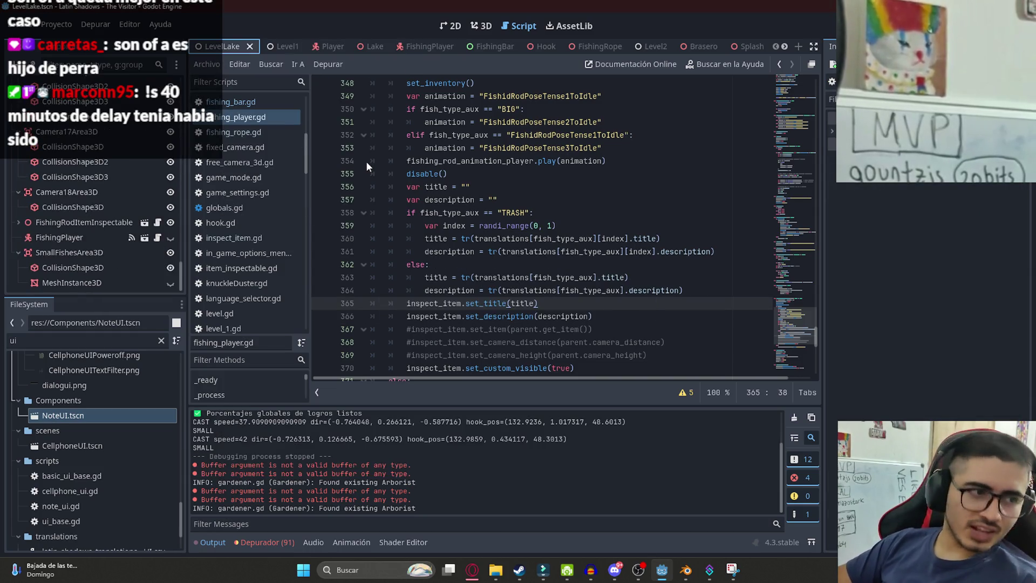
{"action": "key", "text": "F5"}
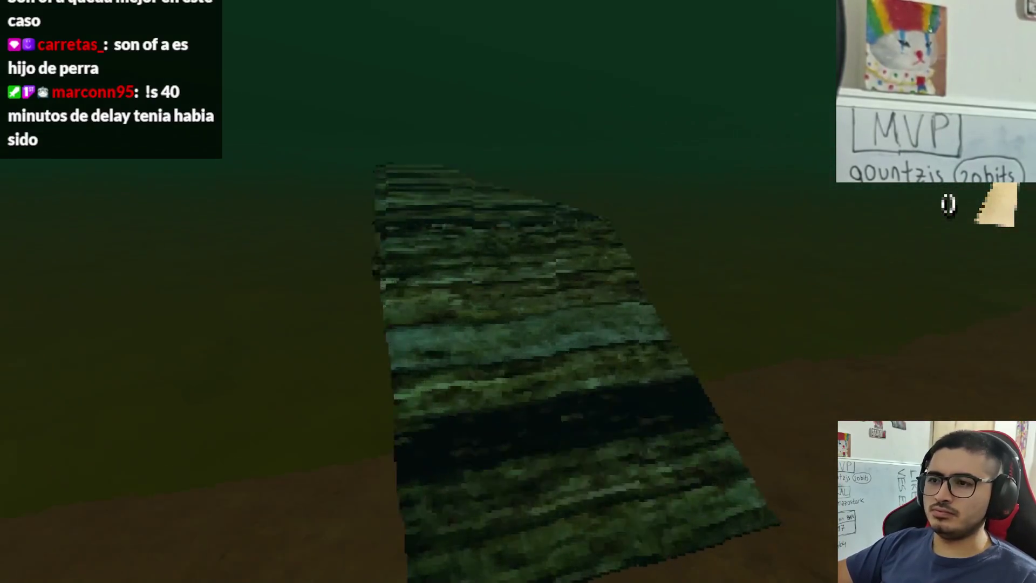
Choose Pescar, reel in the catch with Space, then return to the Godot editor
{"action": "left_click", "coordinate": [329, 502]}
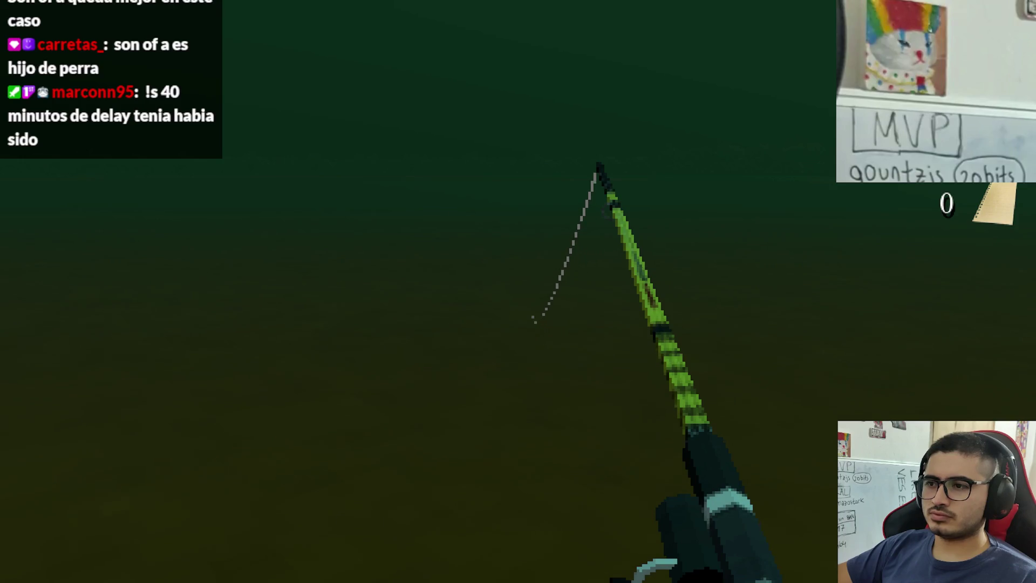
{"action": "key", "text": "space"}
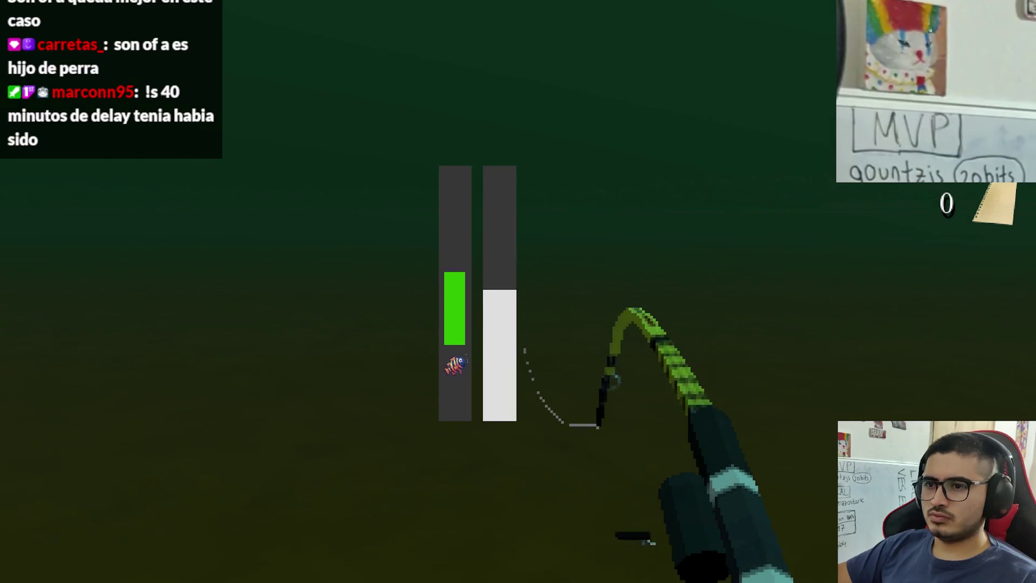
{"action": "key", "text": "space"}
{"action": "key", "text": "space"}
{"action": "key", "text": "space"}
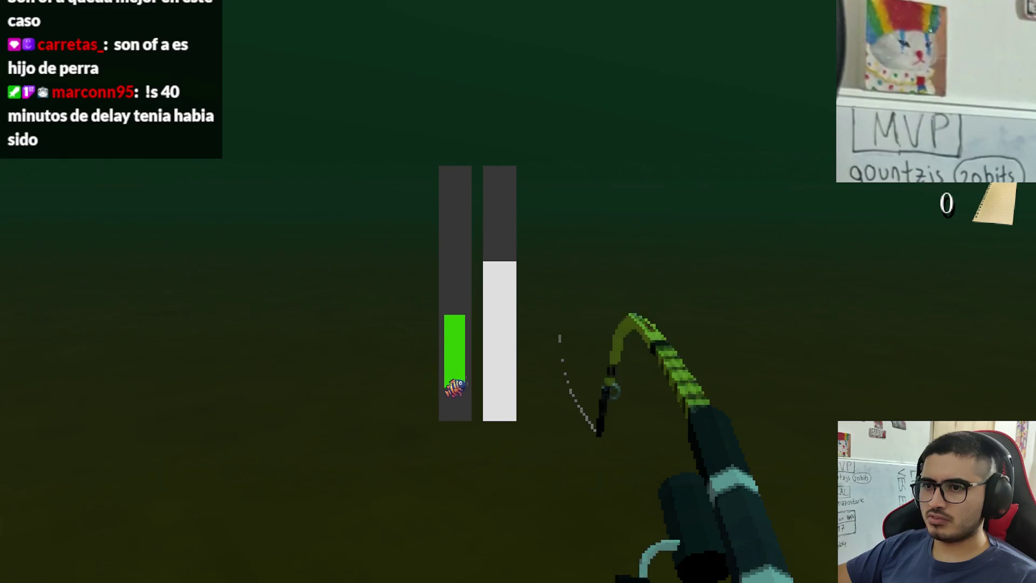
{"action": "key", "text": "space"}
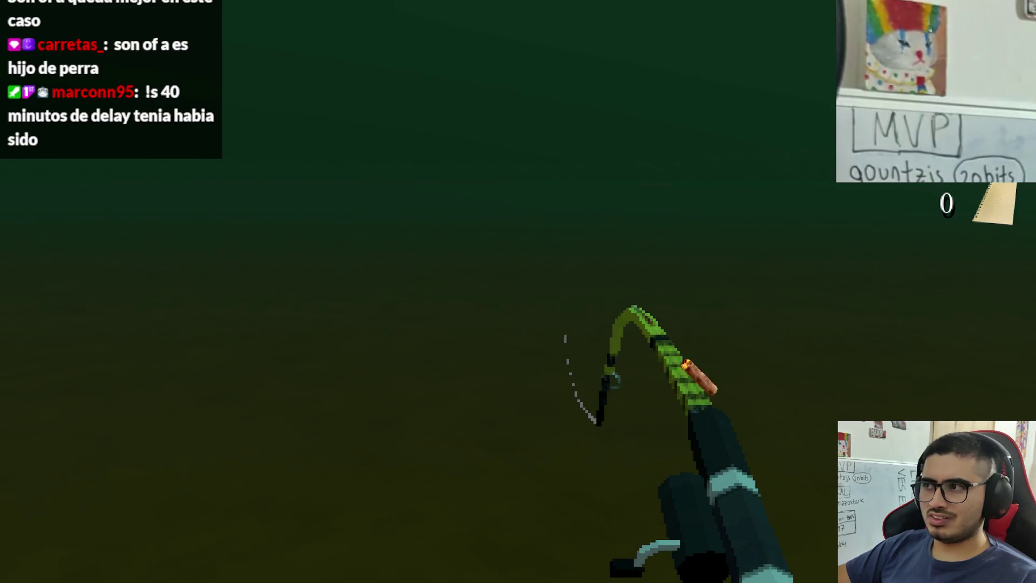
{"action": "key", "text": "super"}
{"action": "left_click", "coordinate": [650, 571]}
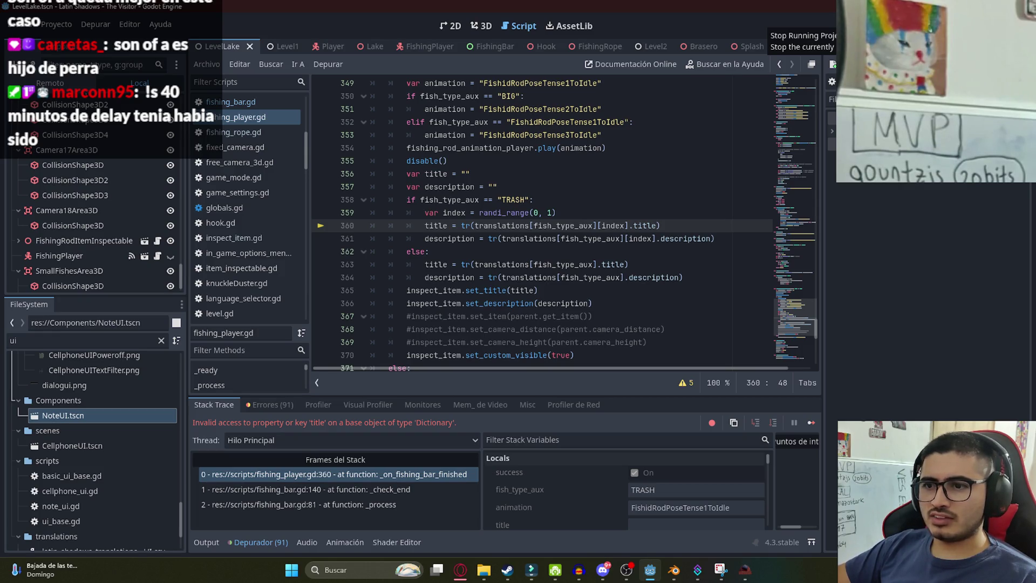
Stop the debugger and change .title to .name on lines 360 and 363
{"action": "left_click", "coordinate": [769, 27]}
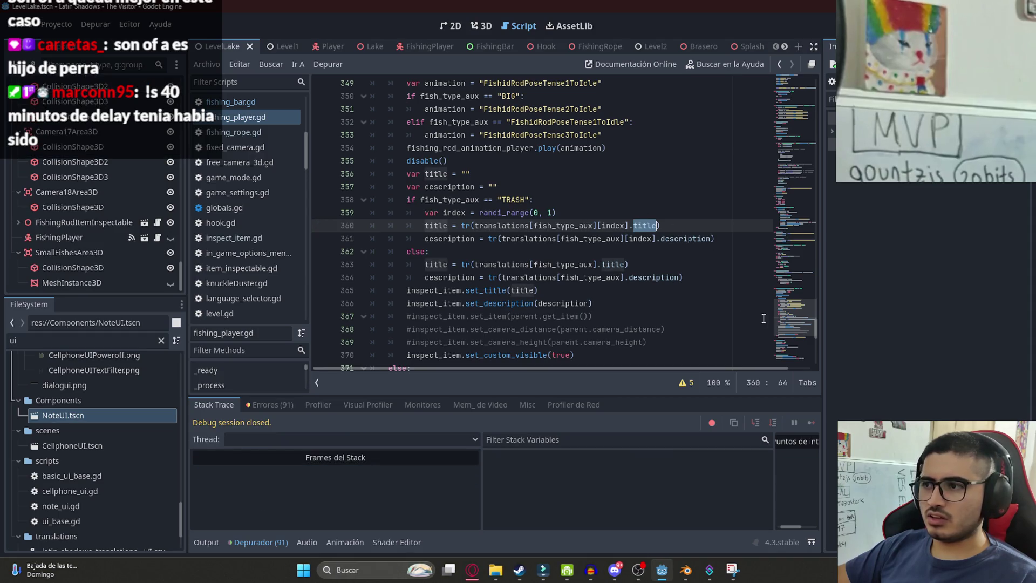
{"action": "left_click", "coordinate": [797, 165]}
{"action": "left_click_drag", "start_coordinate": [797, 165], "coordinate": [799, 99]}
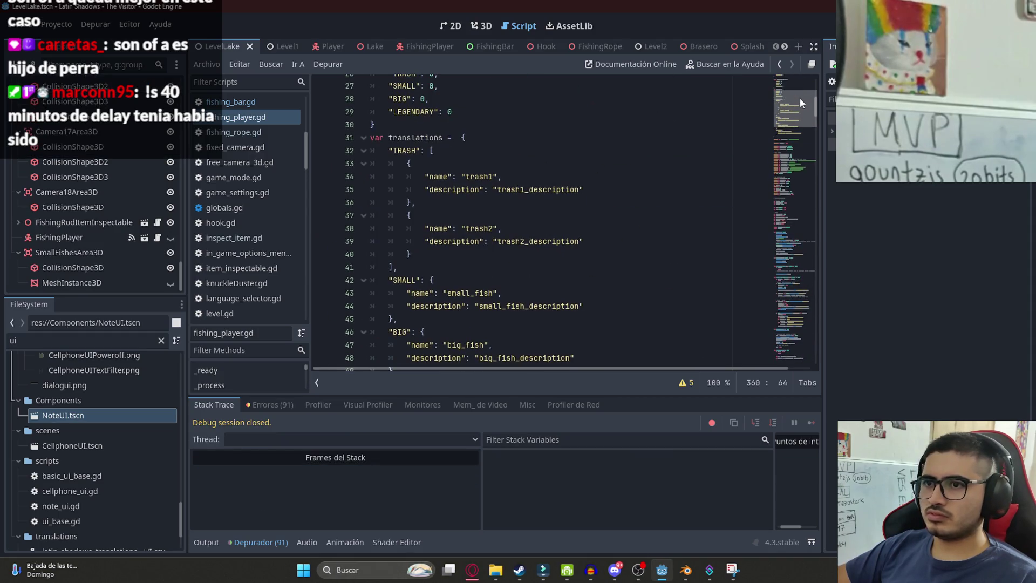
{"action": "left_click", "coordinate": [566, 177]}
{"action": "key", "text": "ctrl+z"}
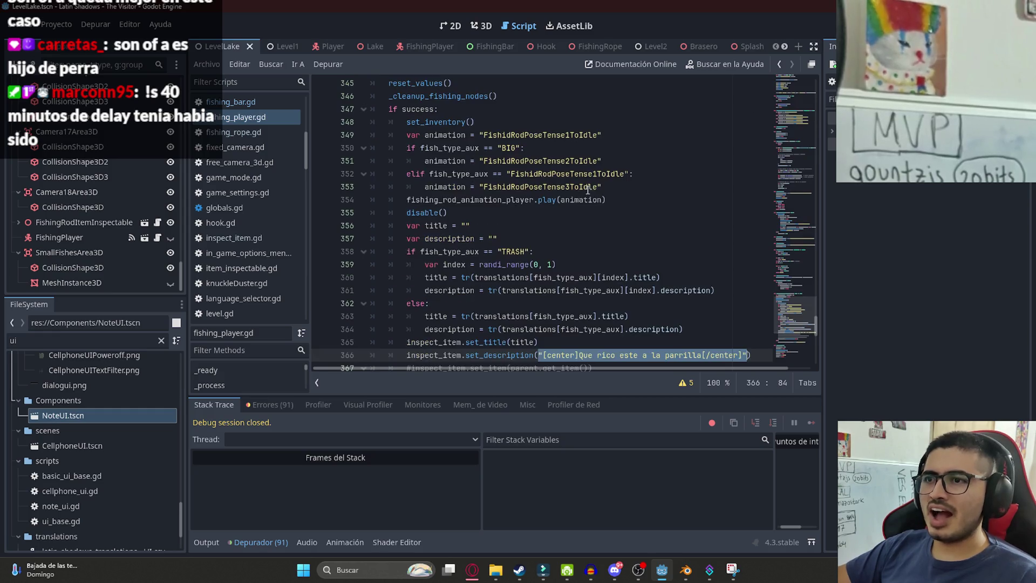
{"action": "scroll", "coordinate": [578, 265], "scroll_direction": "down", "scroll_amount": 3}
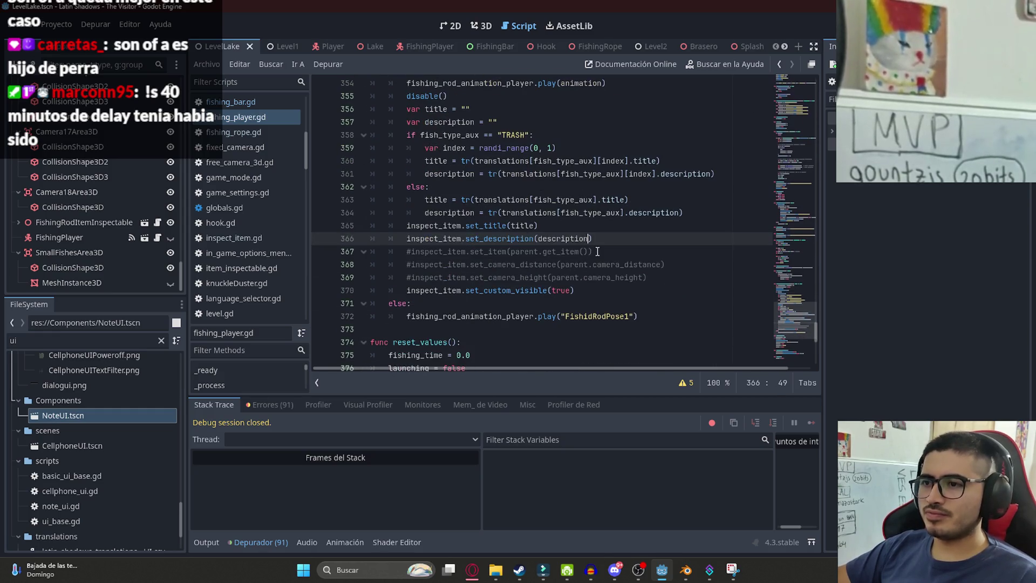
{"action": "double_click", "coordinate": [613, 200]}
{"action": "type", "text": "name"}
{"action": "double_click", "coordinate": [645, 161]}
{"action": "type", "text": "name"}
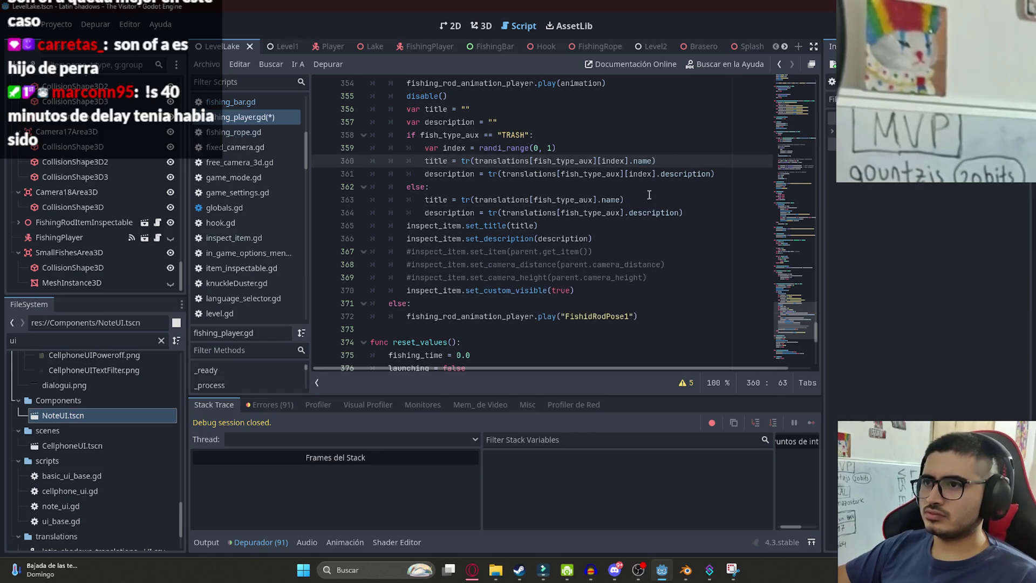
Add a Node2D child under CanvasLayer in the FishingPlayer scene
{"action": "left_click", "coordinate": [430, 47]}
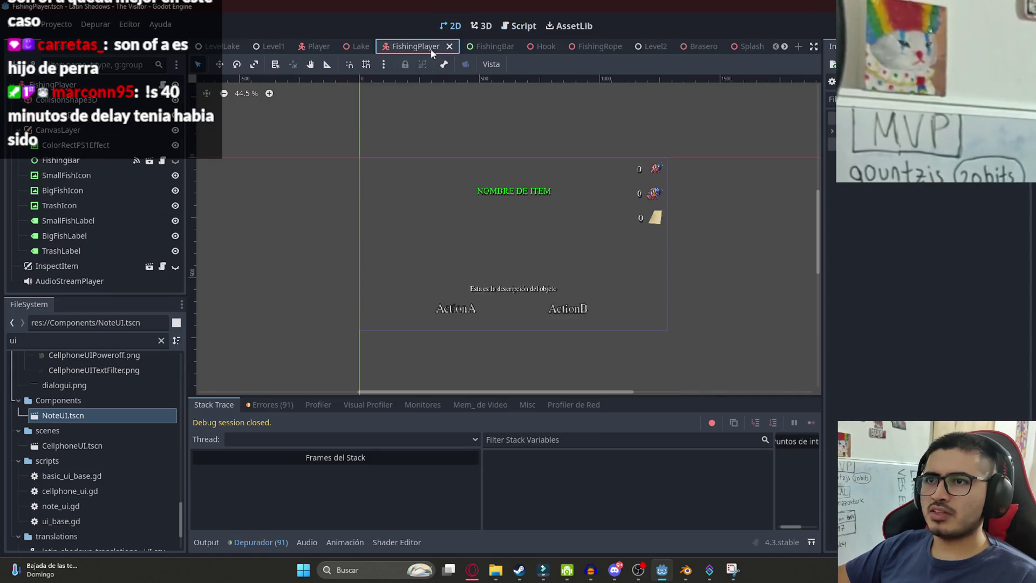
{"action": "left_click", "coordinate": [63, 233]}
{"action": "left_click", "coordinate": [76, 205]}
{"action": "left_click", "coordinate": [89, 177]}
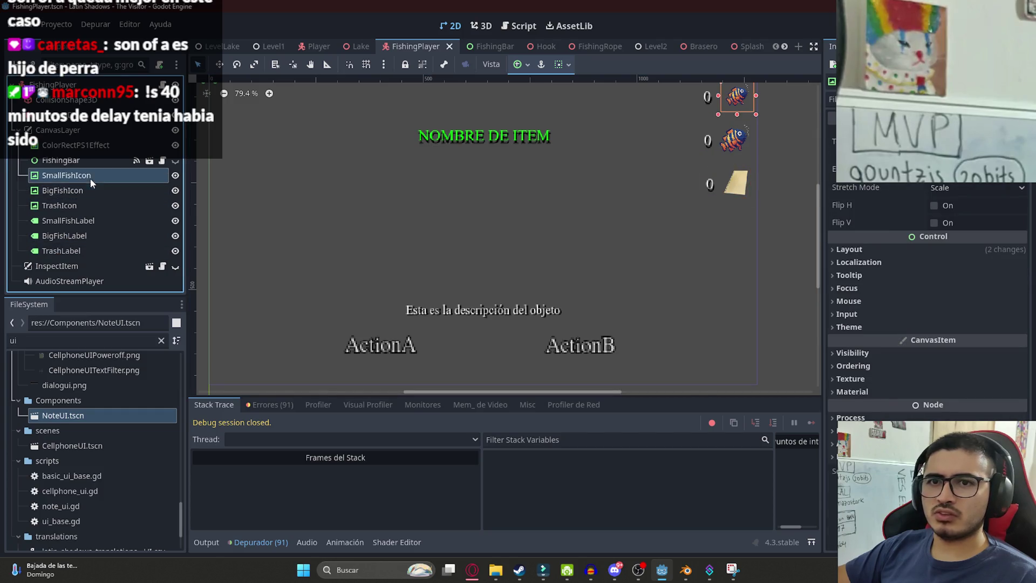
{"action": "right_click", "coordinate": [75, 136]}
{"action": "left_click", "coordinate": [102, 141]}
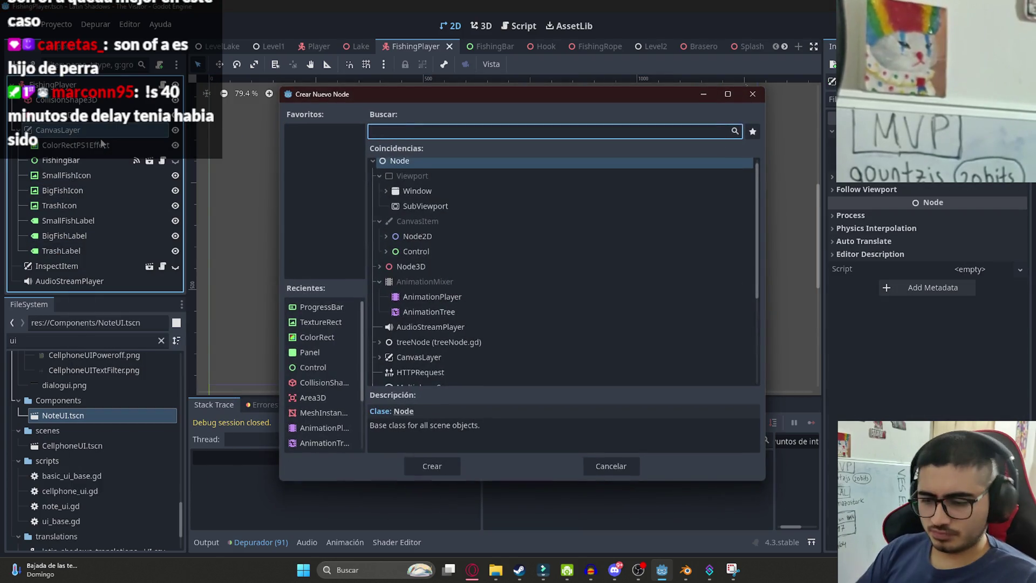
{"action": "type", "text": "node2"}
{"action": "key", "text": "Return"}
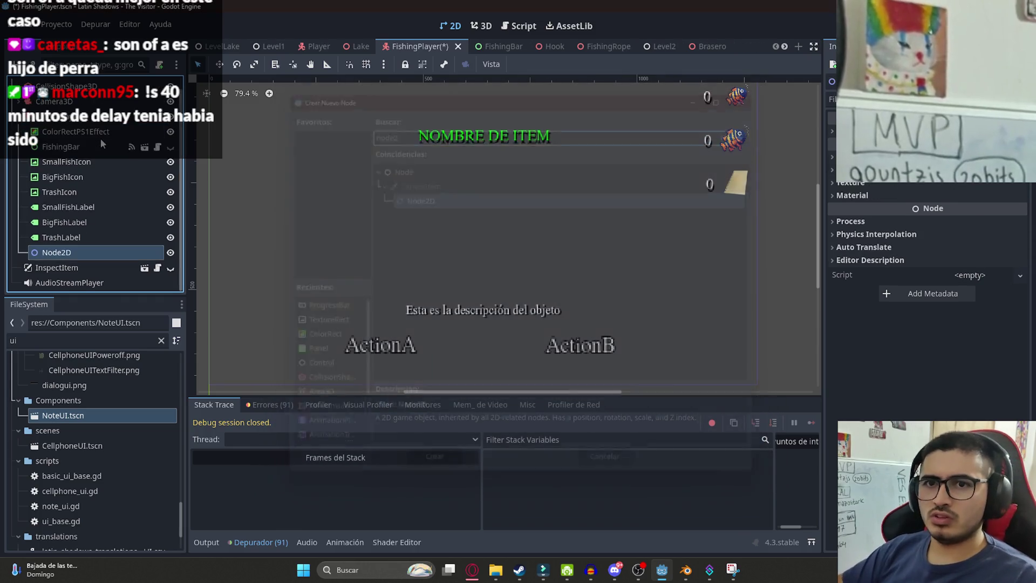
Move the six nodes from SmallFishIcon to TrashLabel under Node2D, keeping the name Node2D
{"action": "left_click", "coordinate": [72, 238]}
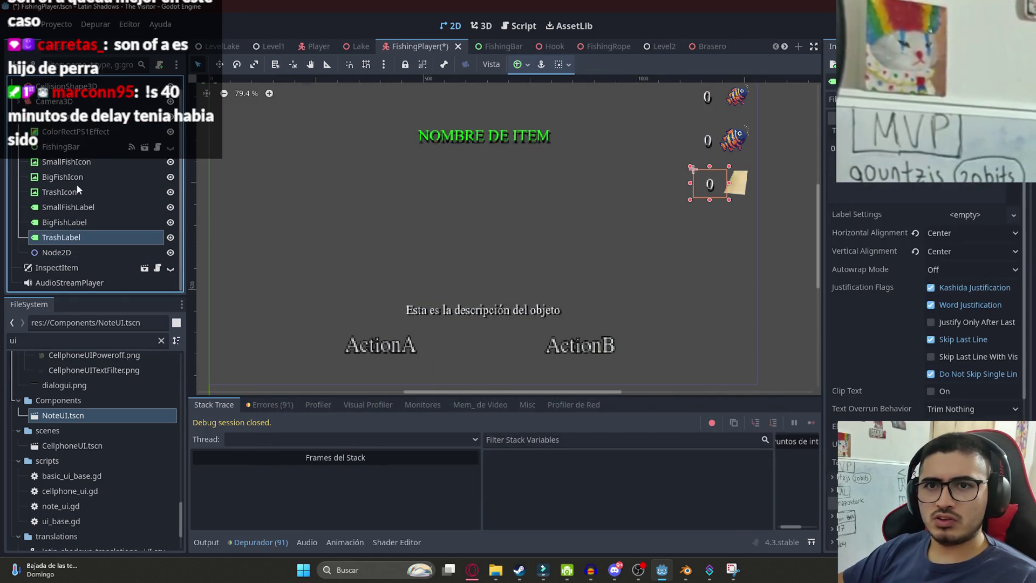
{"action": "left_click", "coordinate": [66, 161], "text": "shift"}
{"action": "mouse_move", "coordinate": [67, 164]}
{"action": "left_mouse_down"}
{"action": "mouse_move", "coordinate": [76, 249]}
{"action": "mouse_move", "coordinate": [57, 252]}
{"action": "left_mouse_up"}
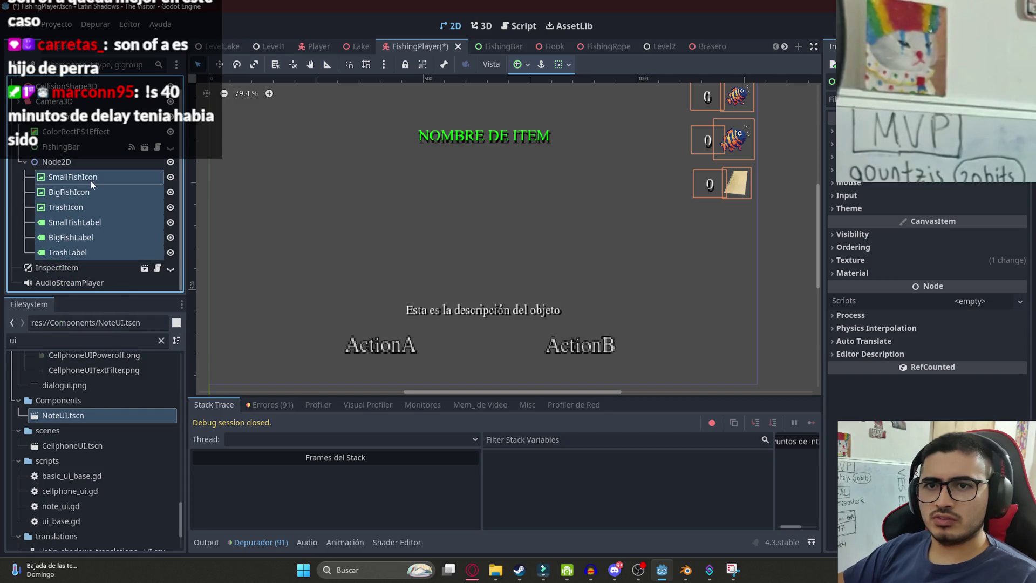
{"action": "left_click", "coordinate": [90, 180]}
{"action": "left_click", "coordinate": [78, 160]}
{"action": "left_click", "coordinate": [77, 160]}
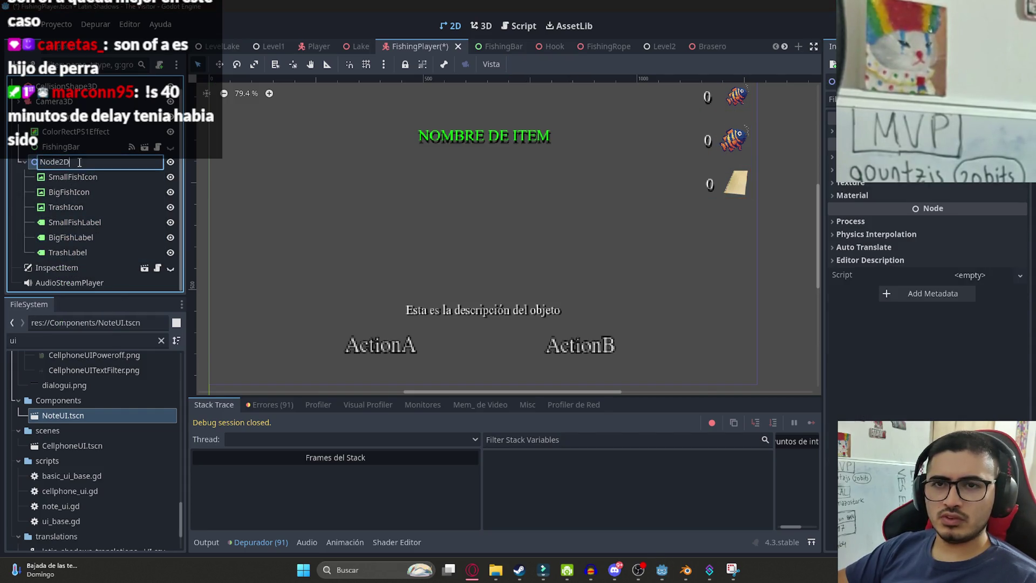
{"action": "key", "text": "Return"}
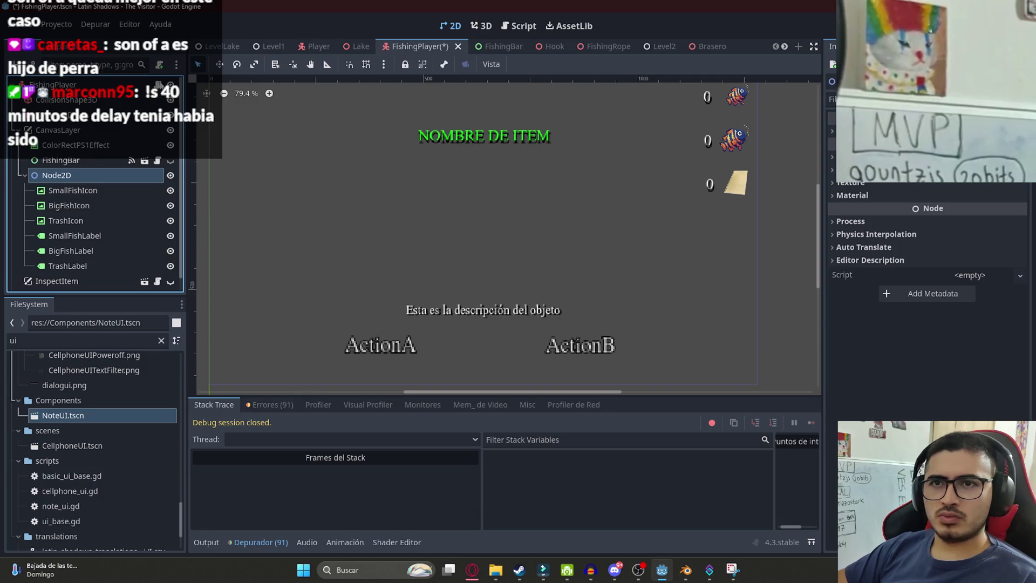
Return to fishing_player.gd and place the caret after the trash_label declaration
{"action": "left_click", "coordinate": [159, 87]}
{"action": "left_click_drag", "start_coordinate": [807, 328], "coordinate": [789, 127]}
{"action": "left_click", "coordinate": [596, 284]}
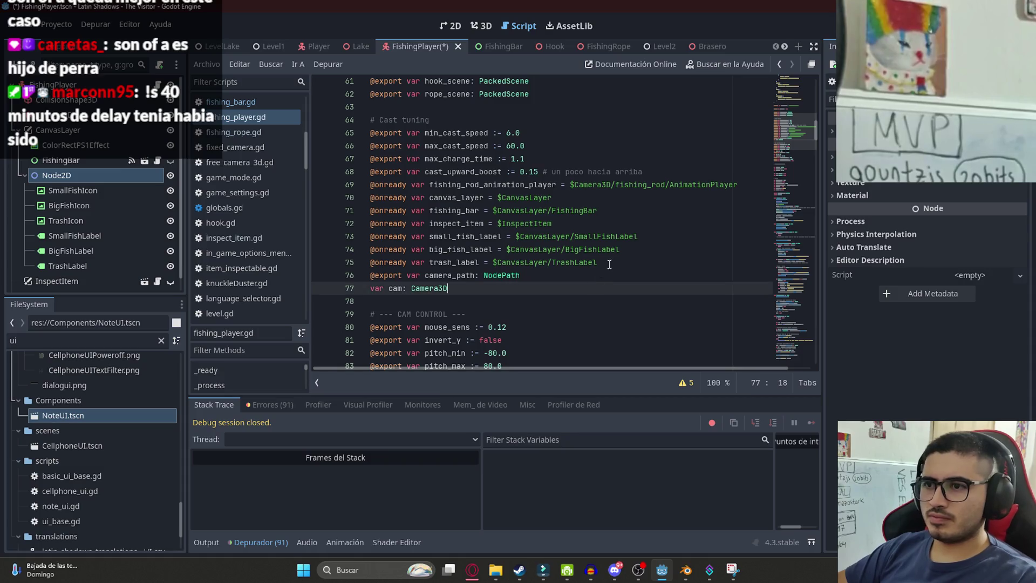
{"action": "left_click", "coordinate": [610, 263]}
{"action": "key", "text": "Return"}
{"action": "type", "text": "@o"}
{"action": "key", "text": "Return"}
{"action": "type", "text": "var data_"}
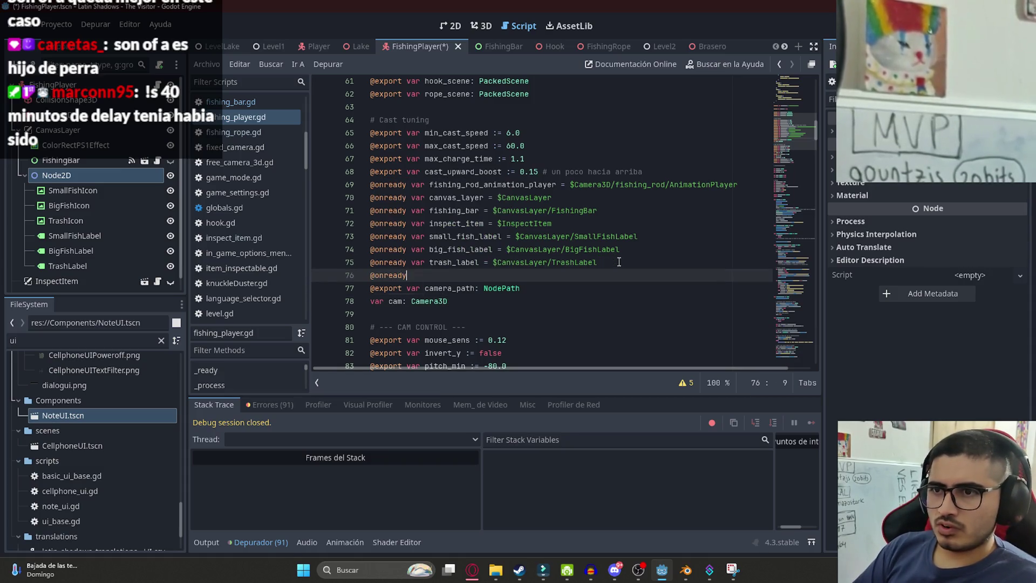
{"action": "type", "text": "cont"}
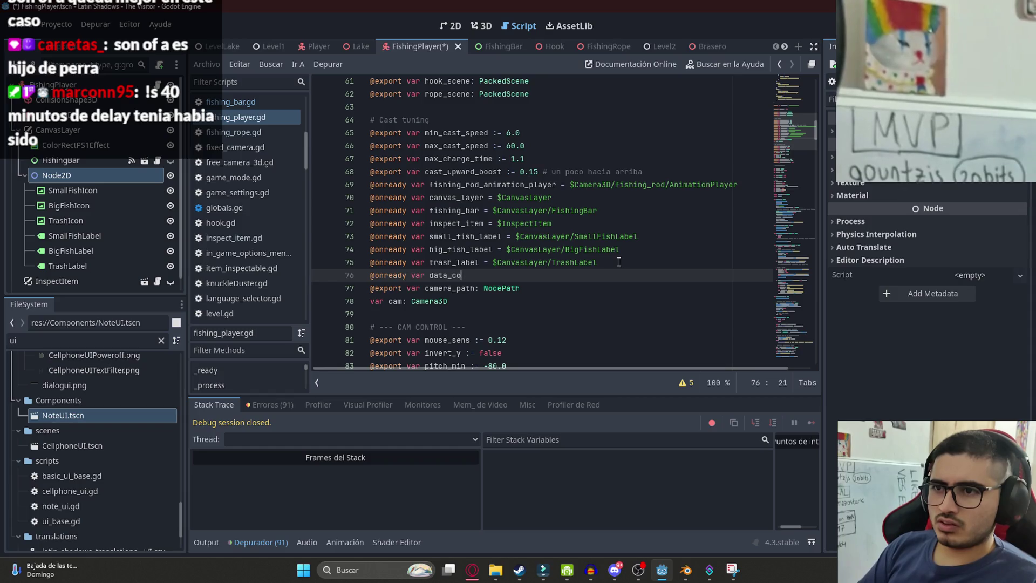
{"action": "type", "text": "ainer = $N"}
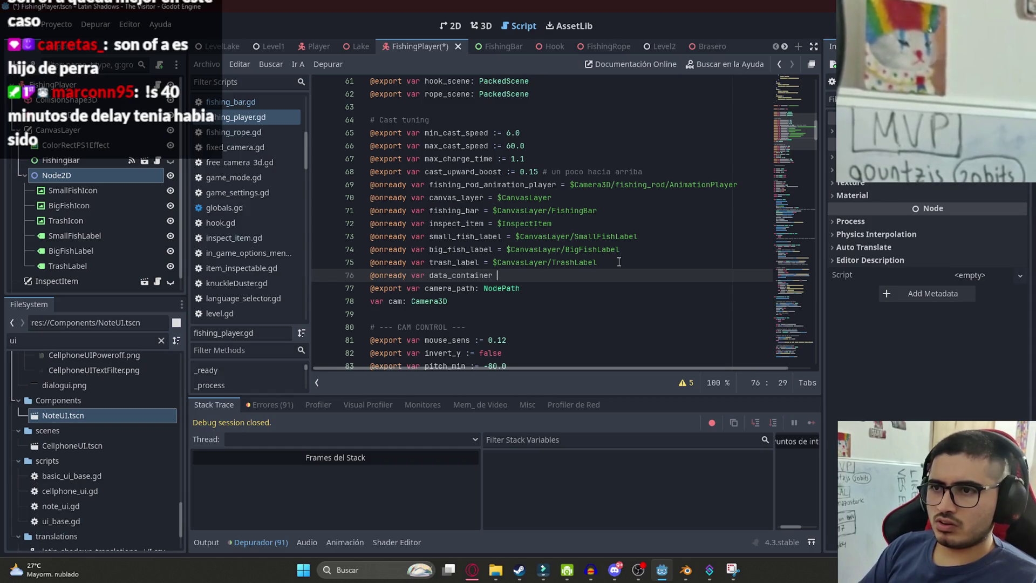
{"action": "type", "text": "ode2"}
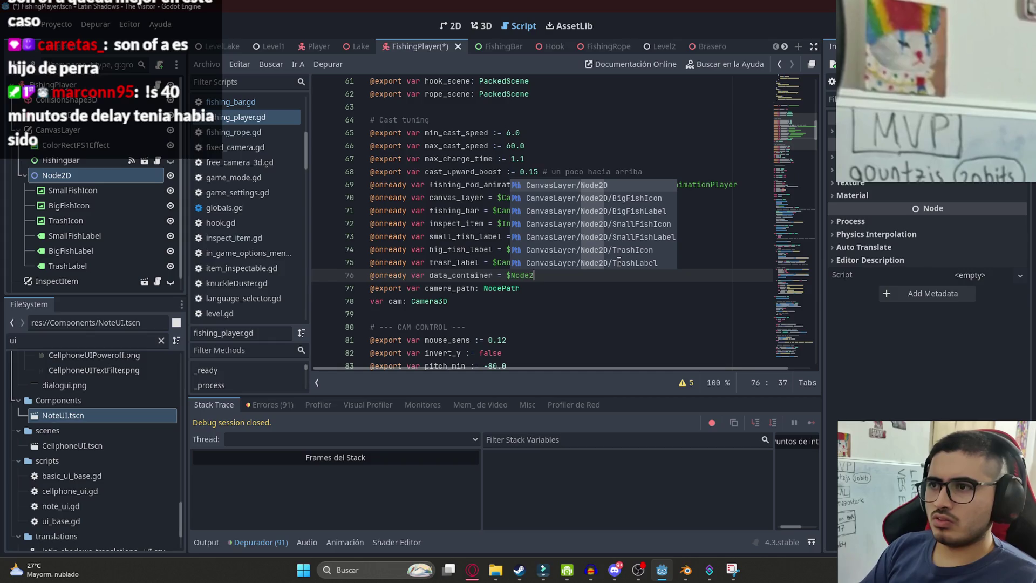
{"action": "key", "text": "Return"}
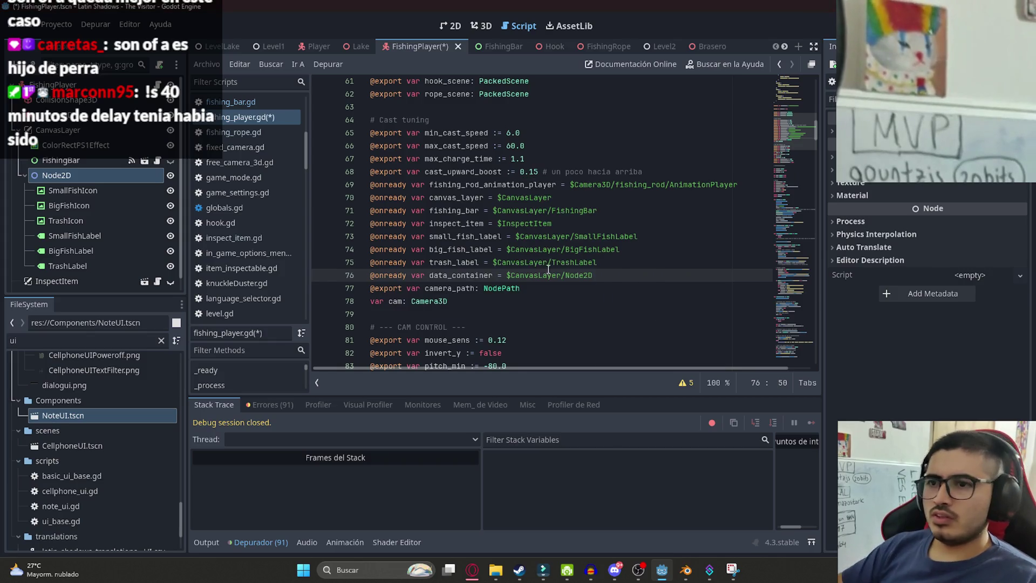
{"action": "key", "text": "ctrl+s"}
Collapse Node2D in the scene tree and save the FishingPlayer scene
{"action": "double_click", "coordinate": [459, 275]}
{"action": "scroll", "coordinate": [459, 278], "scroll_direction": "down", "scroll_amount": 3}
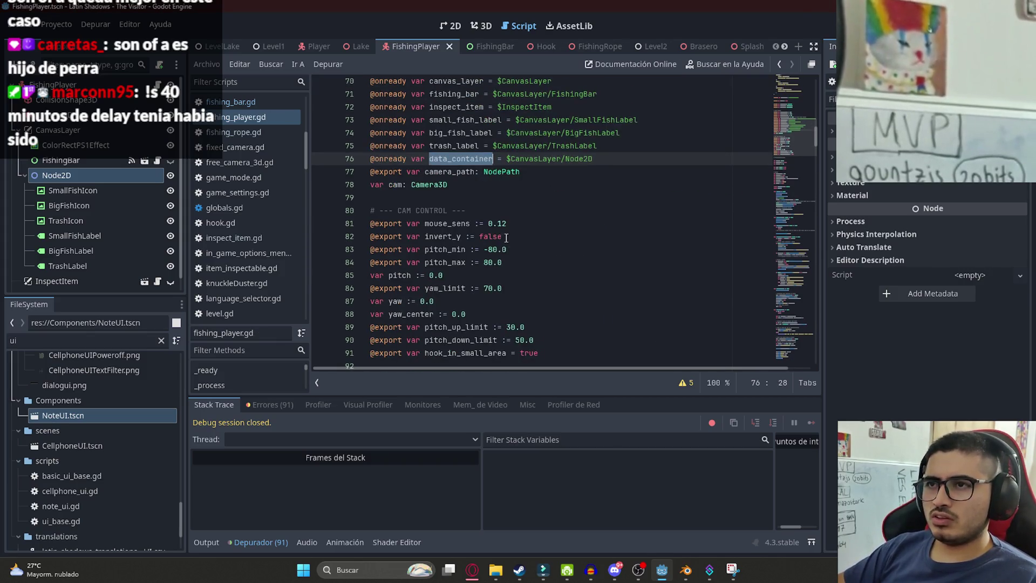
{"action": "left_click", "coordinate": [170, 175]}
{"action": "left_click", "coordinate": [25, 175]}
{"action": "key", "text": "ctrl+s"}
Add 'data_container.visible = false' as the first line of _ready()
{"action": "scroll", "coordinate": [511, 207], "scroll_direction": "down", "scroll_amount": 14}
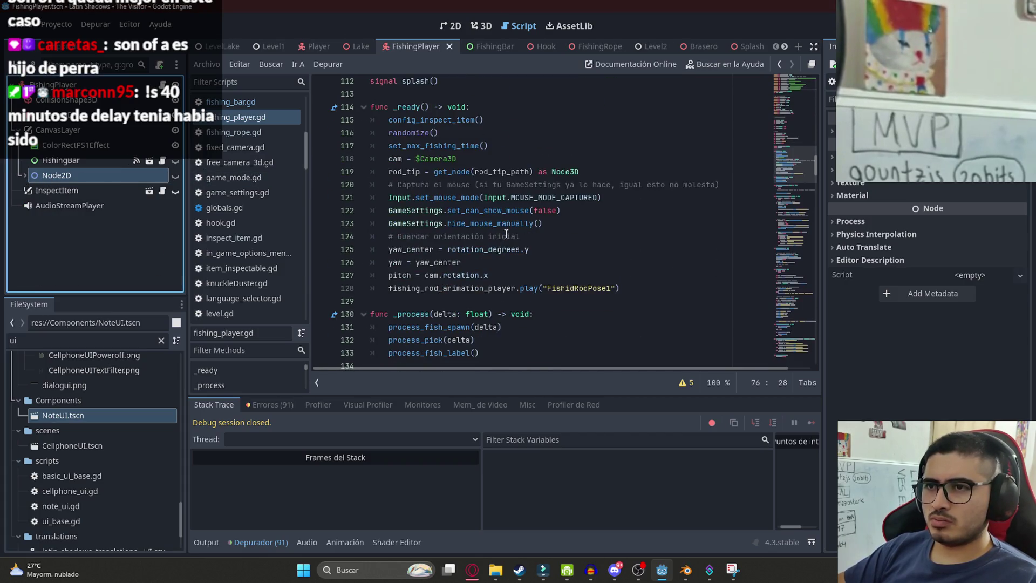
{"action": "left_click", "coordinate": [498, 112]}
{"action": "key", "text": "Return"}
{"action": "type", "text": "data_container.visible"}
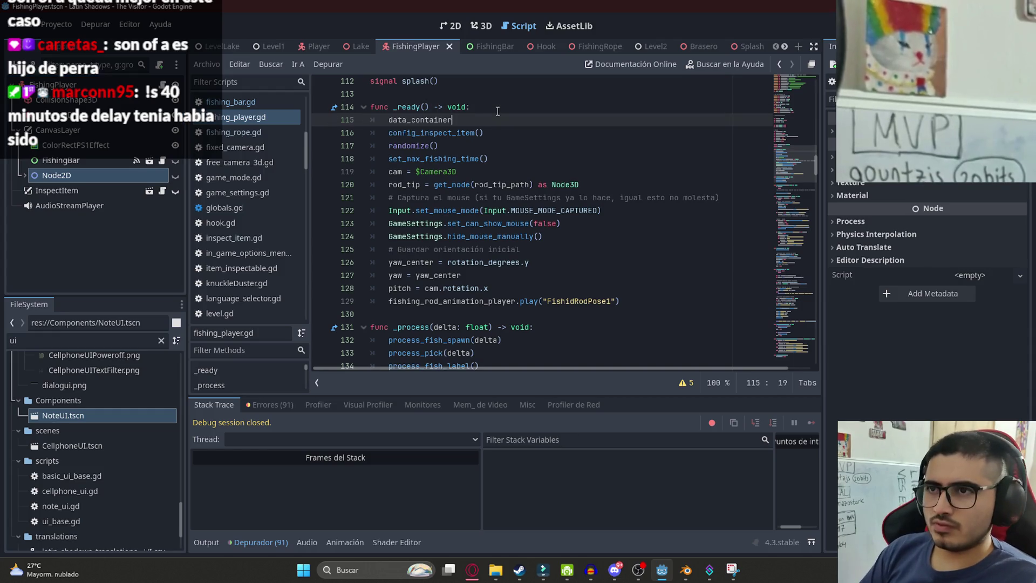
{"action": "type", "text": " = false"}
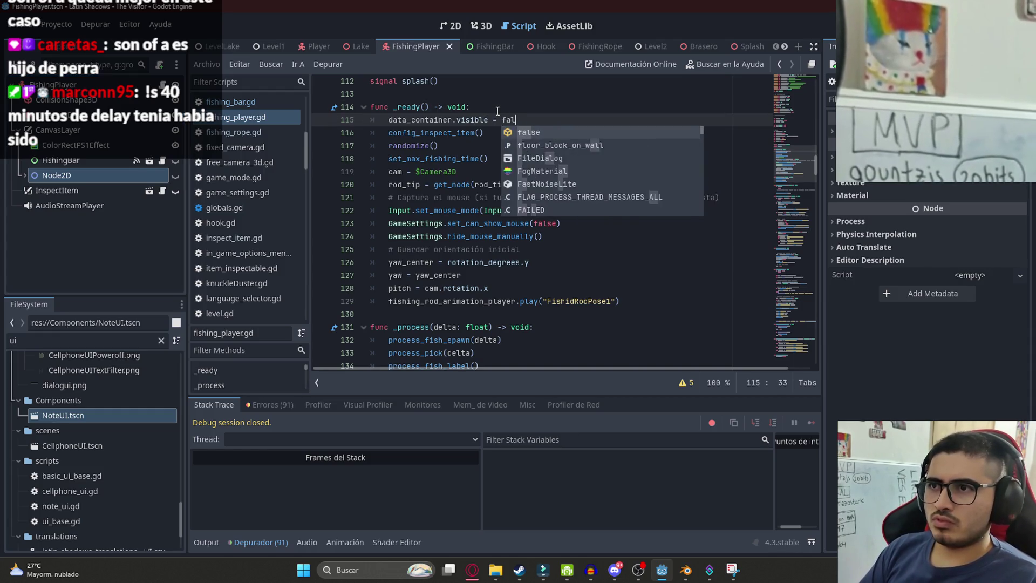
{"action": "left_click", "coordinate": [497, 111]}
Add 'data_container.visible = true' at the start of enable(), save, and open the LevelLake tab's options
{"action": "key", "text": "ctrl+f"}
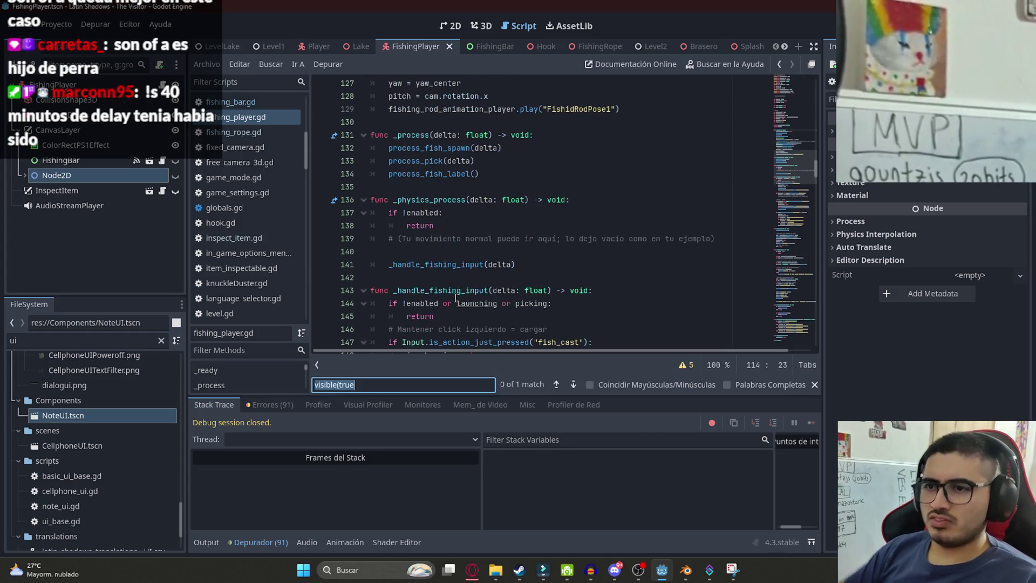
{"action": "type", "text": "= 9"}
{"action": "key", "text": "BackSpace"}
{"action": "key", "text": "BackSpace"}
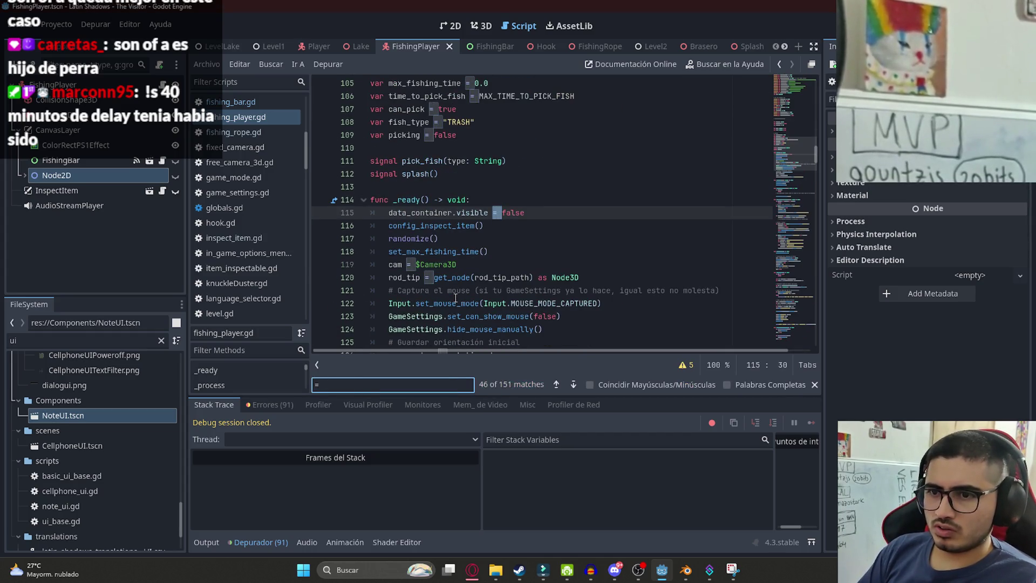
{"action": "type", "text": "5"}
{"action": "left_click", "coordinate": [496, 191]}
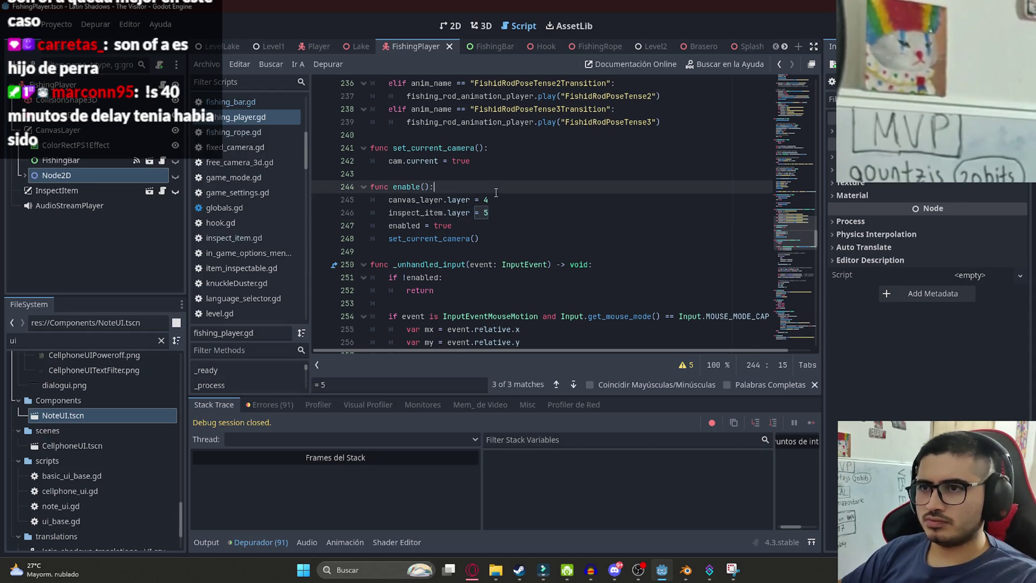
{"action": "key", "text": "Return"}
{"action": "type", "text": "data_container.visible = true"}
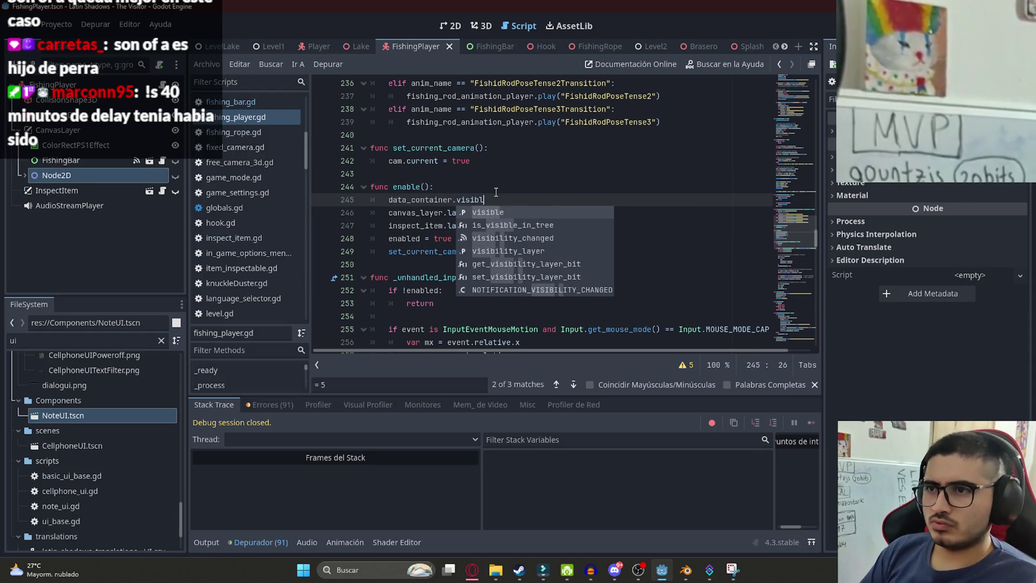
{"action": "key", "text": "ctrl+s"}
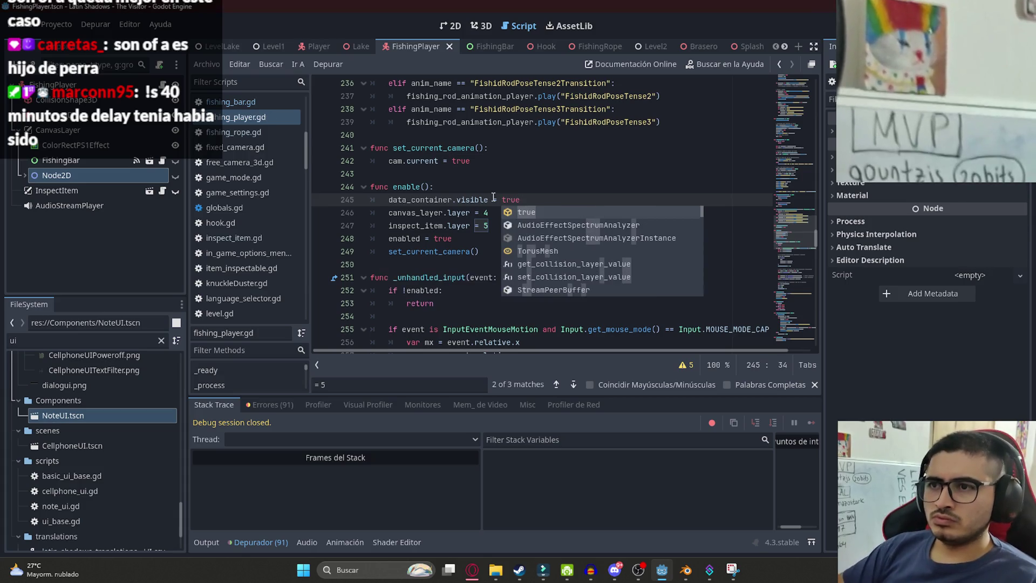
{"action": "left_click", "coordinate": [495, 197]}
{"action": "left_click", "coordinate": [221, 46]}
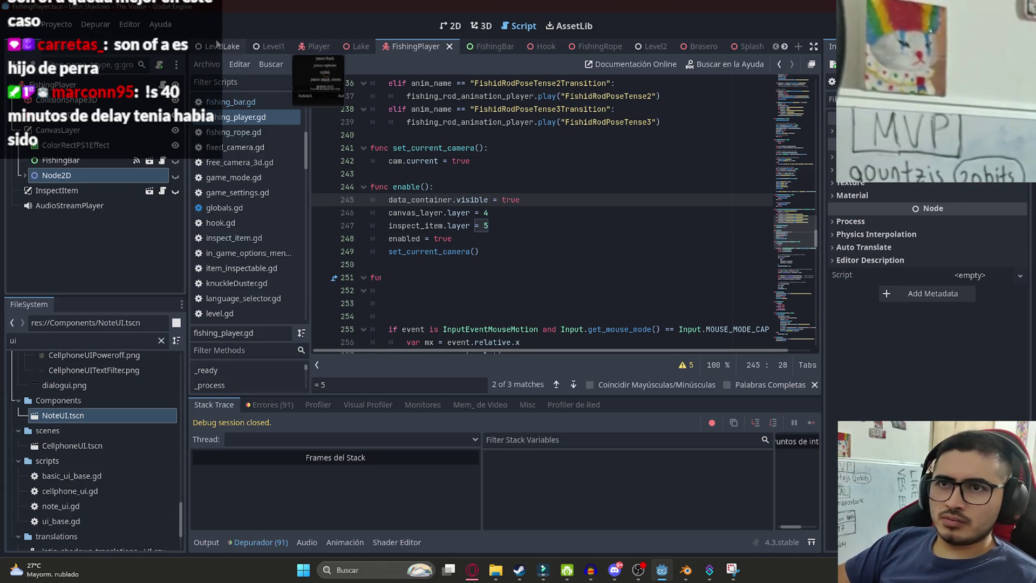
{"action": "right_click", "coordinate": [210, 48]}
Run LevelLake, trace the null-instance error to the fish label declarations, and stop the game
{"action": "left_click", "coordinate": [265, 138]}
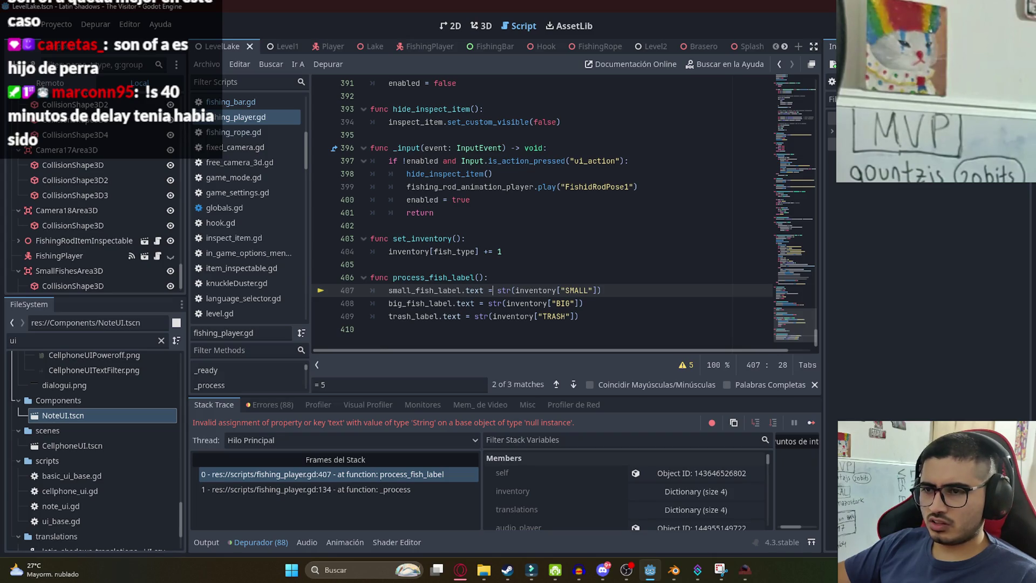
{"action": "left_click", "coordinate": [381, 489]}
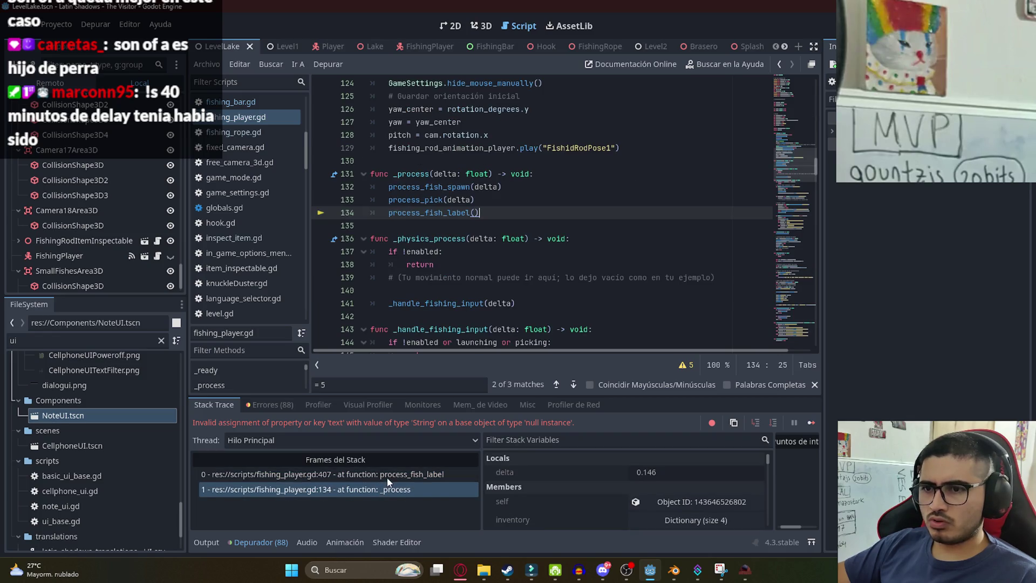
{"action": "left_click", "coordinate": [387, 476]}
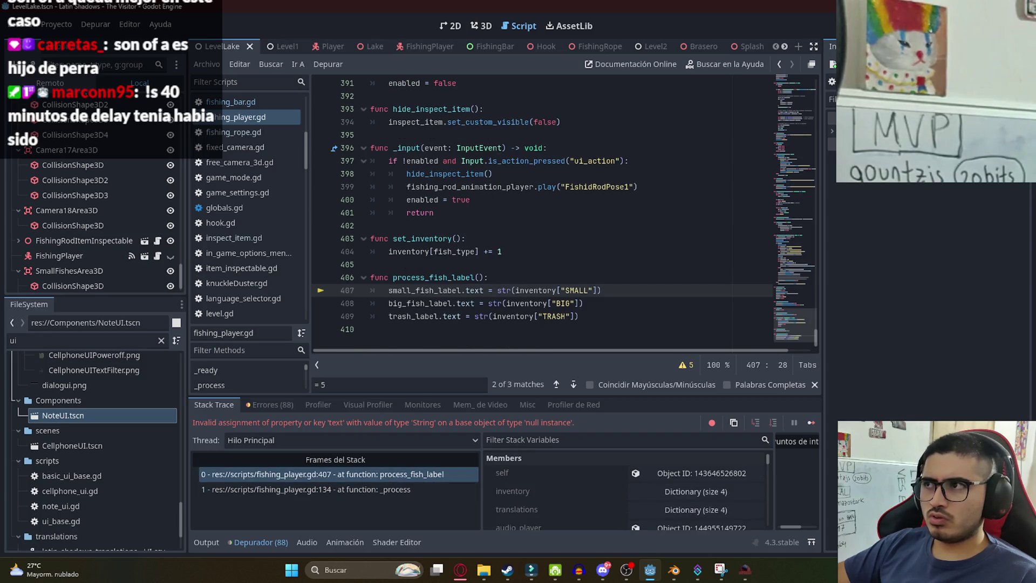
{"action": "key", "text": "F8"}
{"action": "left_click", "coordinate": [435, 294]}
{"action": "left_click", "coordinate": [434, 294], "text": "ctrl"}
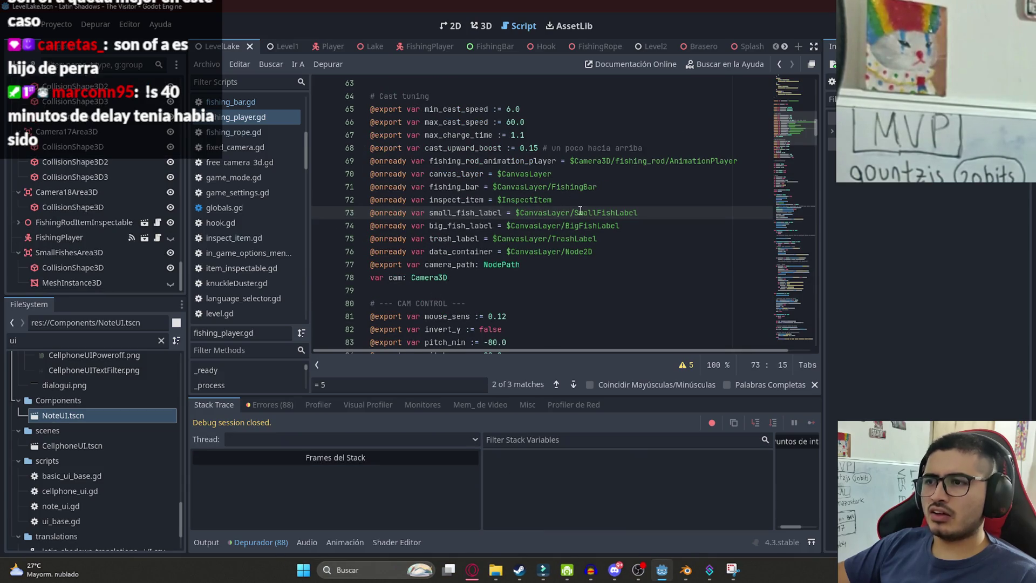
Repoint SmallFishLabel, BigFishLabel and TrashLabel paths to $CanvasLayer/Node2D/ and save
{"action": "left_click_drag", "start_coordinate": [639, 212], "coordinate": [538, 213]}
{"action": "type", "text": "SmallFishLab"}
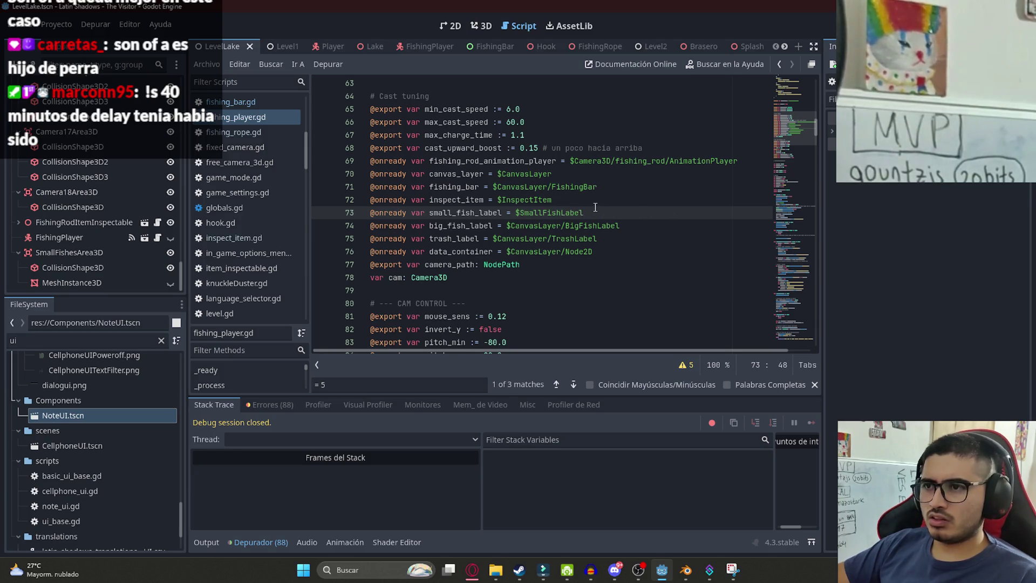
{"action": "key", "text": "Return"}
{"action": "left_click_drag", "start_coordinate": [607, 216], "coordinate": [575, 212]}
{"action": "key", "text": "ctrl+c"}
{"action": "left_click", "coordinate": [567, 226]}
{"action": "key", "text": "ctrl+v"}
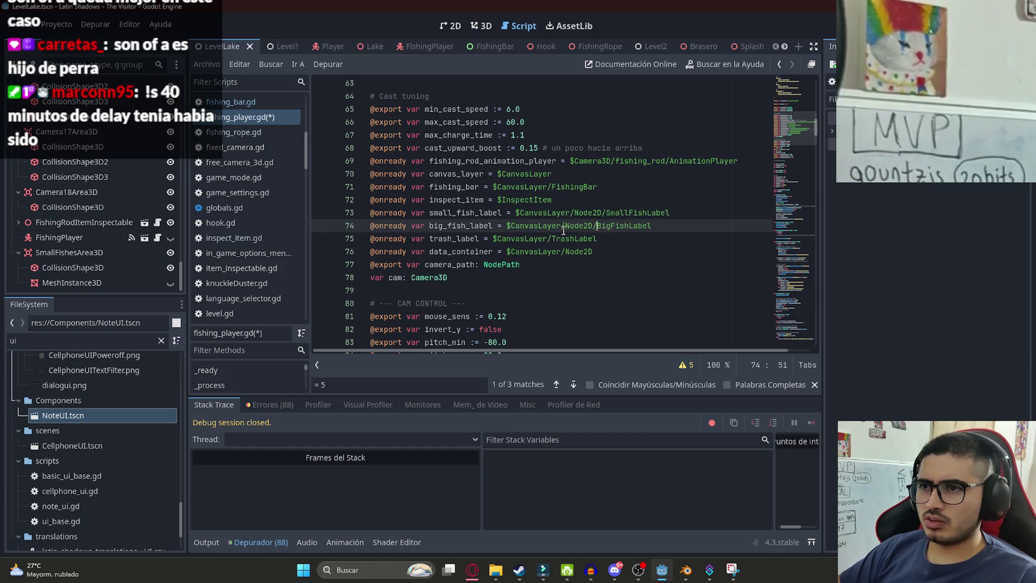
{"action": "left_click", "coordinate": [551, 239]}
{"action": "key", "text": "ctrl+v"}
{"action": "key", "text": "ctrl+s"}
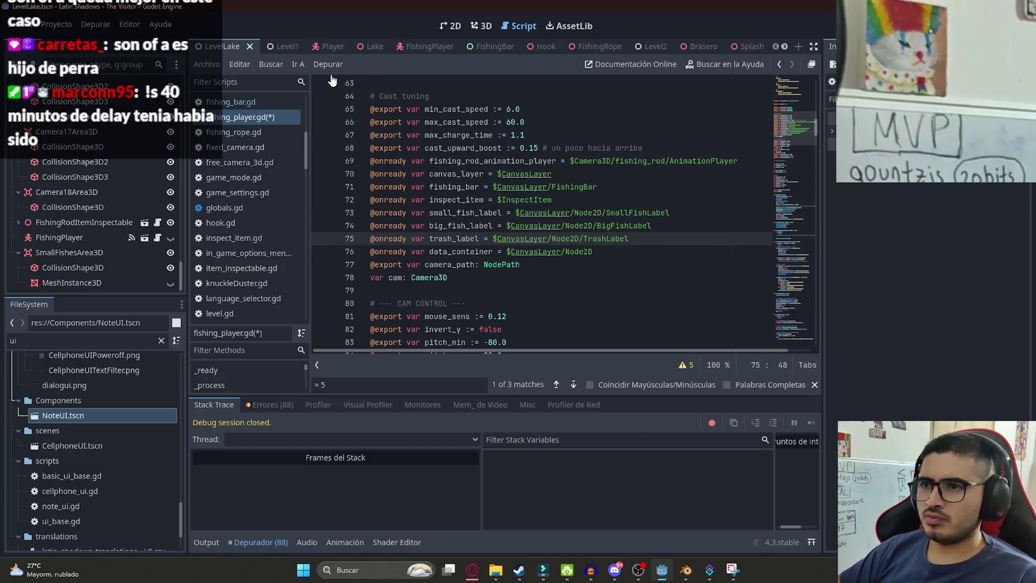
Relaunch the game with F5 to test the HUD
{"action": "left_click", "coordinate": [213, 56]}
{"action": "left_click", "coordinate": [577, 295]}
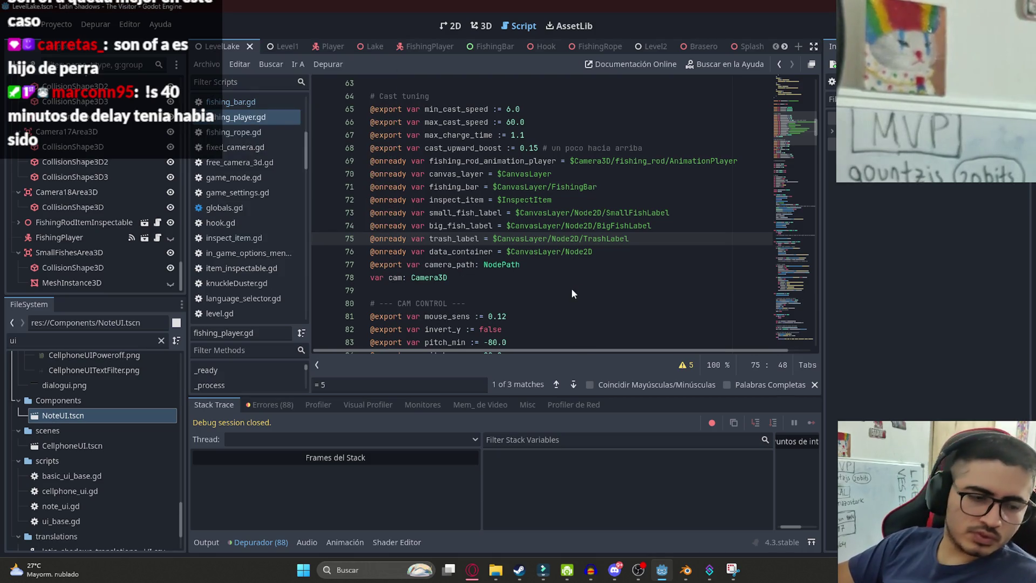
{"action": "key", "text": "F5"}
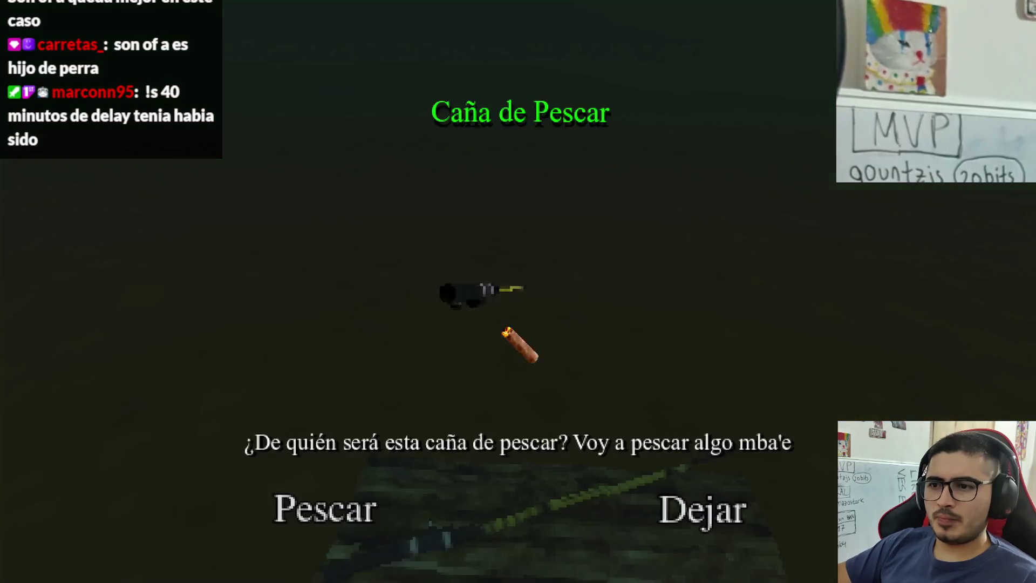
Take the rod and land the first catches, dismissing the Bolsa caption
{"action": "left_click", "coordinate": [360, 499]}
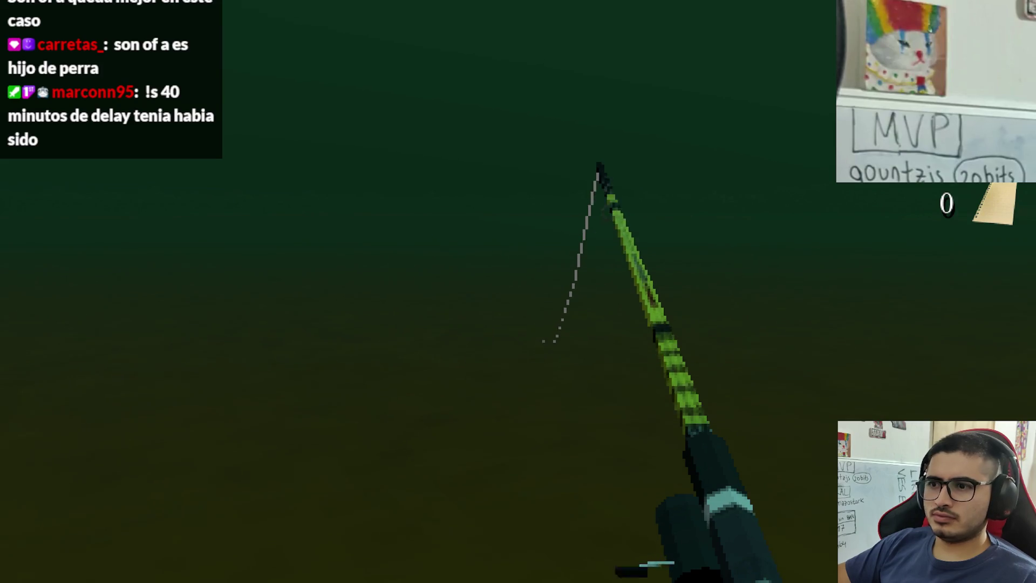
{"action": "left_click", "coordinate": [517, 292]}
{"action": "left_click", "coordinate": [518, 292]}
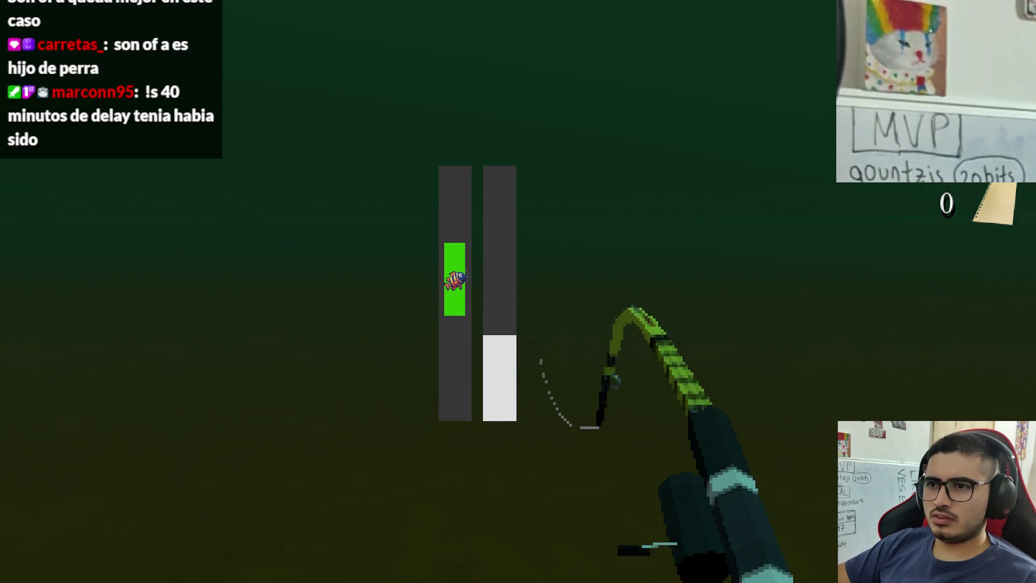
{"action": "left_click", "coordinate": [518, 291]}
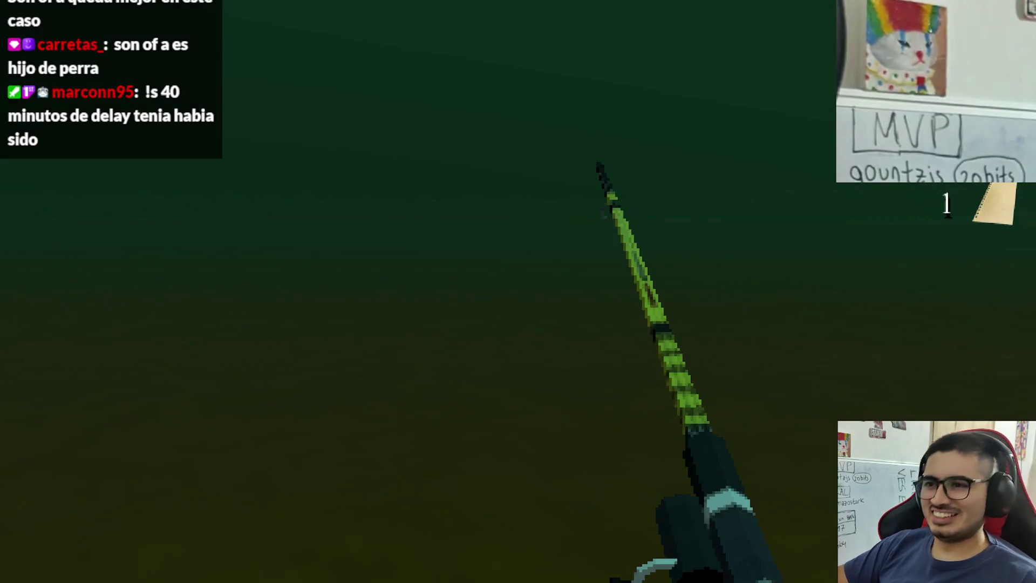
{"action": "left_click", "coordinate": [518, 291]}
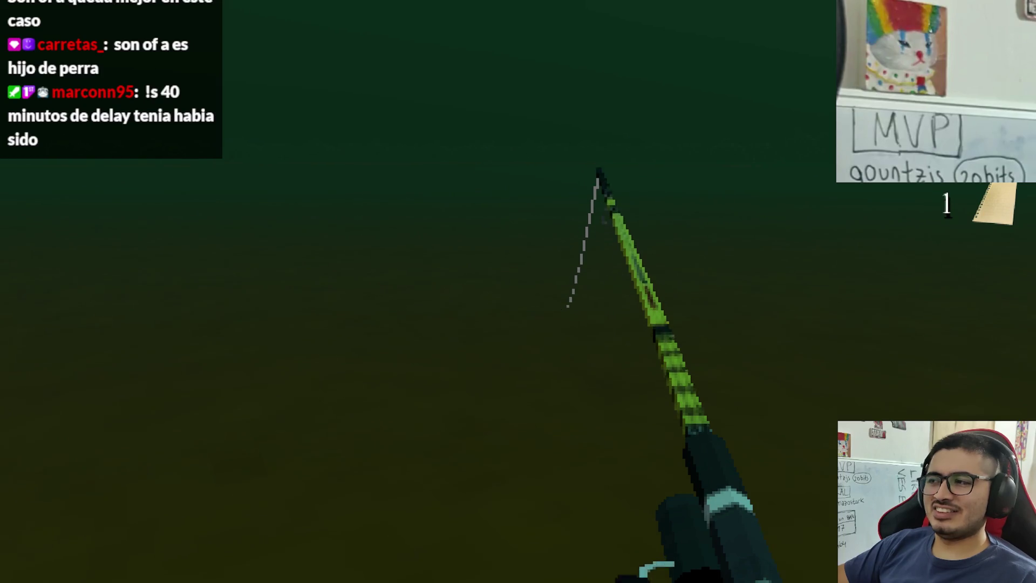
{"action": "left_click_drag", "start_coordinate": [518, 291], "coordinate": [518, 291]}
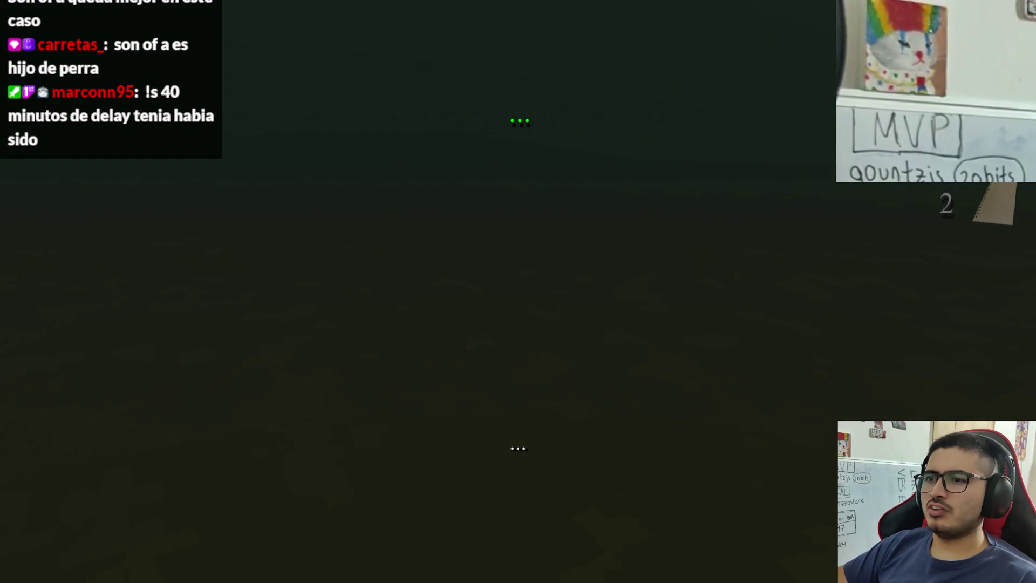
{"action": "left_click", "coordinate": [518, 291]}
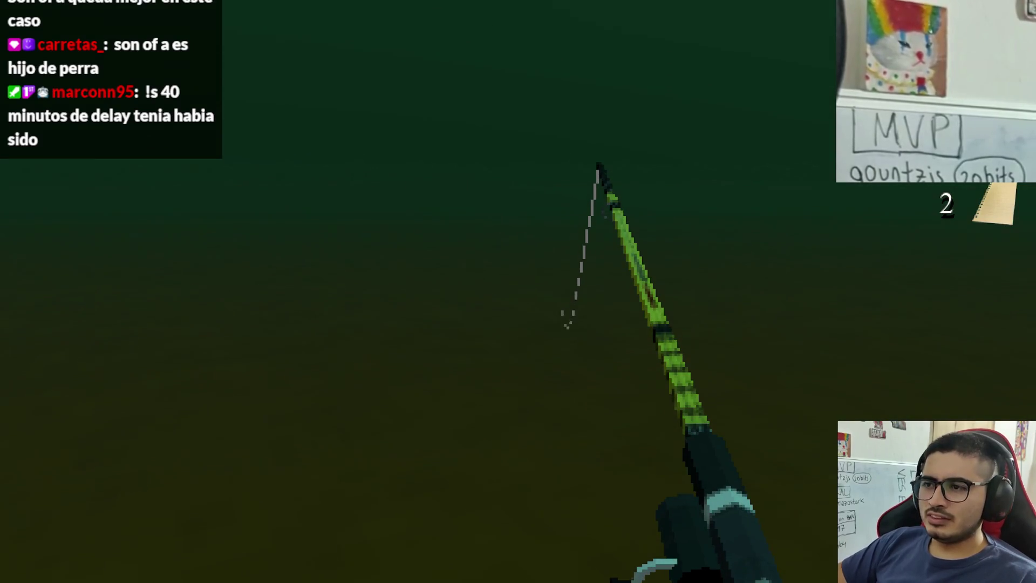
{"action": "left_click", "coordinate": [518, 291]}
{"action": "left_click", "coordinate": [518, 291]}
{"action": "left_click", "coordinate": [518, 291]}
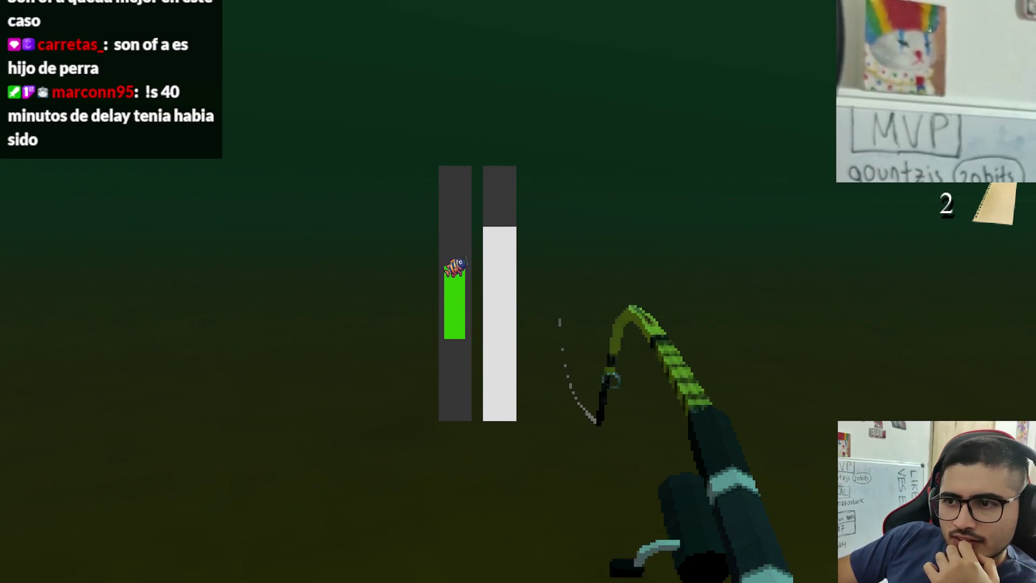
{"action": "left_click", "coordinate": [518, 292]}
{"action": "left_click", "coordinate": [518, 291]}
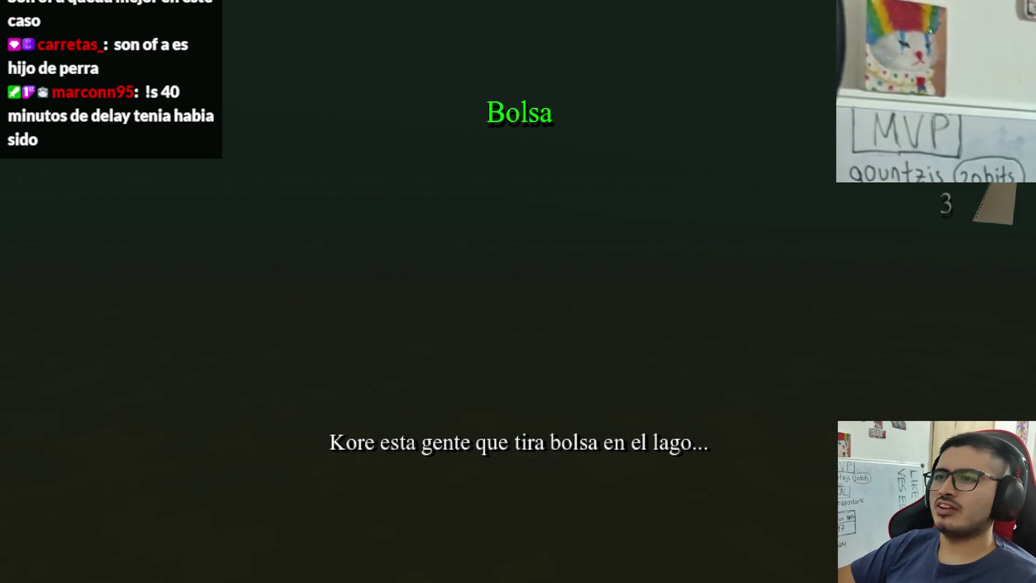
{"action": "left_click", "coordinate": [518, 291]}
Cast again, reel in another fish, then stop the game with F8
{"action": "left_click", "coordinate": [518, 291]}
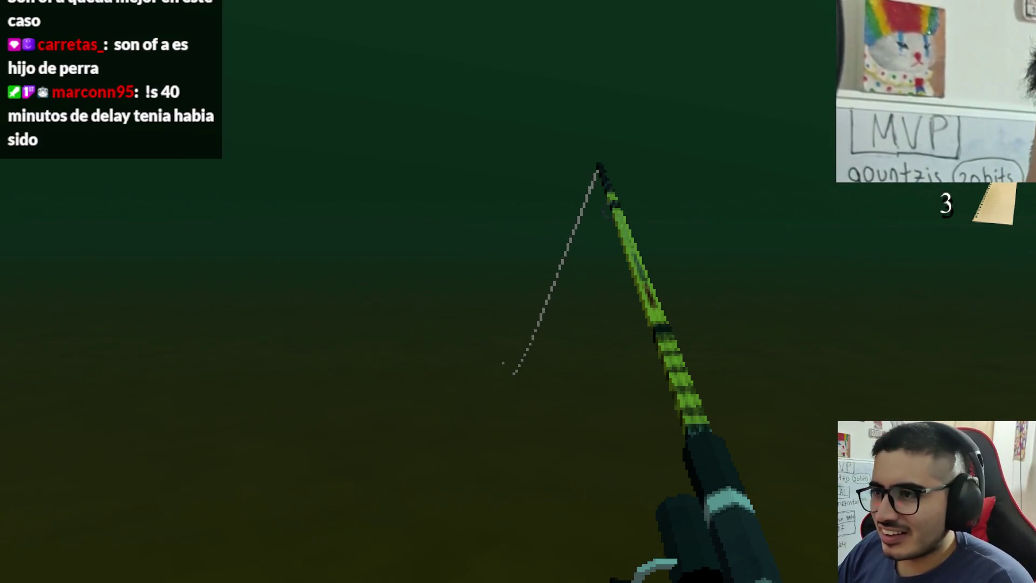
{"action": "left_click", "coordinate": [518, 292]}
{"action": "left_click", "coordinate": [518, 291]}
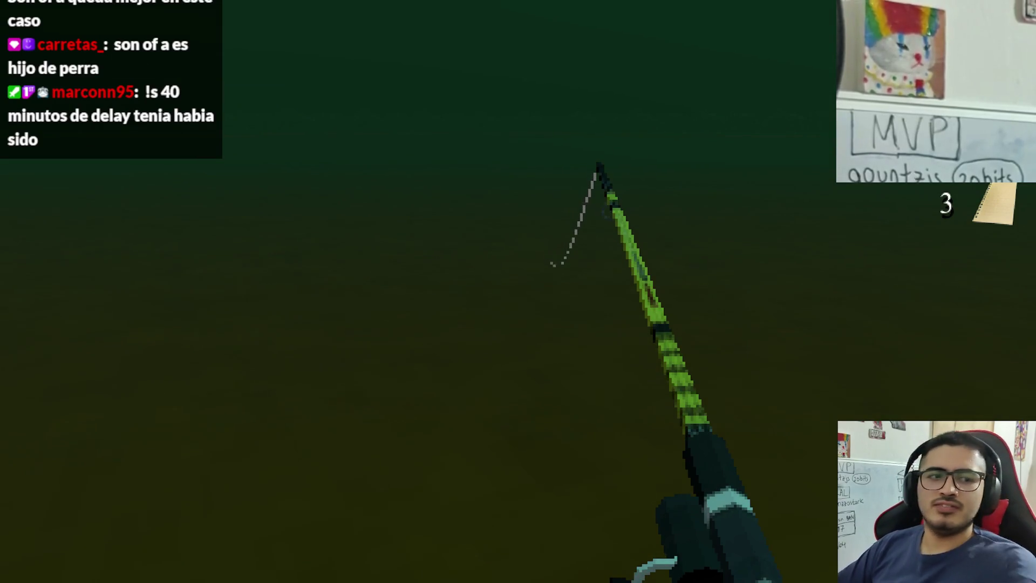
{"action": "left_click", "coordinate": [517, 291]}
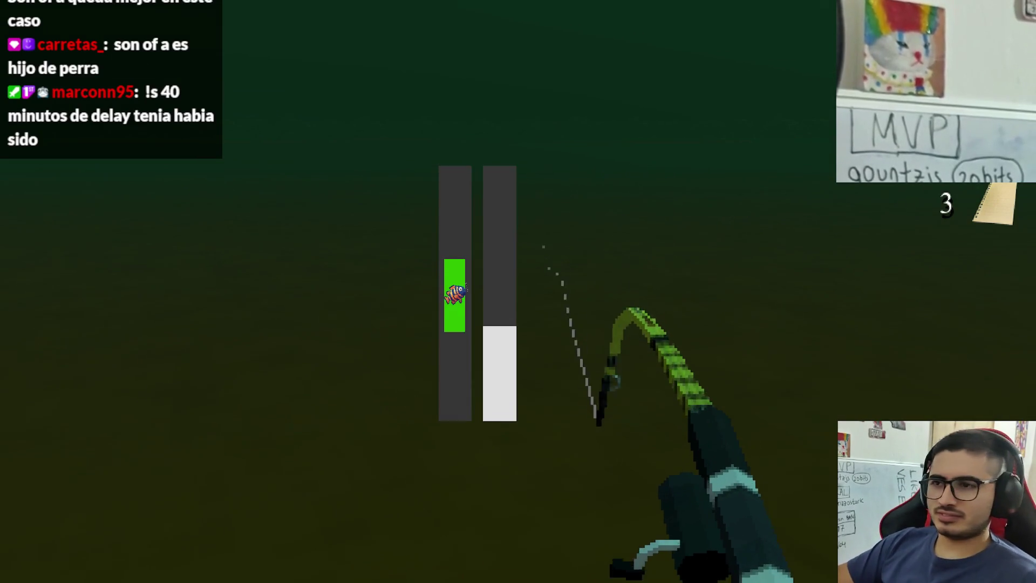
{"action": "left_click", "coordinate": [517, 291]}
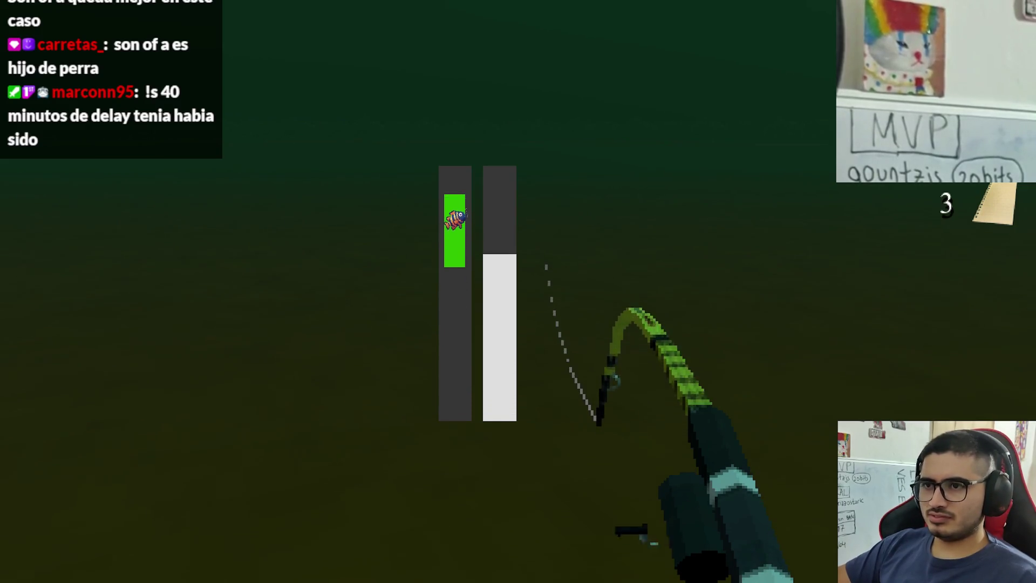
{"action": "left_click", "coordinate": [518, 292]}
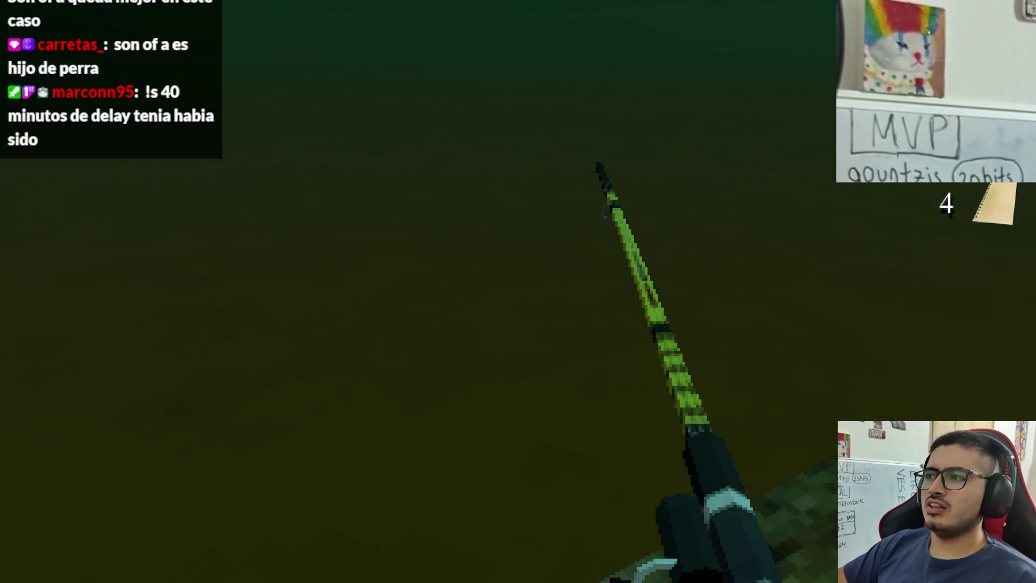
{"action": "key", "text": "F8"}
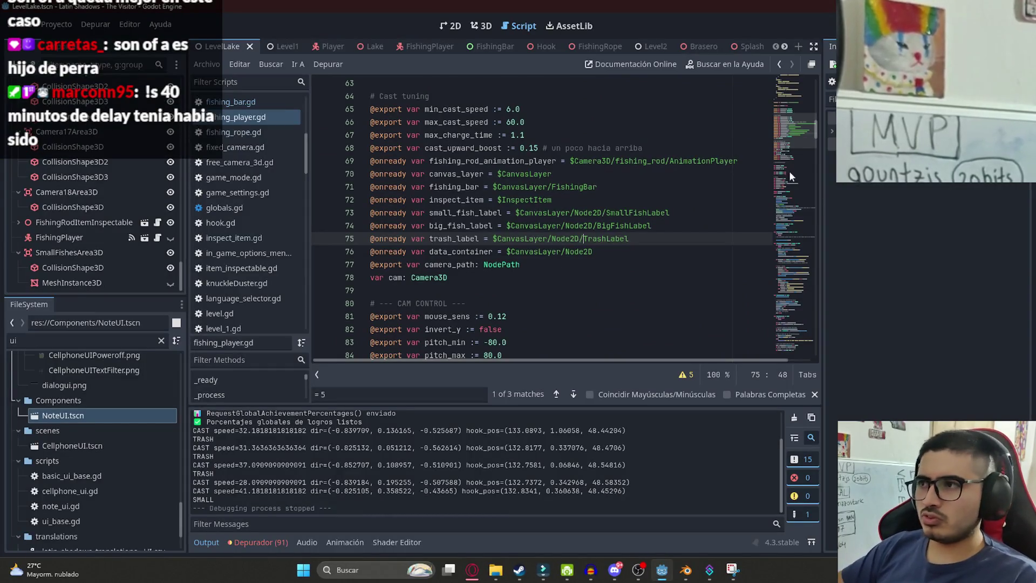
Jump to process_fish_label near the end of fishing_player.gd and search for '+='
{"action": "left_click", "coordinate": [792, 352]}
{"action": "left_click", "coordinate": [625, 286]}
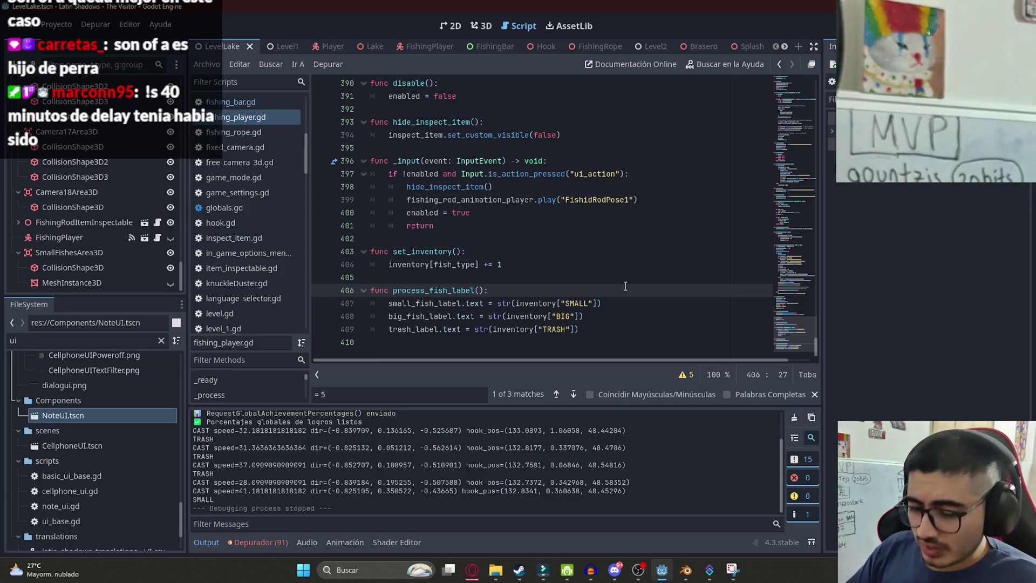
{"action": "key", "text": "ctrl+f"}
{"action": "type", "text": "="}
{"action": "key", "text": "BackSpace"}
{"action": "type", "text": "+="}
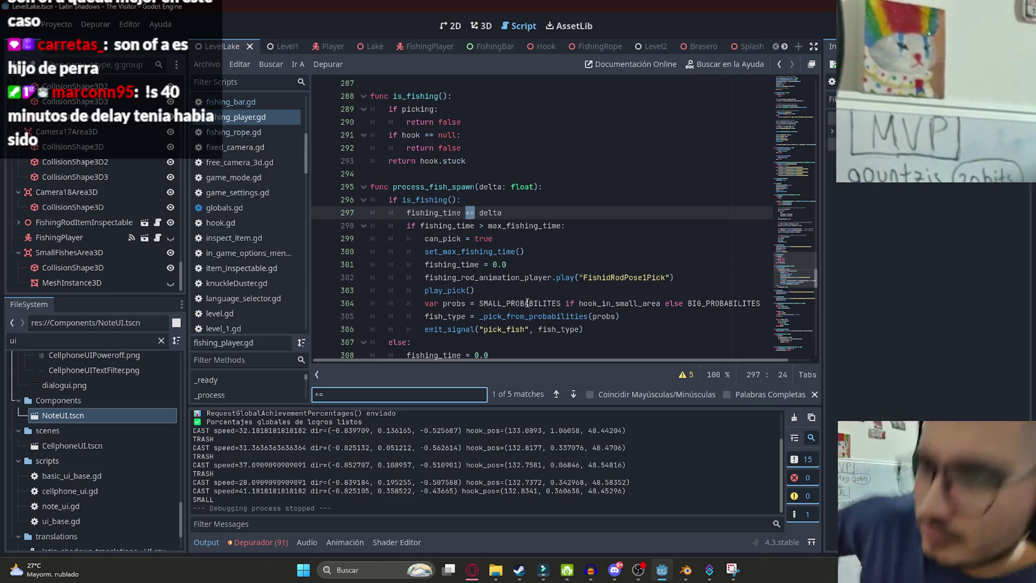
Step through the '+=' matches to set_inventory and find where it is called
{"action": "key", "text": "Return"}
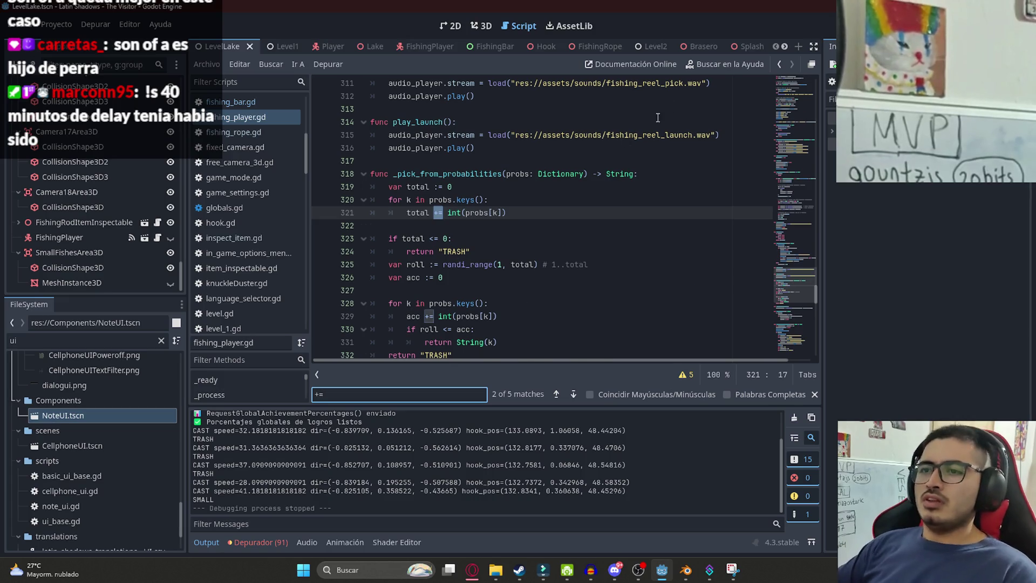
{"action": "key", "text": "Return"}
{"action": "key", "text": "Return"}
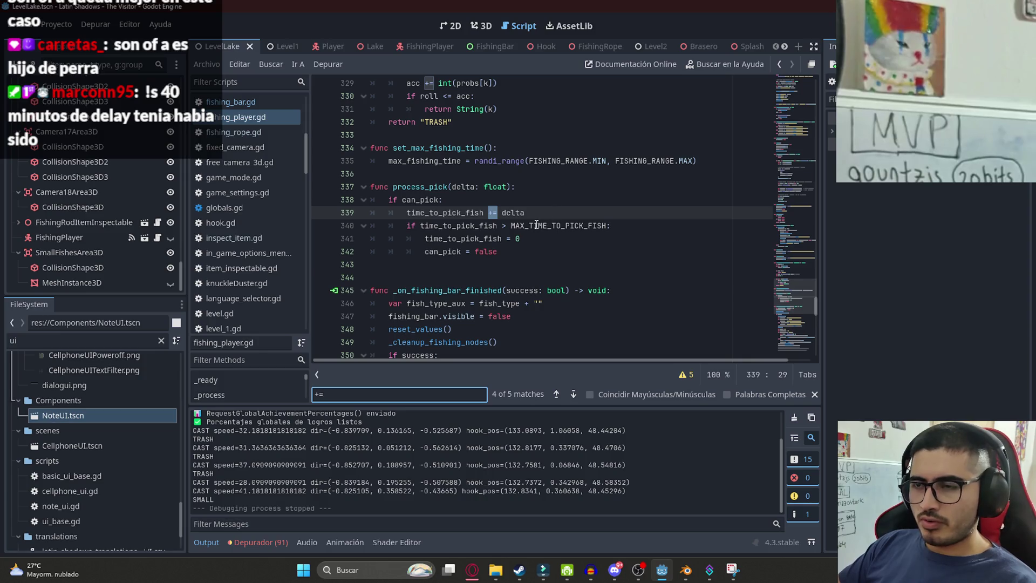
{"action": "key", "text": "Return"}
{"action": "double_click", "coordinate": [458, 265]}
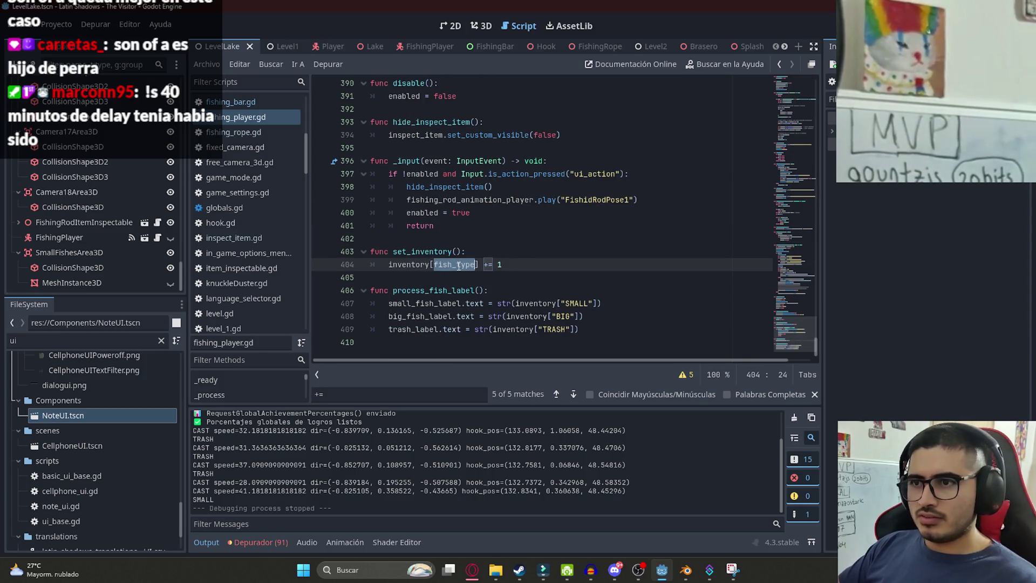
{"action": "double_click", "coordinate": [422, 251]}
{"action": "key", "text": "ctrl+f"}
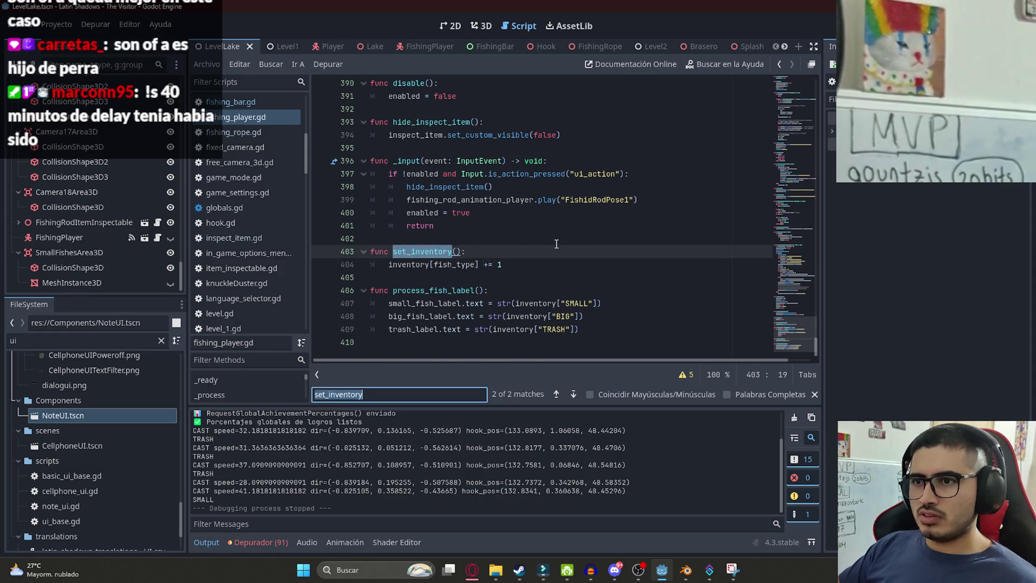
{"action": "key", "text": "Return"}
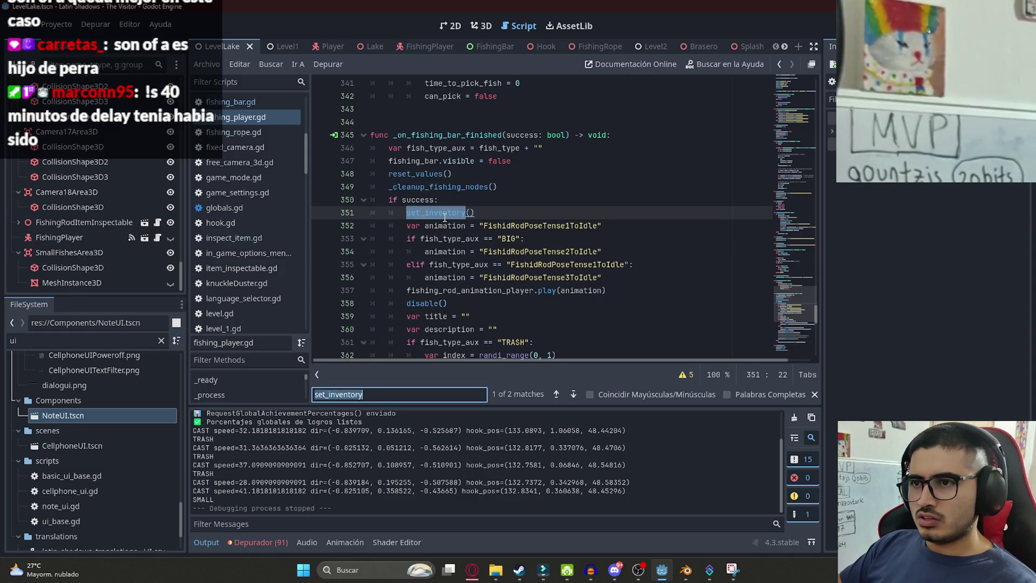
Pass fish_type_aux as the argument of the set_inventory call
{"action": "double_click", "coordinate": [438, 237]}
{"action": "key", "text": "ctrl+c"}
{"action": "key", "text": "Up"}
{"action": "key", "text": "Up"}
{"action": "key", "text": "End"}
{"action": "key", "text": "Left"}
{"action": "key", "text": "ctrl+v"}
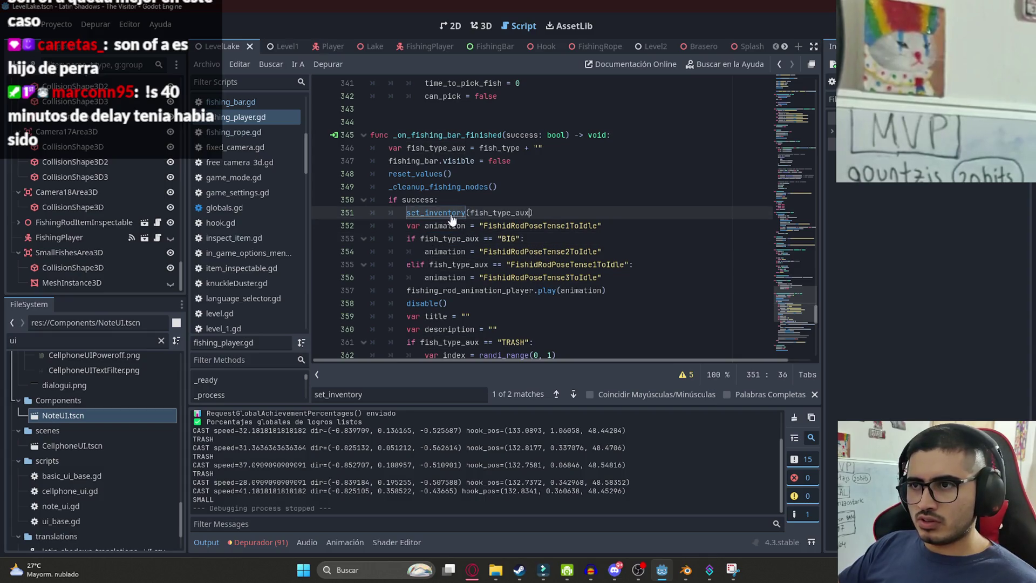
Make set_inventory's parameter fish_type_aux with default "TRASH" and save
{"action": "left_click", "coordinate": [451, 216], "text": "ctrl"}
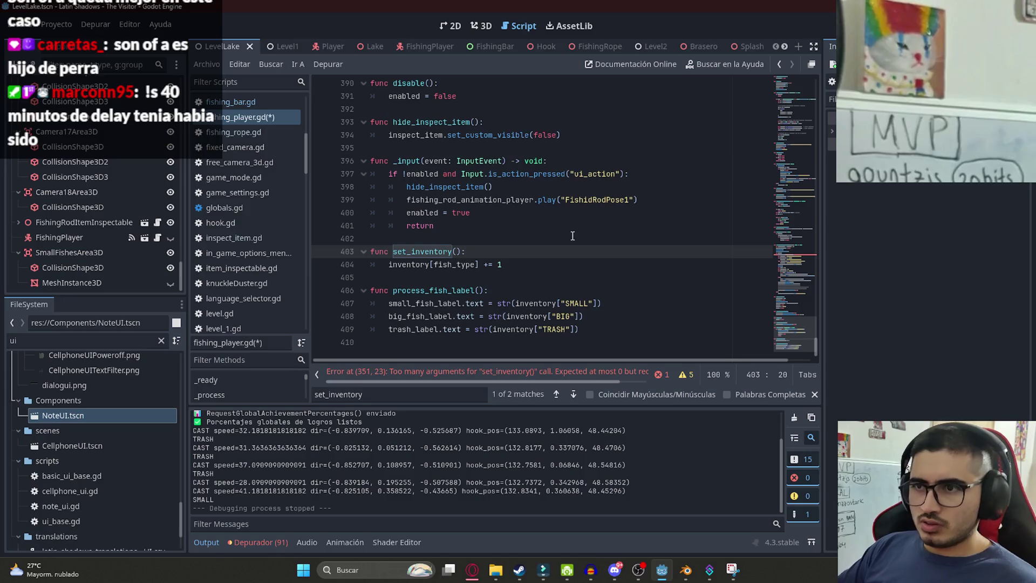
{"action": "key", "text": "ctrl+v"}
{"action": "type", "text": ": strin"}
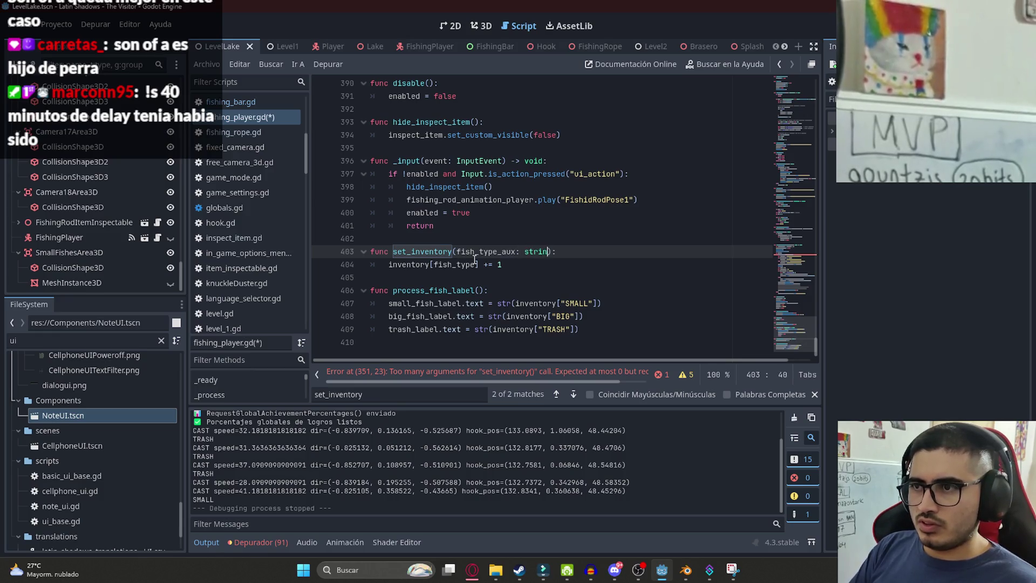
{"action": "type", "text": "g"}
{"action": "left_click", "coordinate": [477, 264]}
{"action": "type", "text": "_auxe"}
{"action": "double_click", "coordinate": [538, 251]}
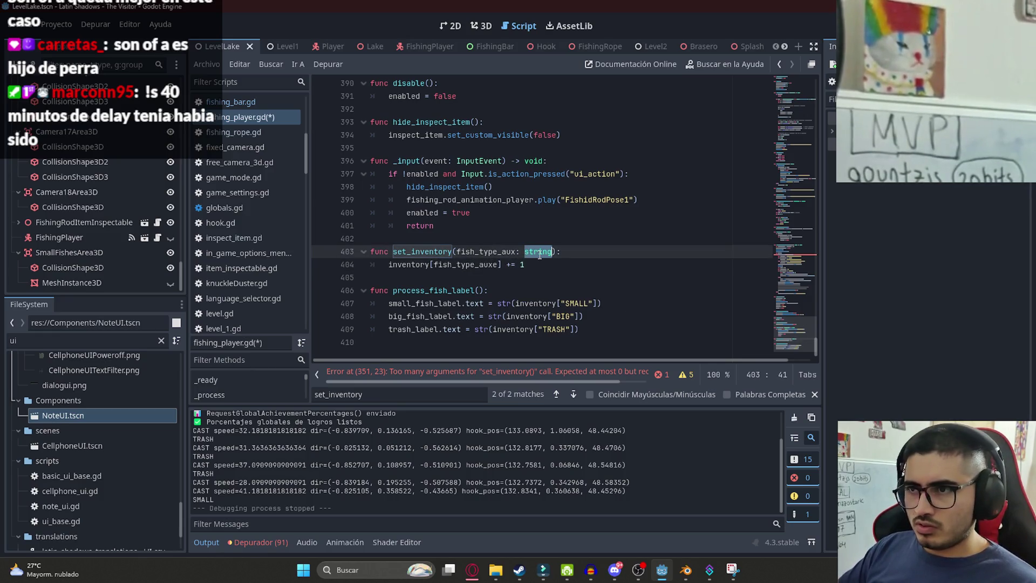
{"action": "key", "text": "BackSpace"}
{"action": "key", "text": "BackSpace"}
{"action": "key", "text": "BackSpace"}
{"action": "type", "text": "="}
{"action": "key", "text": "Escape"}
{"action": "type", "text": "\"TRASH"}
{"action": "key", "text": "ctrl+s"}
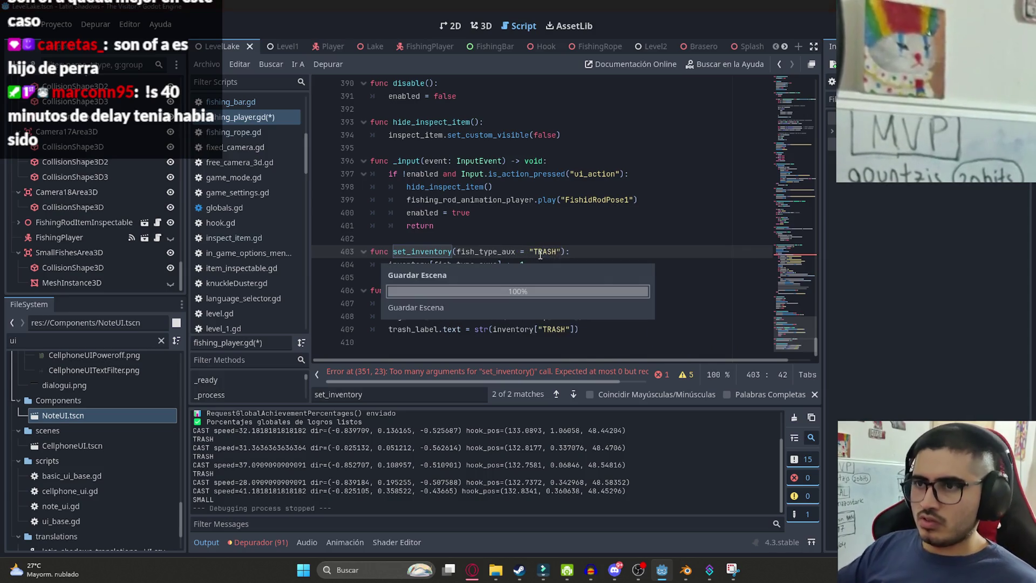
Fix the misspelled fish_type_auxe to fish_type_aux and save the script
{"action": "left_click", "coordinate": [477, 187]}
{"action": "right_click", "coordinate": [223, 47]}
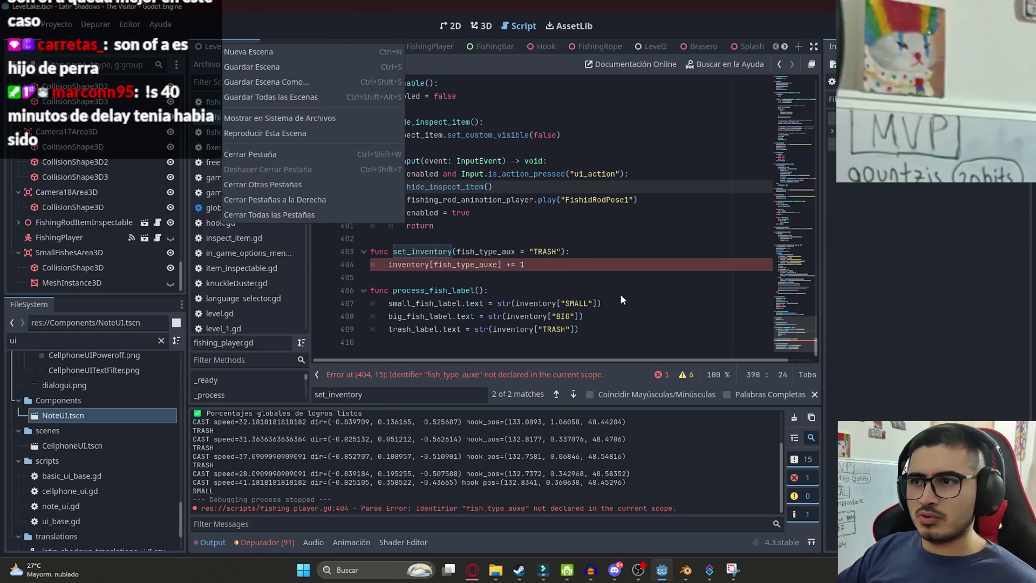
{"action": "left_click", "coordinate": [526, 252]}
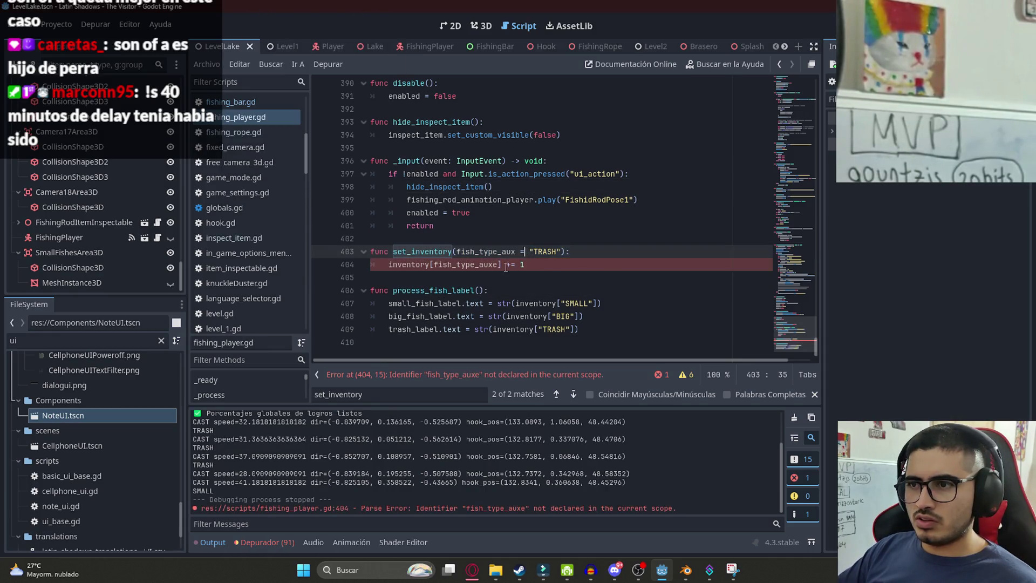
{"action": "double_click", "coordinate": [485, 251]}
{"action": "key", "text": "ctrl+c"}
{"action": "double_click", "coordinate": [465, 265]}
{"action": "key", "text": "ctrl+v"}
{"action": "key", "text": "ctrl+s"}
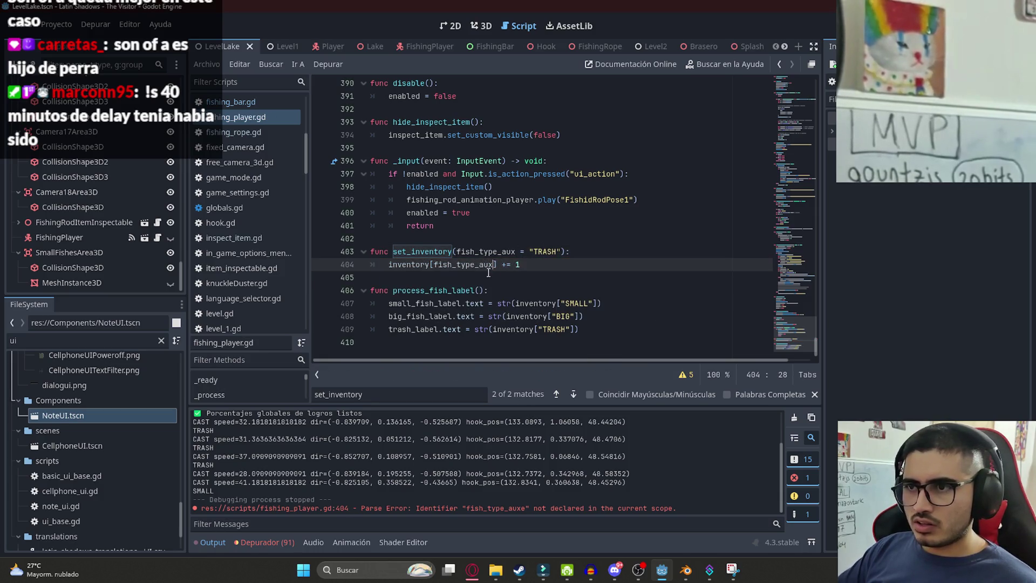
Relaunch the game with F5 to test the inventory fix
{"action": "right_click", "coordinate": [233, 45]}
{"action": "left_click", "coordinate": [276, 132]}
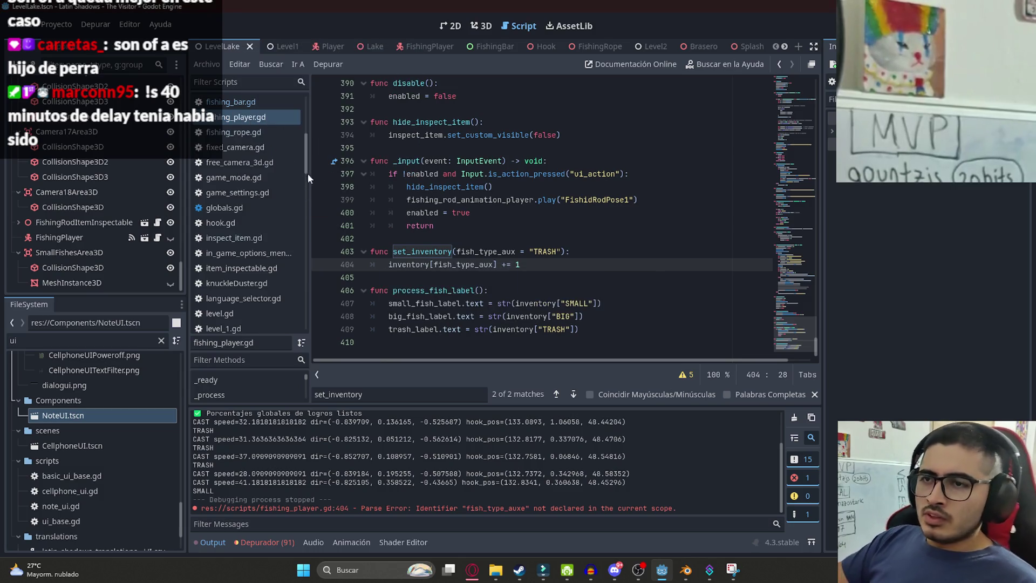
{"action": "key", "text": "F5"}
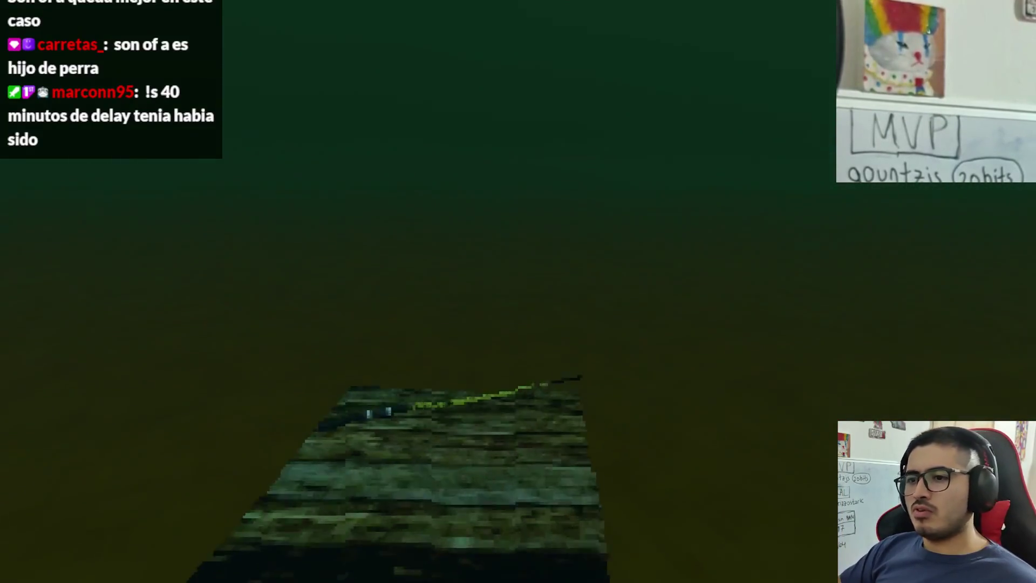
Pick up the fishing rod and land the first catches, recasting between bites
{"action": "left_click", "coordinate": [326, 503]}
{"action": "left_click", "coordinate": [518, 292]}
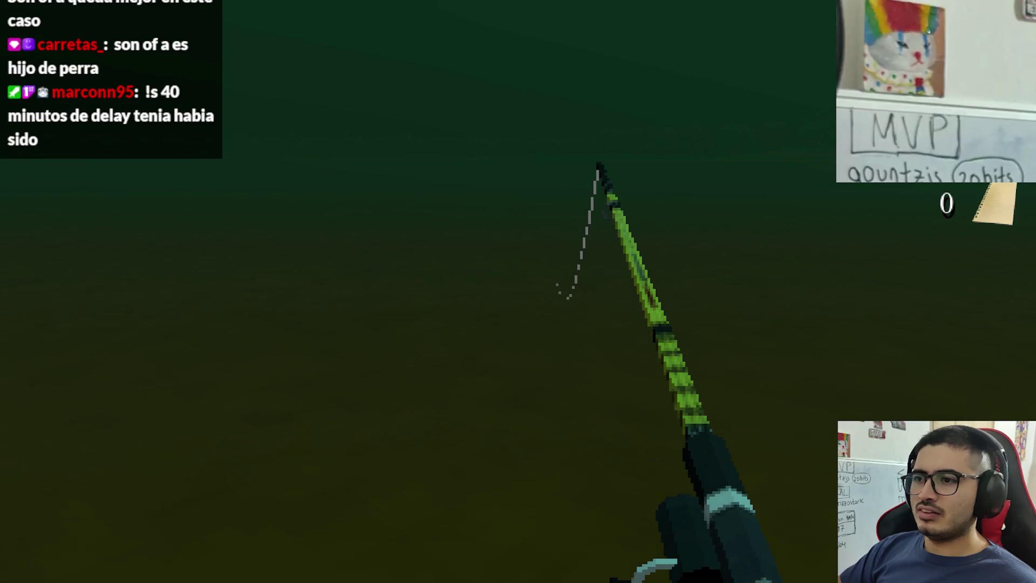
{"action": "left_click", "coordinate": [518, 291]}
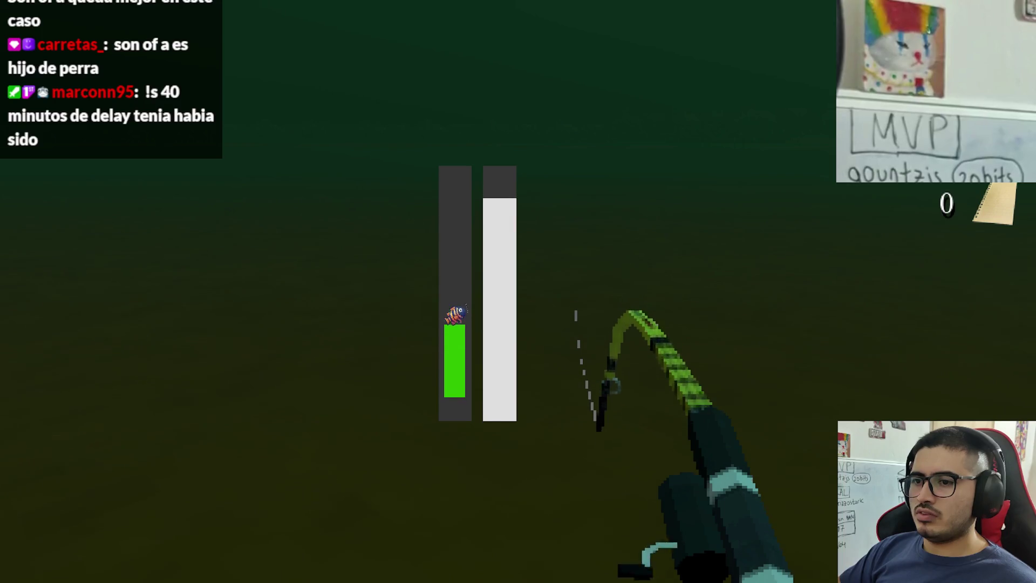
{"action": "left_click", "coordinate": [518, 291]}
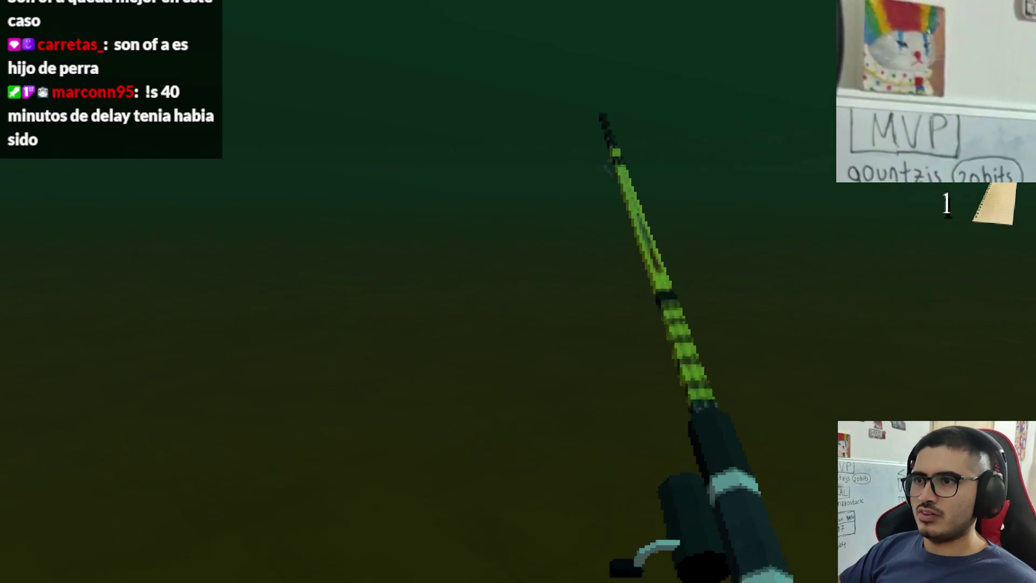
{"action": "left_click", "coordinate": [518, 292]}
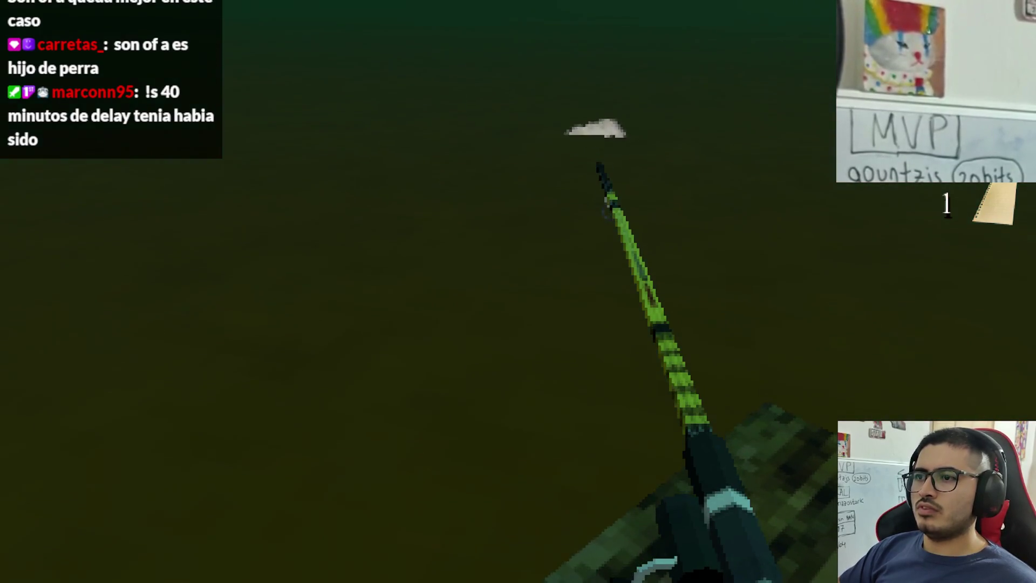
{"action": "left_click", "coordinate": [518, 291]}
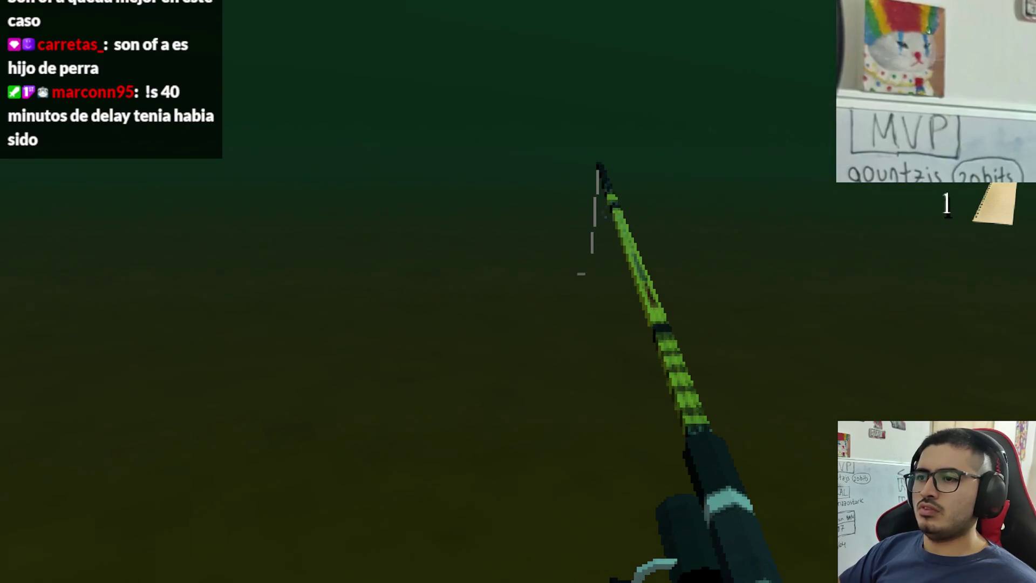
{"action": "left_click", "coordinate": [518, 291]}
{"action": "right_click", "coordinate": [518, 292]}
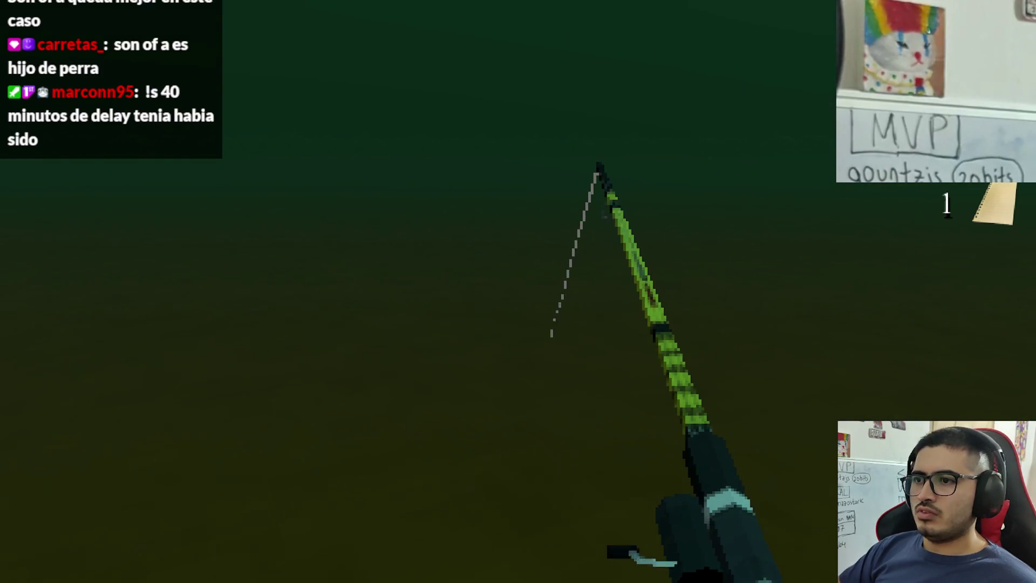
{"action": "right_click", "coordinate": [518, 291]}
{"action": "right_click", "coordinate": [518, 291]}
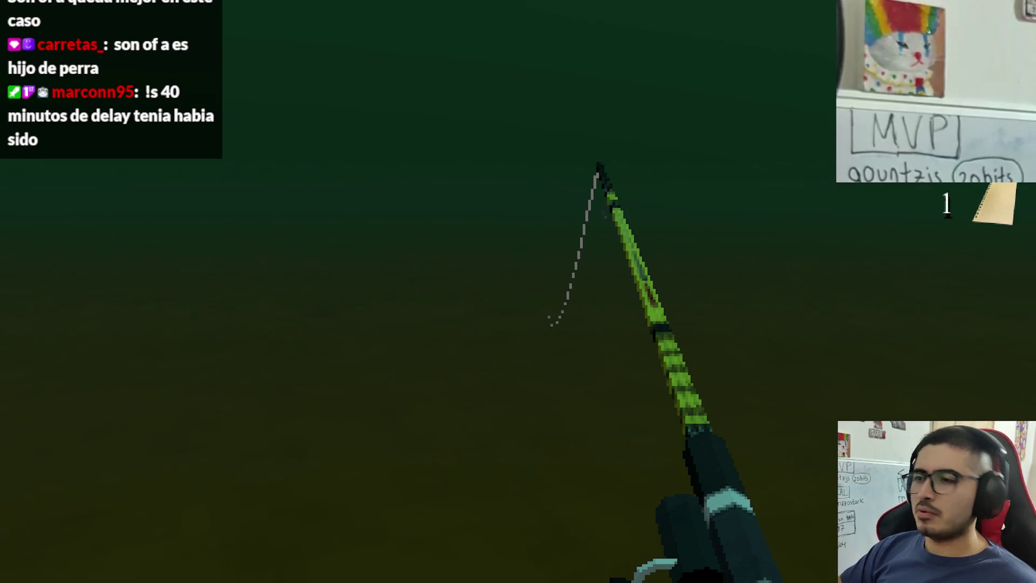
{"action": "right_click", "coordinate": [518, 291]}
{"action": "left_click_drag", "start_coordinate": [518, 291], "coordinate": [518, 291]}
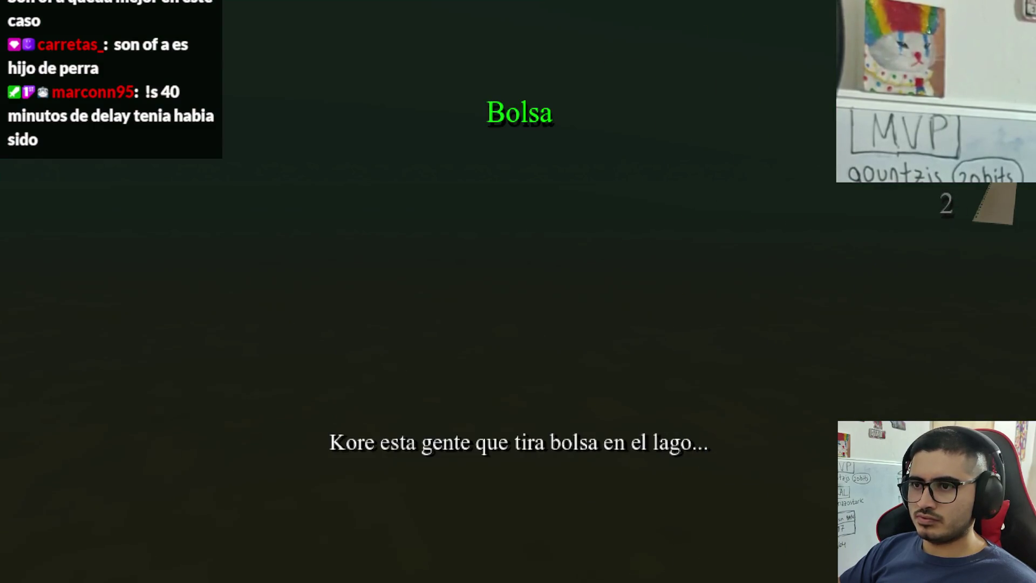
{"action": "left_click", "coordinate": [517, 291]}
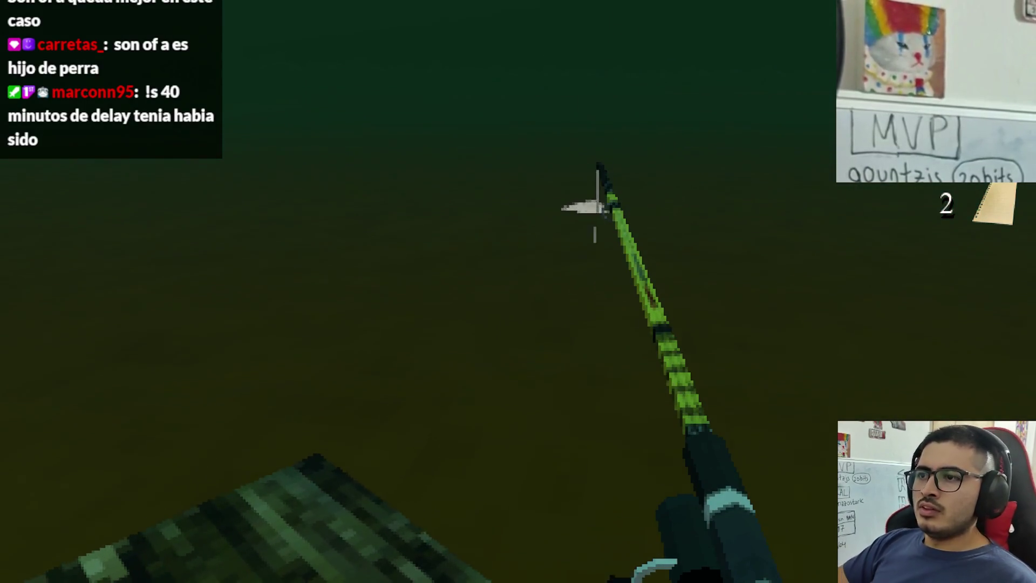
Cast again and win the reeling minigame so the counter reads 3
{"action": "left_click", "coordinate": [518, 291]}
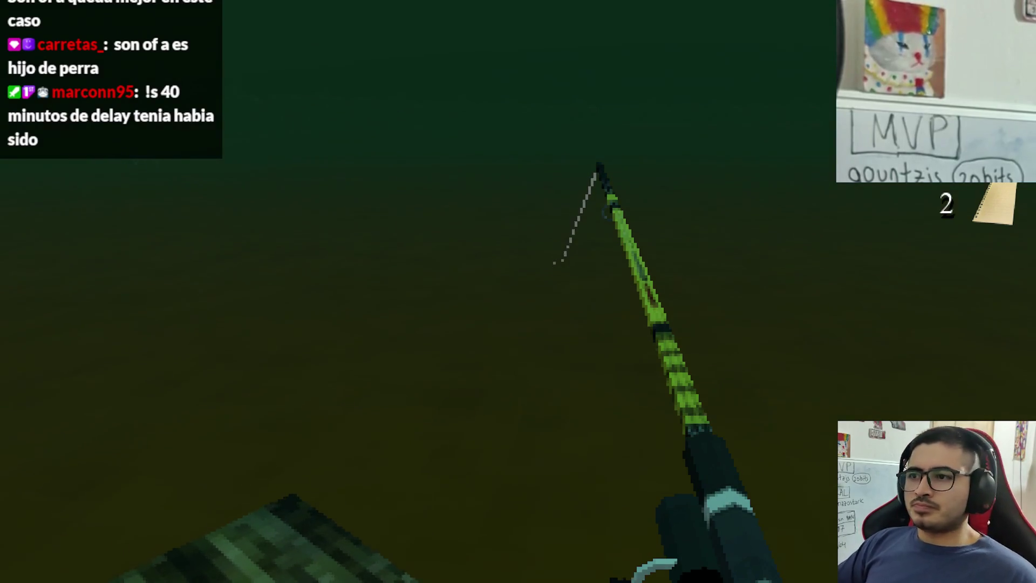
{"action": "left_click", "coordinate": [518, 292]}
{"action": "left_click", "coordinate": [518, 291]}
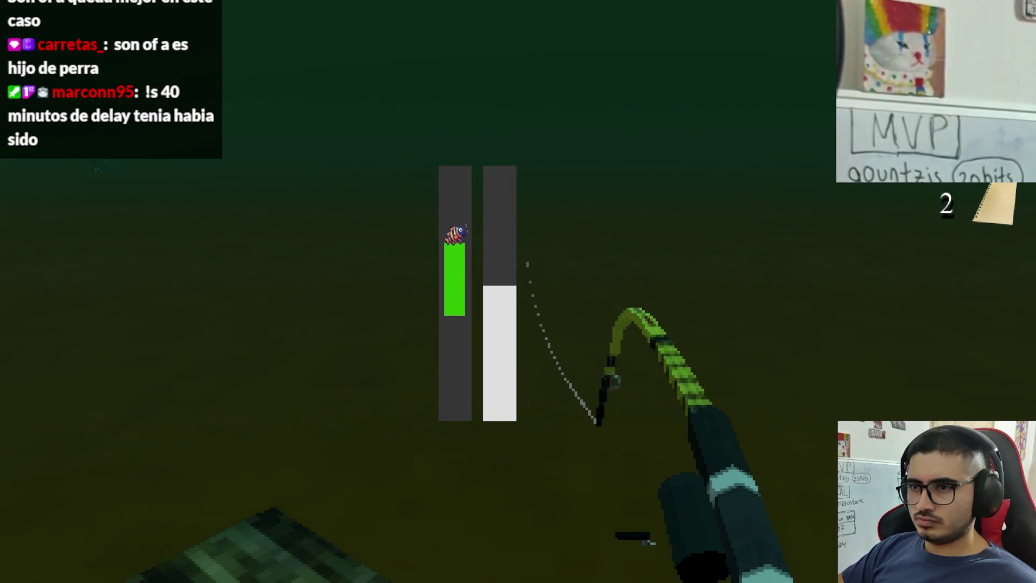
{"action": "left_click", "coordinate": [517, 292]}
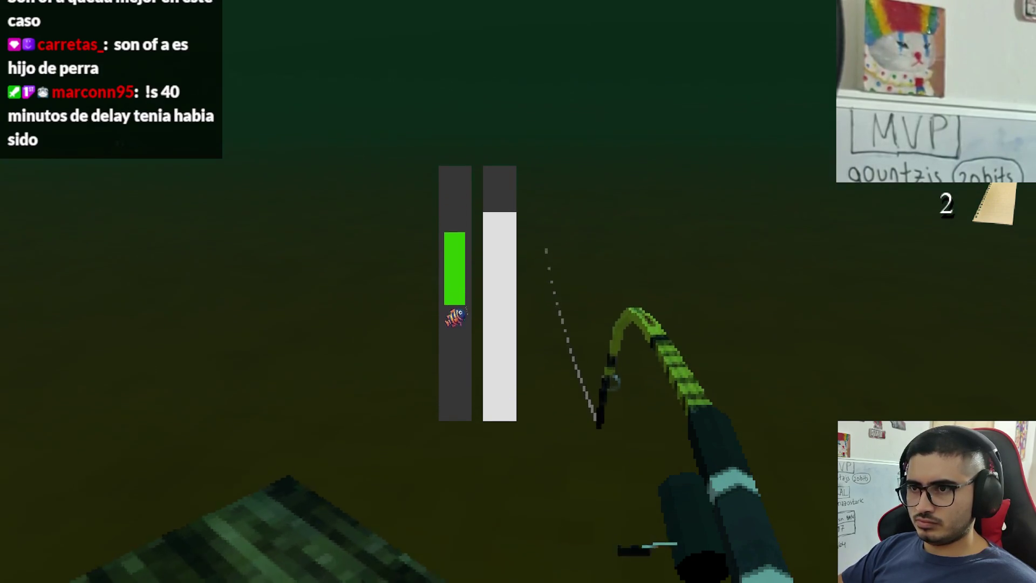
{"action": "left_click", "coordinate": [518, 291]}
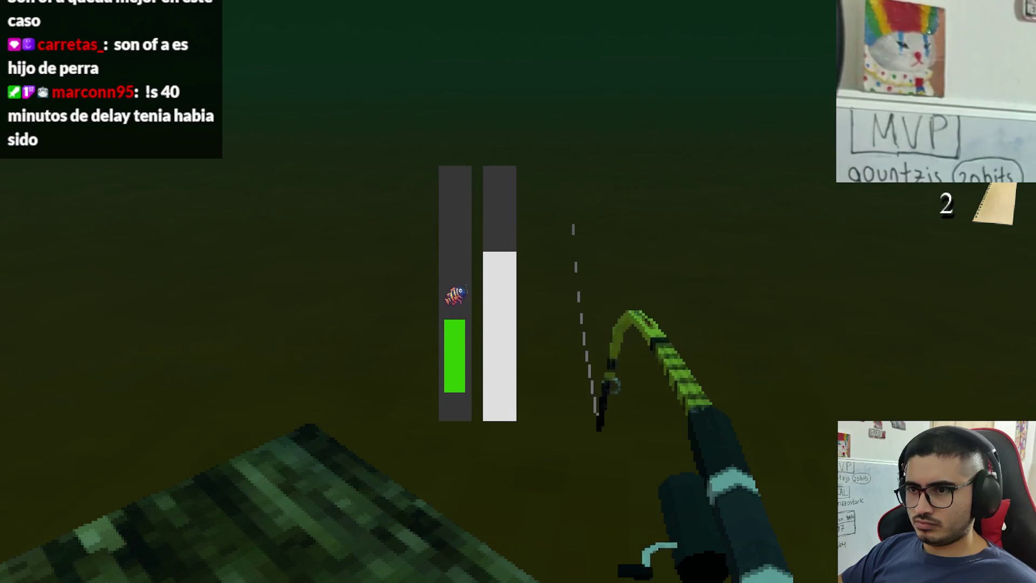
{"action": "left_click", "coordinate": [518, 291]}
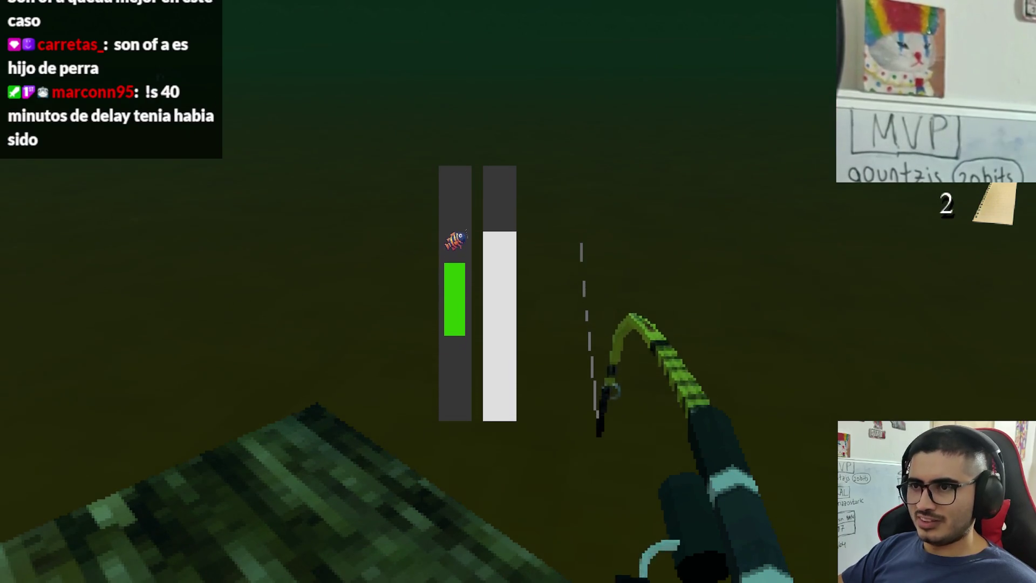
{"action": "left_click", "coordinate": [518, 291]}
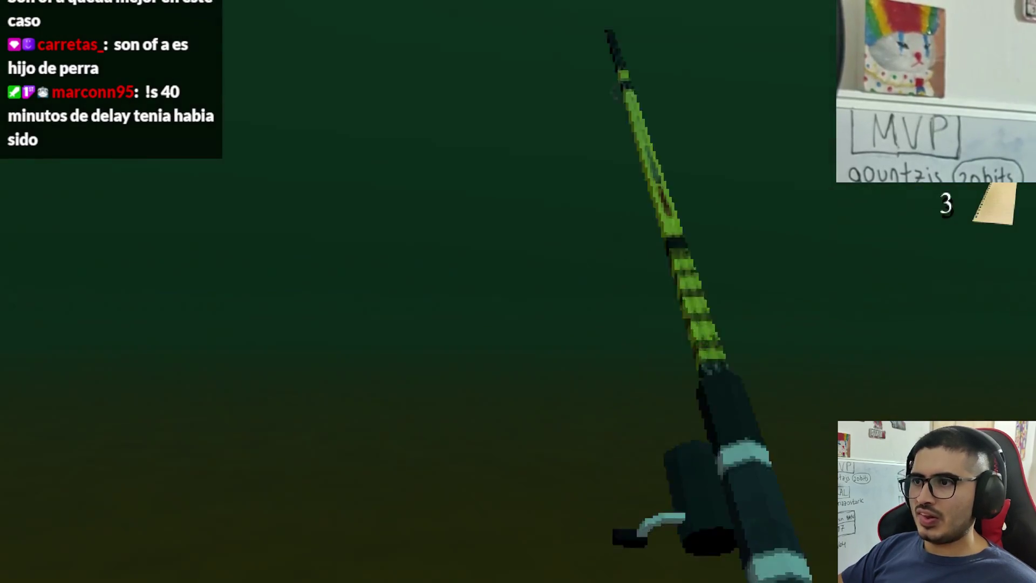
Cast and land a fish, bringing the catch counter to 4, then recast and reel
{"action": "left_click", "coordinate": [517, 291]}
{"action": "left_click", "coordinate": [518, 291]}
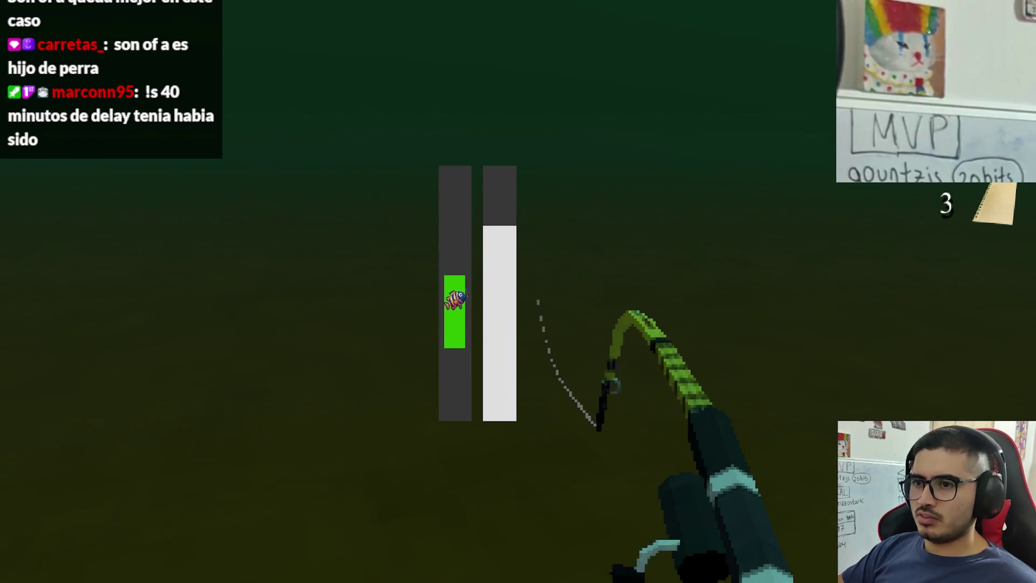
{"action": "left_click", "coordinate": [517, 291]}
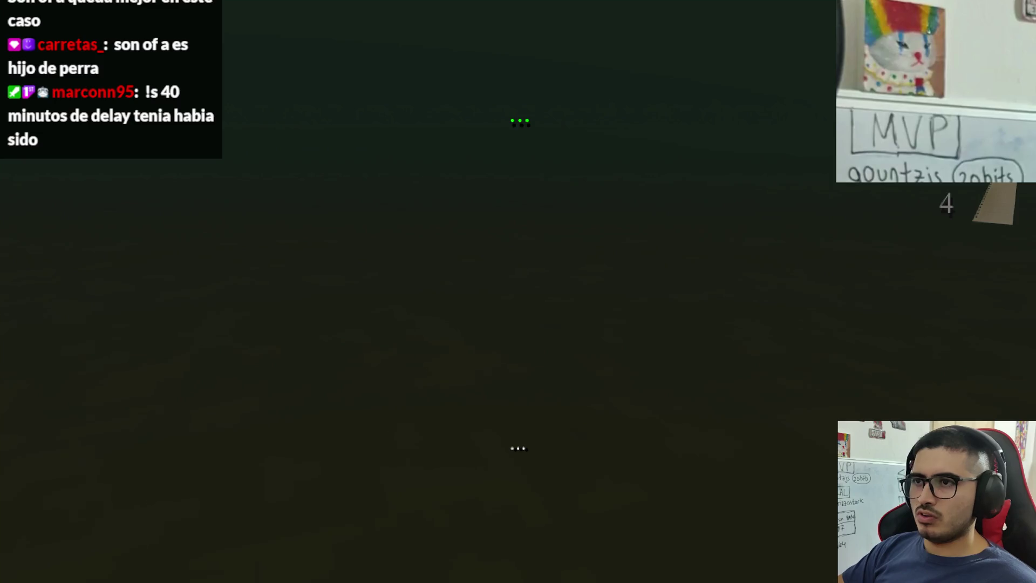
{"action": "left_click", "coordinate": [518, 291]}
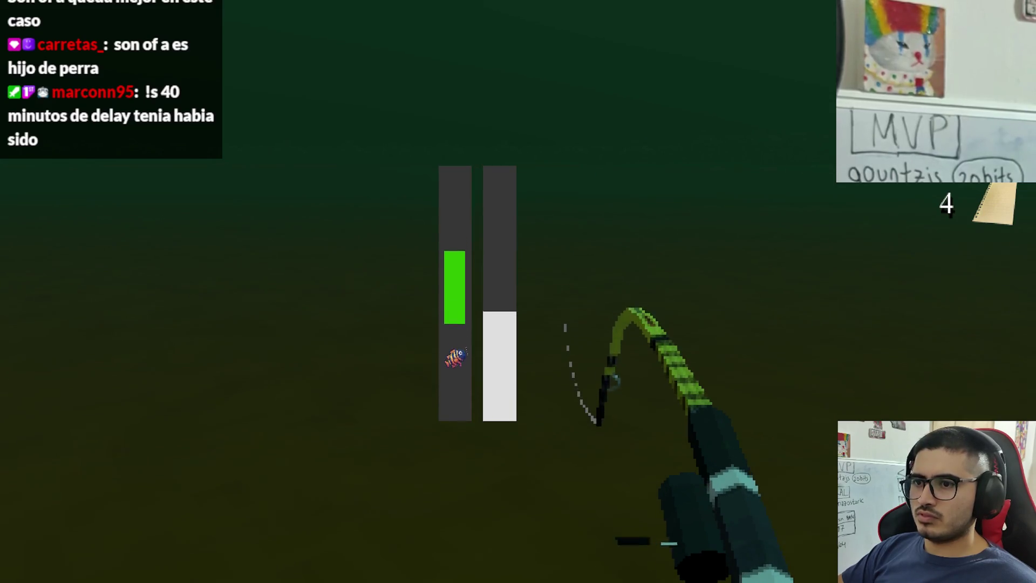
{"action": "left_click_drag", "start_coordinate": [518, 291], "coordinate": [518, 291]}
Land a Dorado Grande and then a Bolsa, raising the counter to 7
{"action": "left_click", "coordinate": [518, 291]}
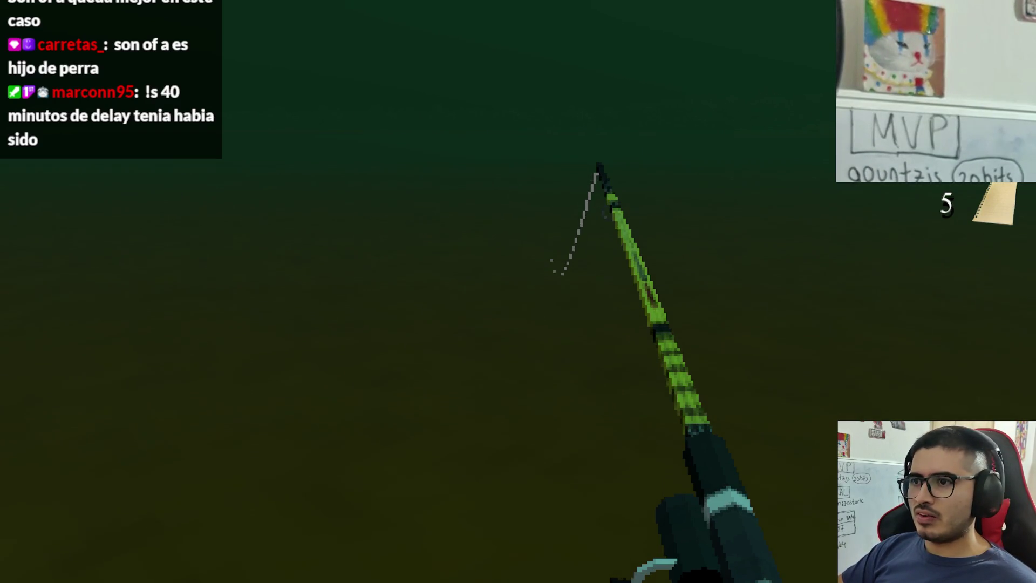
{"action": "left_click", "coordinate": [518, 291]}
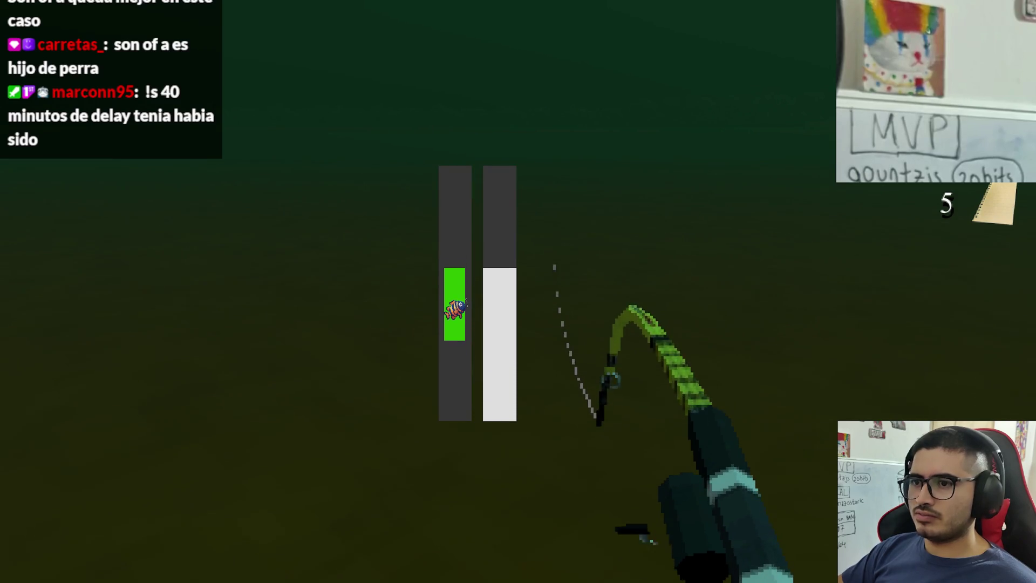
{"action": "left_click", "coordinate": [517, 291]}
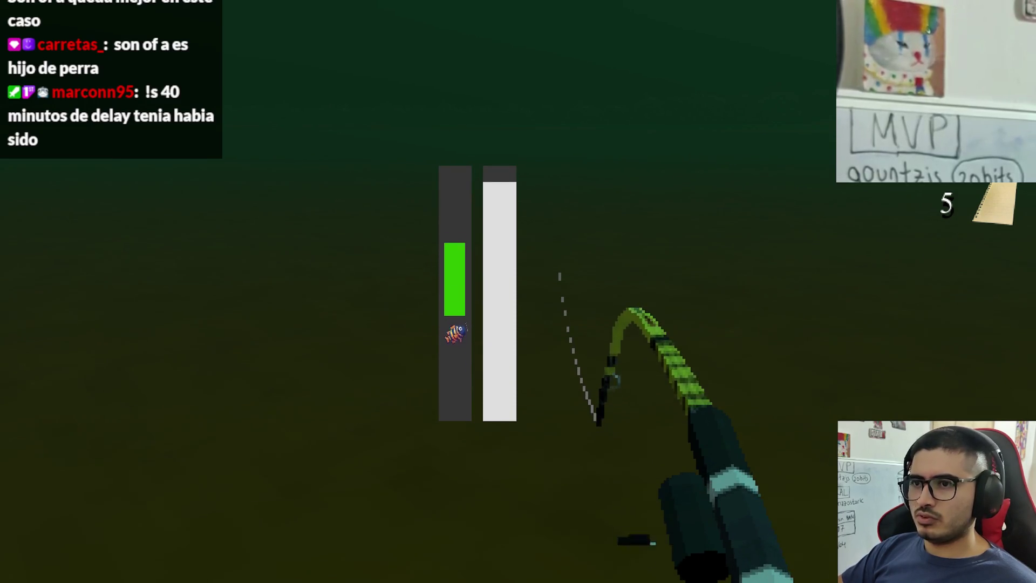
{"action": "left_click", "coordinate": [518, 292]}
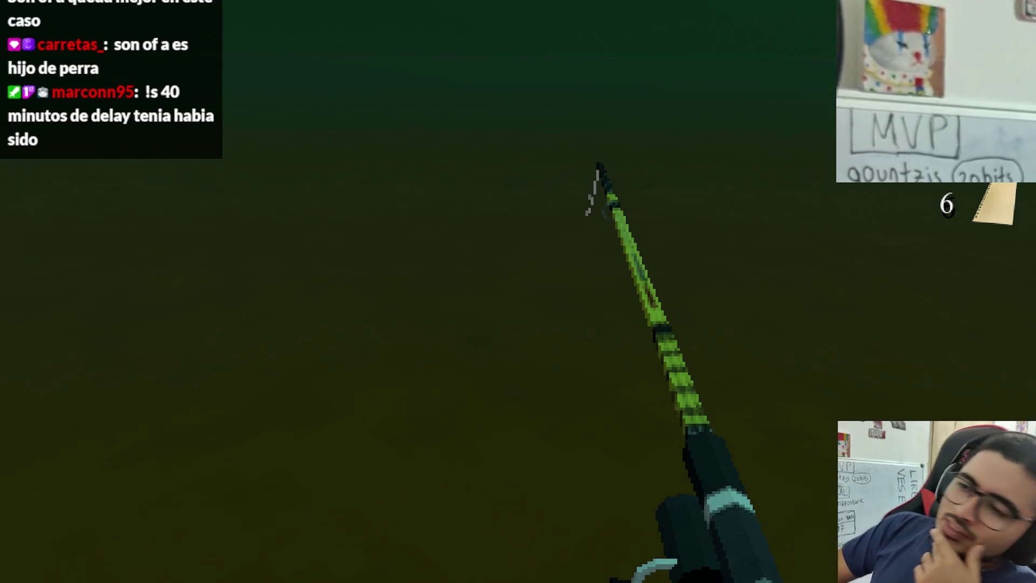
{"action": "left_click", "coordinate": [518, 291]}
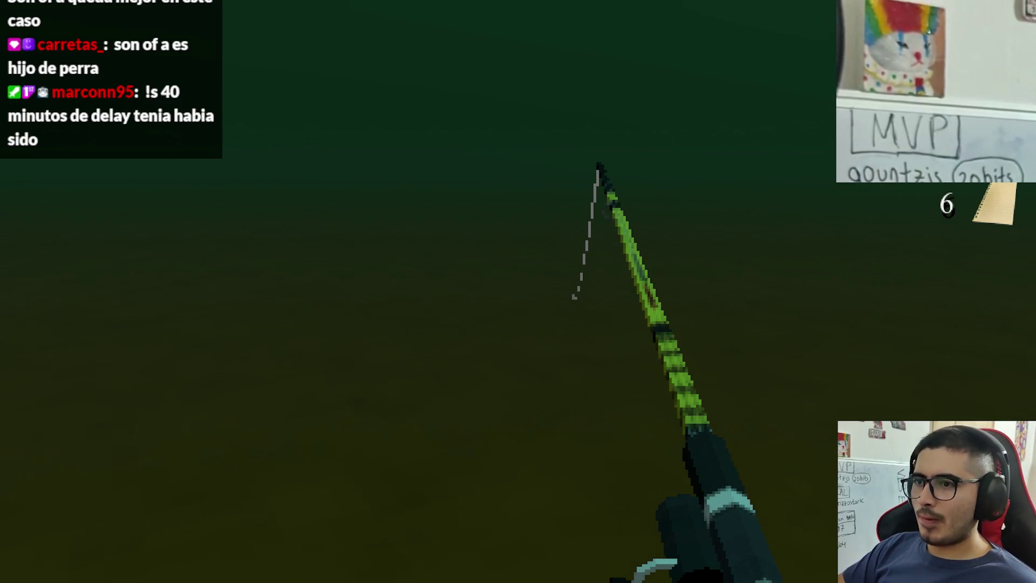
{"action": "left_click", "coordinate": [518, 291]}
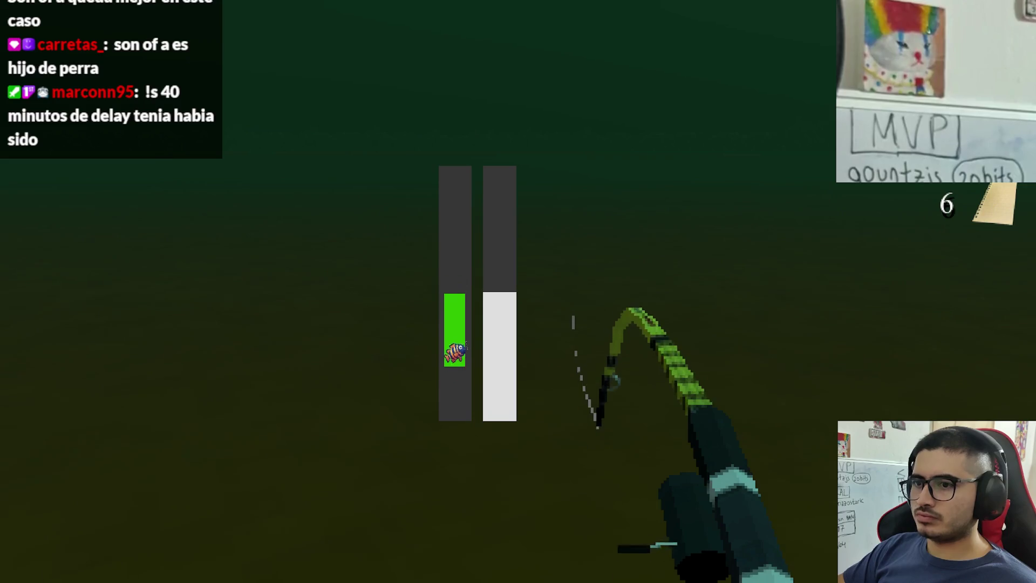
{"action": "left_click", "coordinate": [518, 292]}
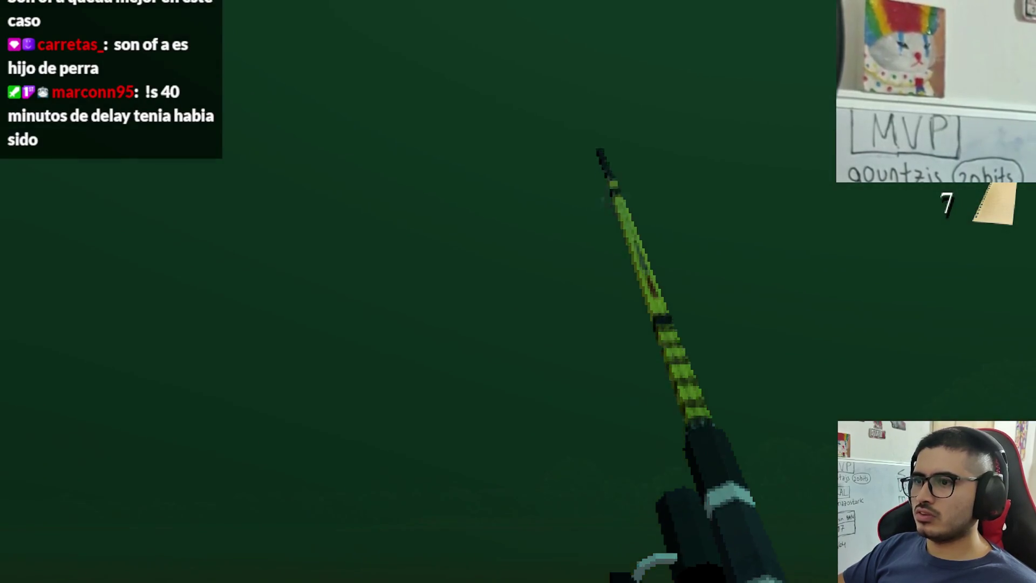
{"action": "left_click", "coordinate": [518, 292]}
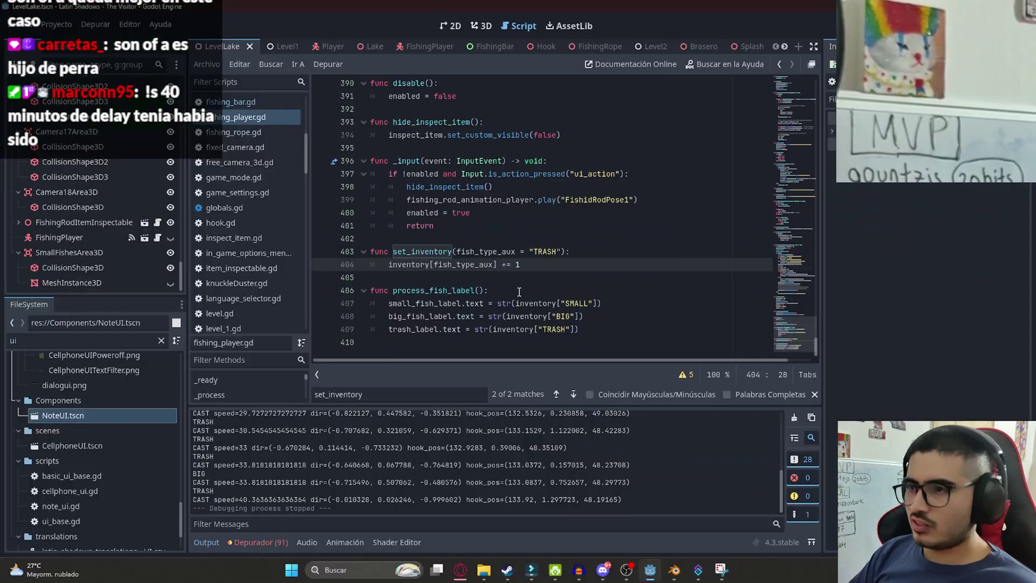
Stop the game, set small-fish odds to TRASH 25 and SMALL 65, save, and rerun LevelLake
{"action": "key", "text": "alt+F4"}
{"action": "left_click_drag", "start_coordinate": [801, 329], "coordinate": [791, 66]}
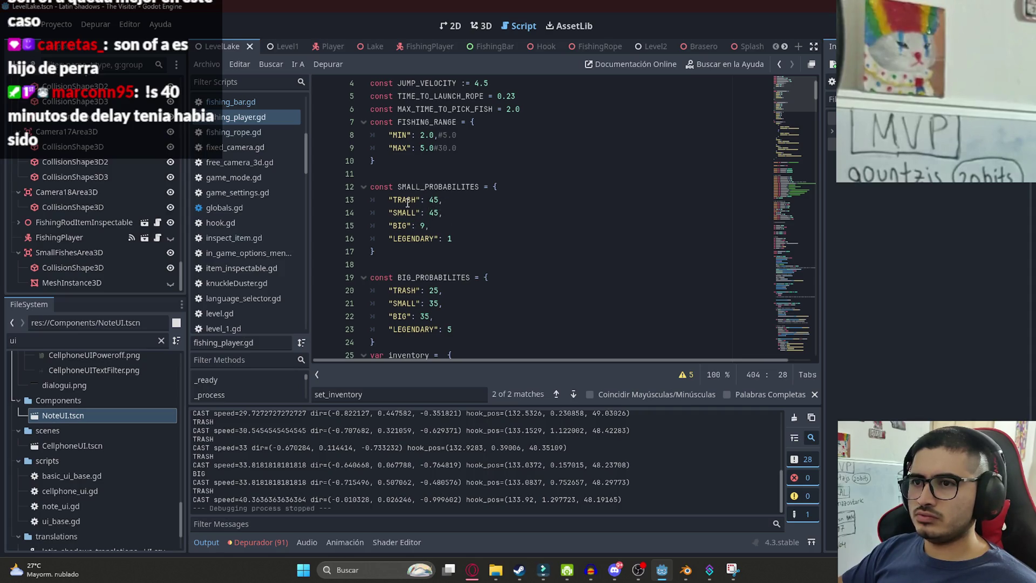
{"action": "left_click", "coordinate": [430, 201]}
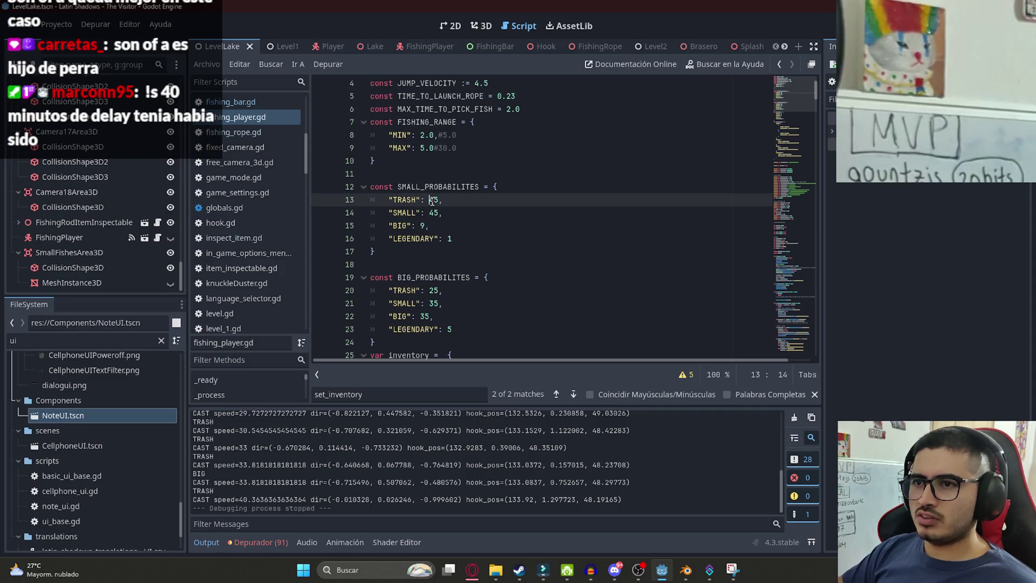
{"action": "double_click", "coordinate": [435, 199]}
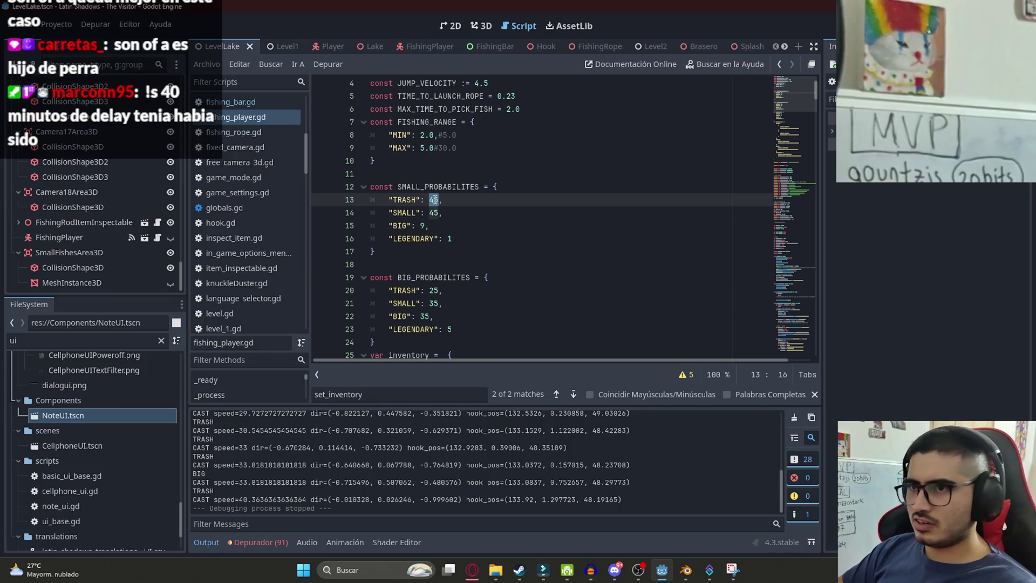
{"action": "type", "text": "25"}
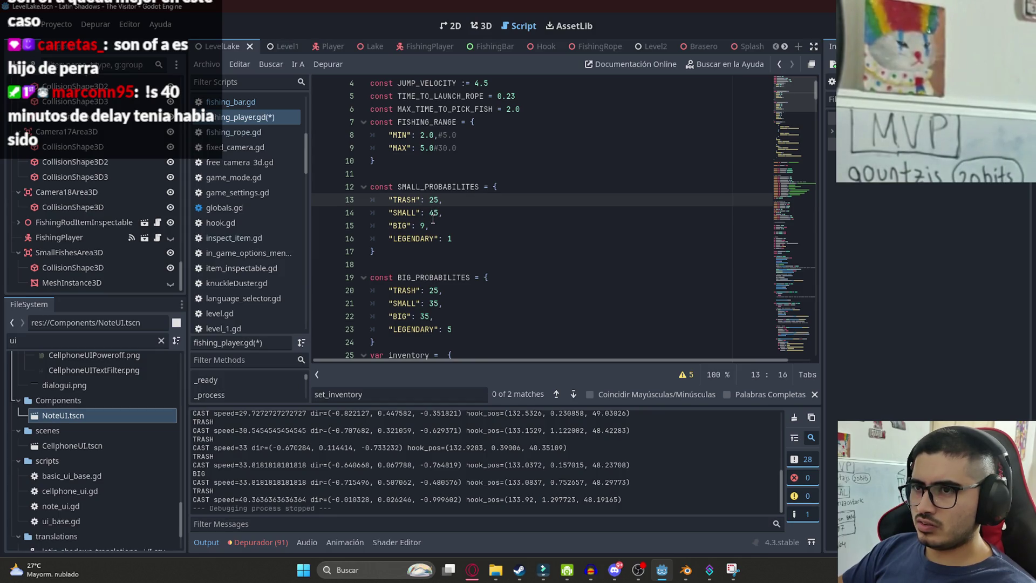
{"action": "double_click", "coordinate": [436, 212]}
{"action": "type", "text": "65"}
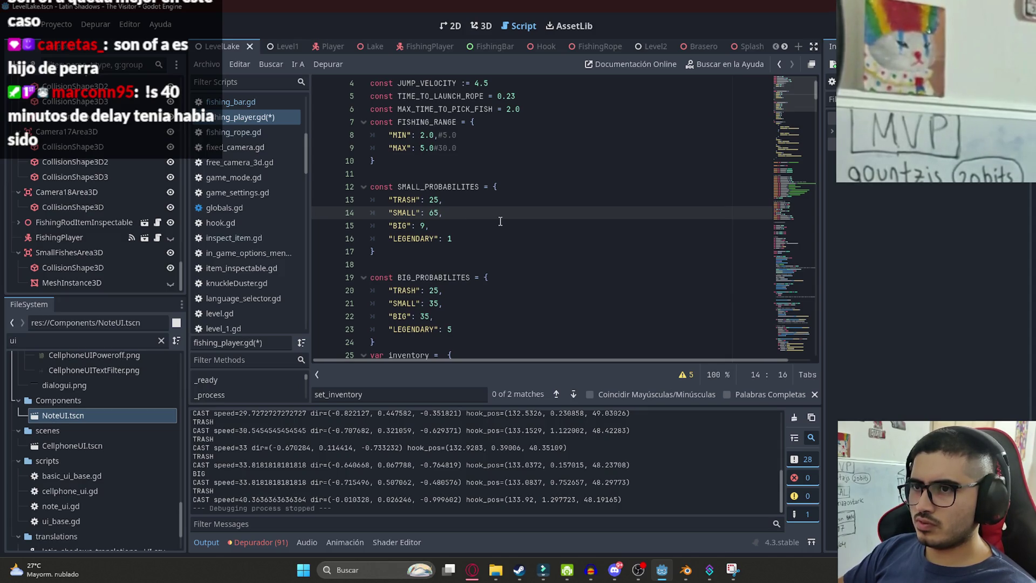
{"action": "key", "text": "ctrl+s"}
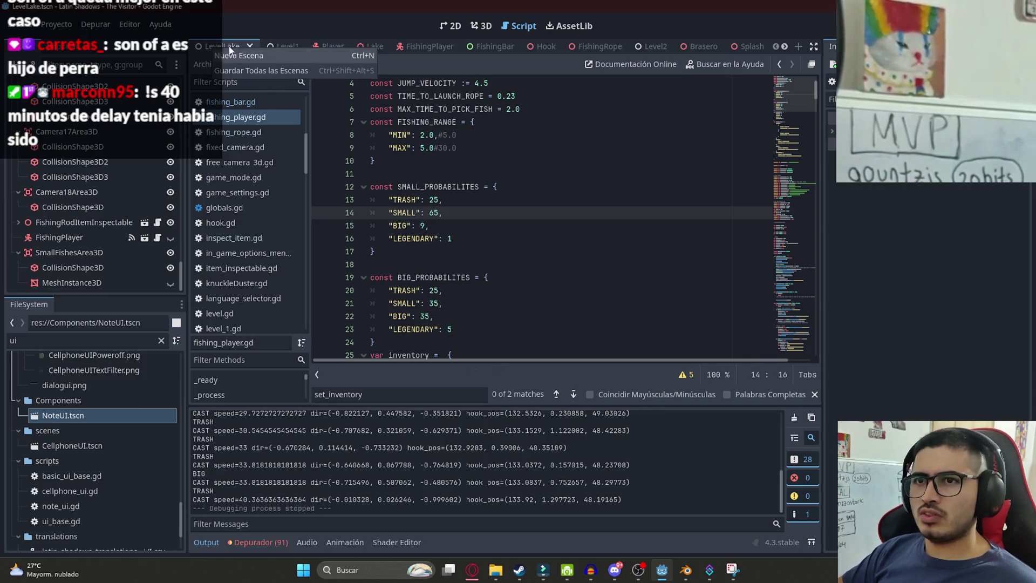
{"action": "right_click", "coordinate": [221, 46]}
{"action": "left_click", "coordinate": [275, 137]}
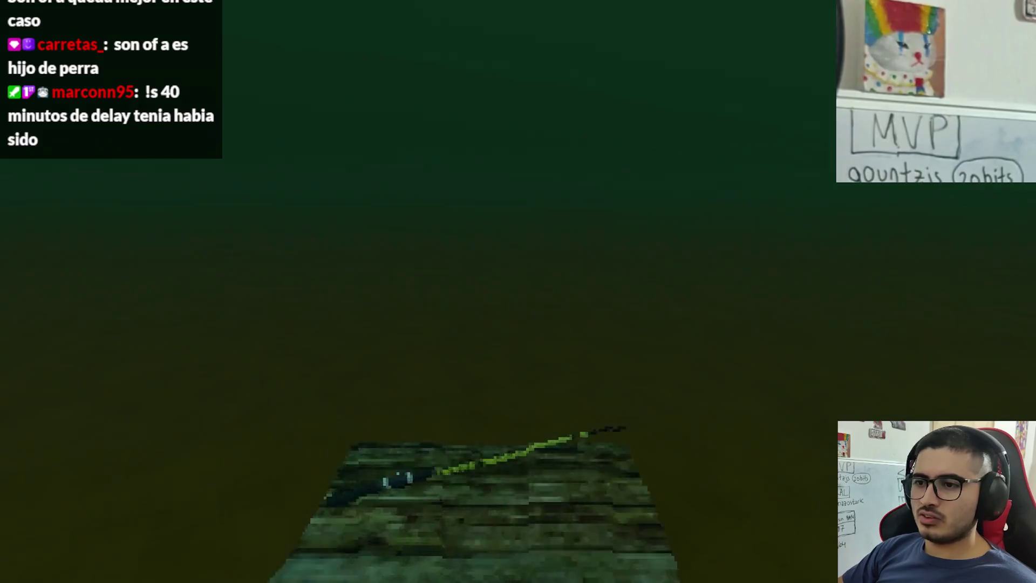
Pick up the fishing rod, reel in a bag, and cast the line again
{"action": "left_click", "coordinate": [304, 505]}
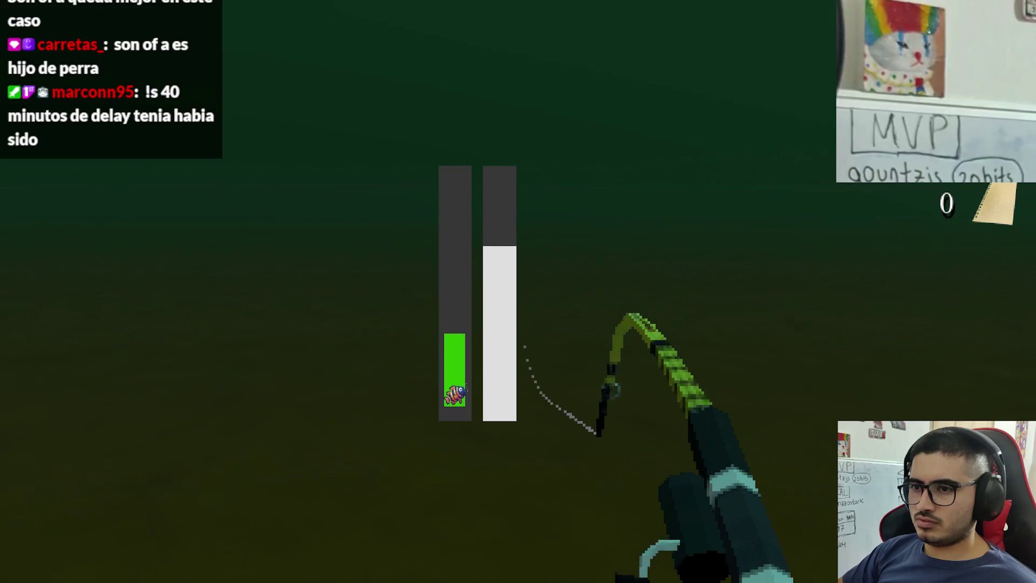
{"action": "left_click", "coordinate": [517, 292]}
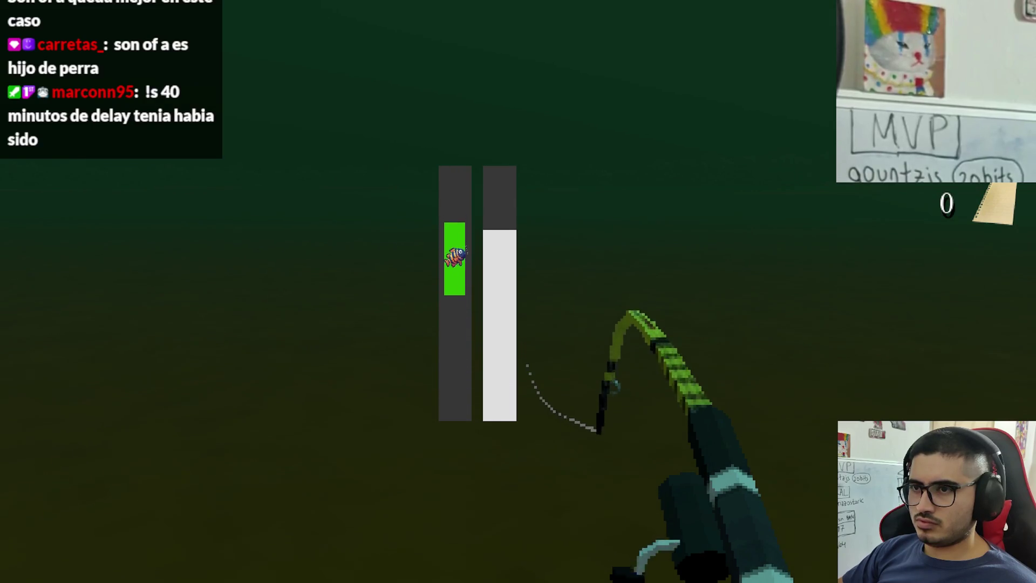
{"action": "left_click", "coordinate": [518, 291]}
{"action": "left_click", "coordinate": [518, 291]}
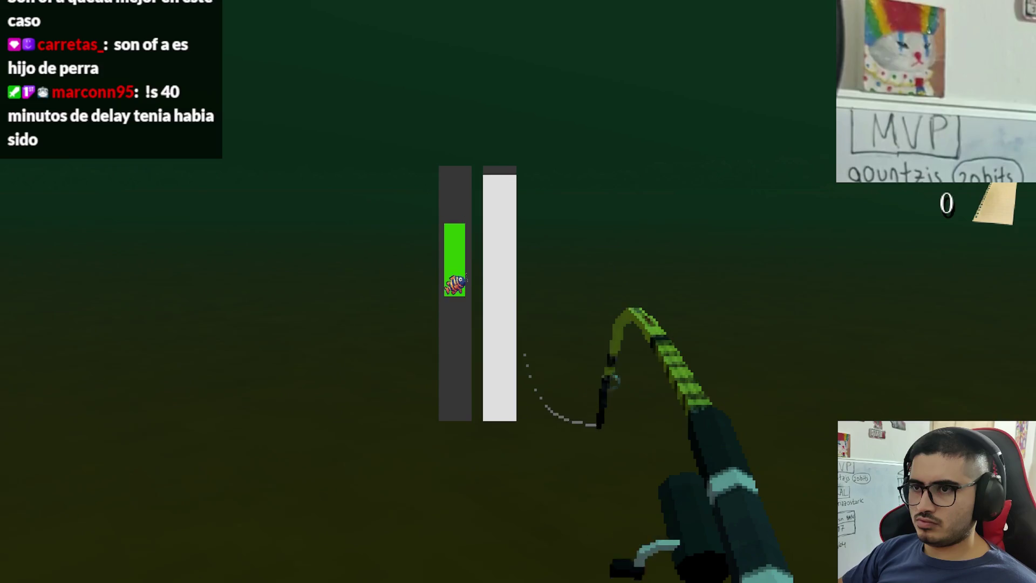
{"action": "left_click", "coordinate": [518, 291]}
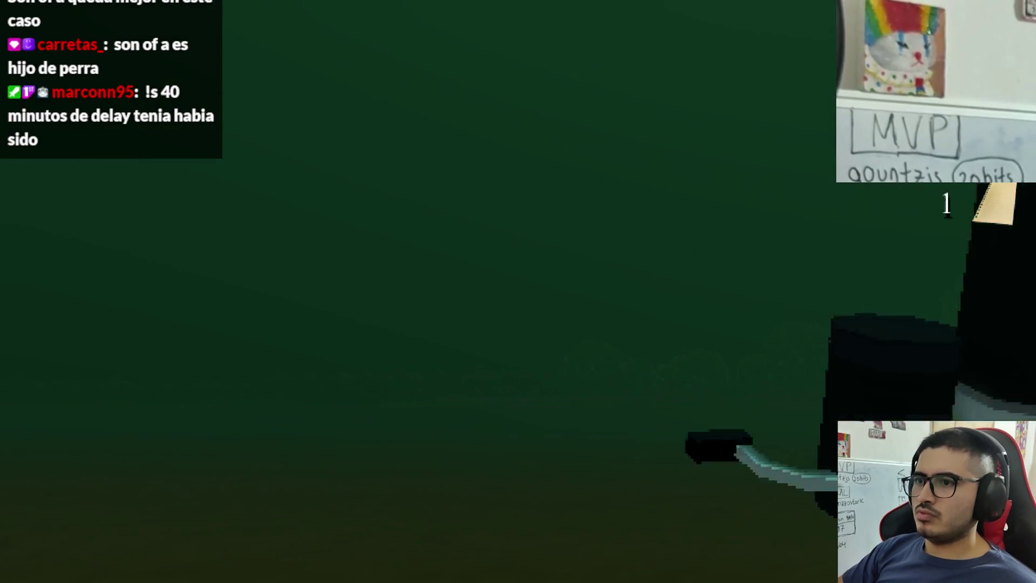
{"action": "left_click", "coordinate": [518, 291]}
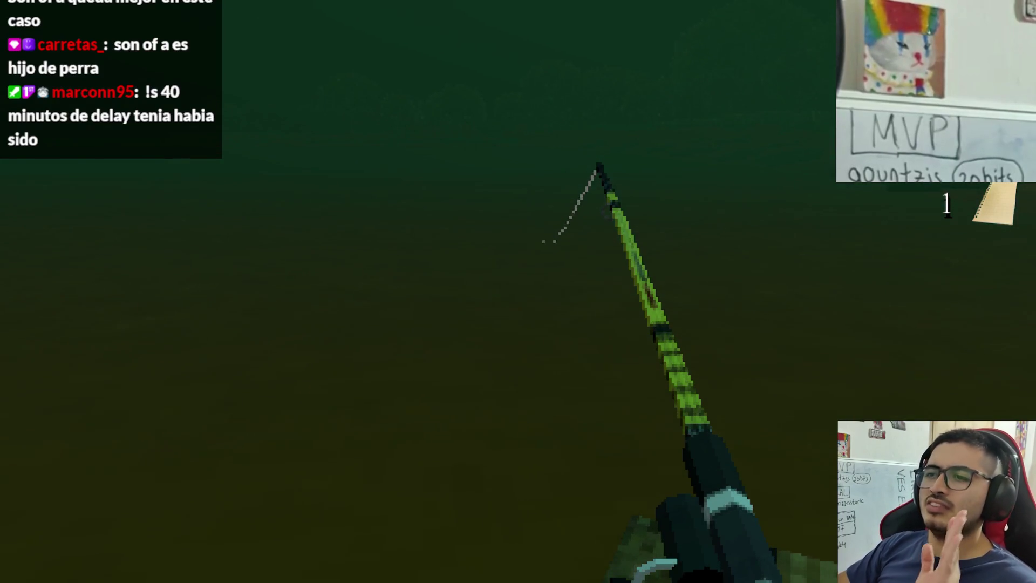
Land a Dorado Grande so the counter reads 1, then recast the line
{"action": "right_click", "coordinate": [518, 291]}
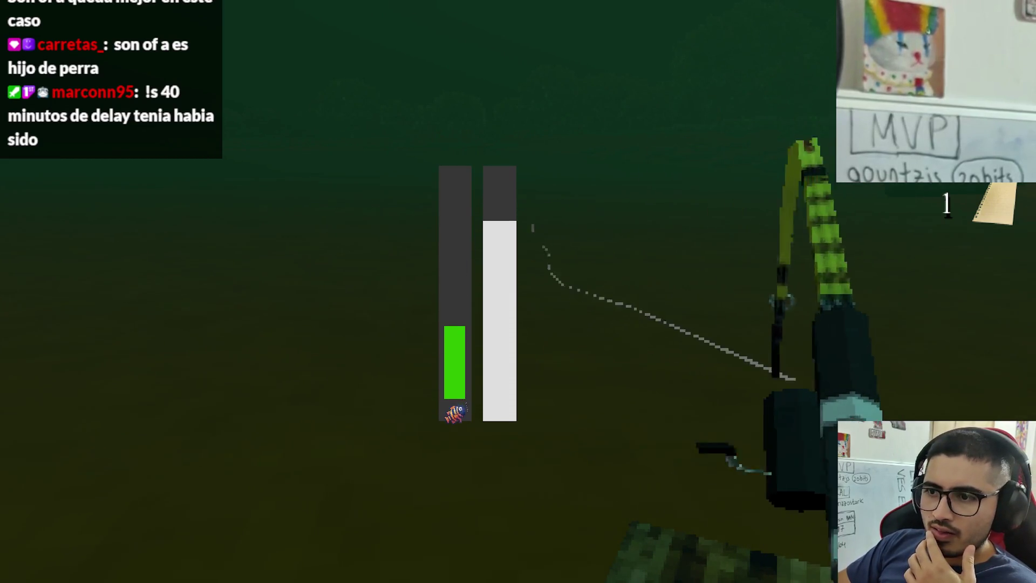
{"action": "right_click", "coordinate": [518, 291]}
{"action": "right_click", "coordinate": [518, 291]}
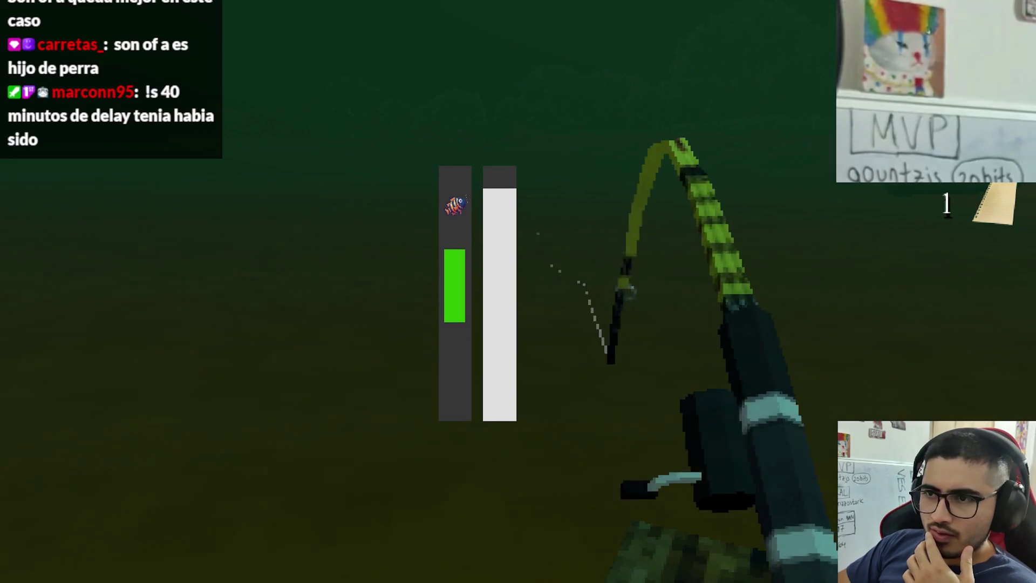
{"action": "right_click", "coordinate": [518, 291]}
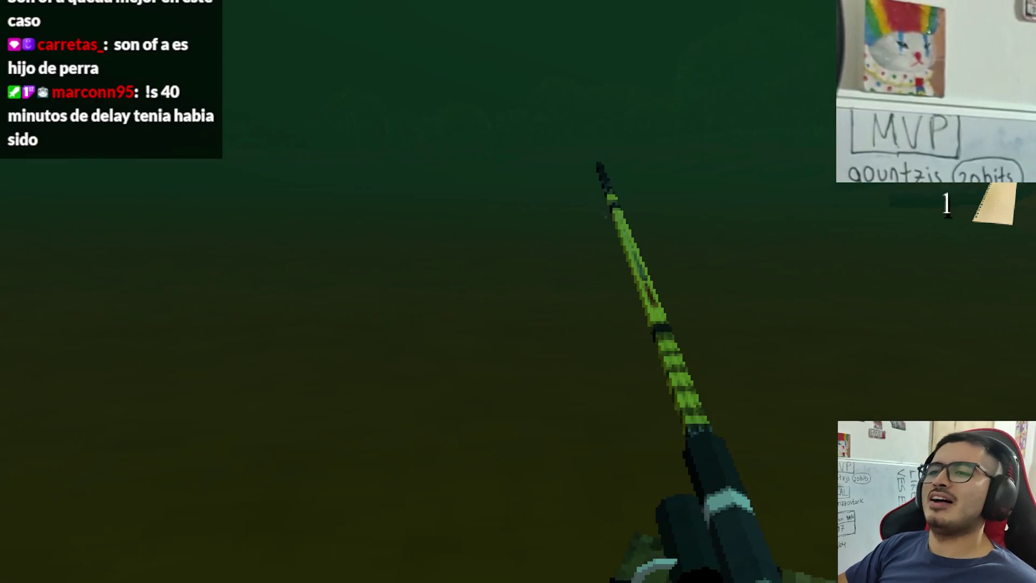
{"action": "right_click", "coordinate": [518, 292]}
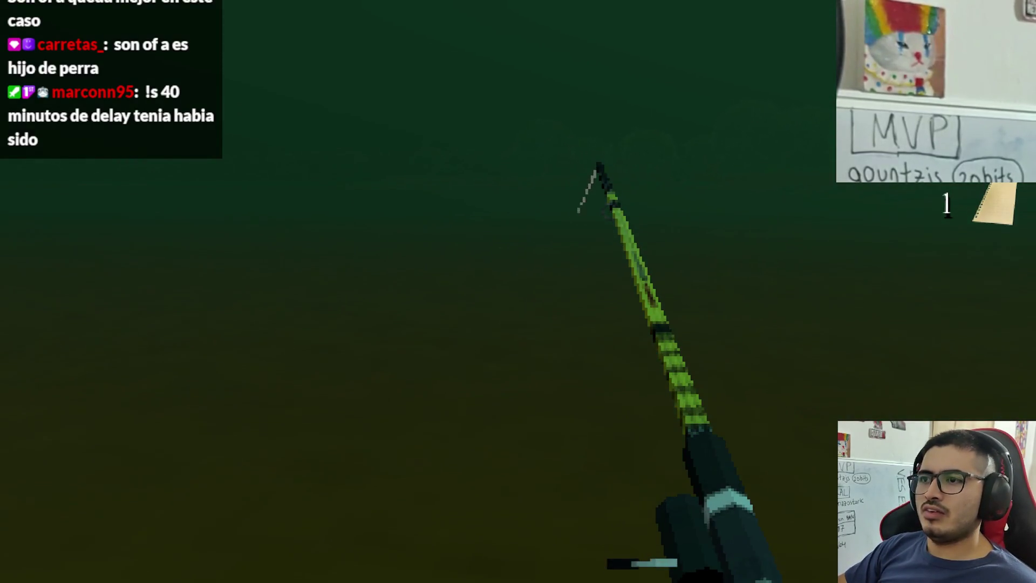
{"action": "left_click", "coordinate": [518, 292]}
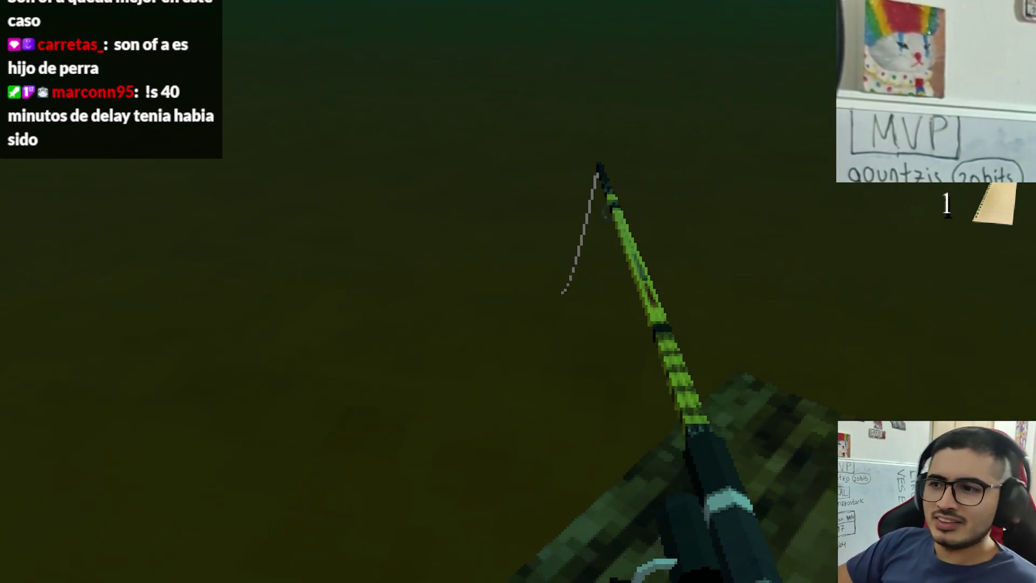
Finish the current reeling attempt, then reel in and recast the line several times
{"action": "left_click_drag", "start_coordinate": [518, 291], "coordinate": [518, 292]}
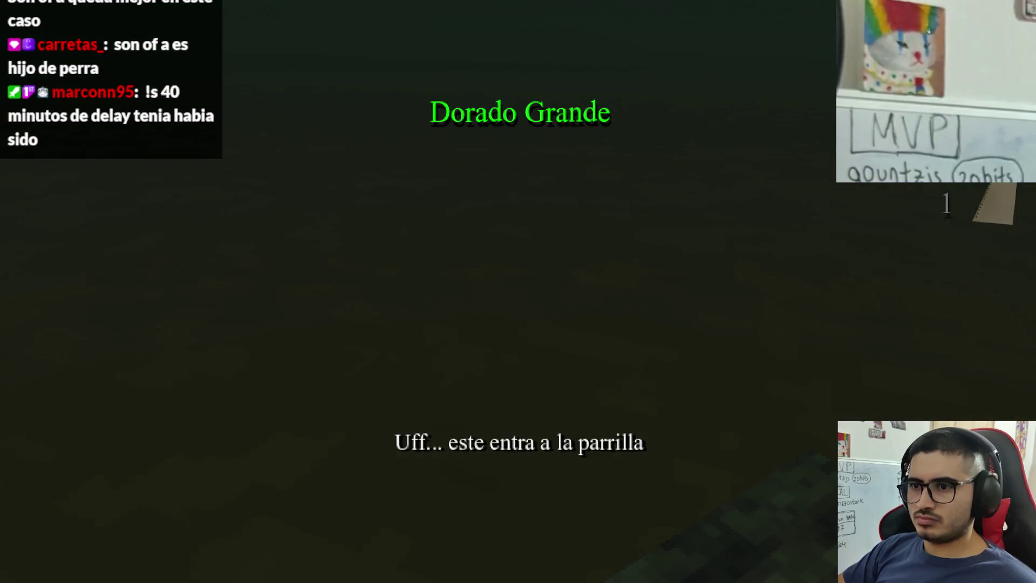
{"action": "left_click", "coordinate": [518, 291]}
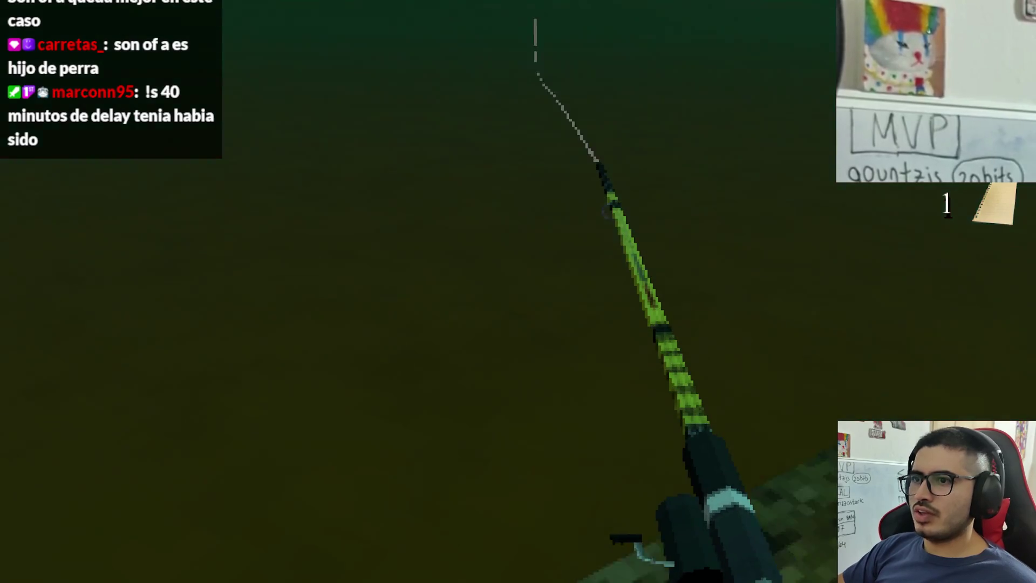
{"action": "left_click", "coordinate": [518, 291]}
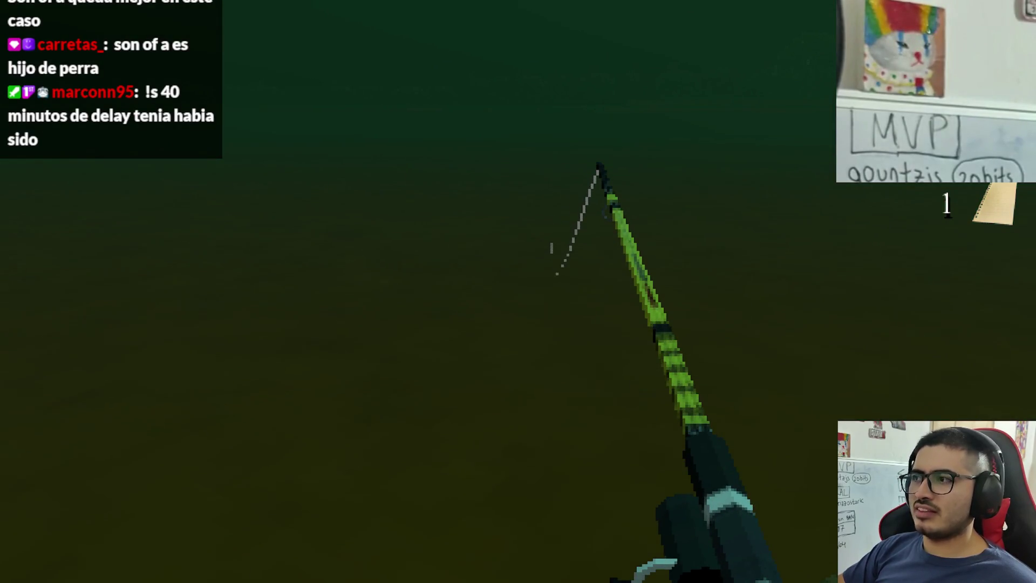
{"action": "left_click", "coordinate": [518, 291]}
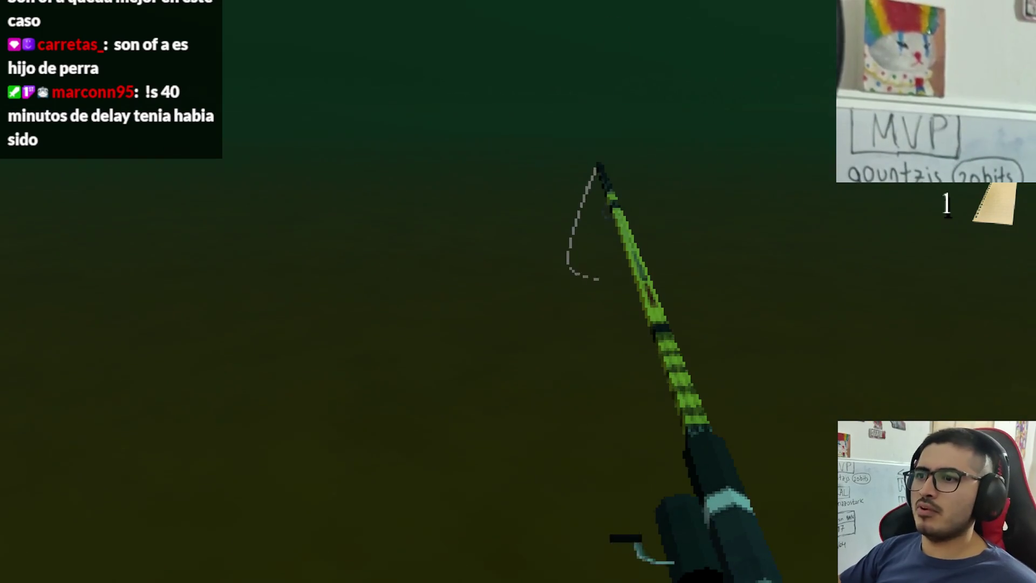
{"action": "left_click", "coordinate": [518, 291]}
{"action": "left_click", "coordinate": [518, 291]}
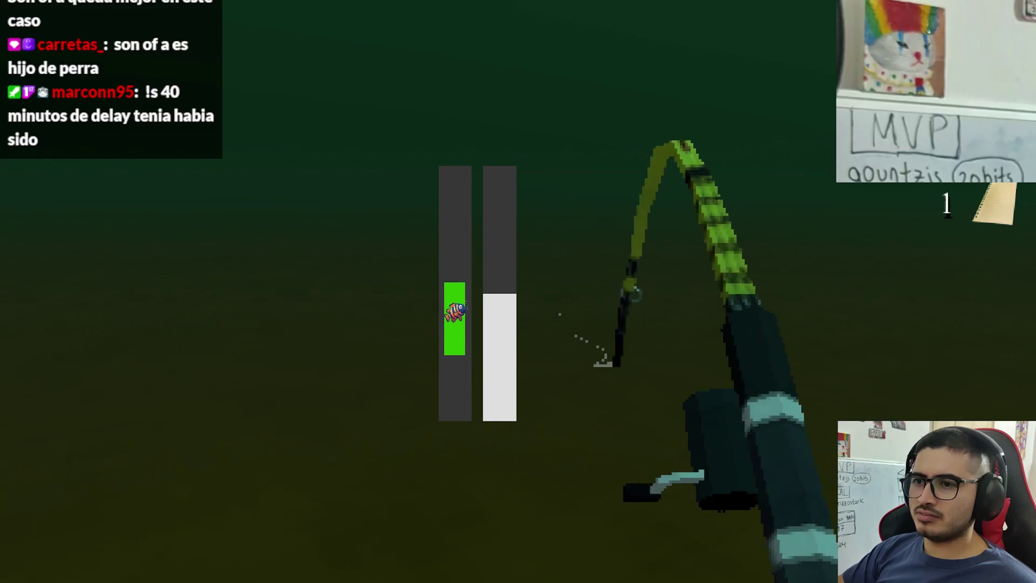
Hook and reel in another Dorado Grande, then cast a fresh line
{"action": "left_click", "coordinate": [518, 292]}
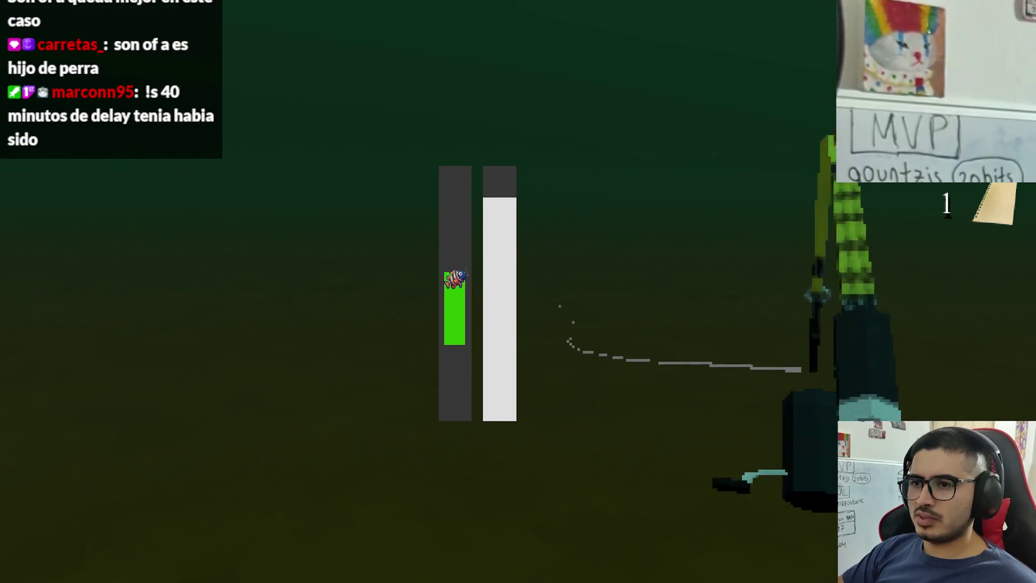
{"action": "left_click", "coordinate": [518, 291]}
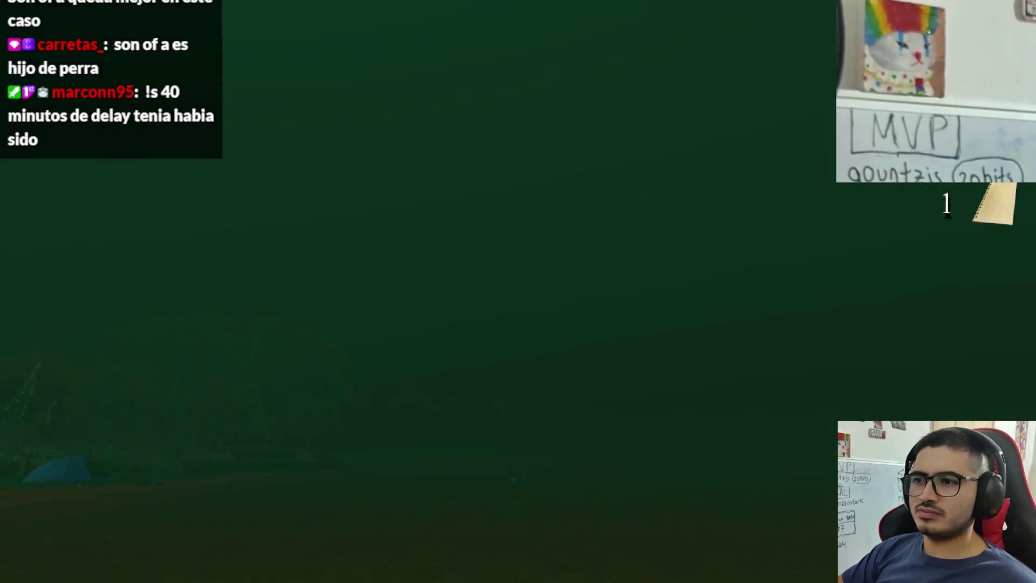
{"action": "left_click", "coordinate": [518, 292]}
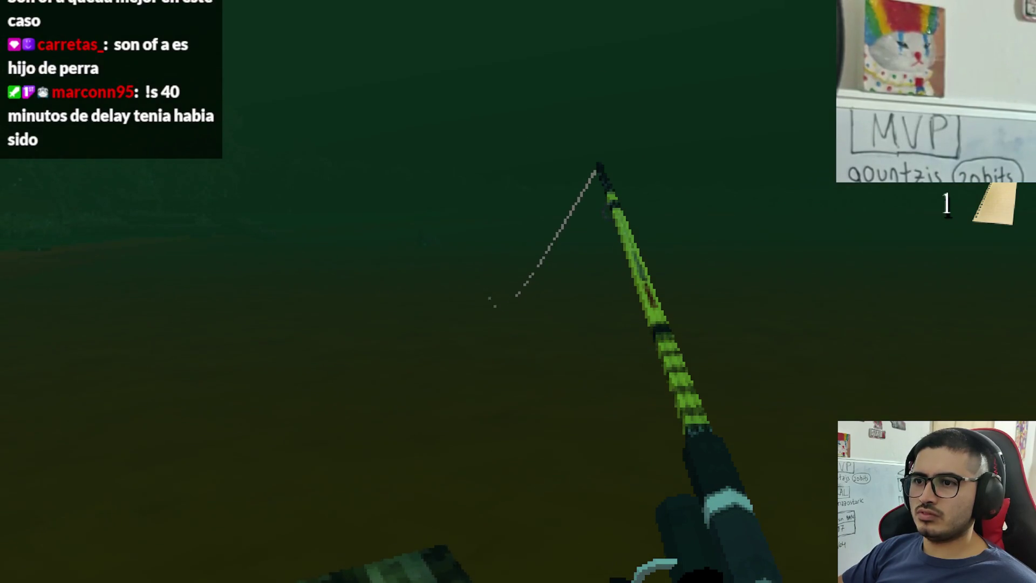
{"action": "left_click", "coordinate": [518, 292]}
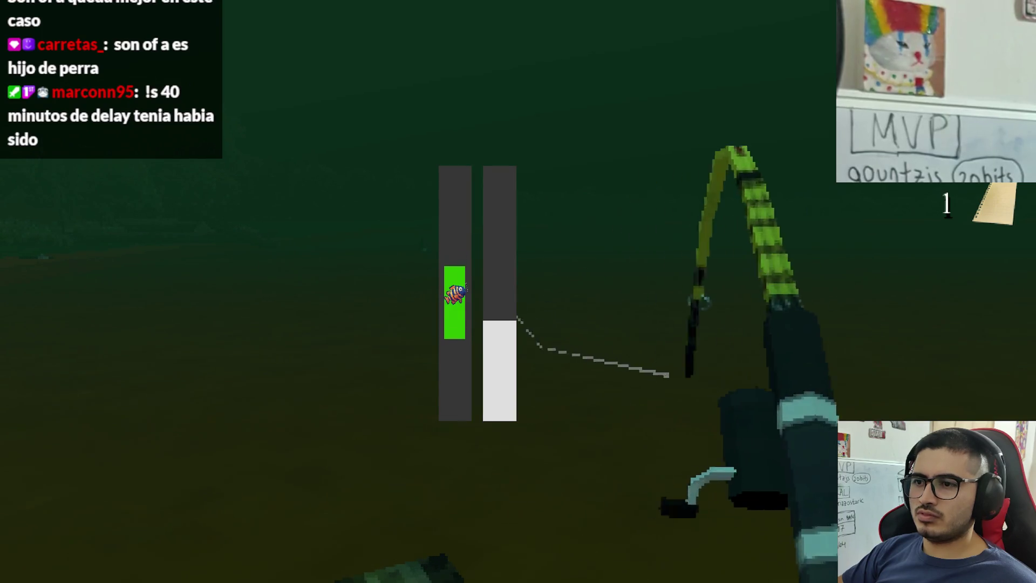
{"action": "left_click", "coordinate": [518, 291]}
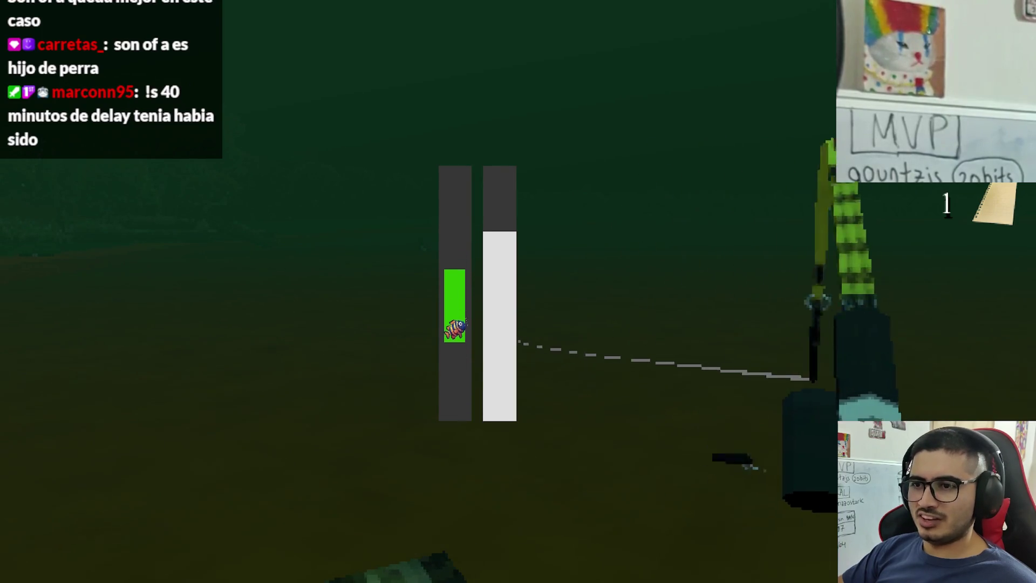
{"action": "left_click", "coordinate": [518, 292]}
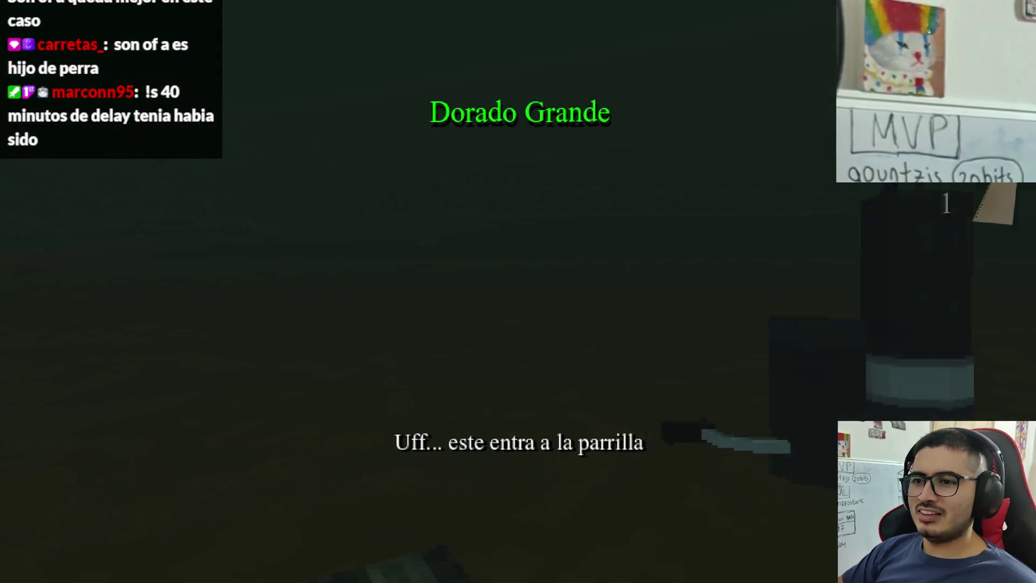
{"action": "left_click", "coordinate": [518, 291]}
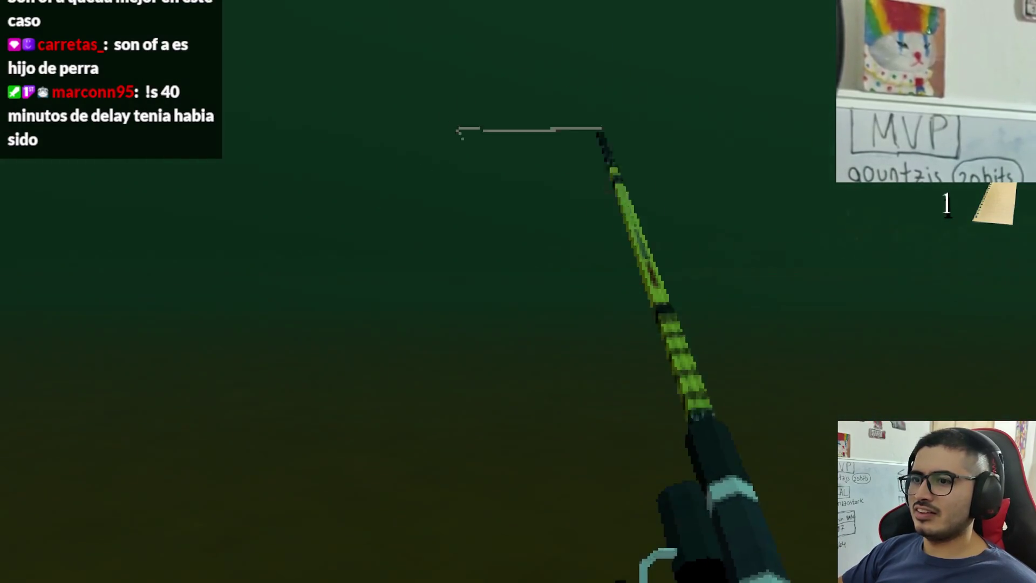
{"action": "left_click", "coordinate": [518, 291]}
Recast and reel in the next biting fish
{"action": "left_click", "coordinate": [518, 291]}
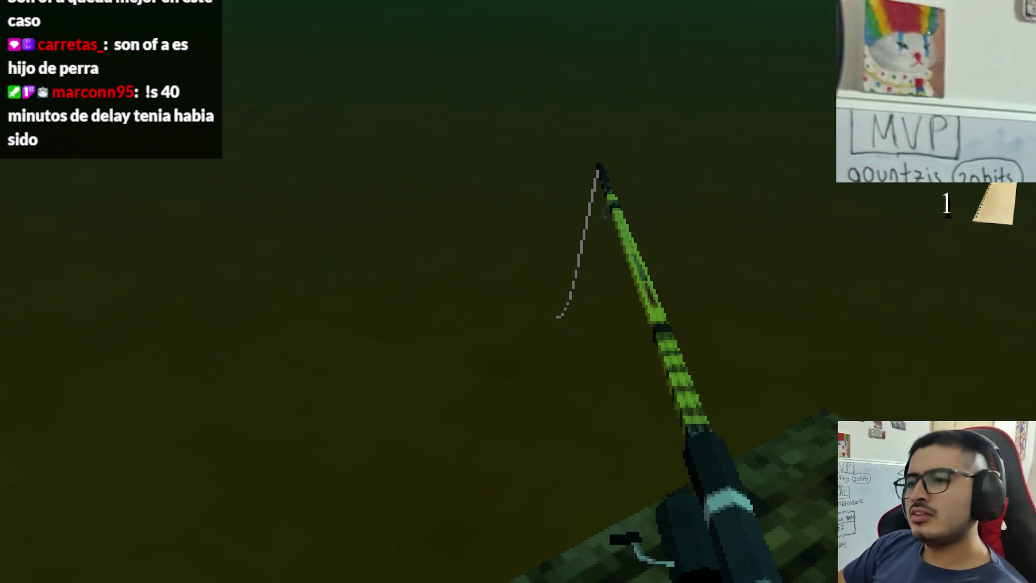
{"action": "left_click", "coordinate": [518, 292]}
{"action": "left_click", "coordinate": [518, 292]}
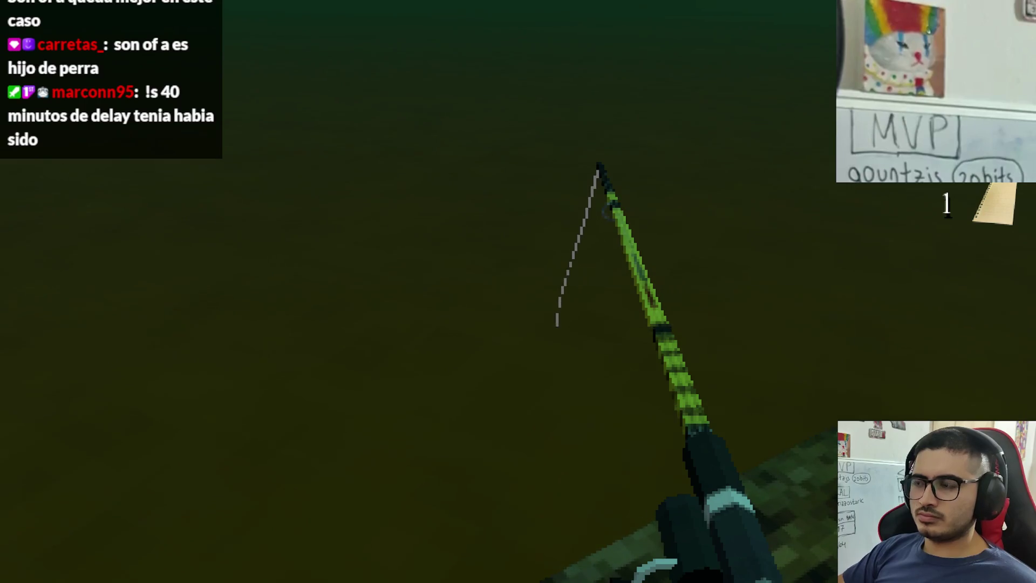
{"action": "left_click", "coordinate": [518, 291]}
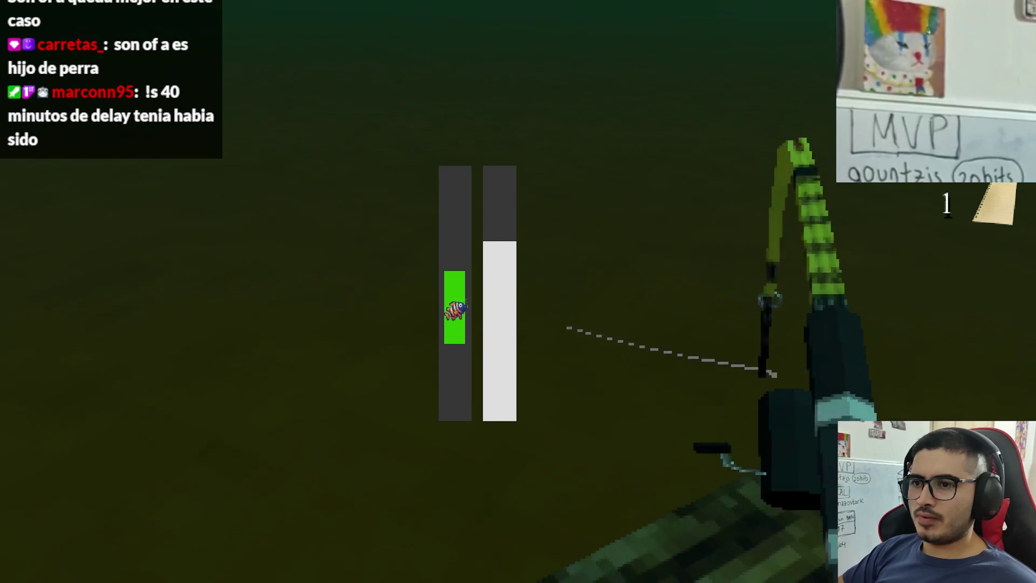
{"action": "left_click", "coordinate": [518, 292]}
{"action": "left_click", "coordinate": [518, 292]}
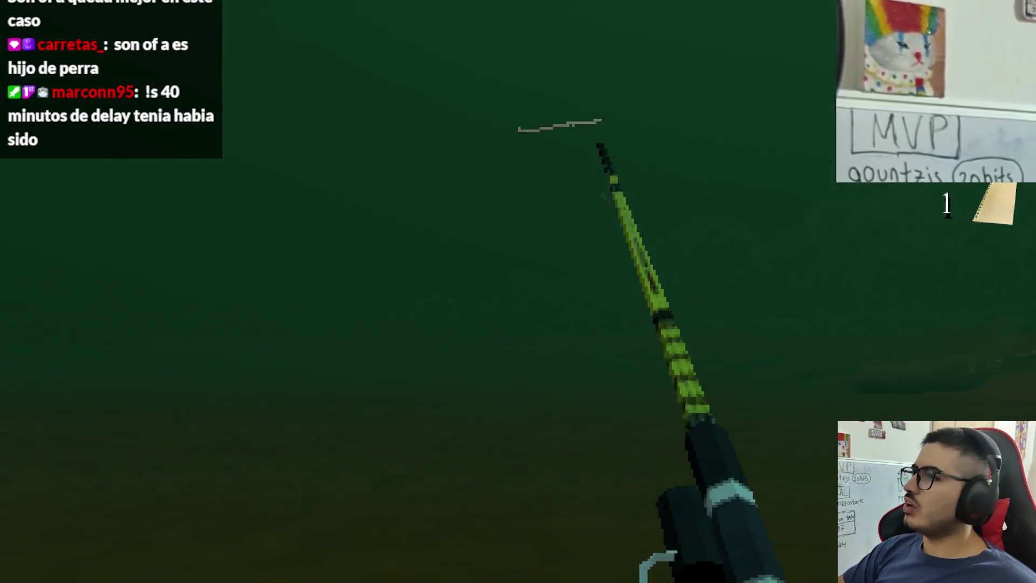
Land a Bolsa to raise the counter to 2, then switch back to the Godot editor
{"action": "right_click", "coordinate": [518, 291]}
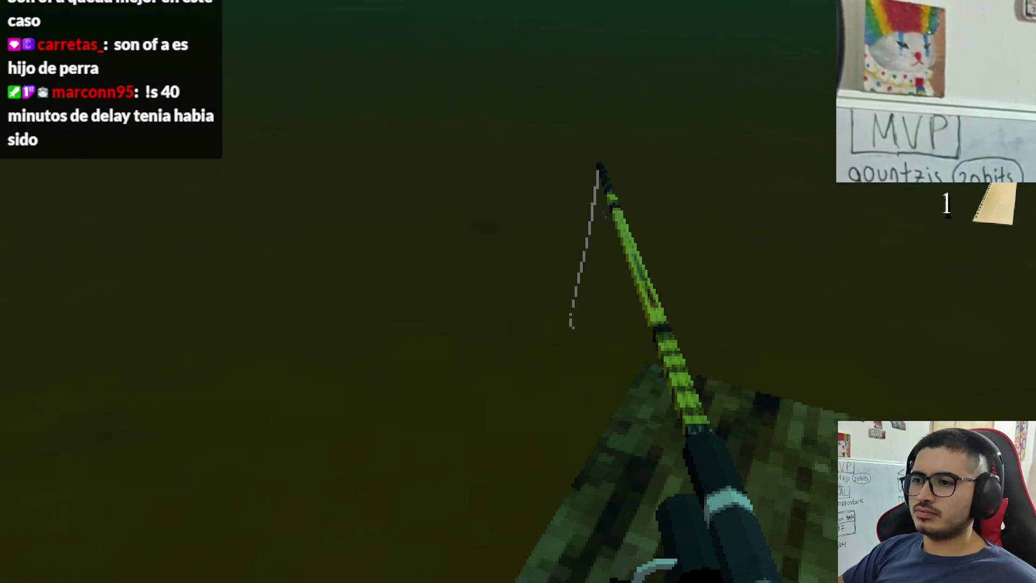
{"action": "right_click", "coordinate": [518, 291]}
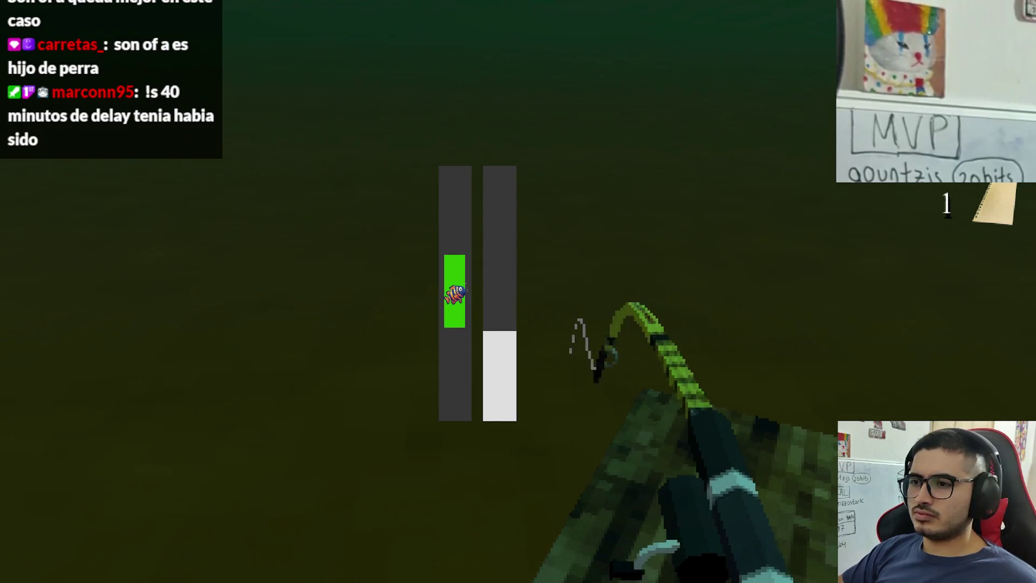
{"action": "right_click", "coordinate": [518, 291]}
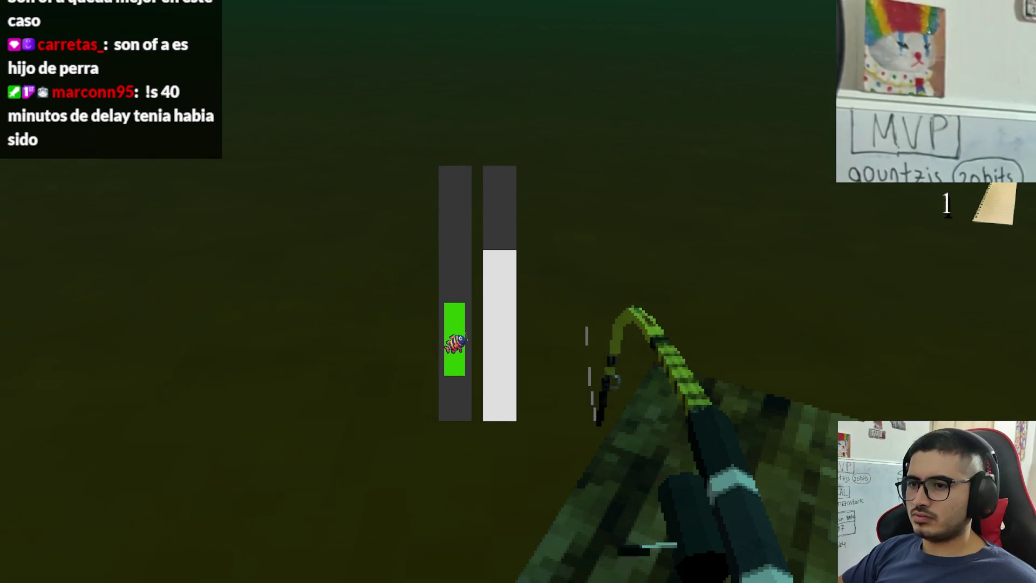
{"action": "right_click", "coordinate": [518, 292]}
{"action": "right_click", "coordinate": [518, 292]}
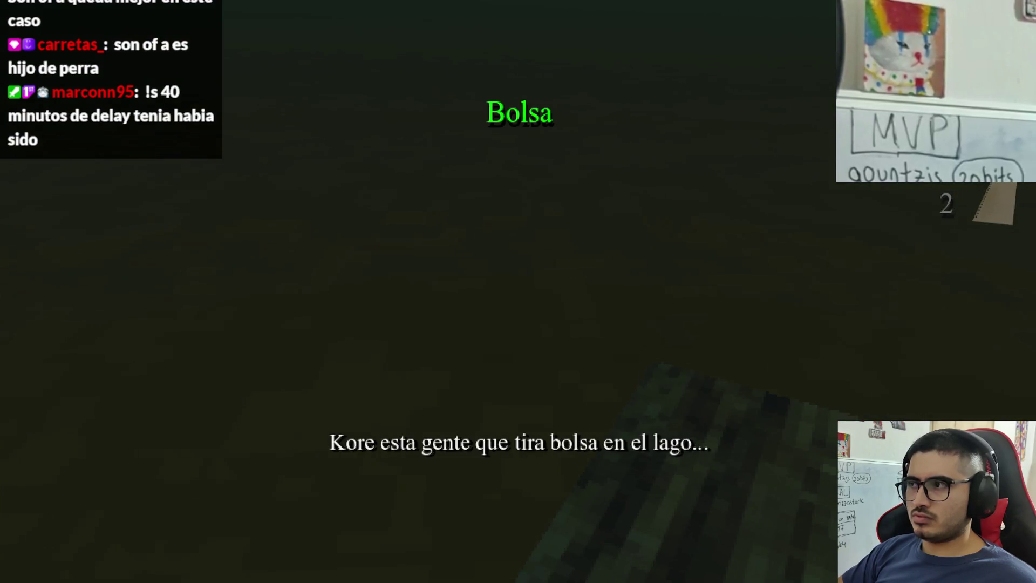
{"action": "key", "text": "super"}
{"action": "left_click", "coordinate": [649, 576]}
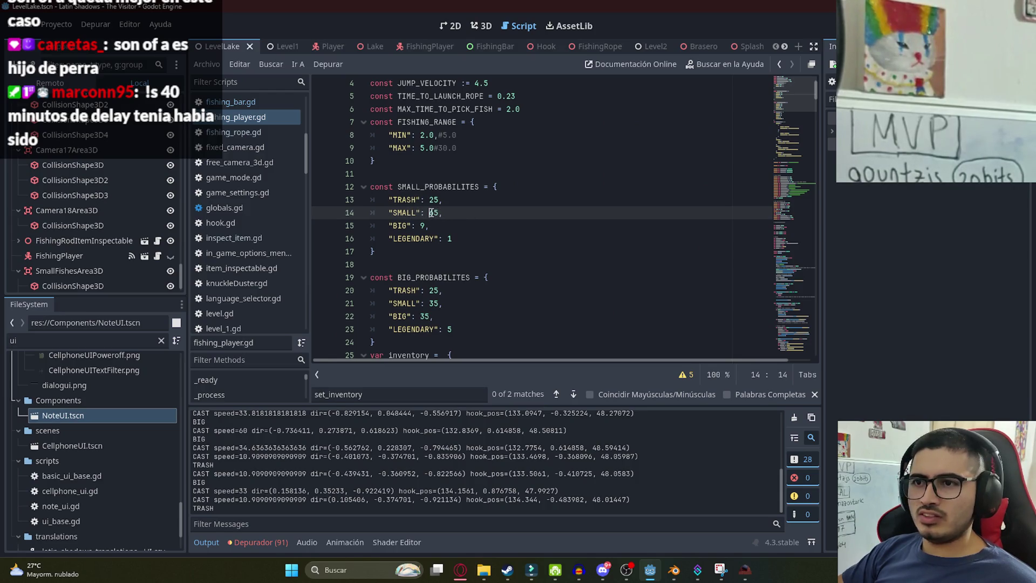
Check the BIG value in SMALL_PROBABILITES, then bring the running game to the front
{"action": "left_click", "coordinate": [421, 226]}
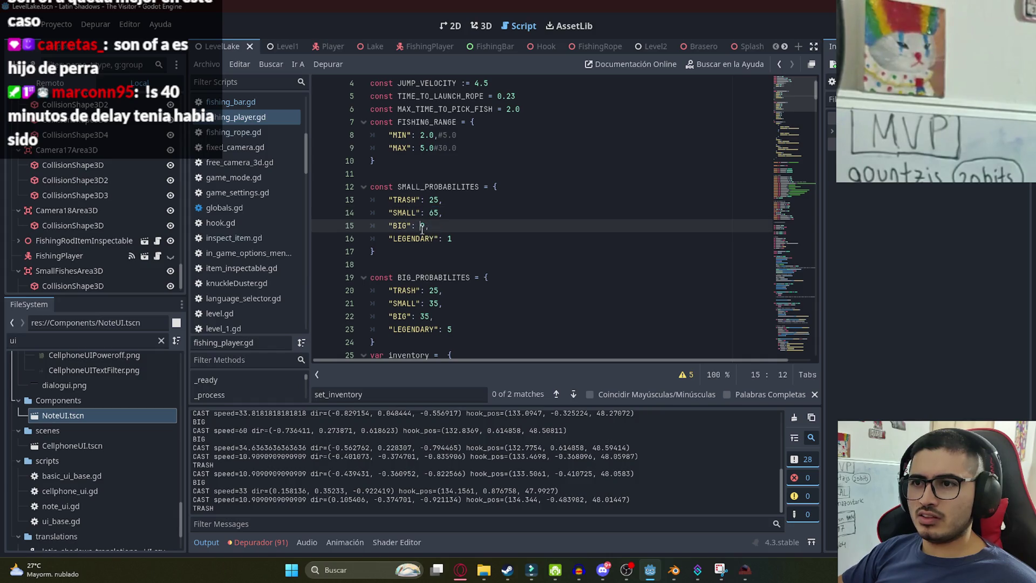
{"action": "scroll", "coordinate": [426, 232], "scroll_direction": "down", "scroll_amount": 1}
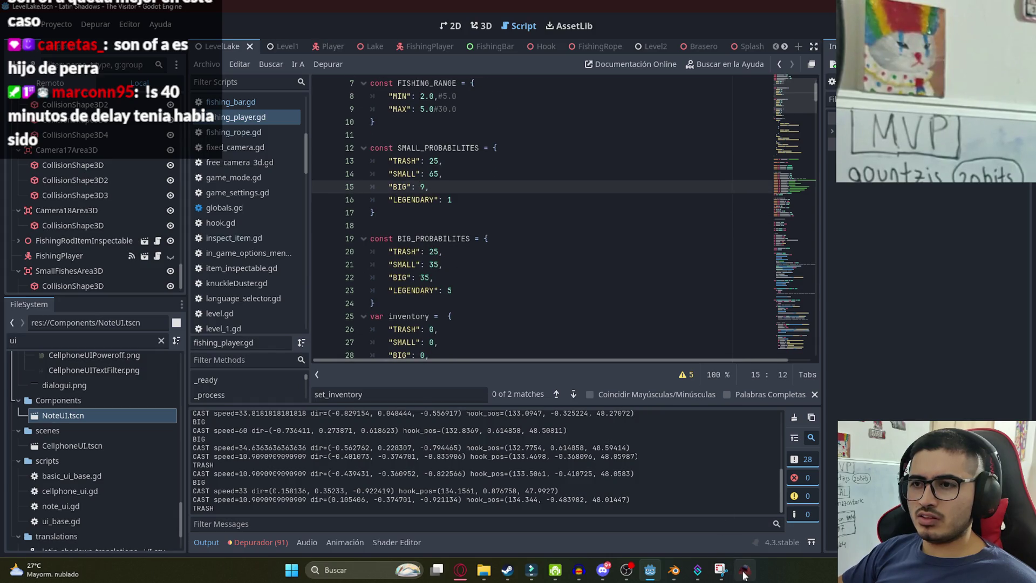
{"action": "mouse_move", "coordinate": [745, 575]}
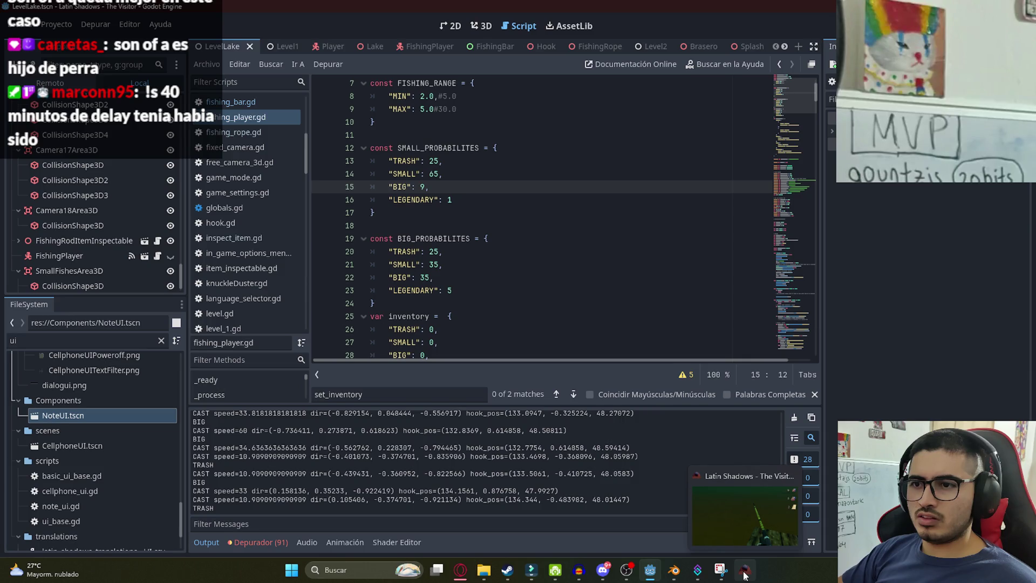
{"action": "left_click", "coordinate": [745, 575]}
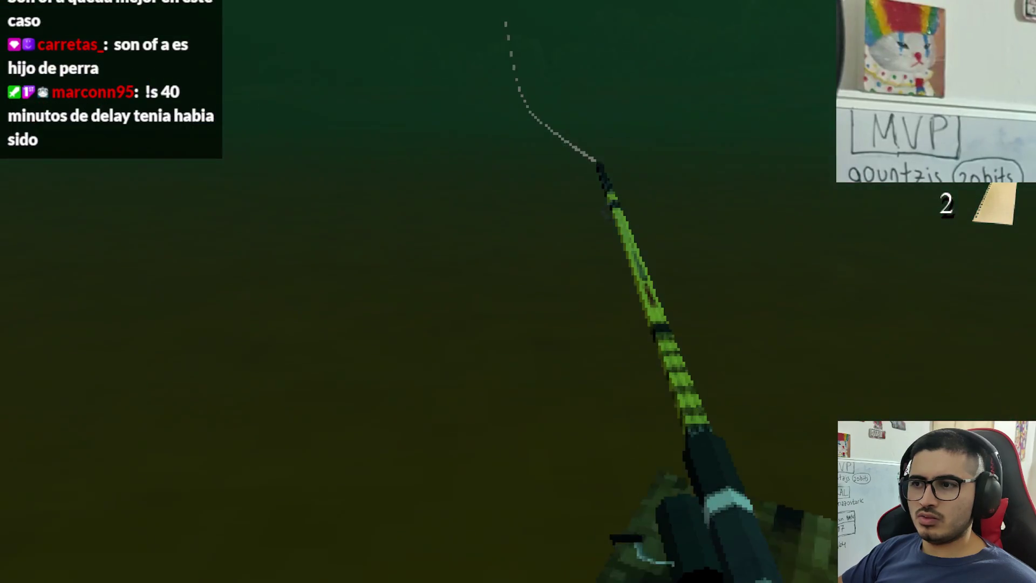
Cast and reel in a Tare'yi catch
{"action": "left_click", "coordinate": [518, 291]}
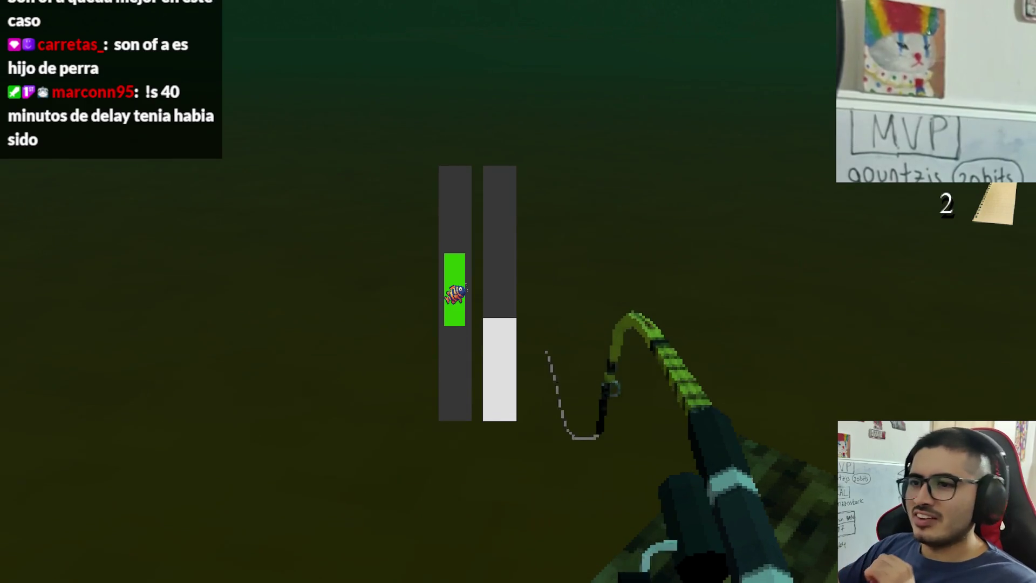
{"action": "left_click", "coordinate": [518, 291]}
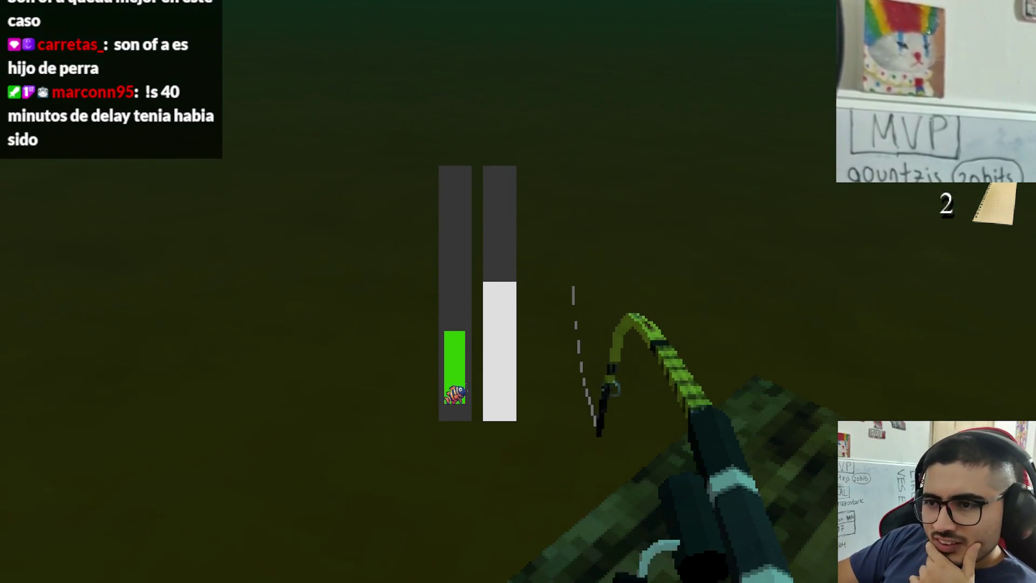
{"action": "left_click", "coordinate": [518, 292]}
{"action": "left_click", "coordinate": [517, 291]}
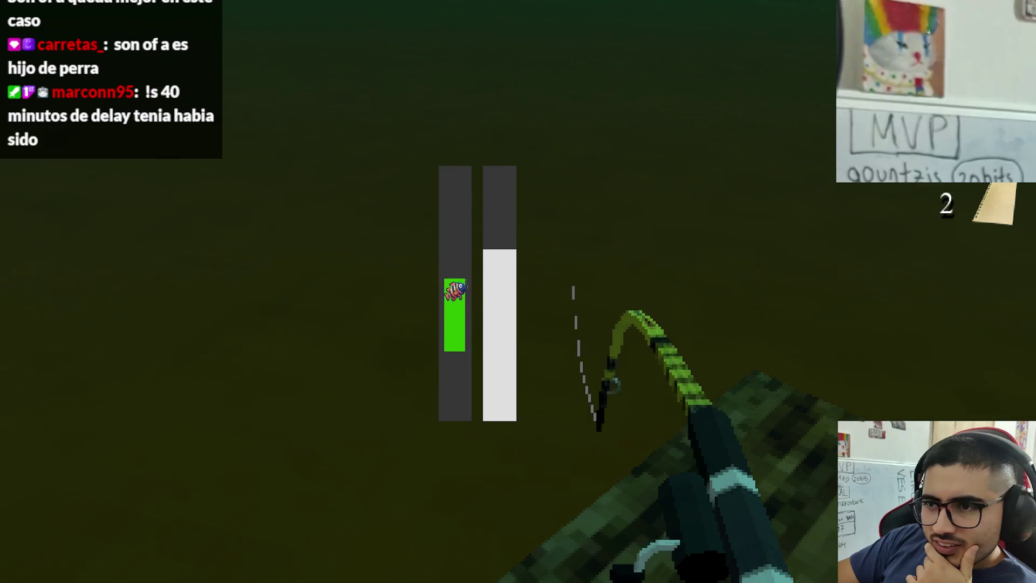
{"action": "left_click", "coordinate": [518, 291]}
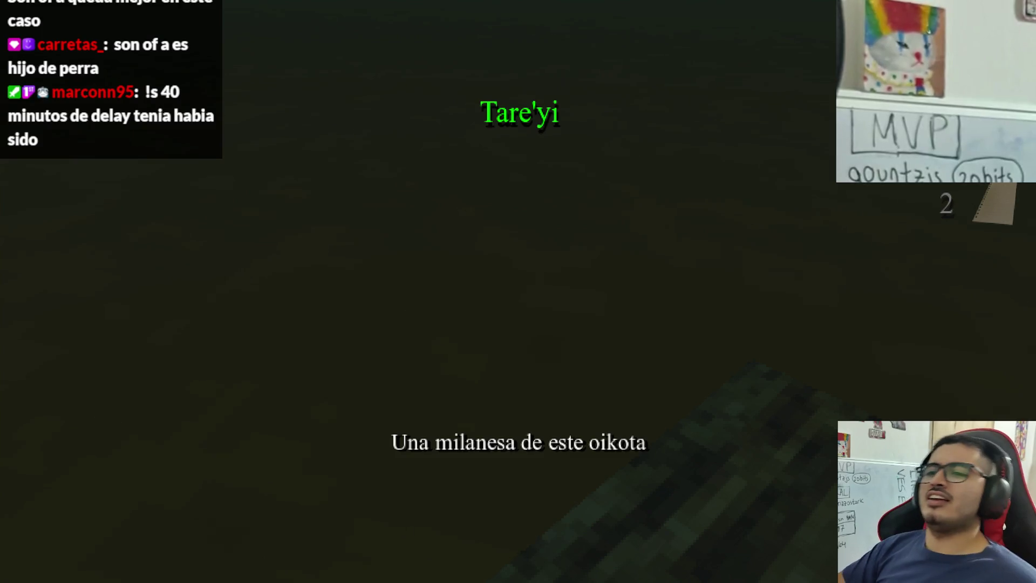
{"action": "left_click", "coordinate": [518, 291]}
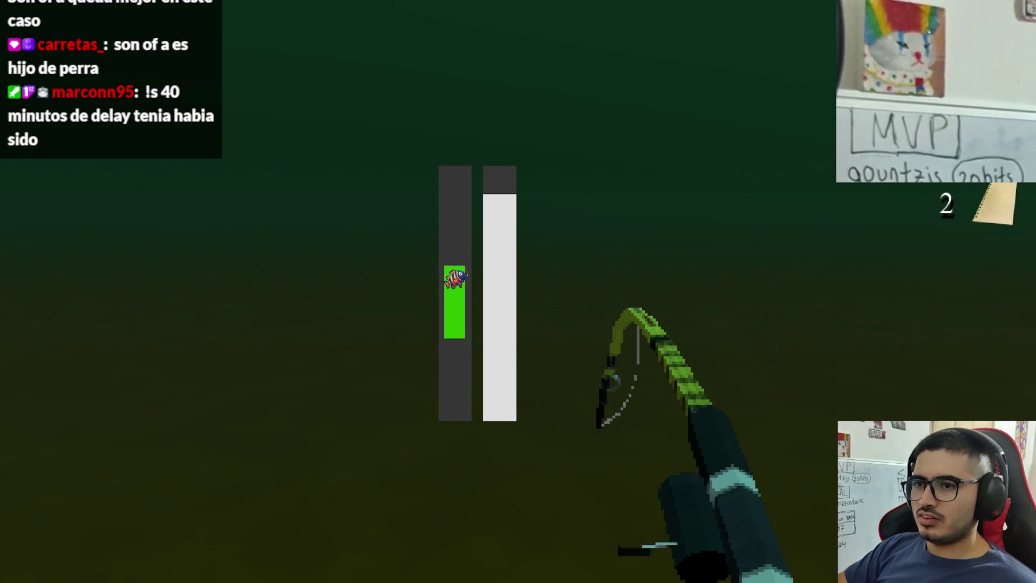
Keep fishing, reeling in another fish and clearing the catch screen
{"action": "left_click", "coordinate": [518, 292]}
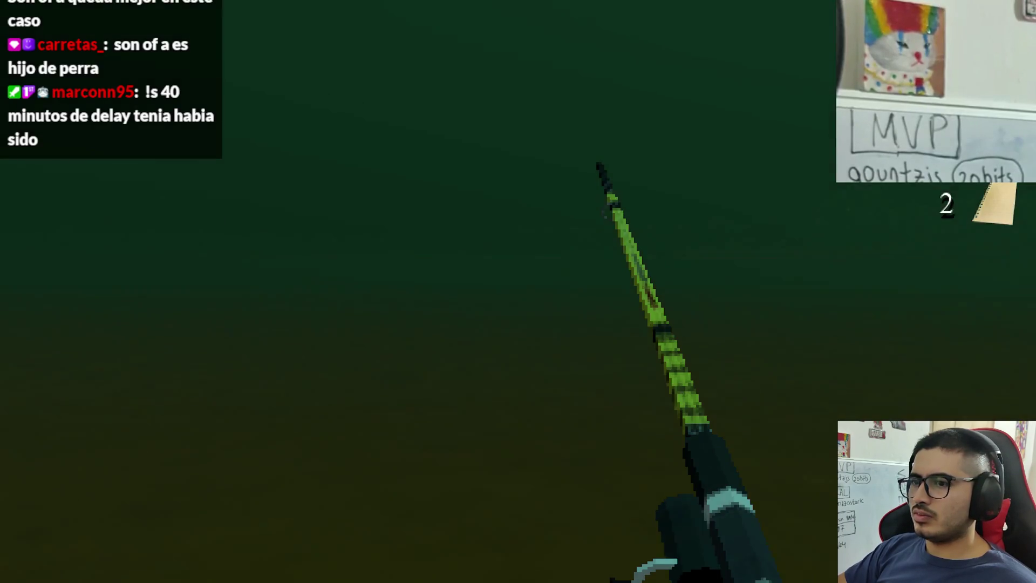
{"action": "left_click", "coordinate": [518, 292]}
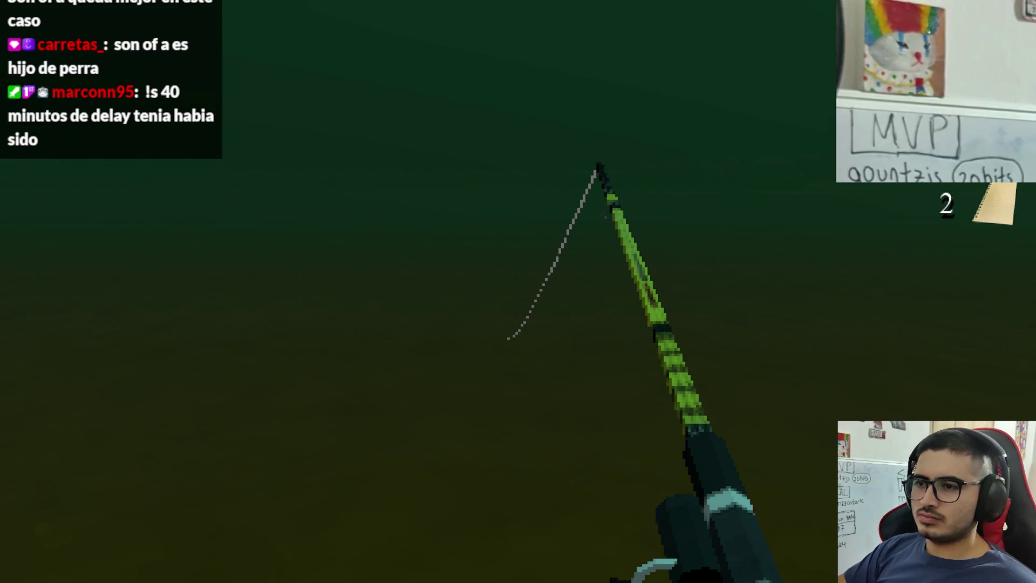
{"action": "left_click_drag", "start_coordinate": [518, 291], "coordinate": [518, 292]}
{"action": "left_click", "coordinate": [518, 292]}
{"action": "left_click_drag", "start_coordinate": [518, 291], "coordinate": [518, 292]}
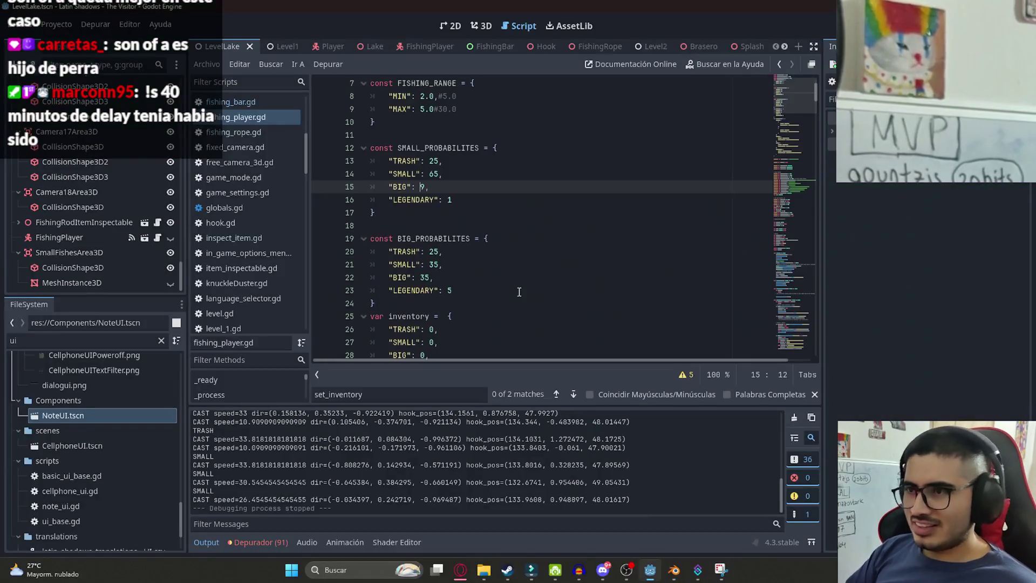
Stop the game, open the FishingPlayer scene in 2D, and unhide its Node2D counters
{"action": "key", "text": "F8"}
{"action": "left_click", "coordinate": [455, 27]}
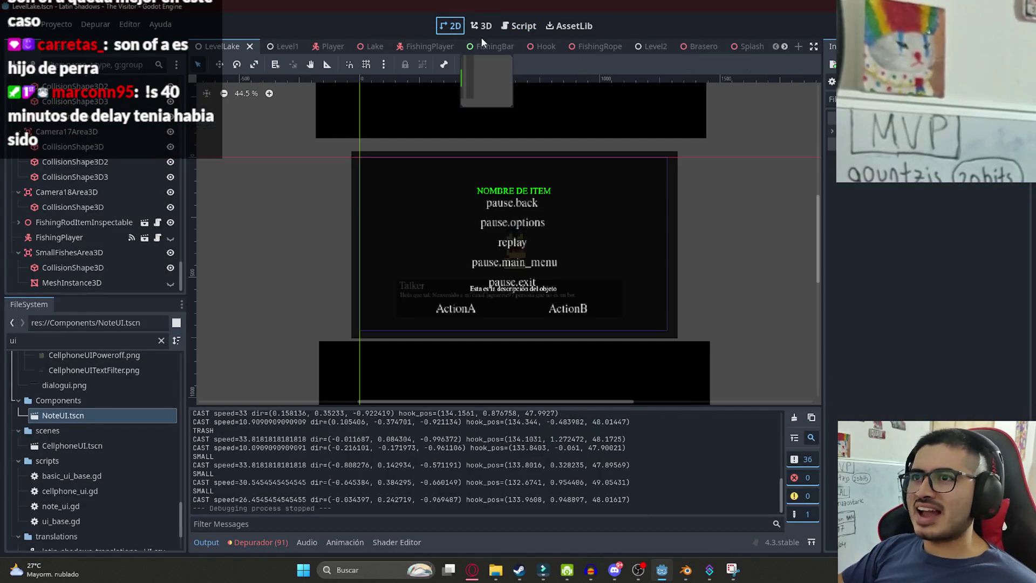
{"action": "left_click", "coordinate": [418, 47]}
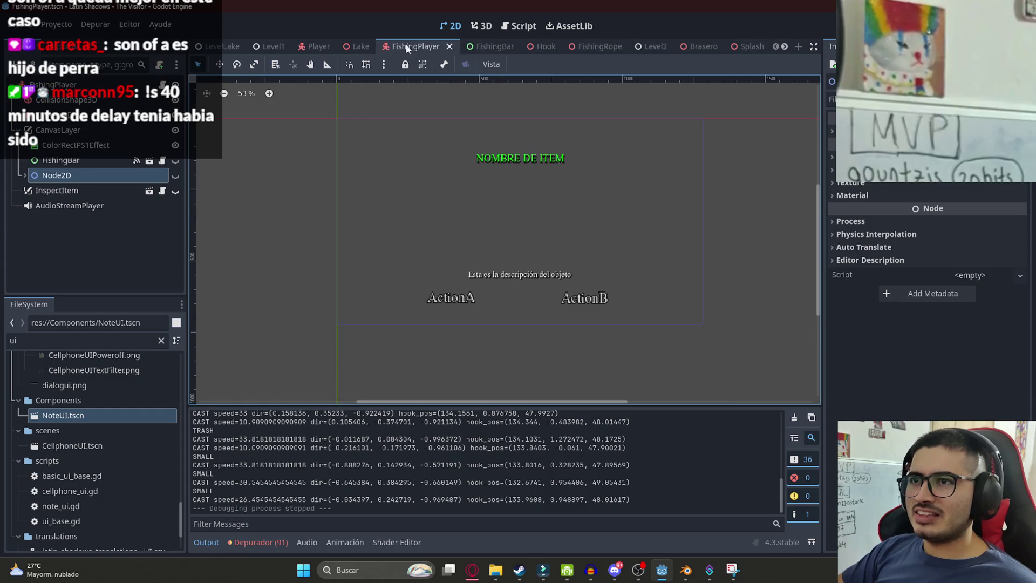
{"action": "left_click", "coordinate": [575, 47]}
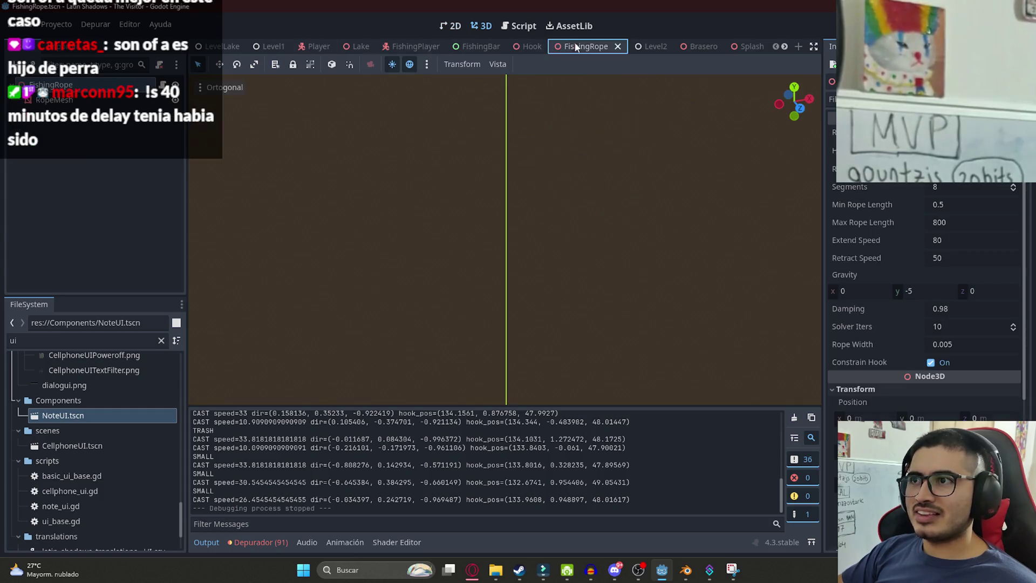
{"action": "left_click", "coordinate": [526, 47]}
{"action": "left_click", "coordinate": [323, 47]}
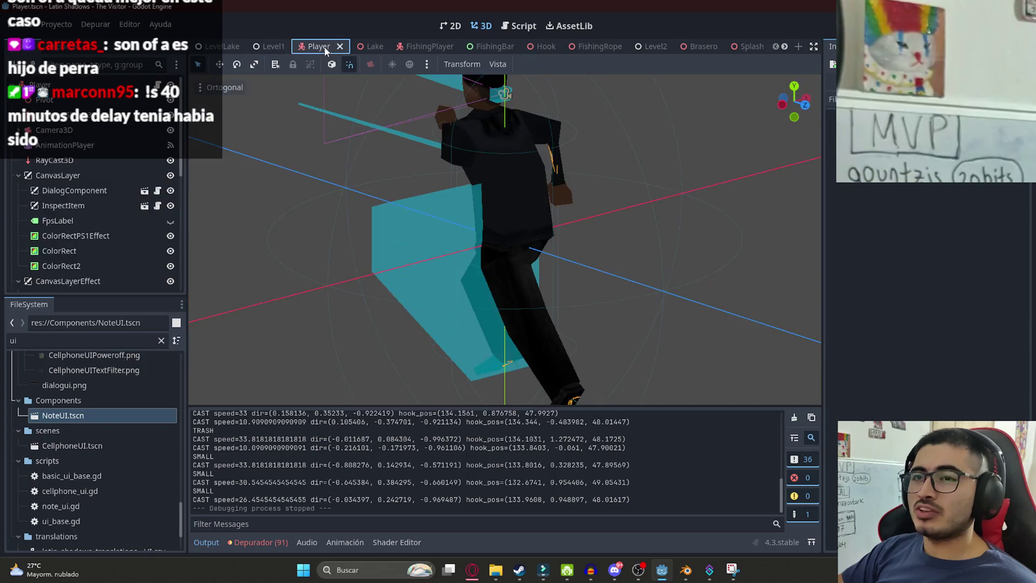
{"action": "left_click", "coordinate": [423, 46]}
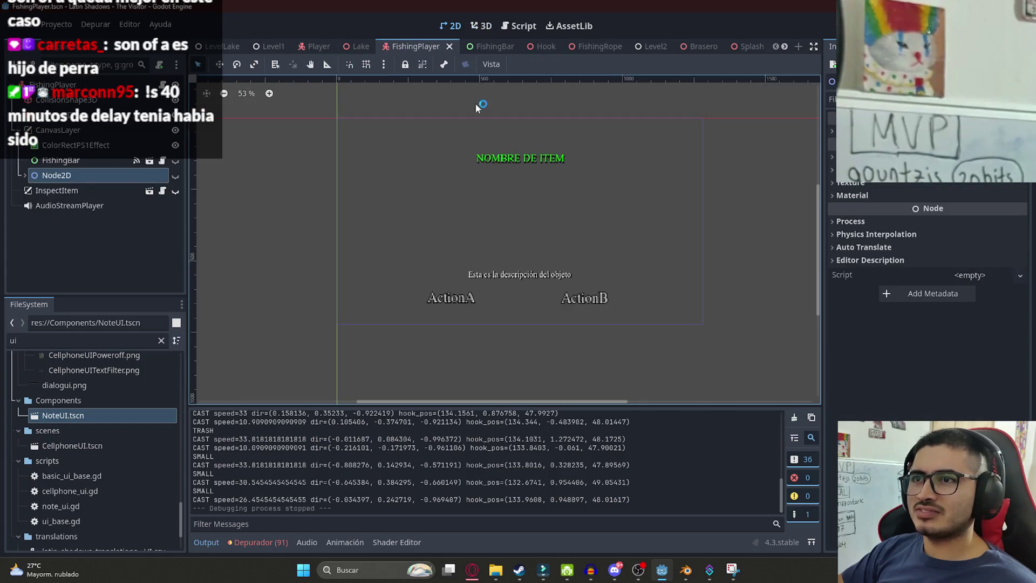
{"action": "left_click", "coordinate": [176, 174]}
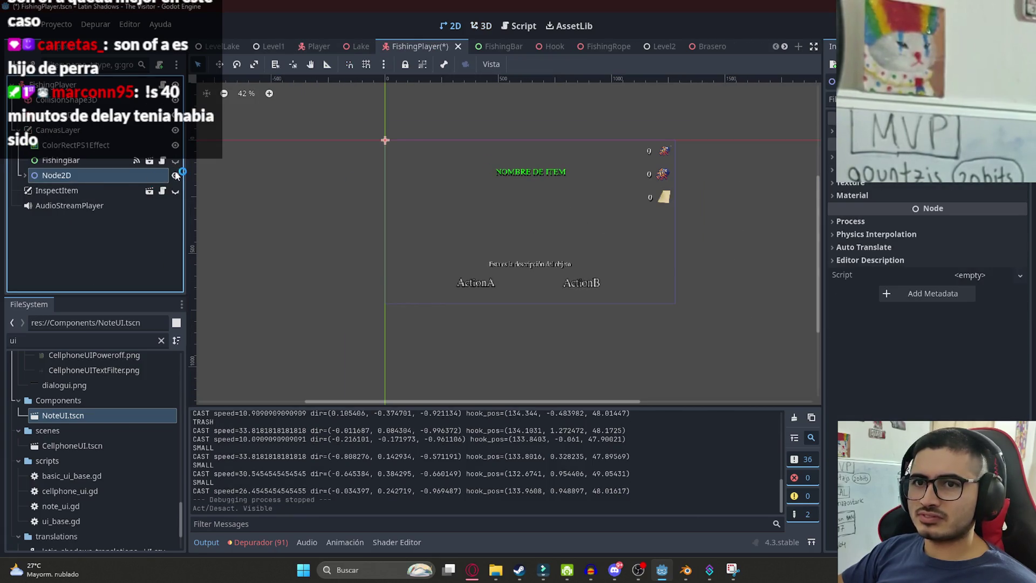
Expand Node2D and try duplicating the trash counter label, then undo it
{"action": "left_click", "coordinate": [25, 176]}
{"action": "scroll", "coordinate": [701, 170], "scroll_direction": "up", "scroll_amount": 4}
{"action": "left_click", "coordinate": [534, 210]}
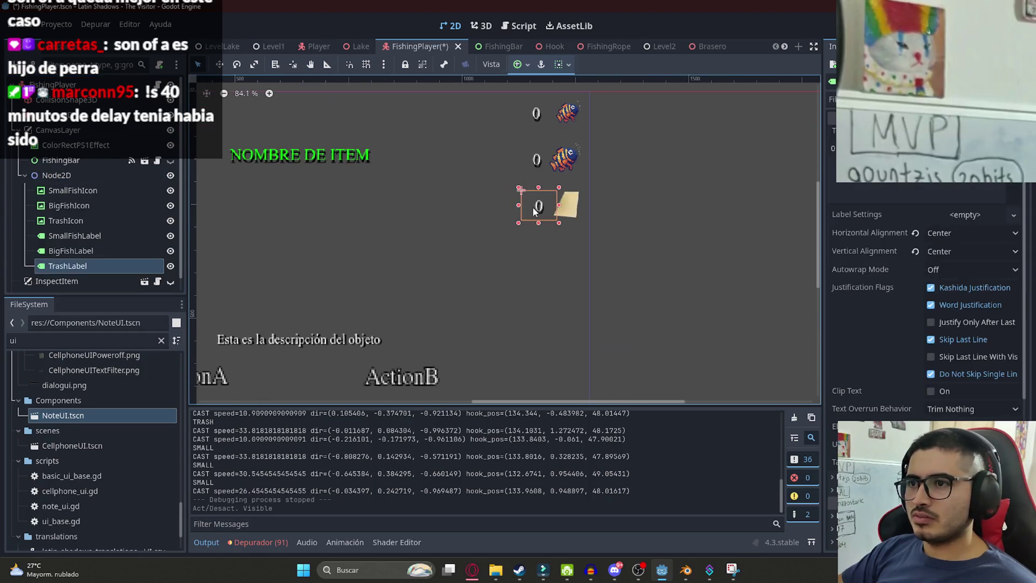
{"action": "scroll", "coordinate": [534, 210], "scroll_direction": "up", "scroll_amount": 3}
{"action": "key", "text": "ctrl+d"}
{"action": "mouse_move", "coordinate": [539, 205]}
{"action": "left_mouse_down"}
{"action": "mouse_move", "coordinate": [533, 270]}
{"action": "mouse_move", "coordinate": [543, 276]}
{"action": "left_mouse_up"}
{"action": "key", "text": "ctrl+z"}
{"action": "key", "text": "ctrl+z"}
Move the counter icons and labels down about 130 px
{"action": "scroll", "coordinate": [562, 237], "scroll_direction": "down", "scroll_amount": 3}
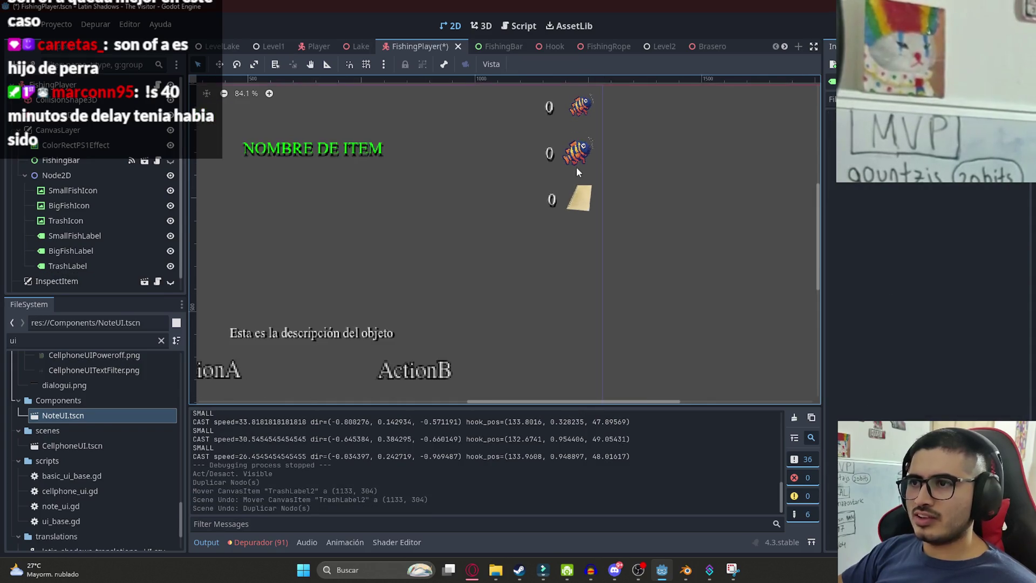
{"action": "scroll", "coordinate": [604, 237], "scroll_direction": "up", "scroll_amount": 2}
{"action": "left_click_drag", "start_coordinate": [632, 305], "coordinate": [538, 162]}
{"action": "left_click_drag", "start_coordinate": [493, 114], "coordinate": [594, 281]}
{"action": "left_click_drag", "start_coordinate": [562, 165], "coordinate": [566, 235]}
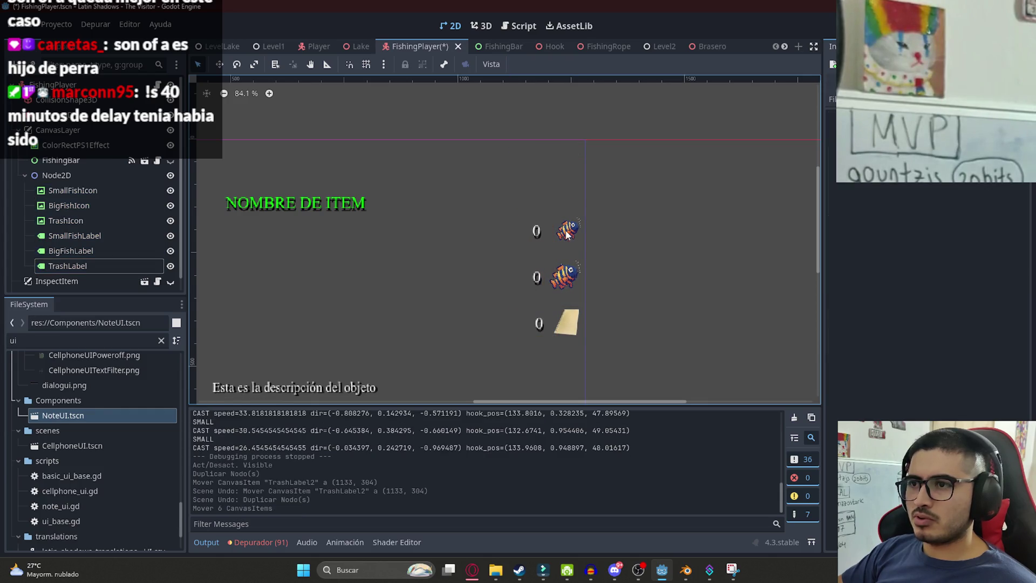
Duplicate the small-fish label, rename it LegendaryFishLabel, and place it above the other counters
{"action": "left_click", "coordinate": [538, 233]}
{"action": "key", "text": "ctrl+d"}
{"action": "scroll", "coordinate": [99, 263], "scroll_direction": "down", "scroll_amount": 1}
{"action": "double_click", "coordinate": [135, 222]}
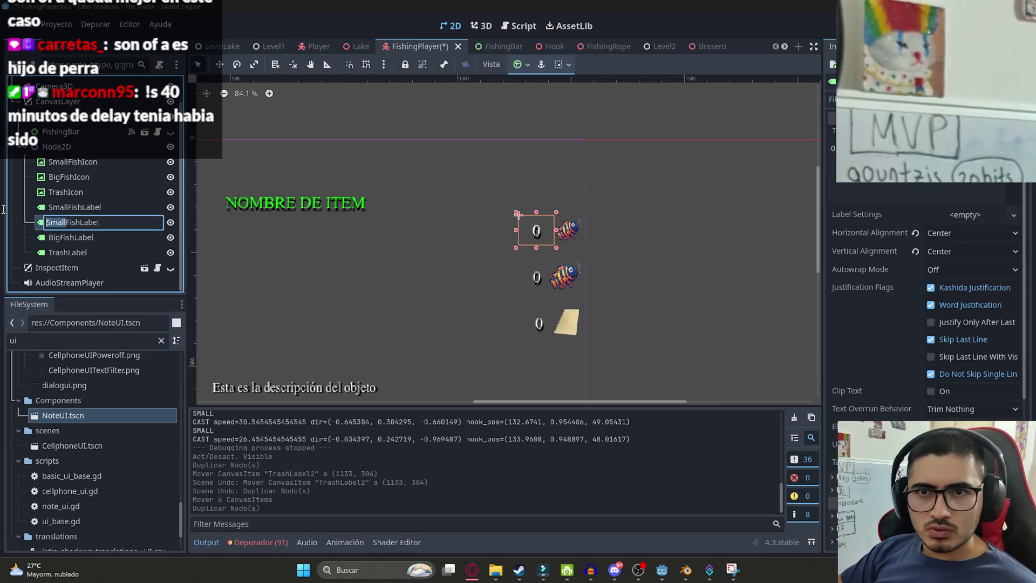
{"action": "type", "text": "endary"}
{"action": "key", "text": "Return"}
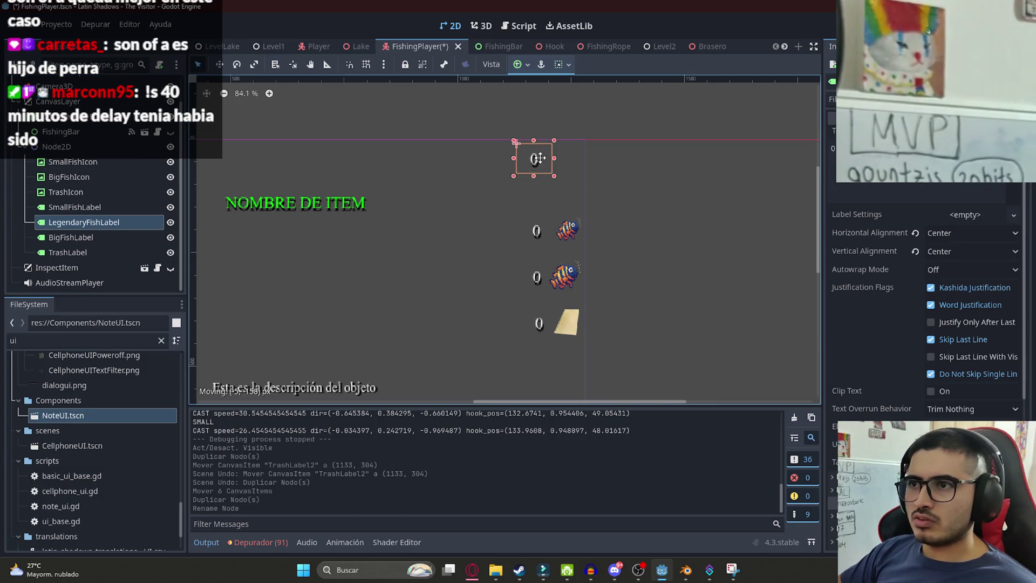
{"action": "left_click_drag", "start_coordinate": [539, 158], "coordinate": [539, 157]}
Duplicate BigFishIcon and position the copy beside the legendary counter
{"action": "left_click", "coordinate": [83, 190]}
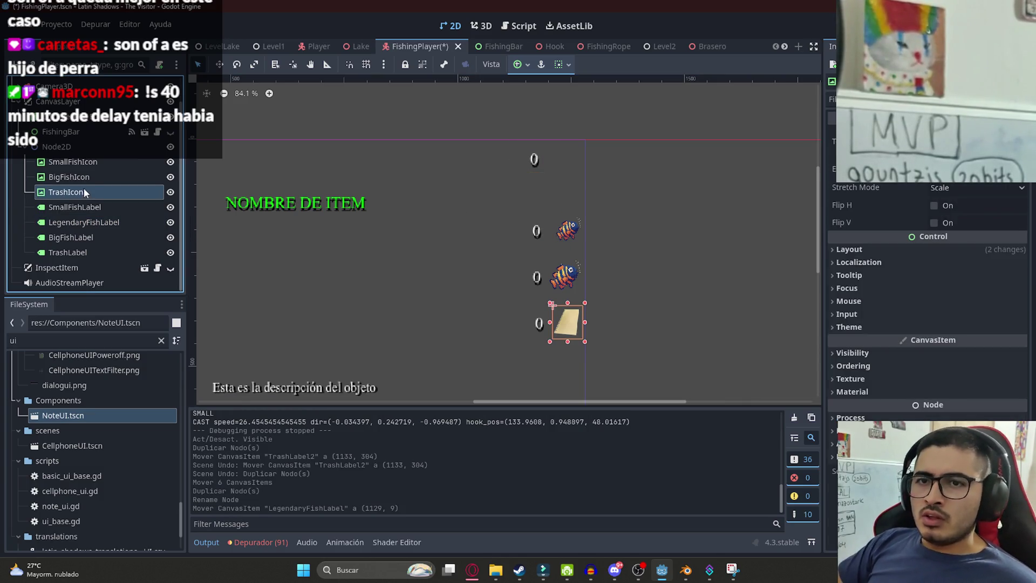
{"action": "left_click", "coordinate": [87, 180]}
{"action": "key", "text": "ctrl+d"}
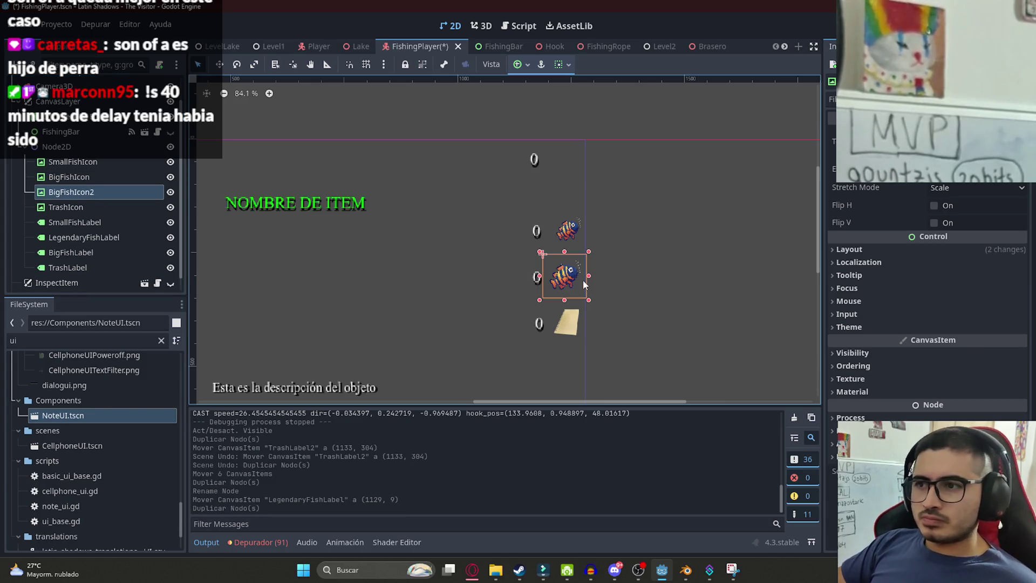
{"action": "left_click_drag", "start_coordinate": [567, 161], "coordinate": [566, 161]}
{"action": "scroll", "coordinate": [561, 157], "scroll_direction": "up", "scroll_amount": 5}
{"action": "left_click_drag", "start_coordinate": [547, 236], "coordinate": [541, 244]}
{"action": "left_click", "coordinate": [34, 342]}
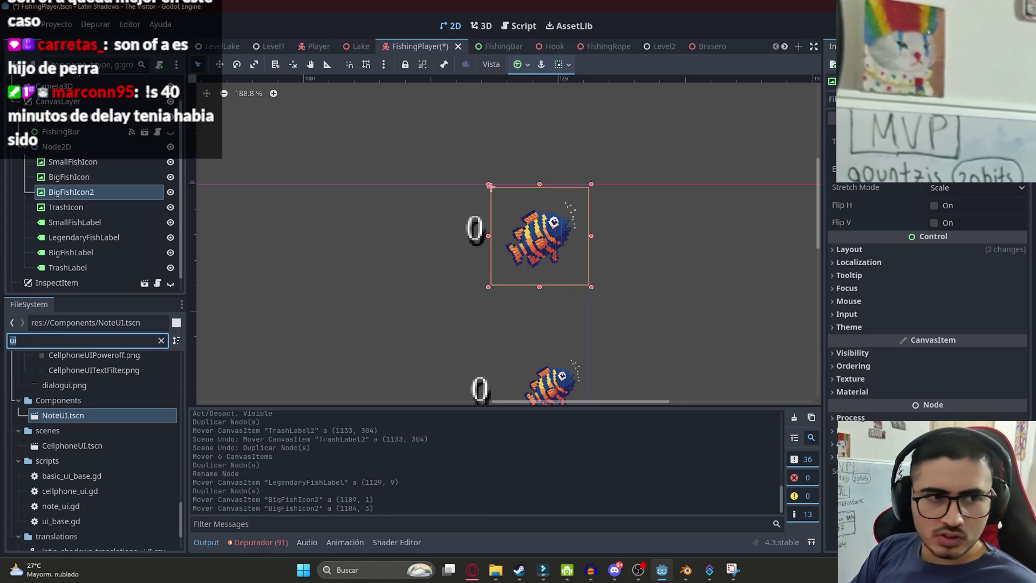
Assign Unknow.png as the new icon's texture, shrink it to match, and nudge it into place
{"action": "type", "text": "unk"}
{"action": "mouse_move", "coordinate": [87, 541]}
{"action": "left_mouse_down"}
{"action": "mouse_move", "coordinate": [167, 467]}
{"action": "mouse_move", "coordinate": [816, 188]}
{"action": "mouse_move", "coordinate": [961, 141]}
{"action": "left_mouse_up"}
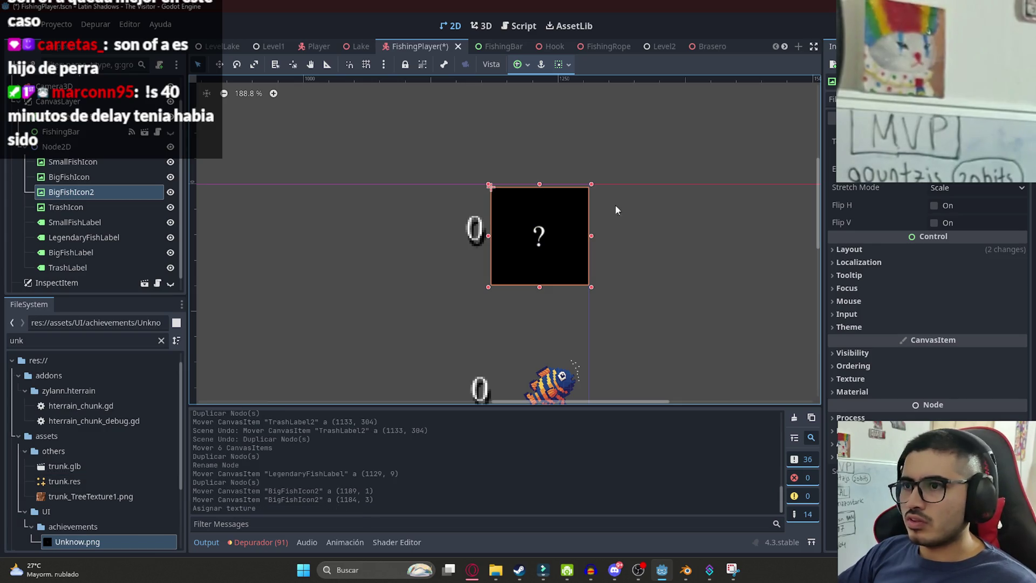
{"action": "mouse_move", "coordinate": [592, 289]}
{"action": "left_mouse_down"}
{"action": "mouse_move", "coordinate": [552, 244]}
{"action": "mouse_move", "coordinate": [566, 260]}
{"action": "left_mouse_up"}
{"action": "left_click_drag", "start_coordinate": [542, 225], "coordinate": [559, 233]}
Box-select the counter icons and labels and move them up about 65 px
{"action": "scroll", "coordinate": [584, 302], "scroll_direction": "down", "scroll_amount": 2}
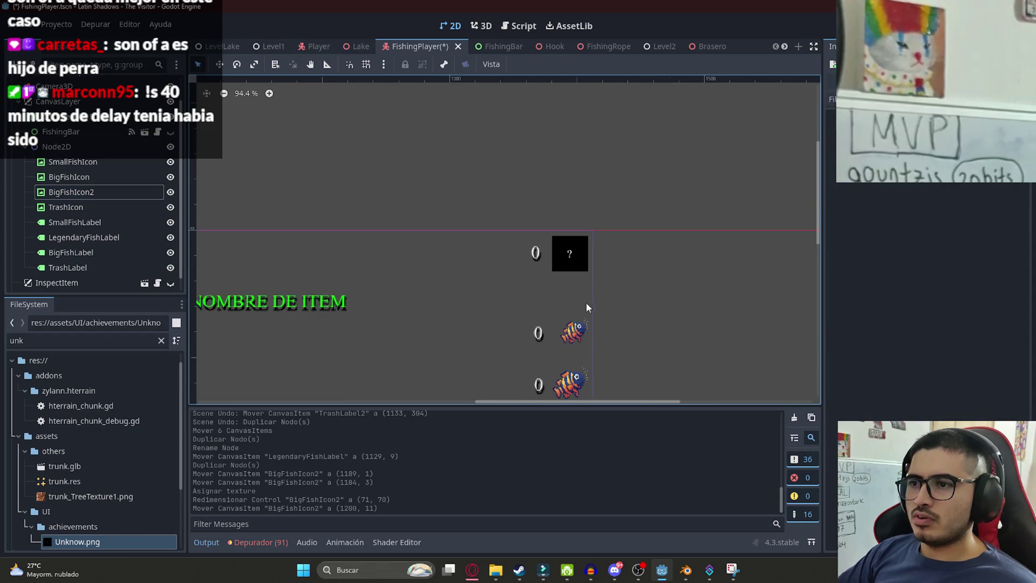
{"action": "scroll", "coordinate": [594, 309], "scroll_direction": "down", "scroll_amount": 3}
{"action": "left_click_drag", "start_coordinate": [613, 347], "coordinate": [448, 177]}
{"action": "left_click_drag", "start_coordinate": [542, 248], "coordinate": [538, 213]}
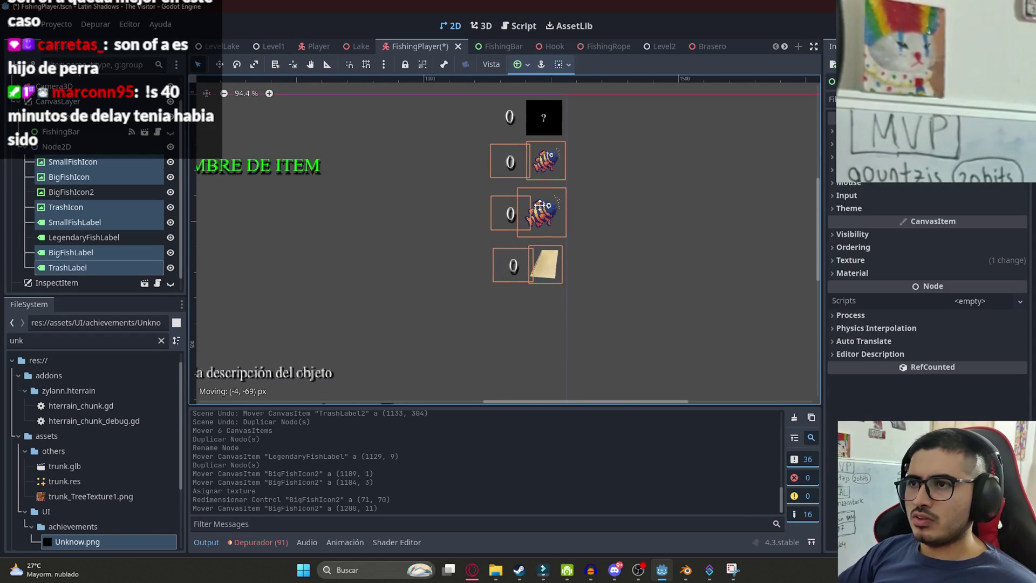
{"action": "scroll", "coordinate": [647, 198], "scroll_direction": "down", "scroll_amount": 2}
{"action": "mouse_move", "coordinate": [530, 108]}
{"action": "left_mouse_down"}
{"action": "mouse_move", "coordinate": [594, 256]}
{"action": "mouse_move", "coordinate": [607, 243]}
{"action": "left_mouse_up"}
{"action": "left_click", "coordinate": [255, 65]}
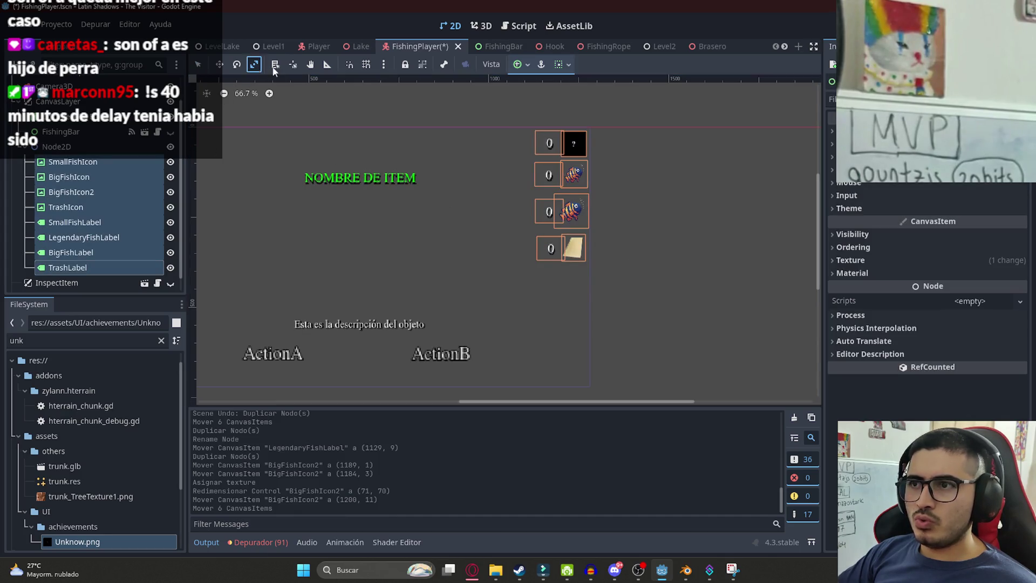
{"action": "scroll", "coordinate": [515, 228], "scroll_direction": "down", "scroll_amount": 2}
{"action": "left_click", "coordinate": [546, 213]}
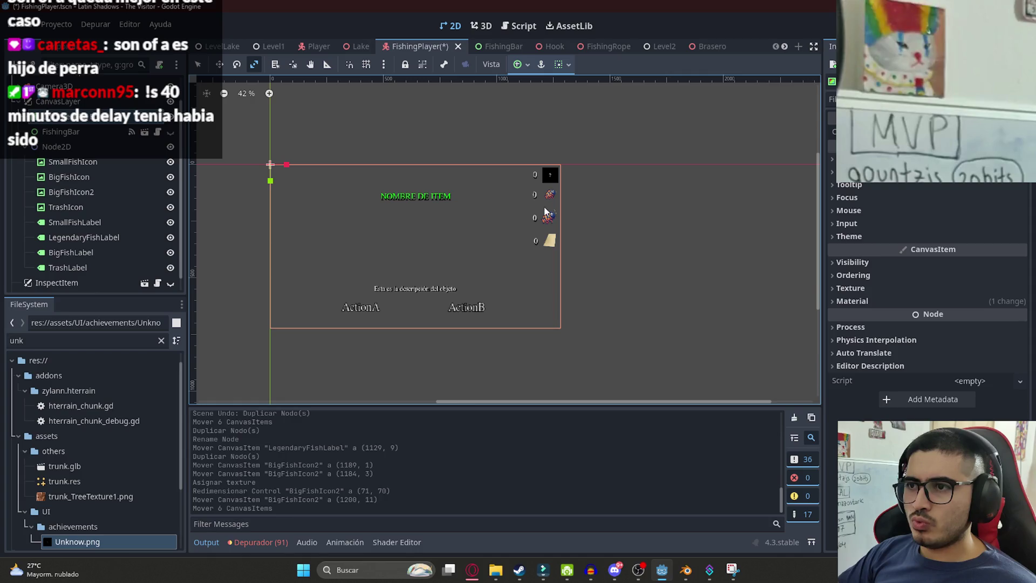
{"action": "left_click", "coordinate": [204, 65]}
{"action": "scroll", "coordinate": [567, 212], "scroll_direction": "up", "scroll_amount": 4}
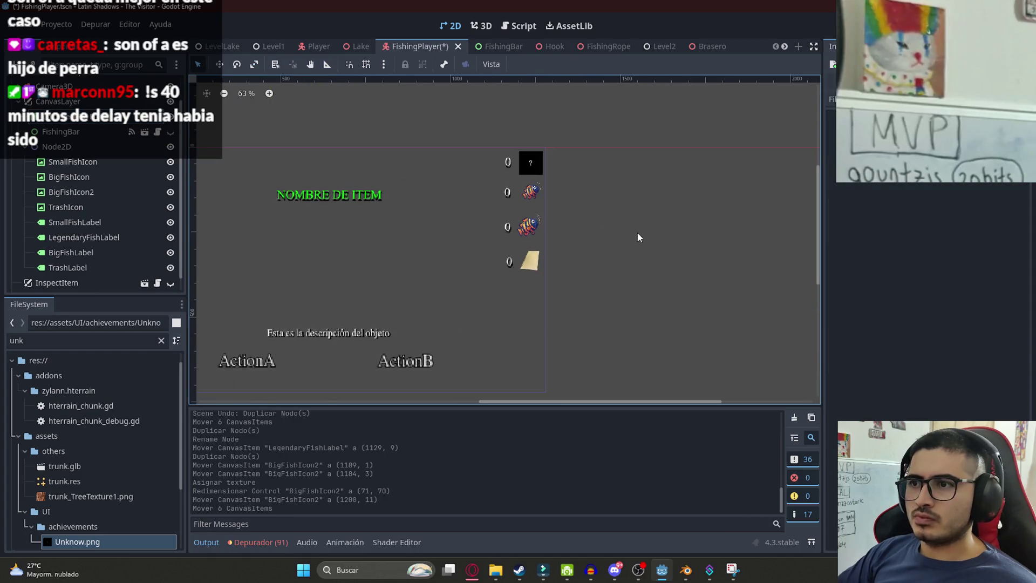
Save the FishingPlayer scene and open its fishing_player.gd script
{"action": "key", "text": "ctrl+s"}
{"action": "scroll", "coordinate": [567, 213], "scroll_direction": "left", "scroll_amount": 3}
{"action": "scroll", "coordinate": [567, 213], "scroll_direction": "up", "scroll_amount": 1}
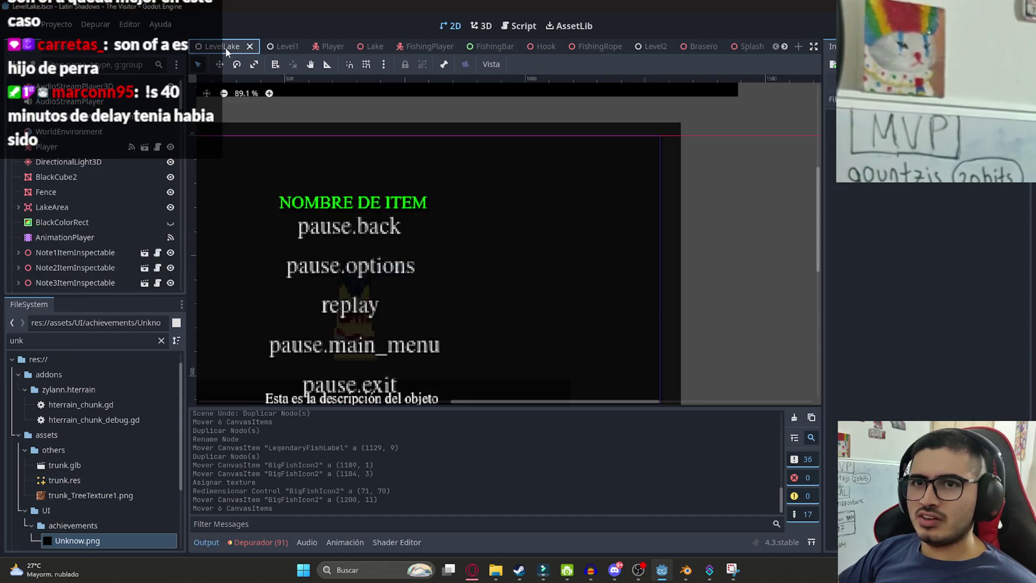
{"action": "scroll", "coordinate": [125, 92], "scroll_direction": "up", "scroll_amount": 2}
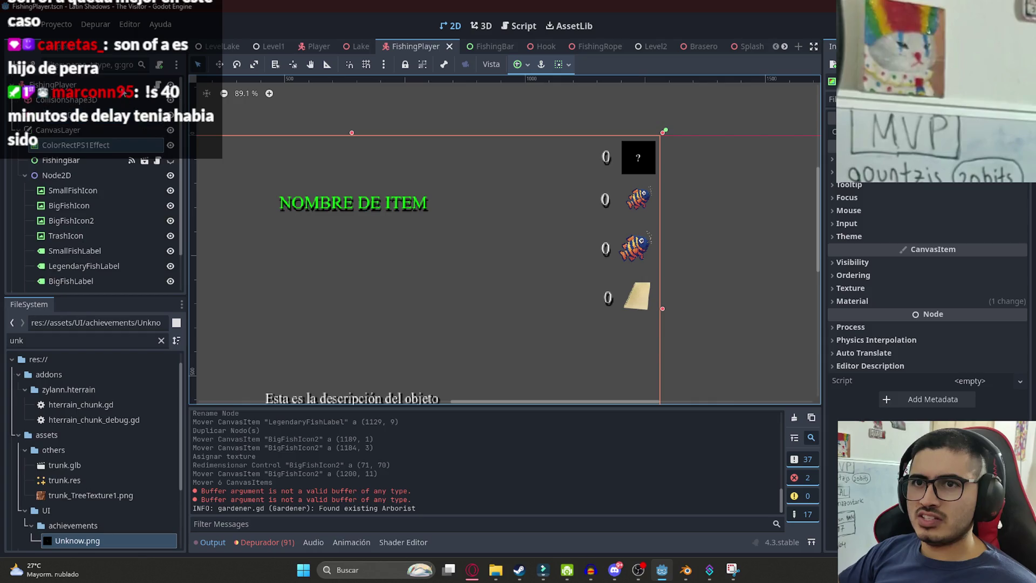
{"action": "left_click", "coordinate": [159, 84]}
{"action": "left_click_drag", "start_coordinate": [781, 107], "coordinate": [760, 142]}
{"action": "left_click_drag", "start_coordinate": [602, 230], "coordinate": [307, 230]}
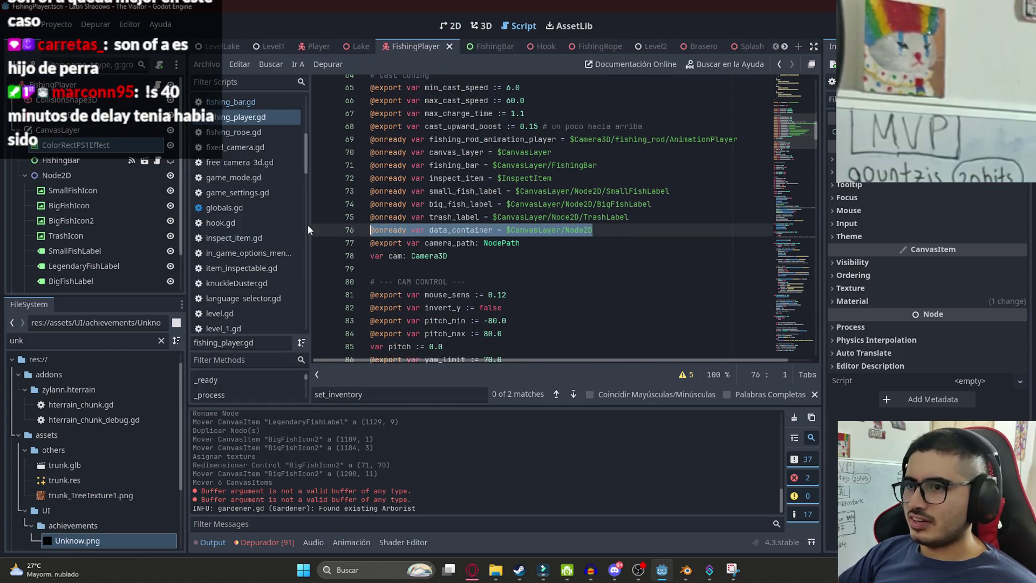
{"action": "left_click", "coordinate": [629, 217]}
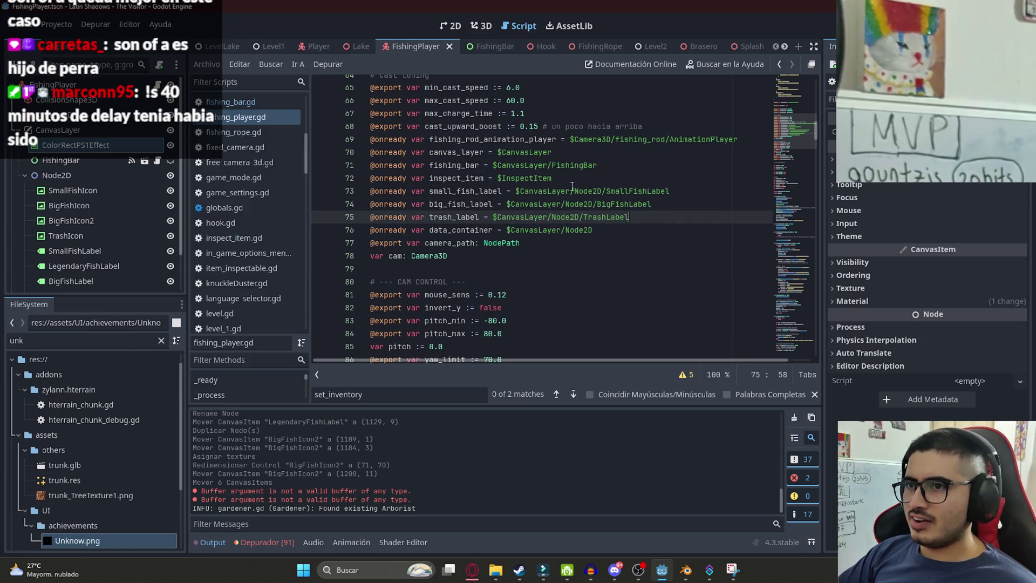
{"action": "key", "text": "Return"}
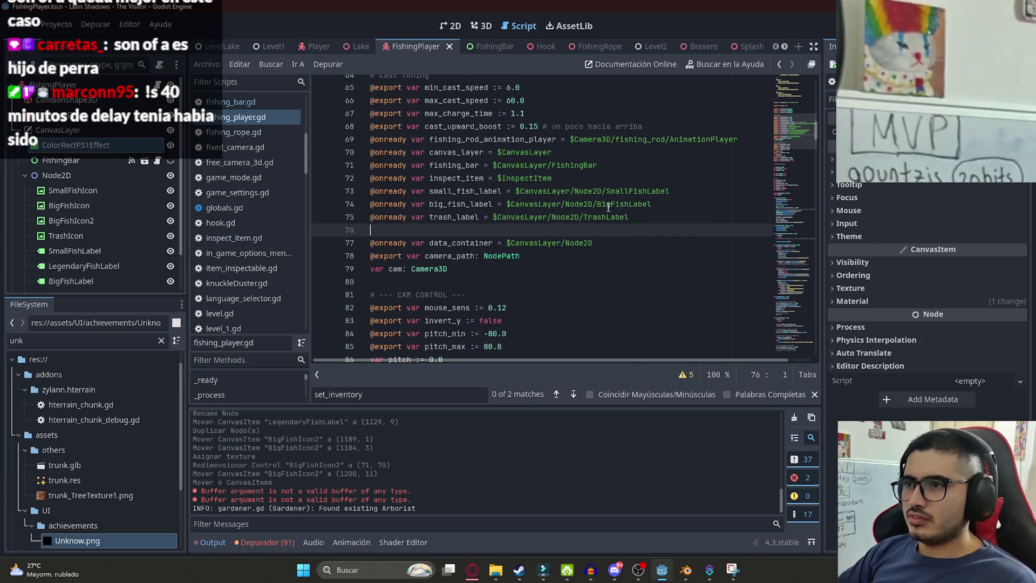
Rename it to legendary_label, pointing to $CanvasLayer/Node2D/LegendaryFishLabel via the autocomplete suggestion
{"action": "double_click", "coordinate": [464, 231]}
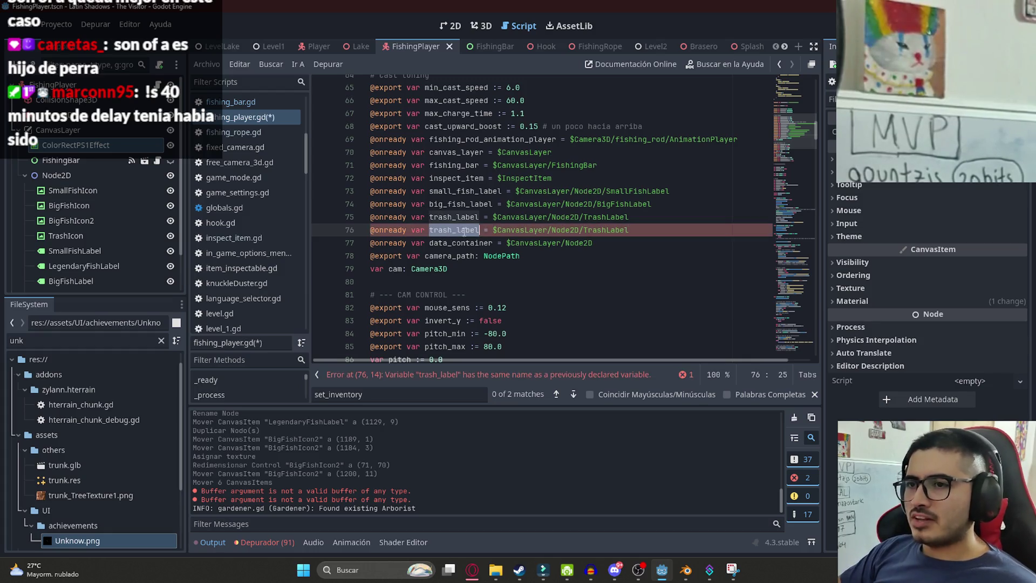
{"action": "type", "text": "egendary_label"}
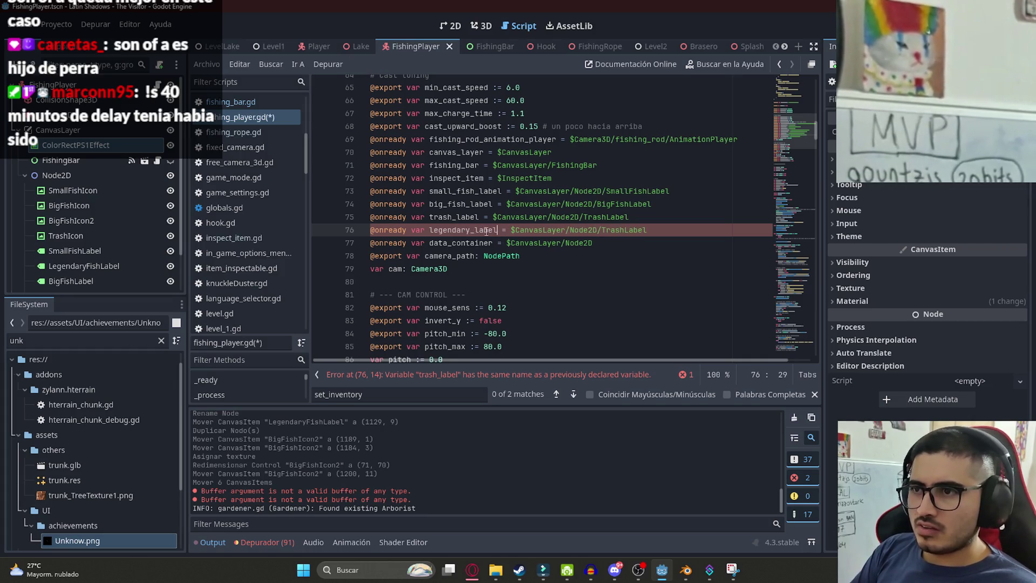
{"action": "left_click_drag", "start_coordinate": [528, 230], "coordinate": [517, 230]}
{"action": "type", "text": "legen"}
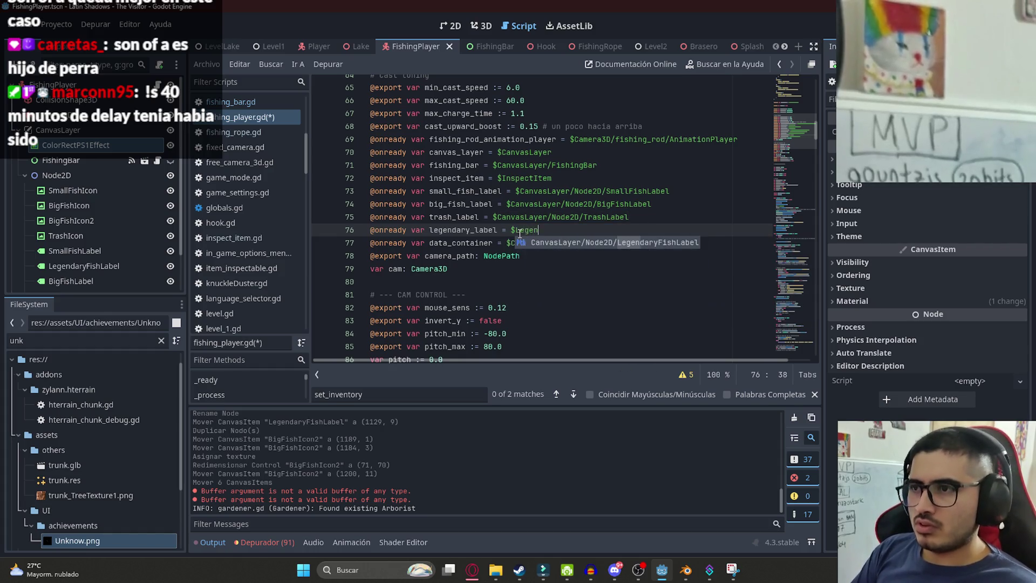
{"action": "key", "text": "Return"}
{"action": "double_click", "coordinate": [468, 229]}
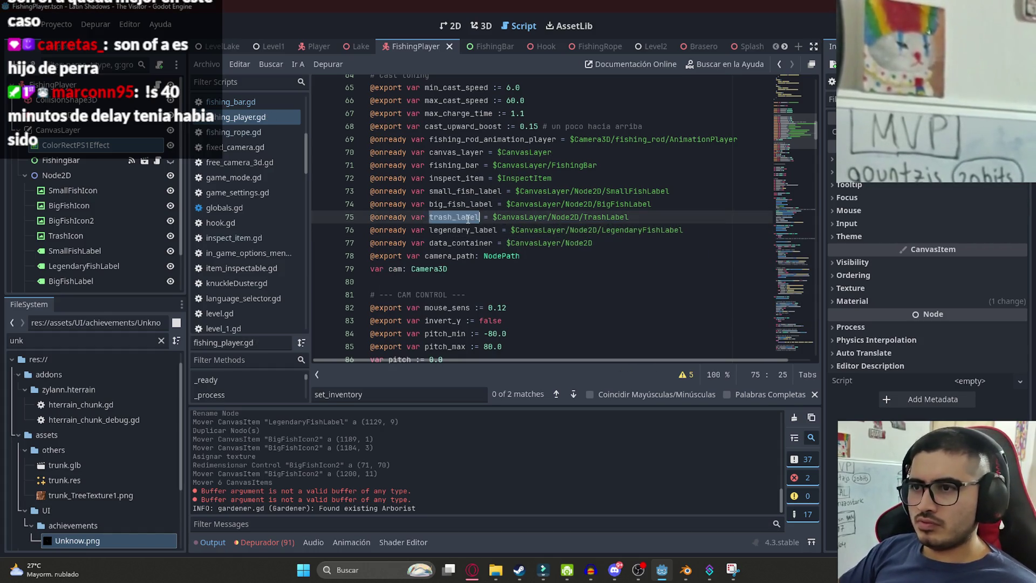
{"action": "left_click", "coordinate": [786, 294]}
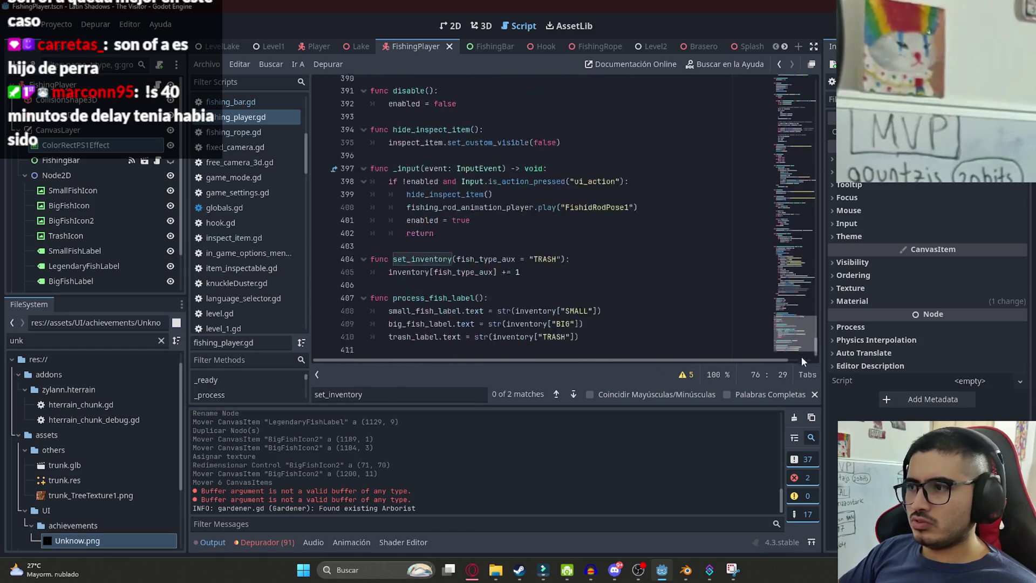
Add 'legendary_label.text = str(inventory["LEGENDARY"])' in process_fish_label and save the script
{"action": "left_click", "coordinate": [598, 328]}
{"action": "key", "text": "Return"}
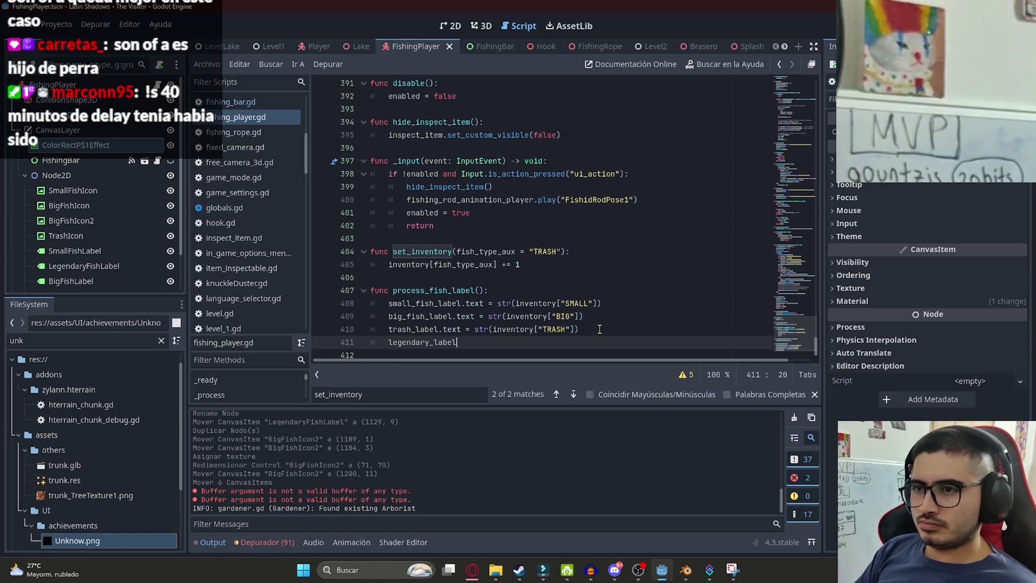
{"action": "type", "text": ".text ="}
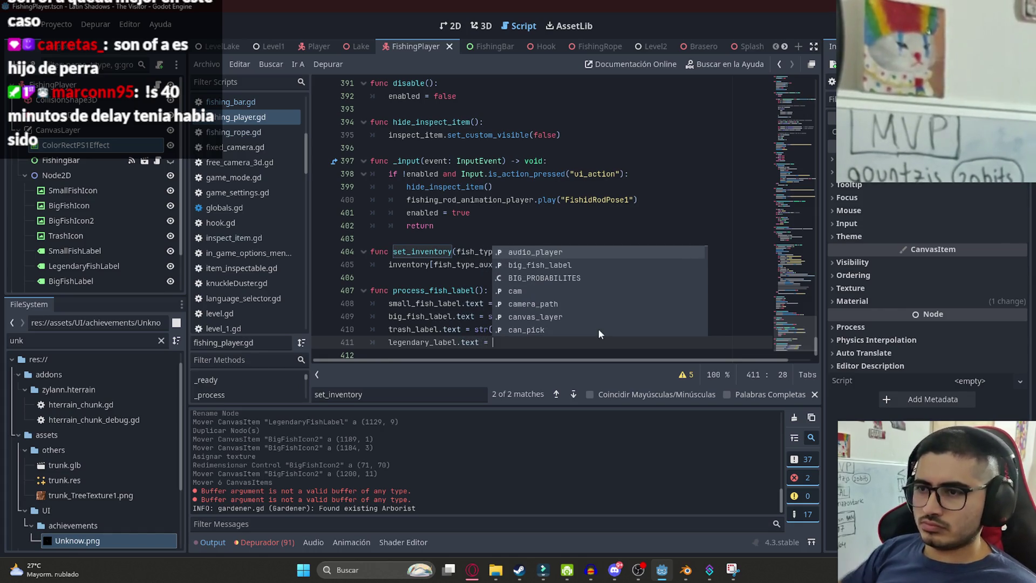
{"action": "left_click_drag", "start_coordinate": [482, 330], "coordinate": [577, 330]}
{"action": "key", "text": "ctrl+c"}
{"action": "left_click", "coordinate": [577, 337]}
{"action": "key", "text": "ctrl+v"}
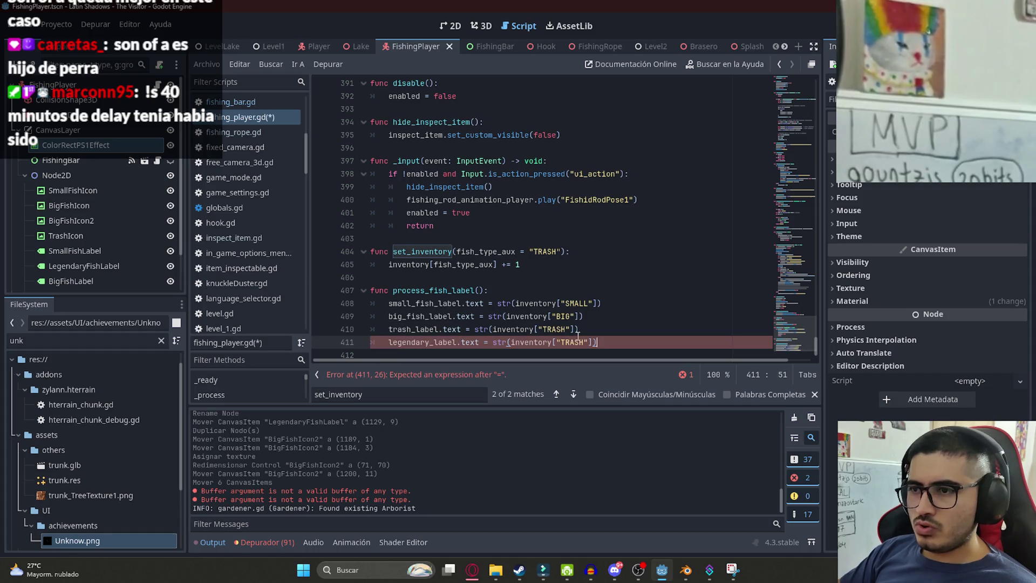
{"action": "type", "text": "NDARY"}
{"action": "key", "text": "ctrl+s"}
Check that the inventory dictionary definition contains the LEGENDARY entry
{"action": "left_click", "coordinate": [522, 330]}
{"action": "left_click", "coordinate": [521, 330], "text": "ctrl"}
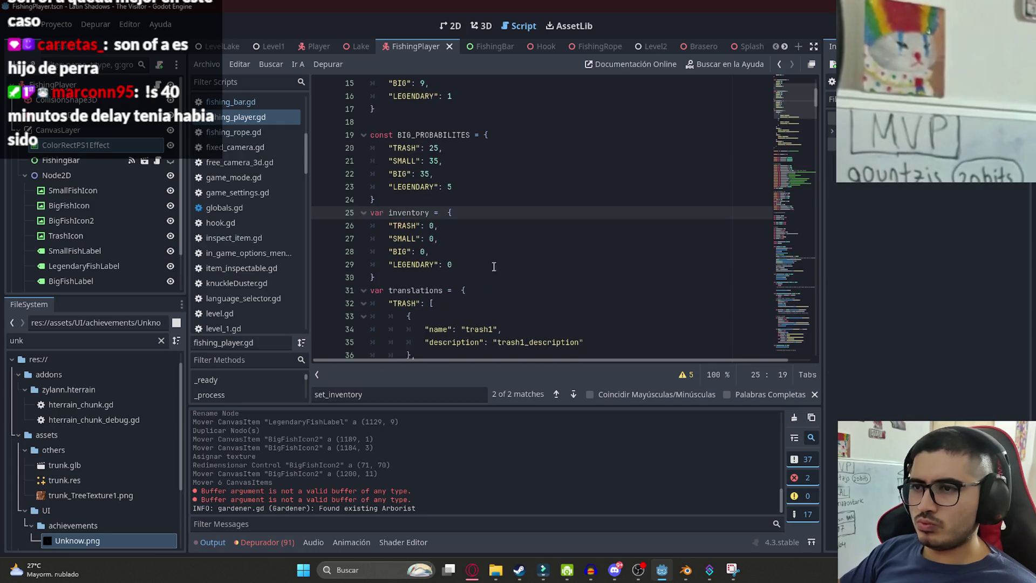
{"action": "left_click", "coordinate": [407, 262]}
Run the LevelLake scene with Reproducir Esta Escena to test the HUD
{"action": "left_click", "coordinate": [219, 46]}
{"action": "right_click", "coordinate": [220, 47]}
{"action": "left_click", "coordinate": [266, 129]}
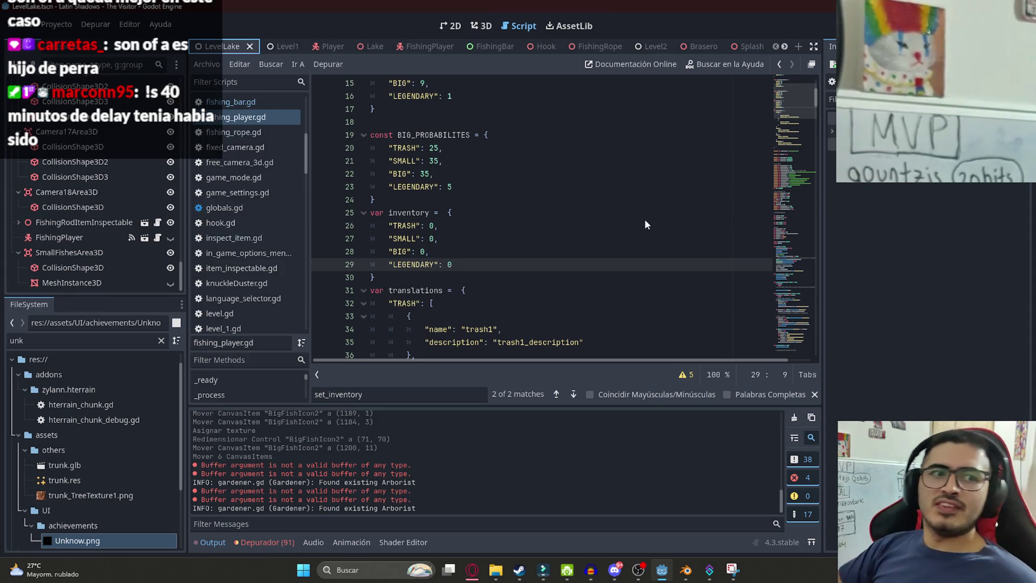
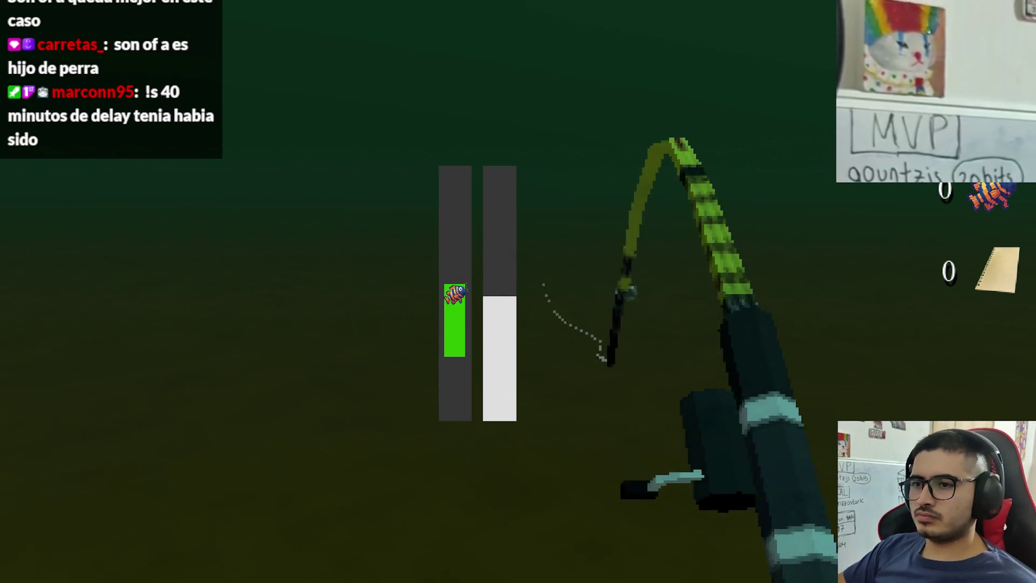
Land the first Dorado Grande and cast the line again
{"action": "left_click", "coordinate": [518, 291]}
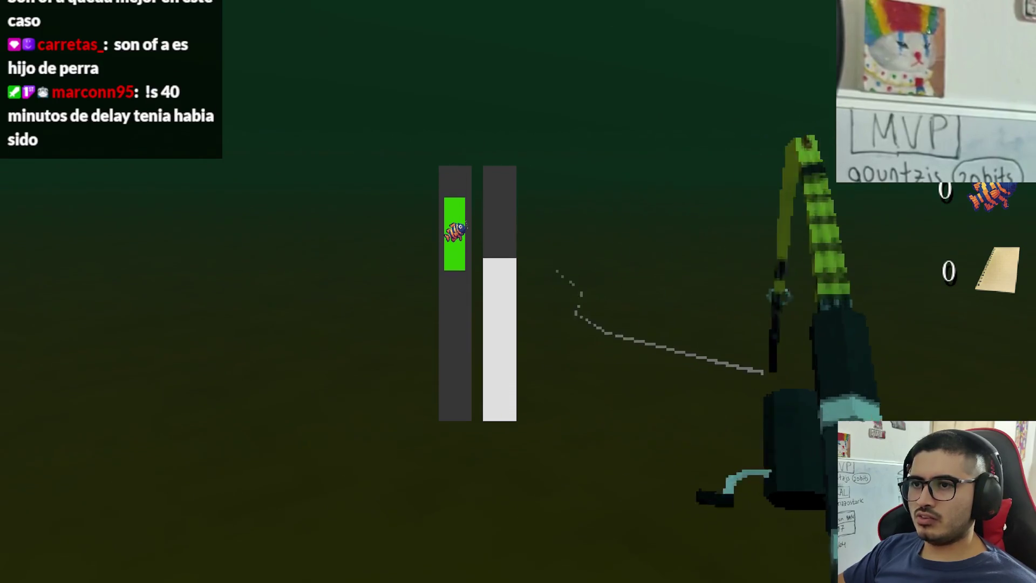
{"action": "left_click", "coordinate": [518, 292]}
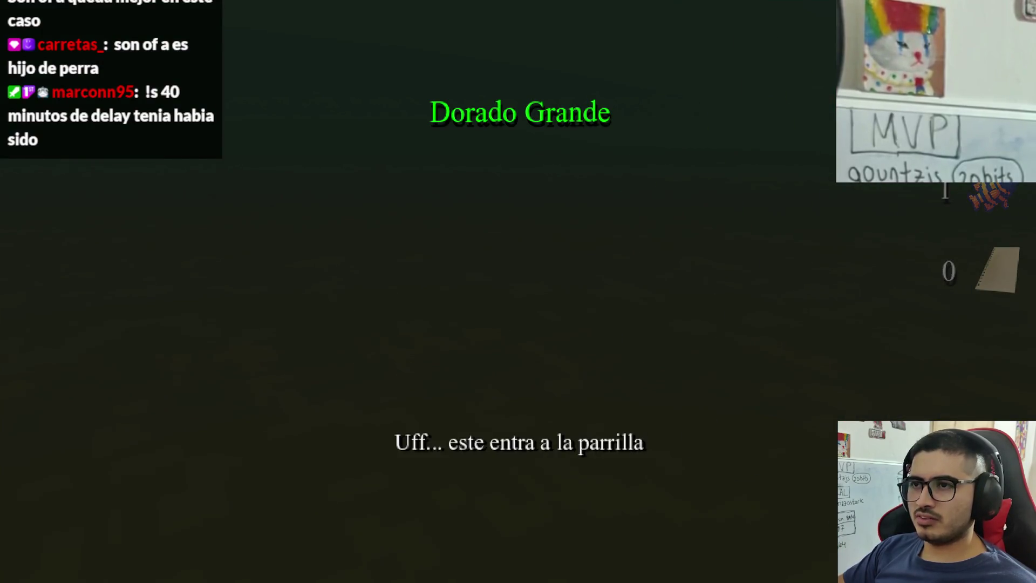
{"action": "left_click", "coordinate": [518, 291]}
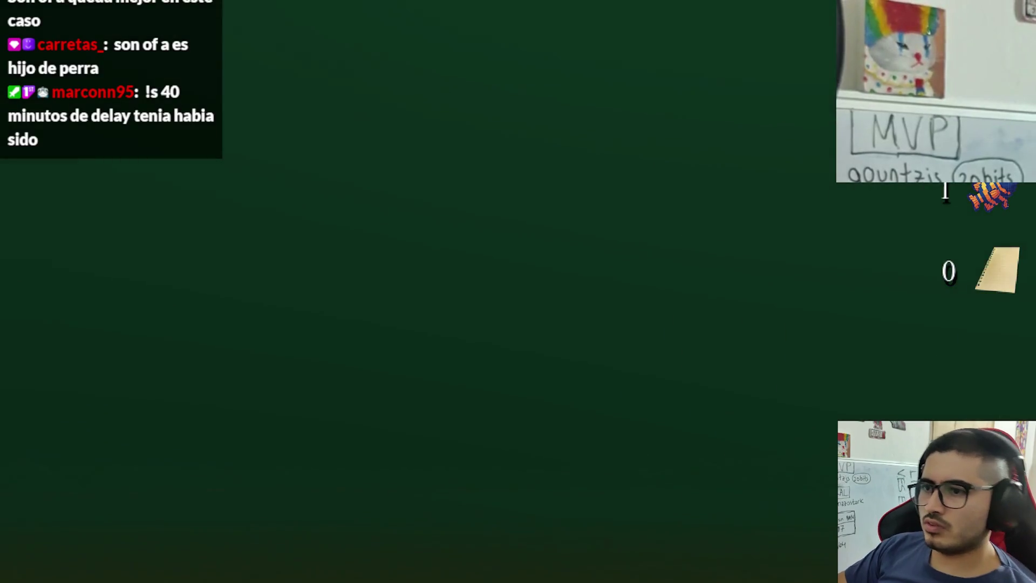
Reel in and recast until a second Dorado Grande is caught, bringing the tally to 2
{"action": "left_click", "coordinate": [518, 292]}
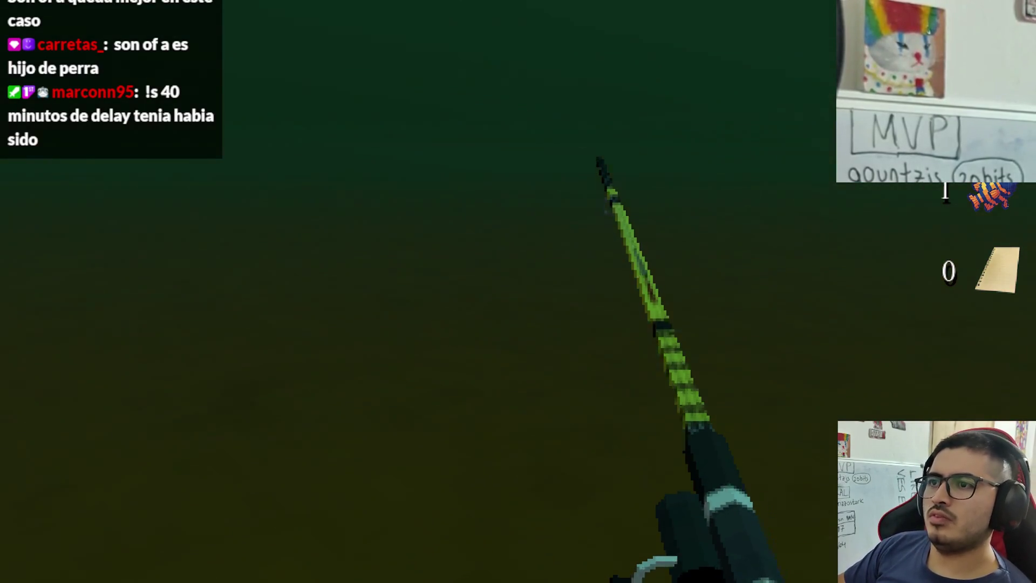
{"action": "left_click", "coordinate": [518, 291]}
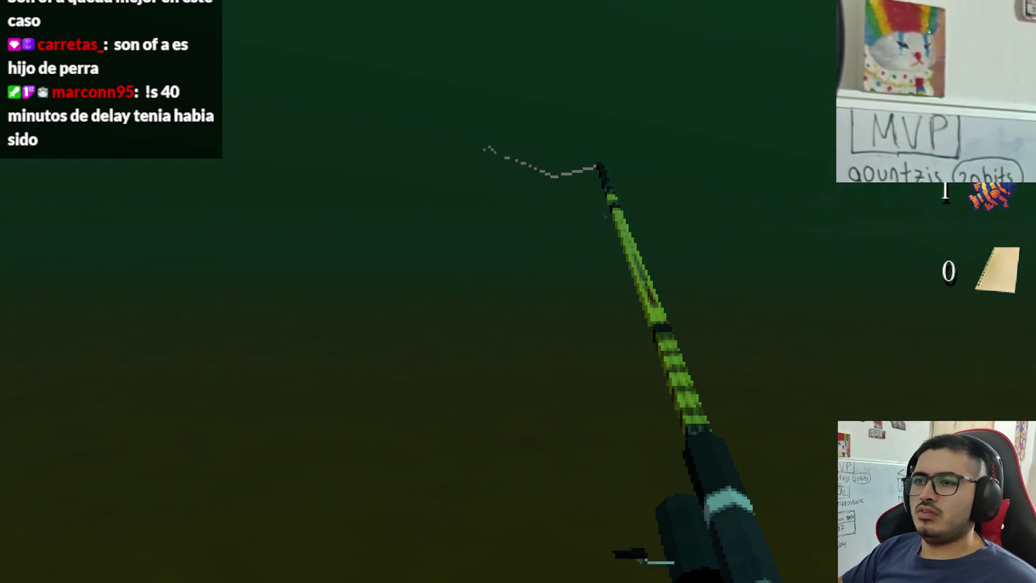
{"action": "left_click", "coordinate": [518, 292]}
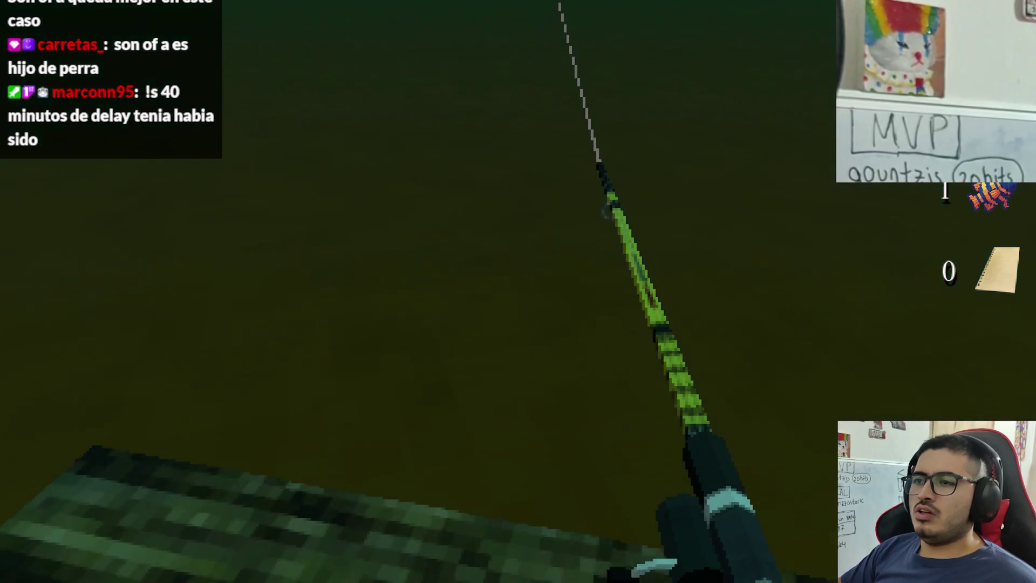
{"action": "left_click", "coordinate": [518, 291]}
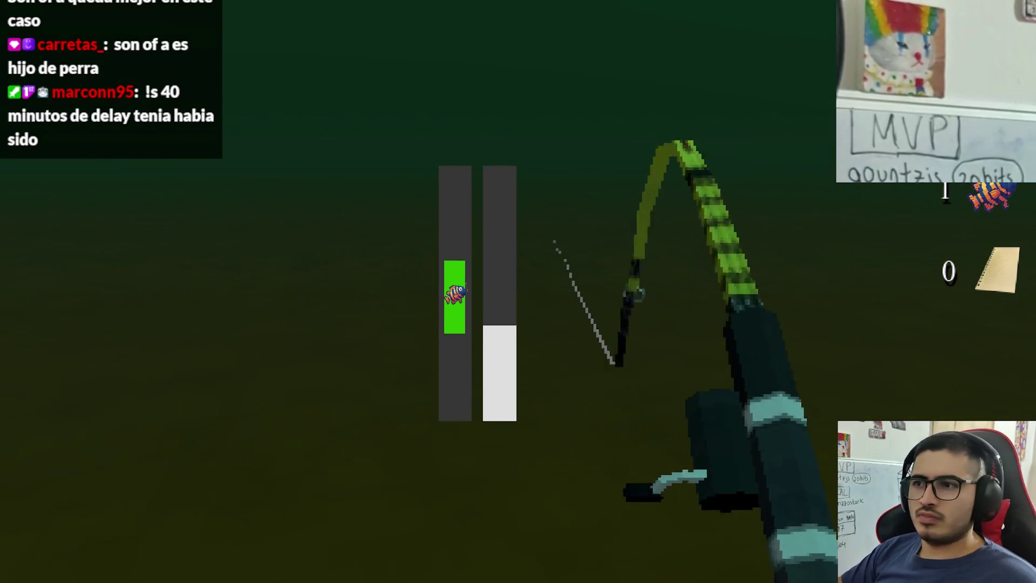
{"action": "left_click_drag", "start_coordinate": [518, 291], "coordinate": [518, 292]}
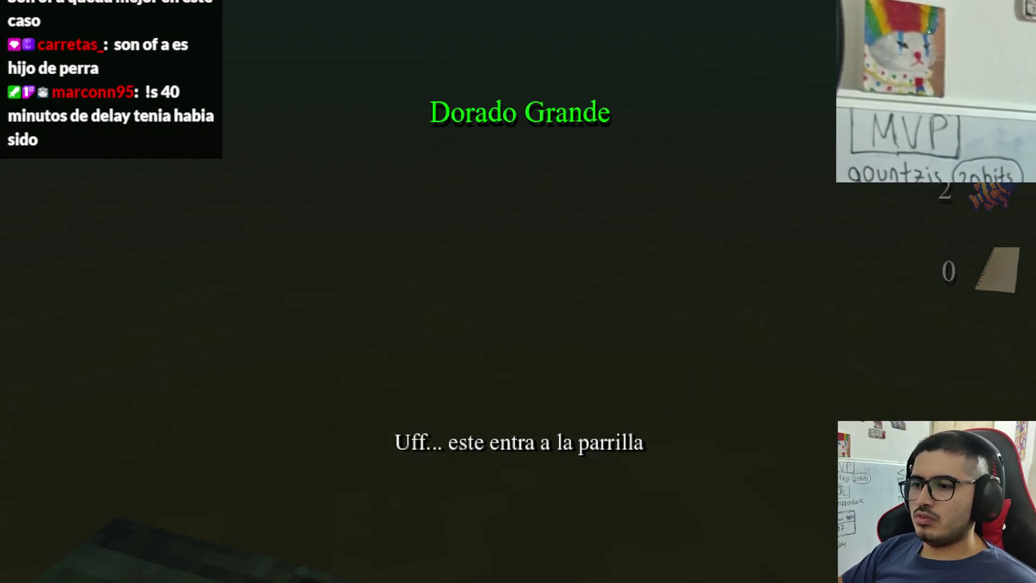
{"action": "right_click", "coordinate": [518, 291]}
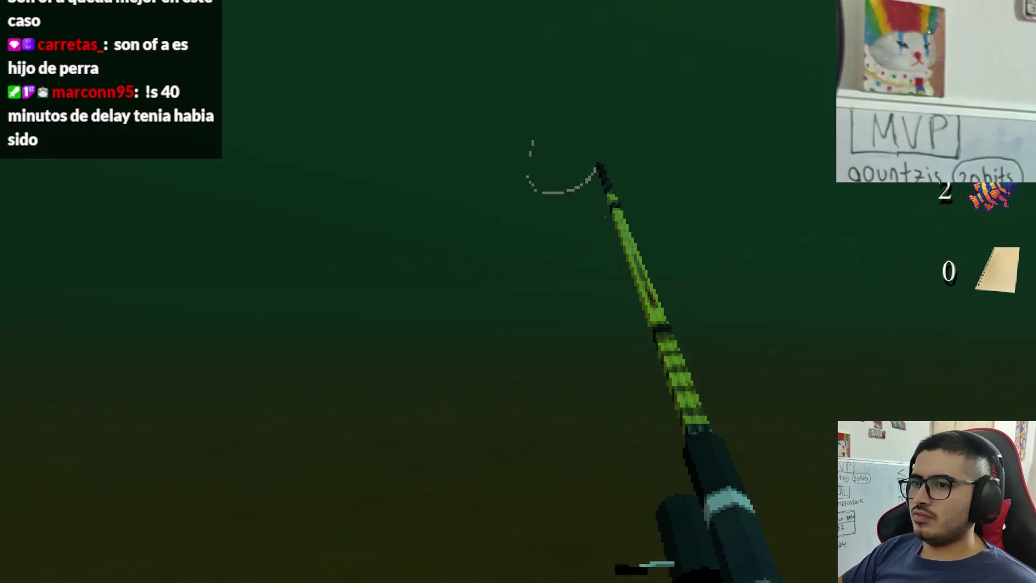
Reel in the next bite with the catch bar, then cast the line out again
{"action": "right_click", "coordinate": [518, 291]}
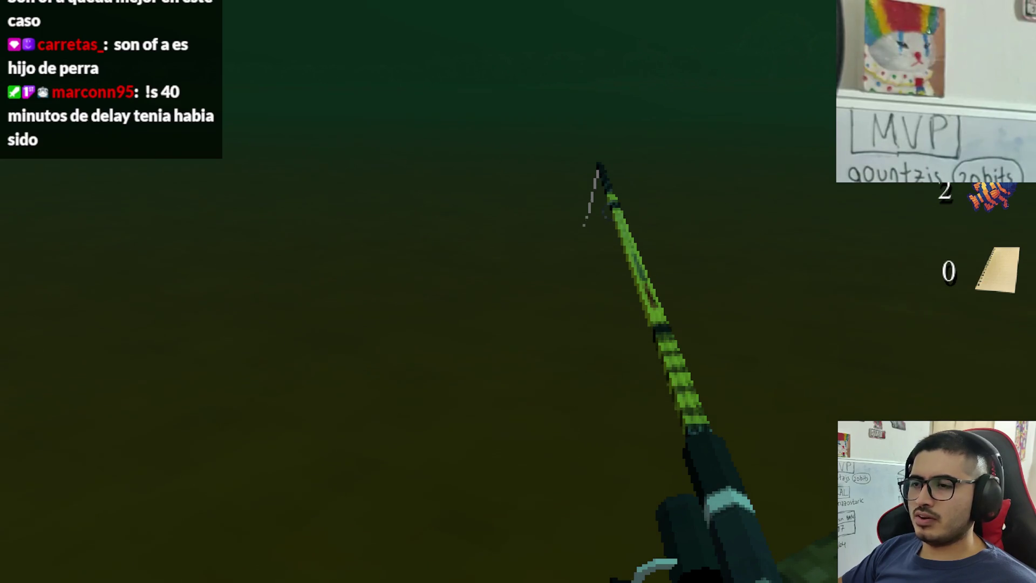
{"action": "right_click", "coordinate": [517, 292]}
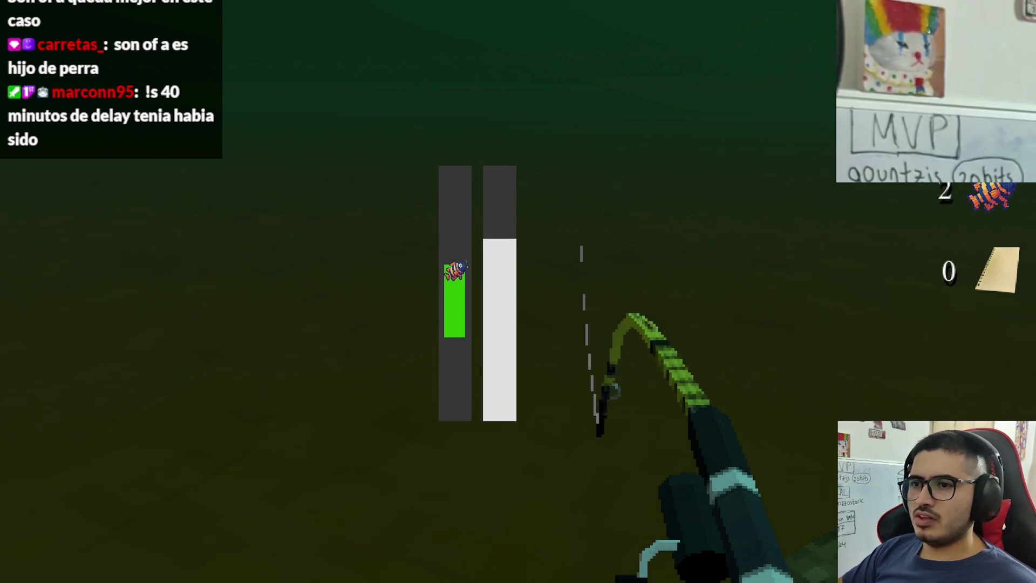
{"action": "right_click", "coordinate": [518, 291]}
{"action": "right_click", "coordinate": [518, 292]}
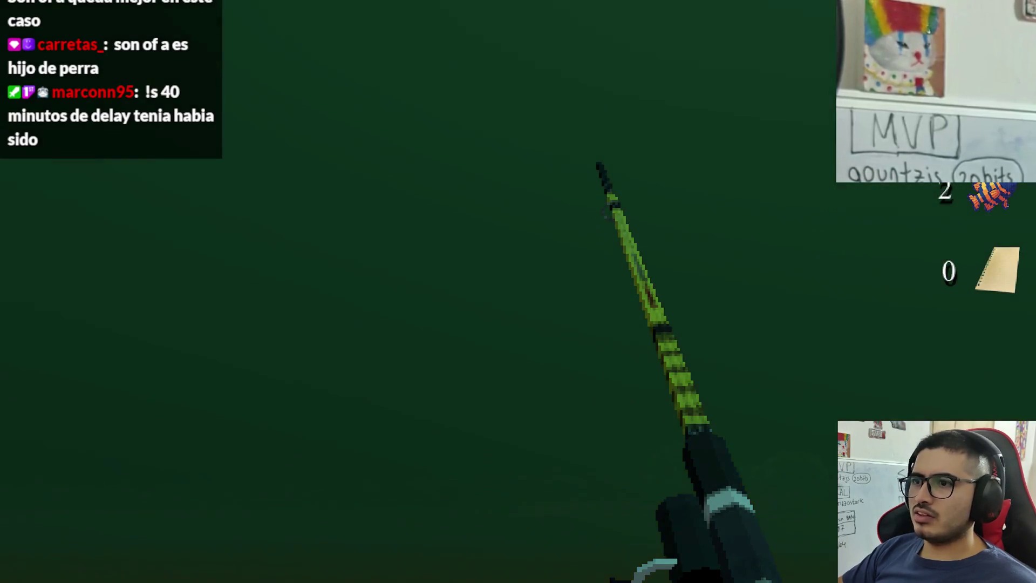
{"action": "left_click", "coordinate": [518, 291]}
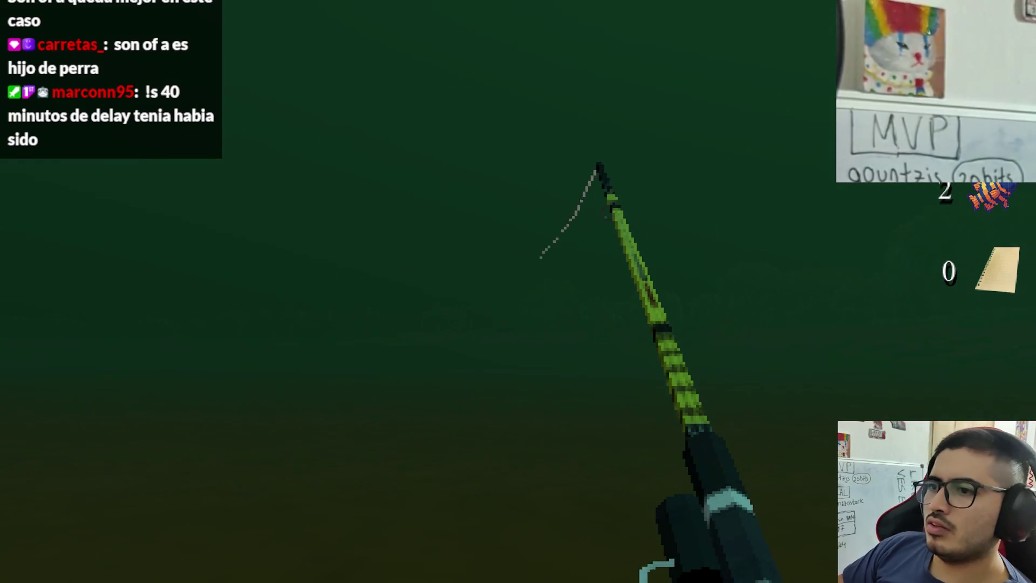
Re-equip the fishing rod, land a Tare'yi, and cast again
{"action": "key", "text": "1"}
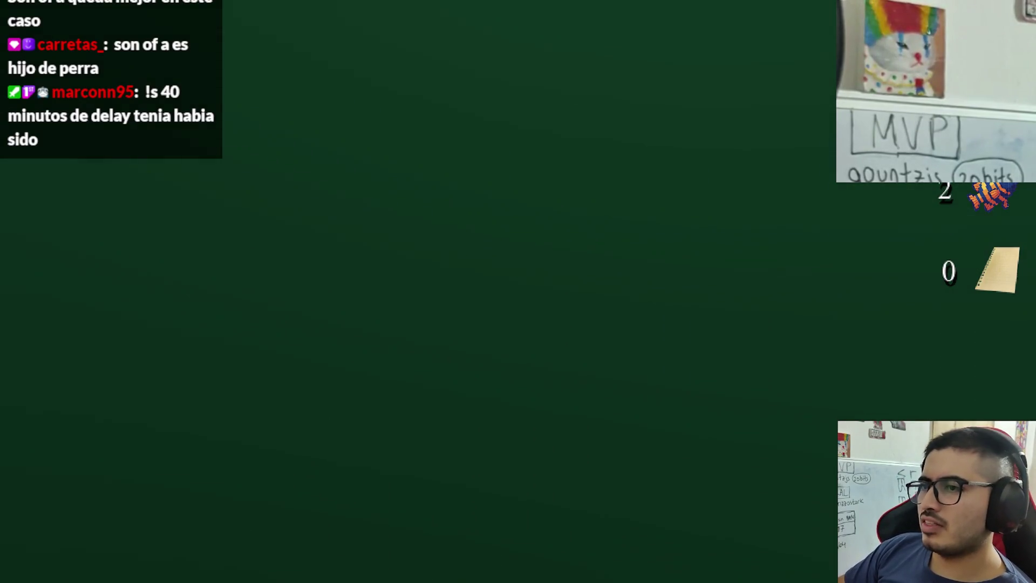
{"action": "key", "text": "1"}
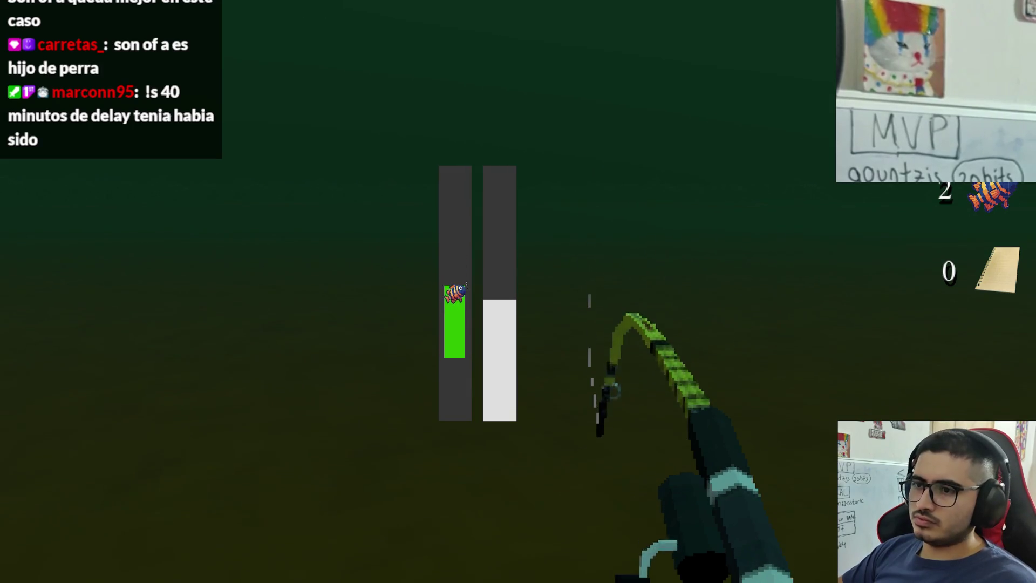
{"action": "left_click", "coordinate": [518, 291]}
{"action": "left_click", "coordinate": [518, 292]}
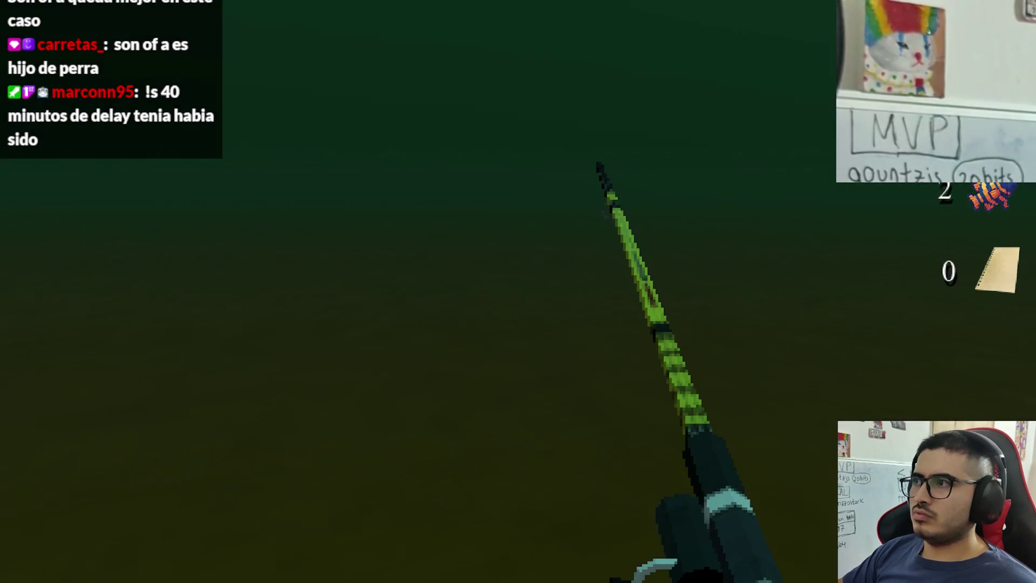
{"action": "left_click", "coordinate": [517, 292]}
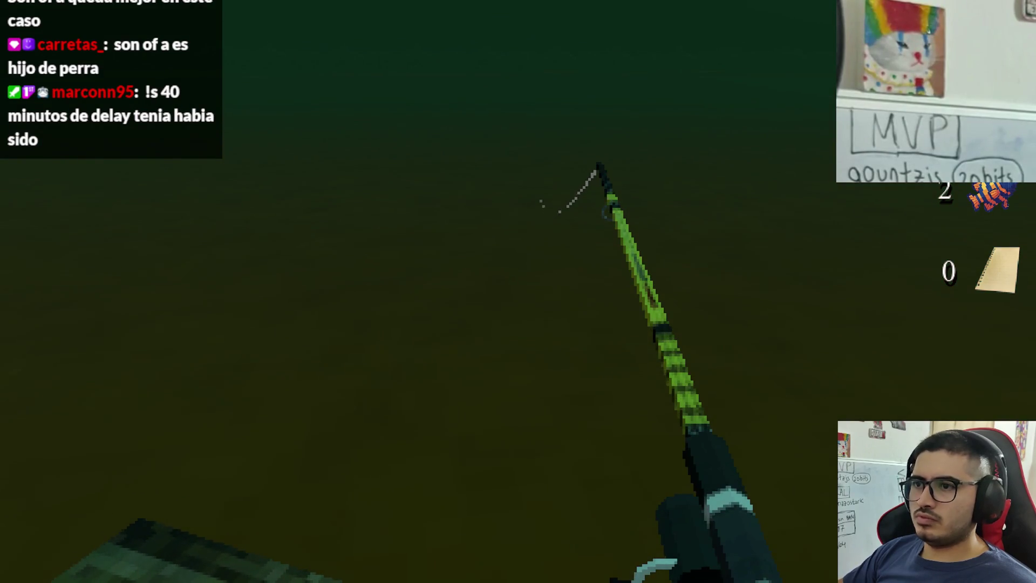
Reel in the next biting fish and keep recasting the line
{"action": "left_click", "coordinate": [518, 291]}
{"action": "left_click", "coordinate": [518, 292]}
{"action": "left_click", "coordinate": [518, 292]}
{"action": "left_click", "coordinate": [518, 291]}
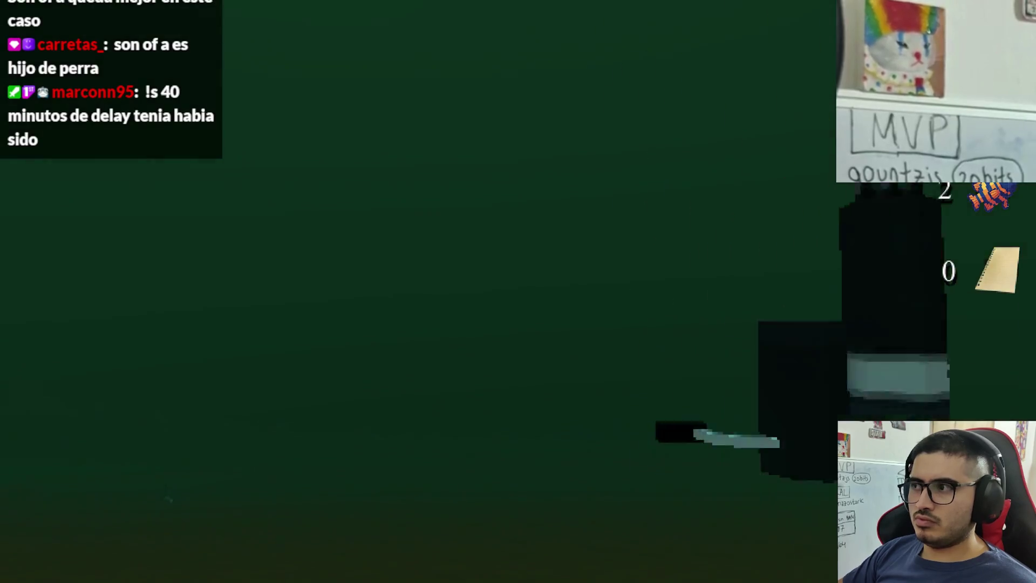
{"action": "left_click", "coordinate": [518, 292]}
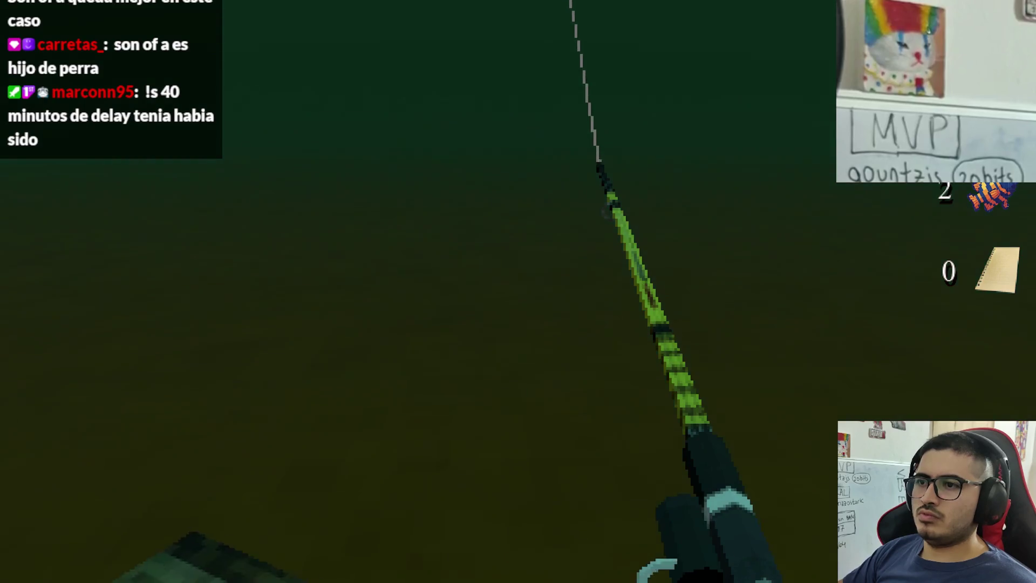
{"action": "left_click", "coordinate": [518, 291]}
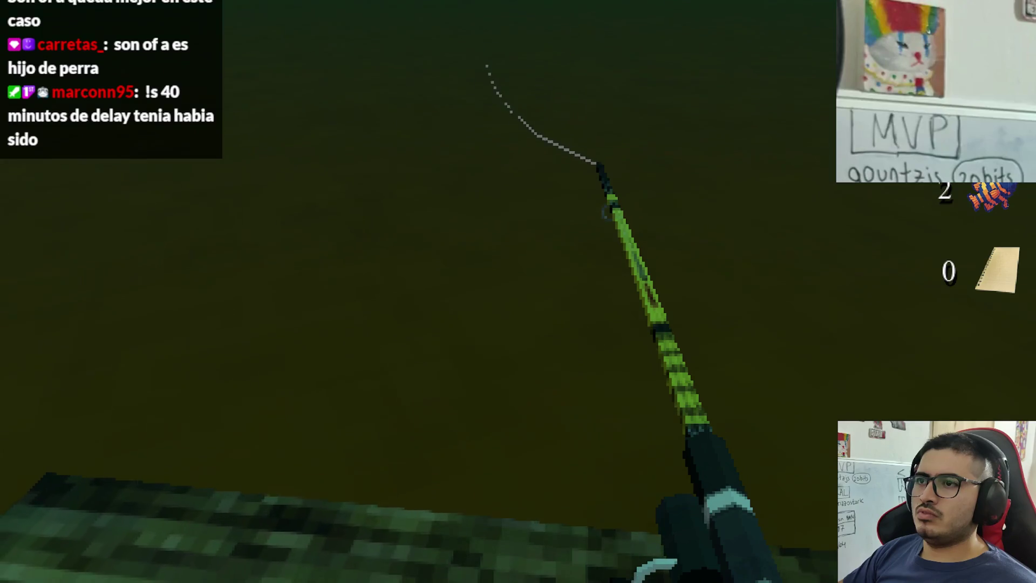
{"action": "left_click", "coordinate": [518, 291]}
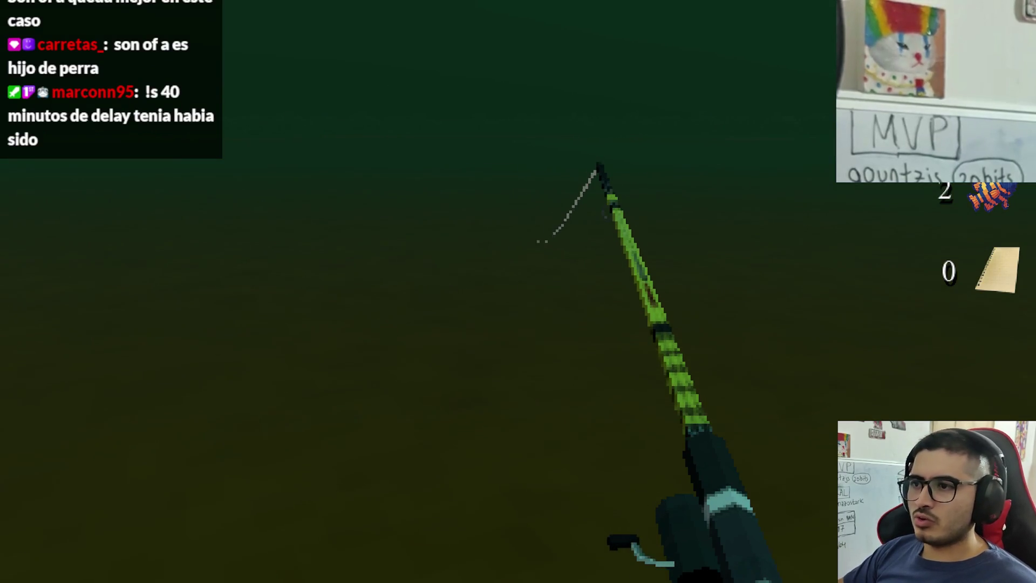
Hook and reel in another Dorado Grande, keeping it inside the catch bar
{"action": "left_click", "coordinate": [518, 292]}
{"action": "left_click", "coordinate": [518, 291]}
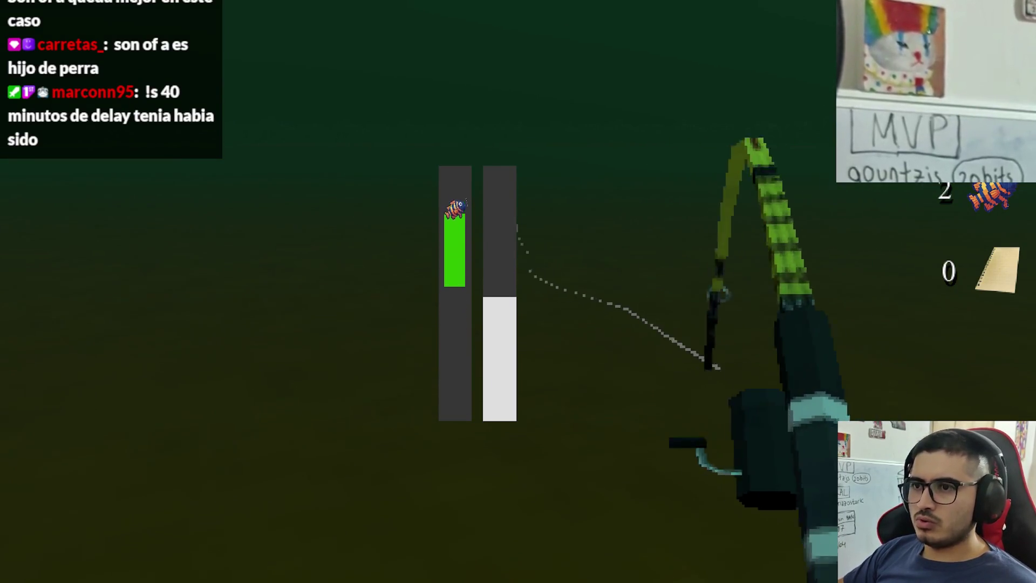
{"action": "left_click", "coordinate": [518, 291]}
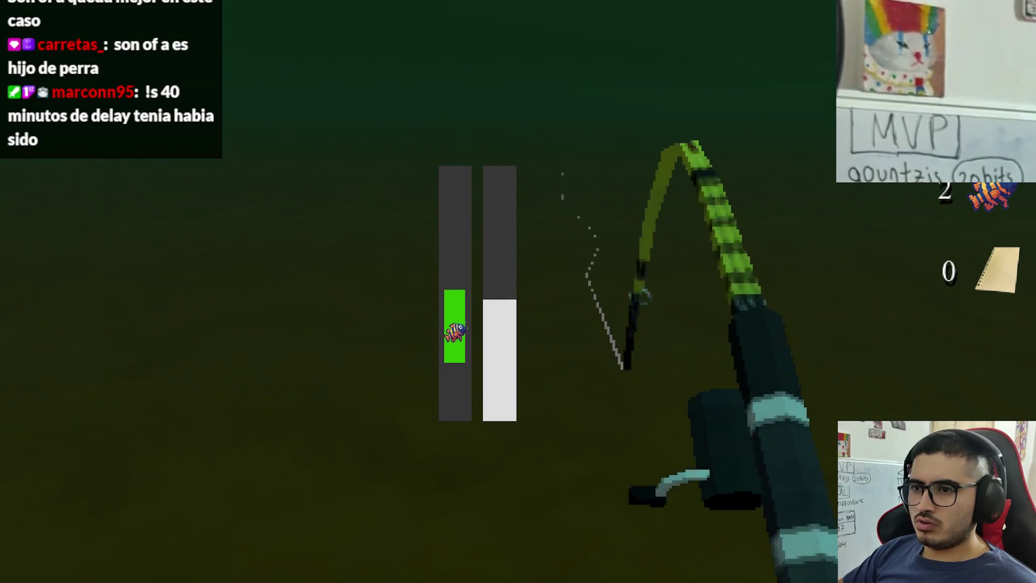
{"action": "left_click", "coordinate": [518, 291]}
{"action": "left_click", "coordinate": [518, 291]}
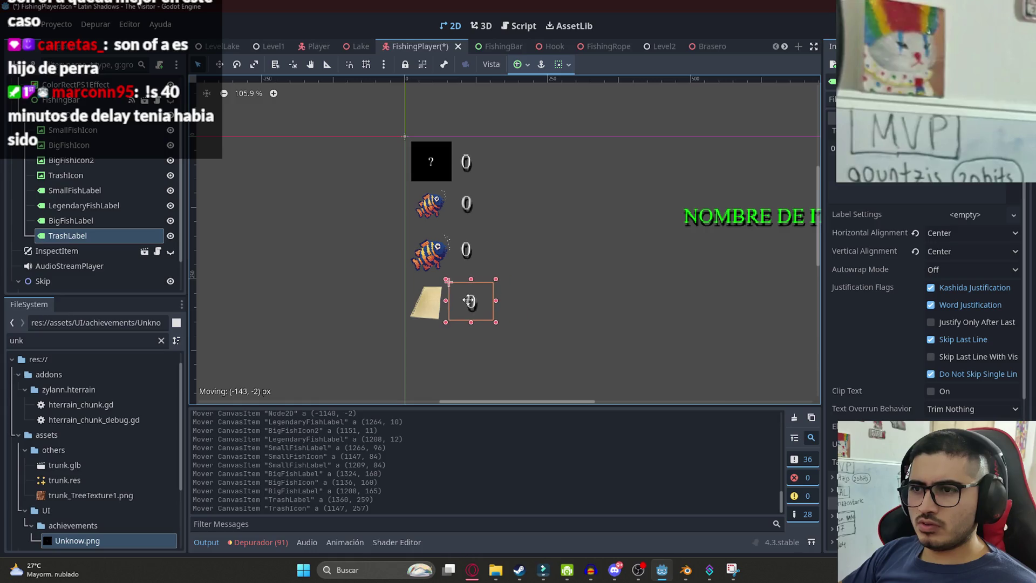
Drop the TrashLabel in its new spot in line beside its icon
{"action": "left_click_drag", "start_coordinate": [463, 300], "coordinate": [464, 301]}
{"action": "left_click", "coordinate": [614, 287]}
{"action": "scroll", "coordinate": [617, 277], "scroll_direction": "down", "scroll_amount": 3}
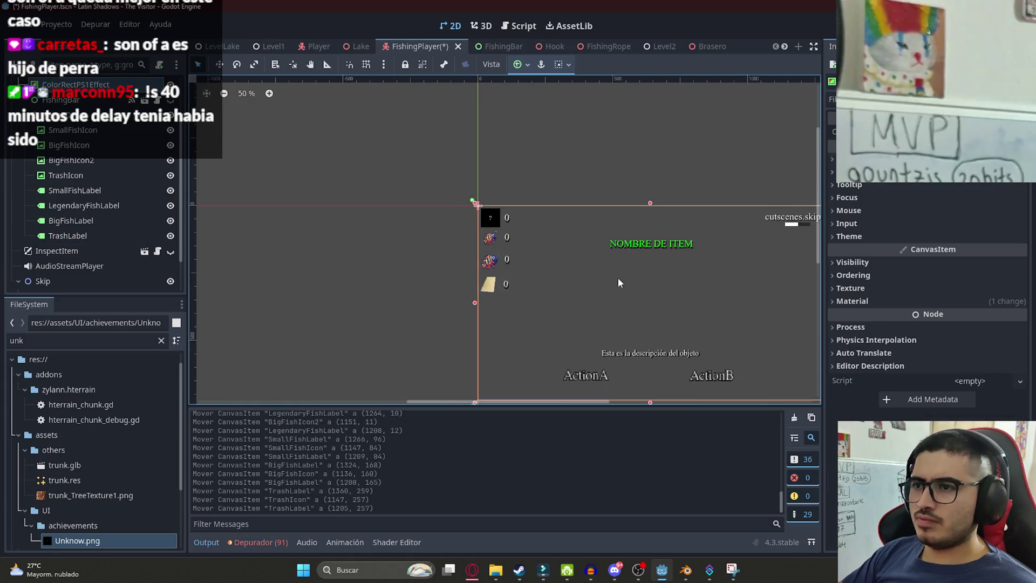
{"action": "scroll", "coordinate": [561, 158], "scroll_direction": "up", "scroll_amount": 3}
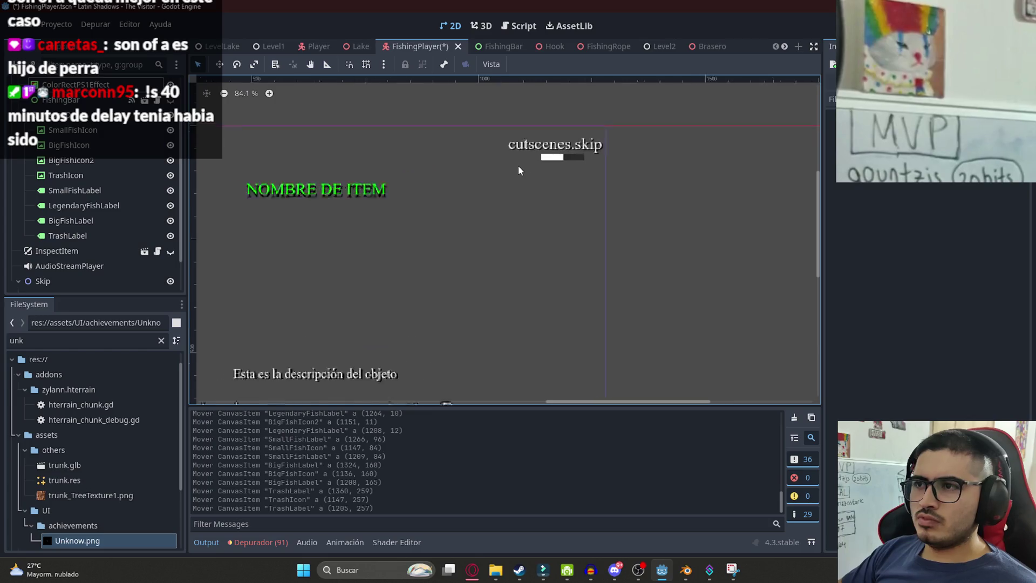
Try moving the Skip prompt, undo the move, and save the FishingPlayer scene
{"action": "left_click", "coordinate": [515, 160]}
{"action": "left_click", "coordinate": [85, 264]}
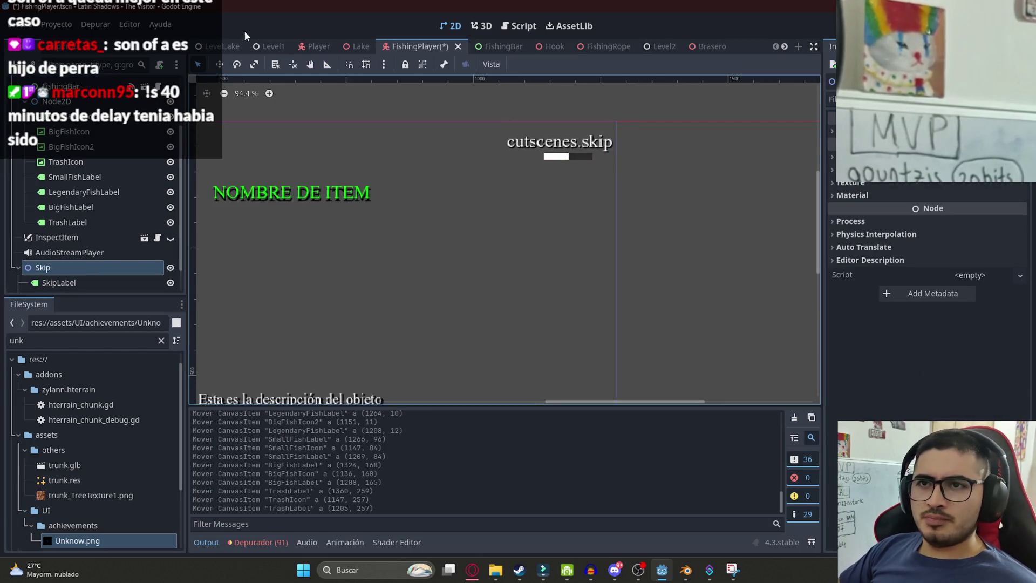
{"action": "left_click", "coordinate": [219, 64]}
{"action": "left_click_drag", "start_coordinate": [556, 156], "coordinate": [551, 148]}
{"action": "key", "text": "ctrl+z"}
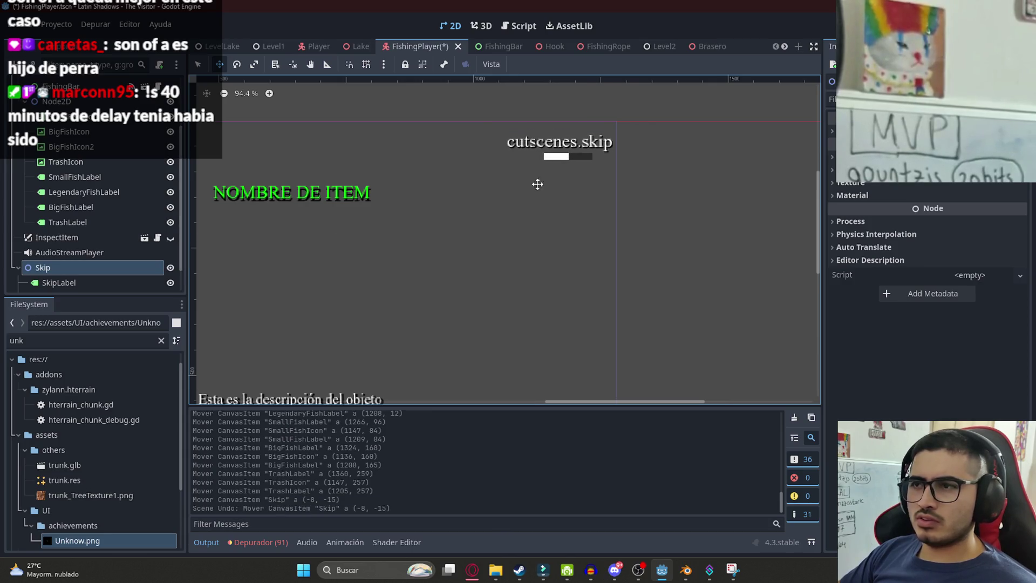
{"action": "scroll", "coordinate": [468, 208], "scroll_direction": "down", "scroll_amount": 5}
{"action": "key", "text": "ctrl+s"}
{"action": "scroll", "coordinate": [76, 257], "scroll_direction": "down", "scroll_amount": 2}
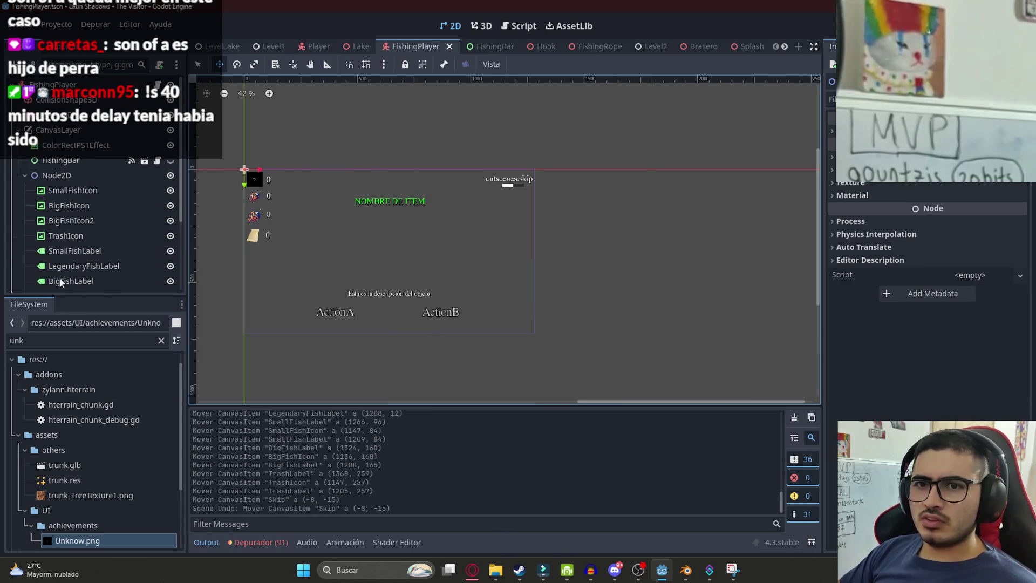
Change the SkipLabel node's Text to 'continue' in the Inspector
{"action": "left_click", "coordinate": [58, 252]}
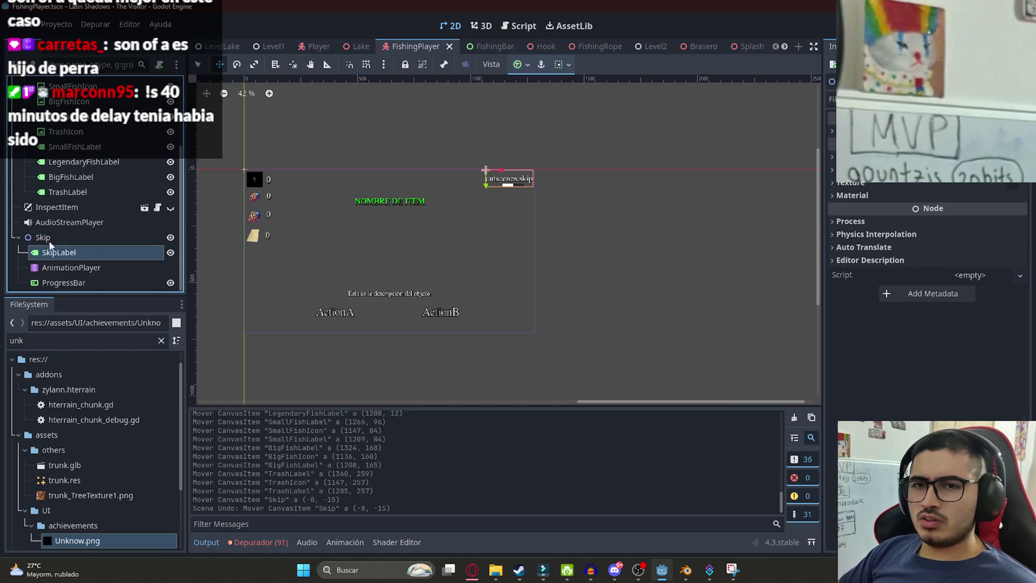
{"action": "left_click", "coordinate": [19, 238]}
{"action": "left_click", "coordinate": [50, 282]}
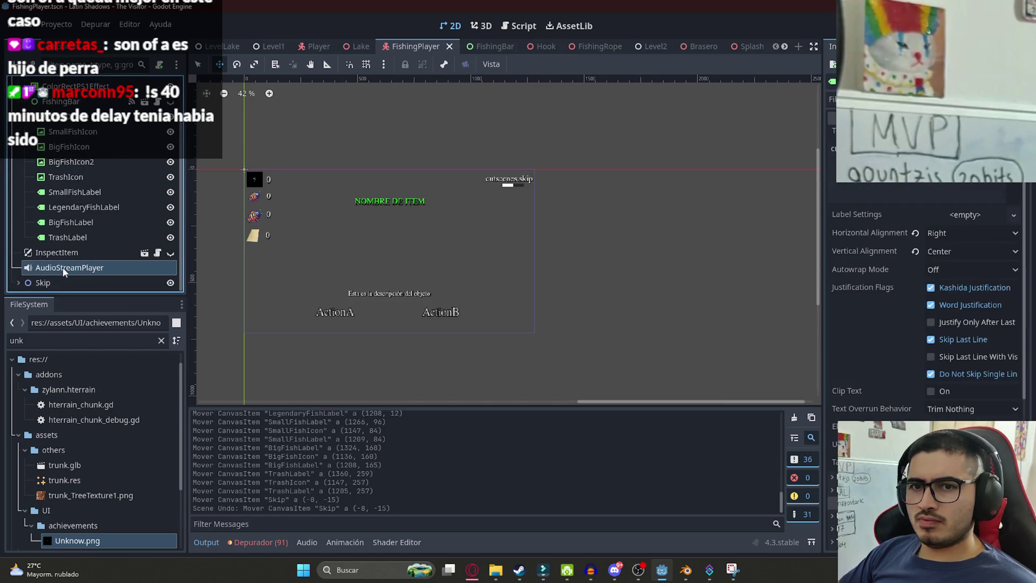
{"action": "scroll", "coordinate": [406, 196], "scroll_direction": "up", "scroll_amount": 2}
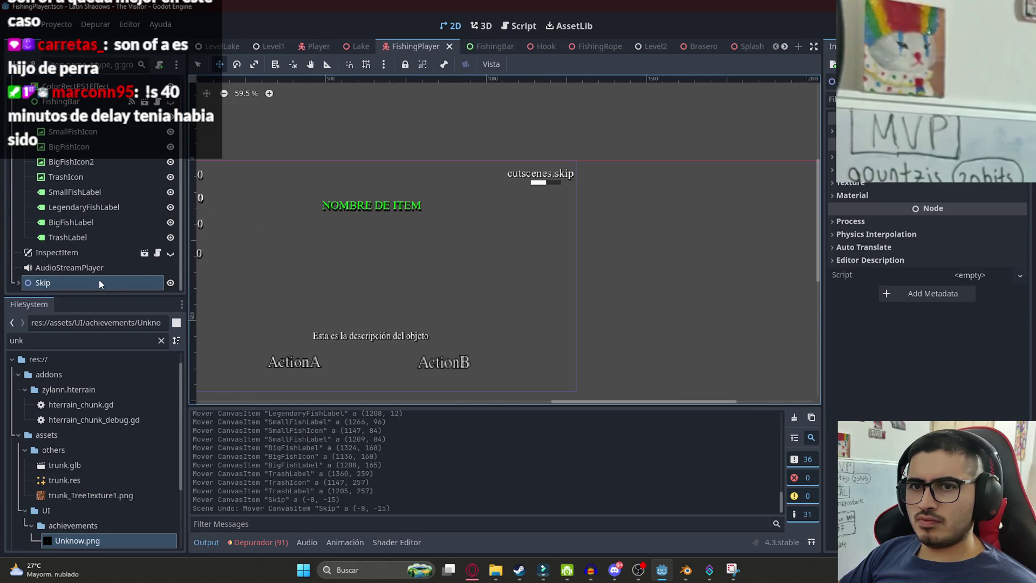
{"action": "left_click", "coordinate": [19, 282]}
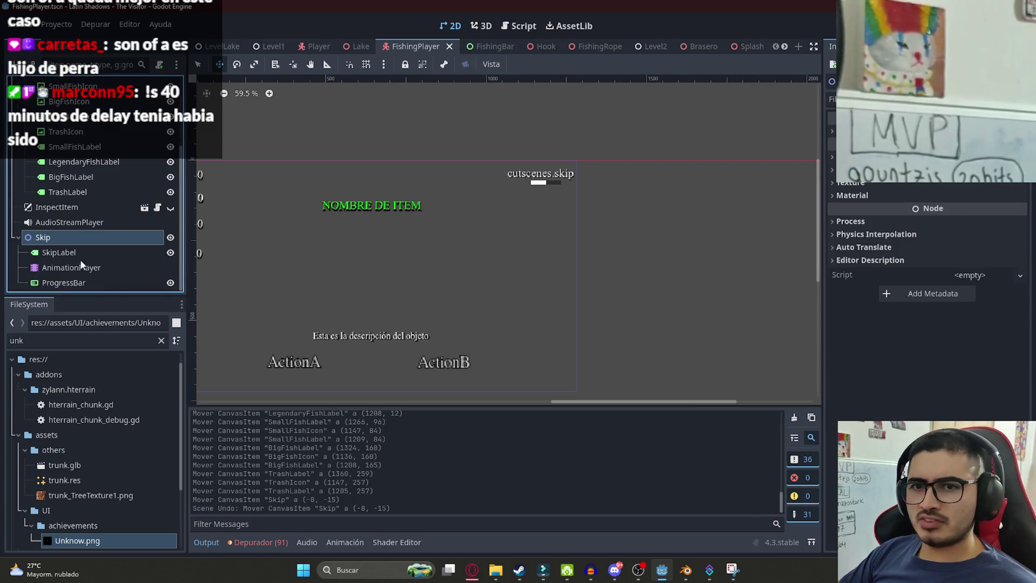
{"action": "left_click", "coordinate": [71, 267]}
{"action": "left_click", "coordinate": [59, 252]}
{"action": "left_click", "coordinate": [832, 167]}
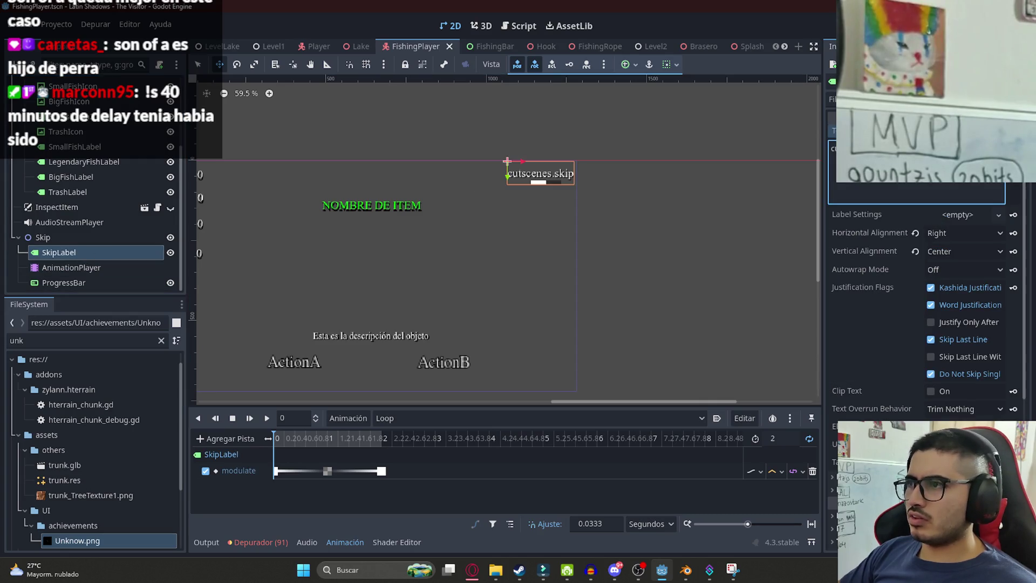
{"action": "key", "text": "BackSpace"}
{"action": "key", "text": "BackSpace"}
{"action": "key", "text": "BackSpace"}
{"action": "type", "text": "co"}
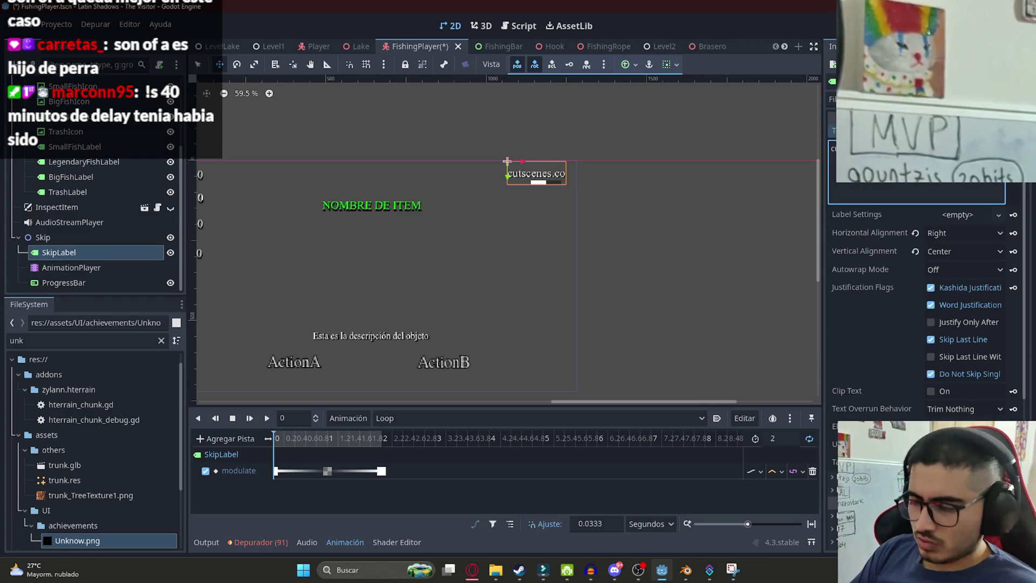
{"action": "type", "text": "nue"}
{"action": "type", "text": "onti"}
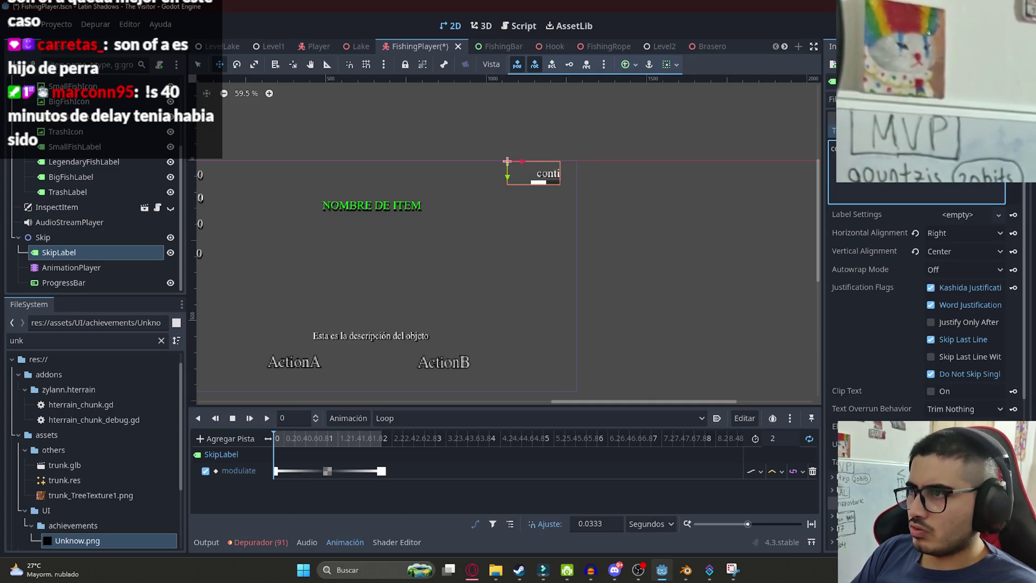
Save the scene and run only FishingPlayer via Play This Scene
{"action": "key", "text": "ctrl+s"}
{"action": "right_click", "coordinate": [411, 47]}
{"action": "left_click", "coordinate": [476, 127]}
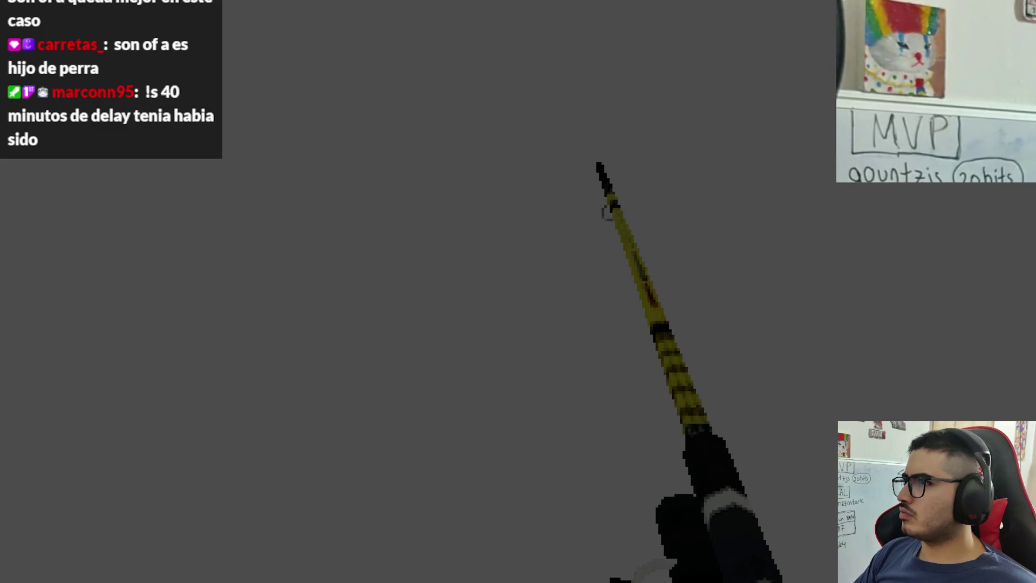
Stop the running fishing scene test with F8
{"action": "key", "text": "F8"}
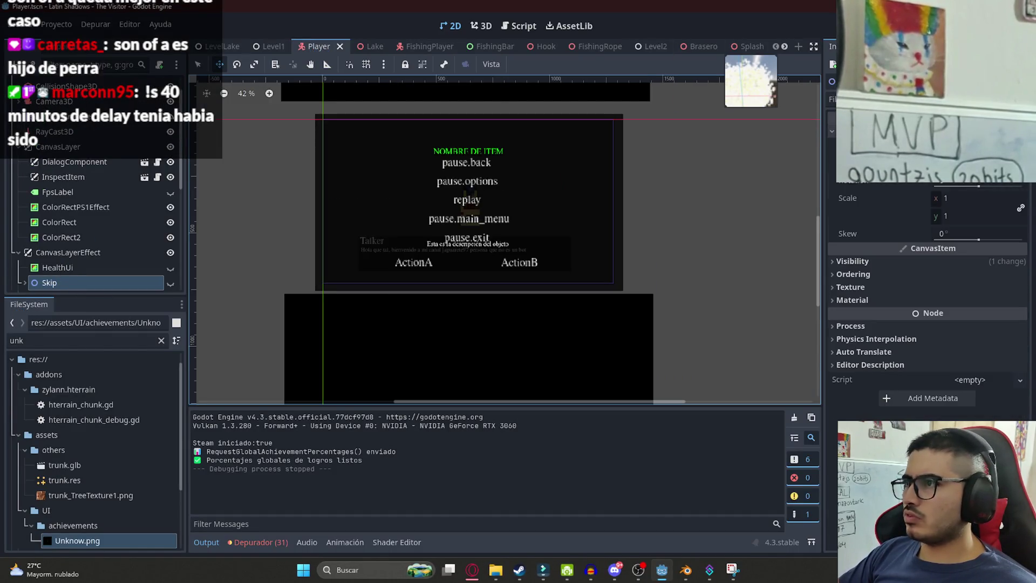
Toggle the Player scene's Skip overlay visibility on and off, then frame FishingPlayer's Skip prompt
{"action": "scroll", "coordinate": [136, 264], "scroll_direction": "down", "scroll_amount": 5}
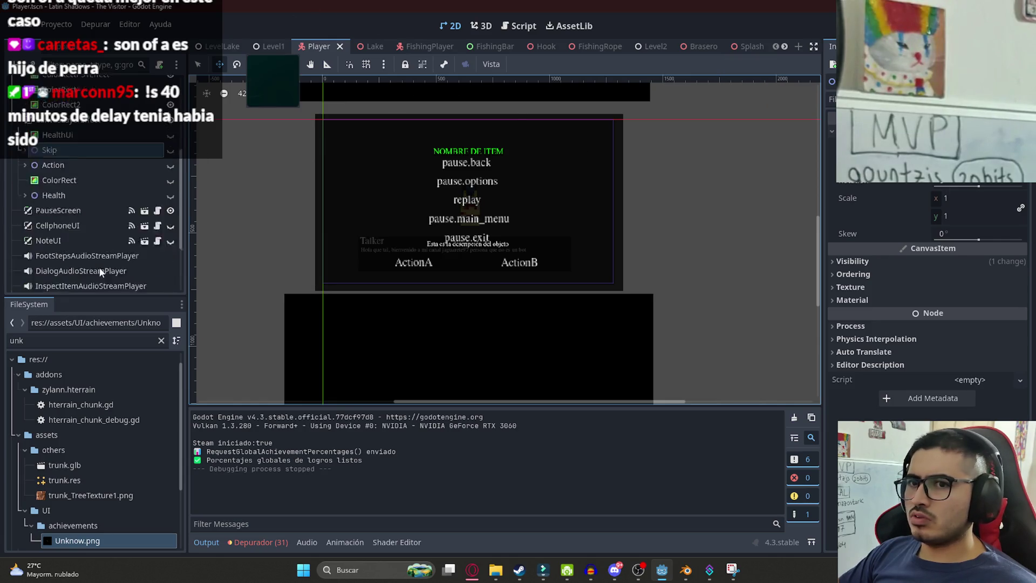
{"action": "left_click", "coordinate": [425, 47]}
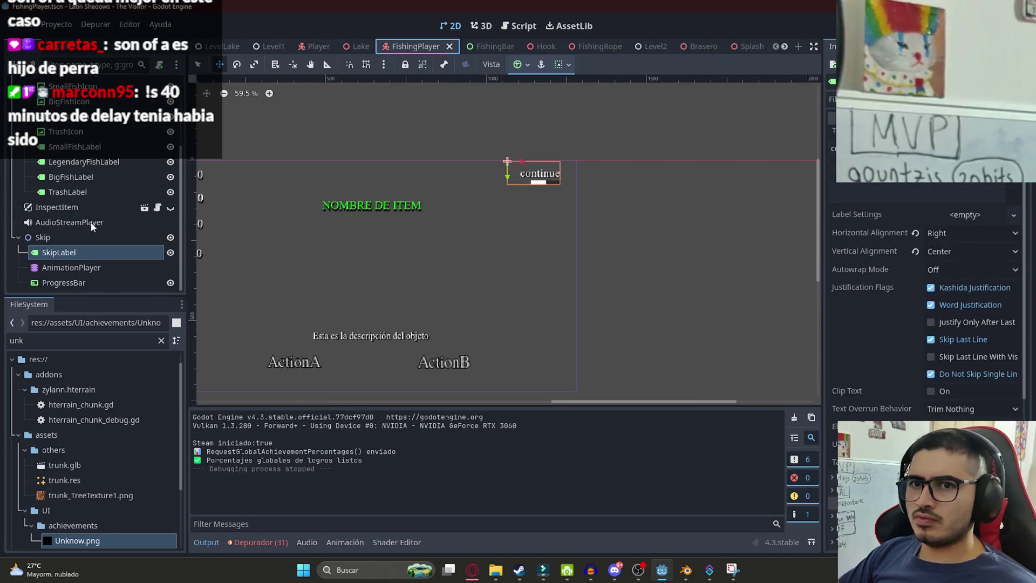
{"action": "left_click", "coordinate": [67, 236]}
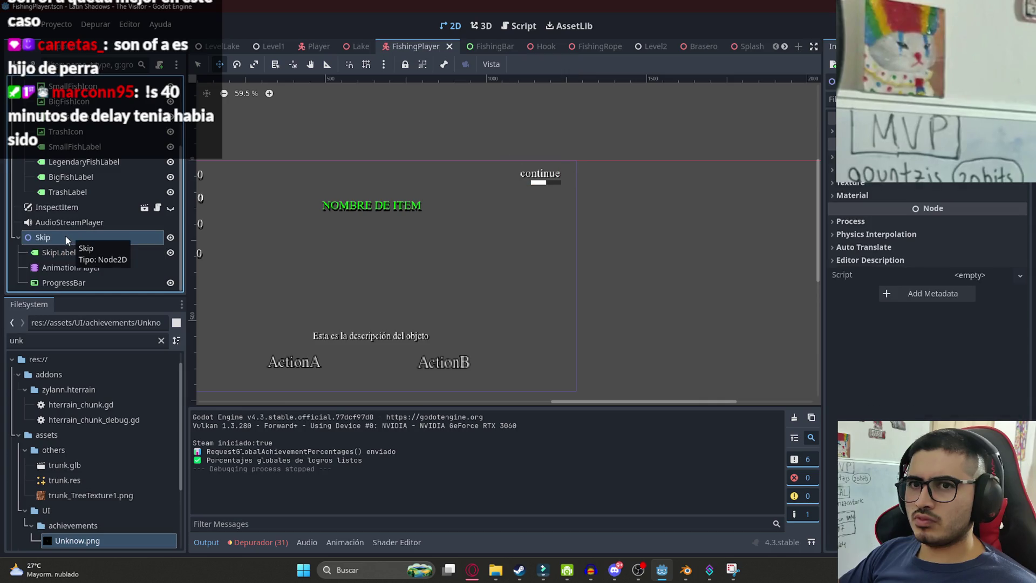
{"action": "left_click", "coordinate": [358, 46]}
{"action": "left_click", "coordinate": [303, 48]}
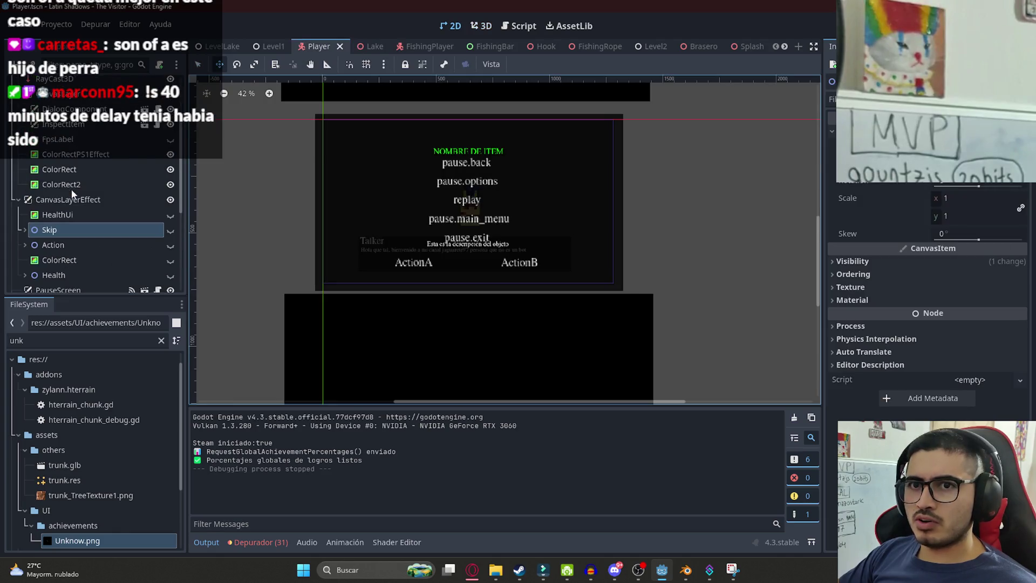
{"action": "left_click", "coordinate": [69, 199]}
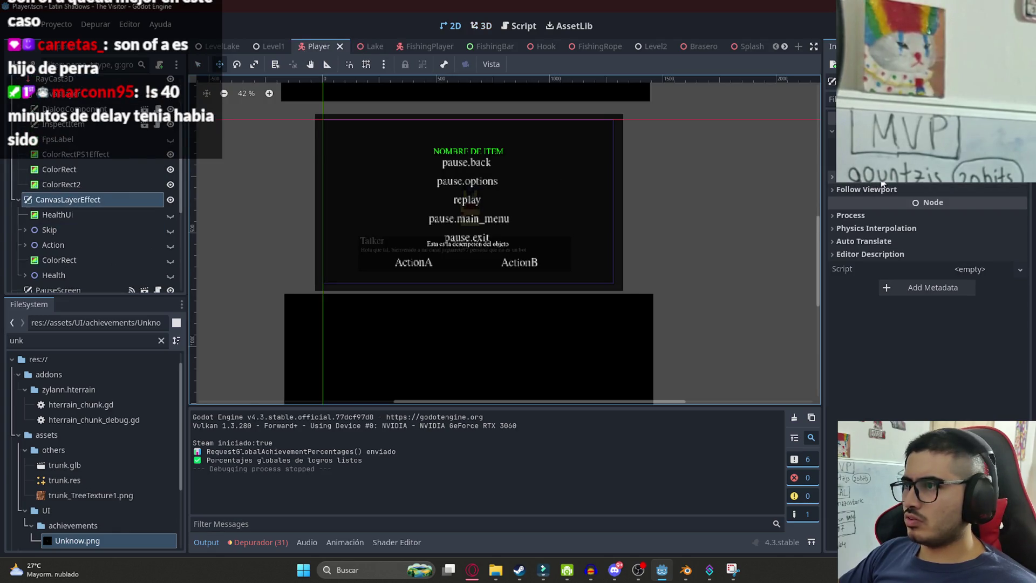
{"action": "scroll", "coordinate": [605, 109], "scroll_direction": "up", "scroll_amount": 6}
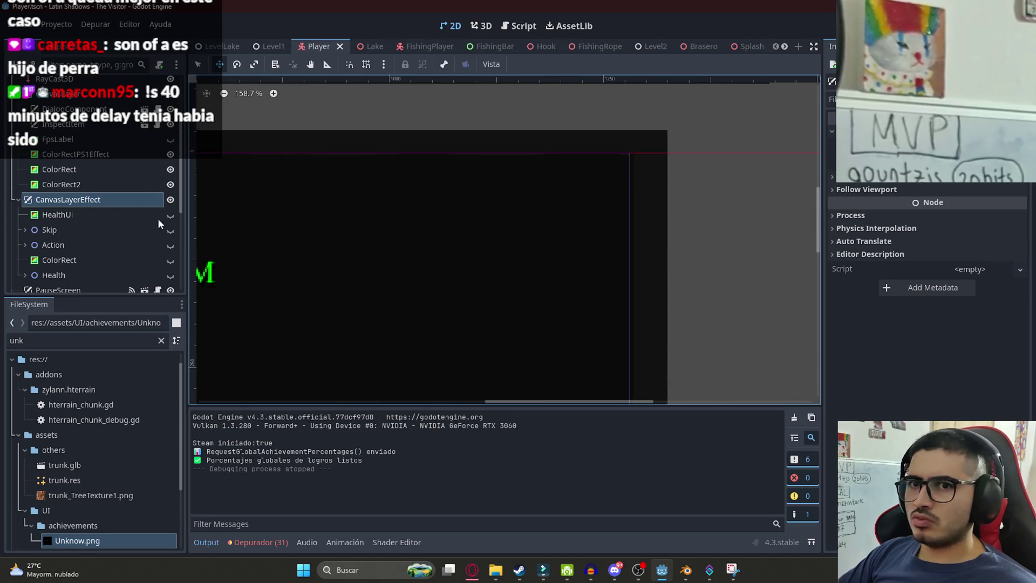
{"action": "left_click", "coordinate": [171, 231]}
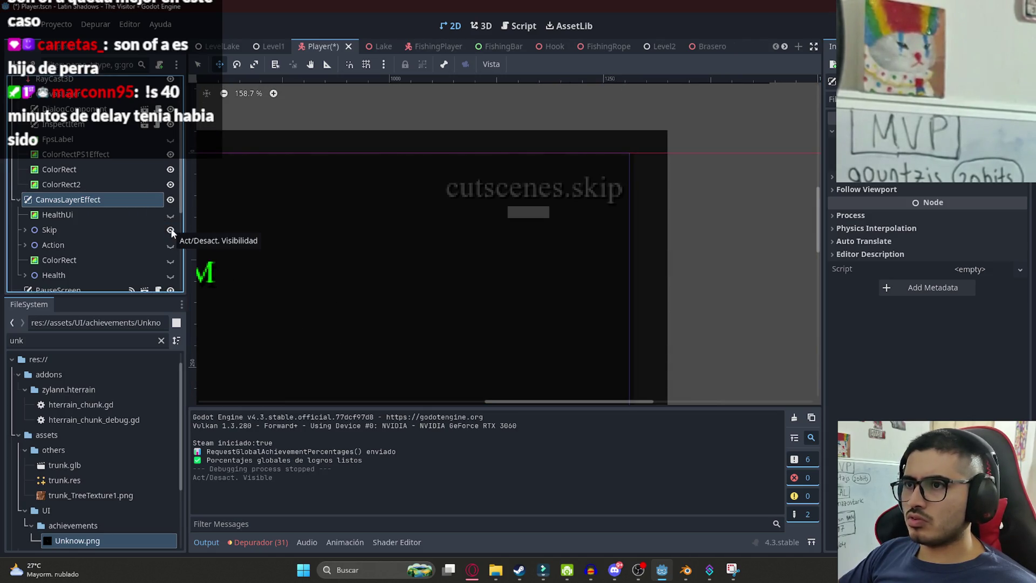
{"action": "left_click", "coordinate": [171, 230]}
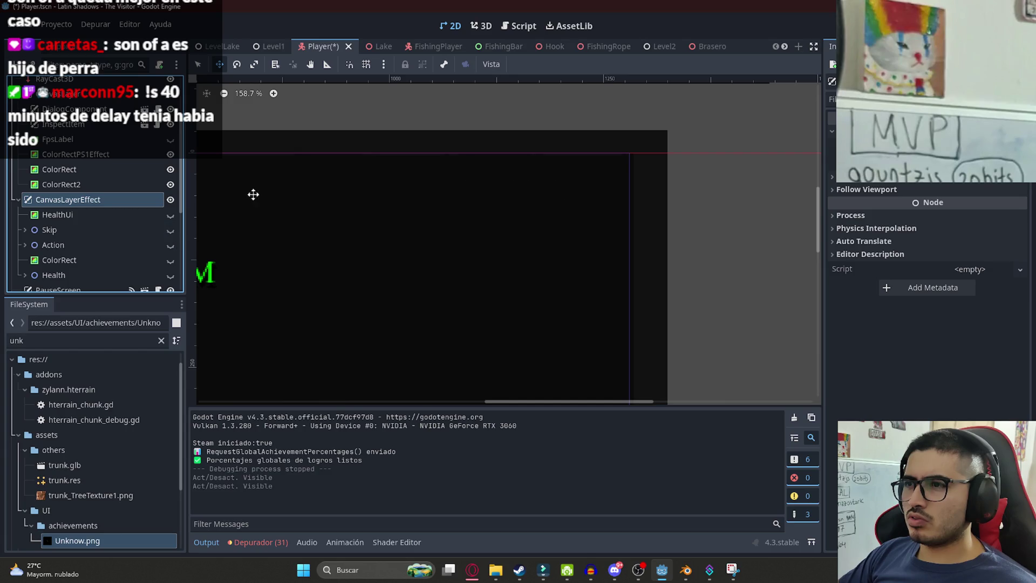
{"action": "left_click", "coordinate": [420, 43]}
{"action": "key", "text": "f"}
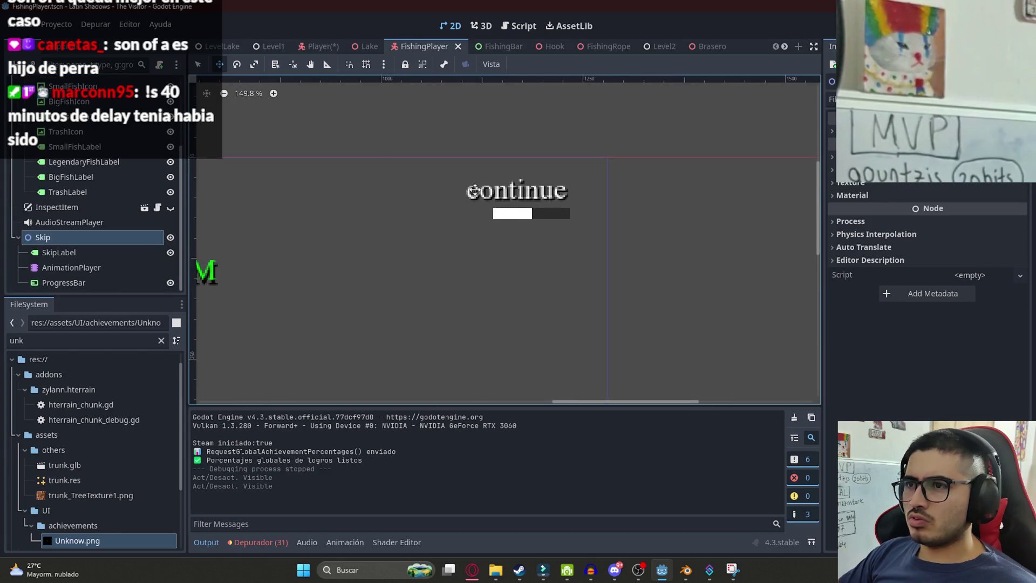
Shift the continue prompt right, save, then nudge it slightly upward
{"action": "left_click_drag", "start_coordinate": [355, 90], "coordinate": [393, 87]}
{"action": "key", "text": "ctrl+s"}
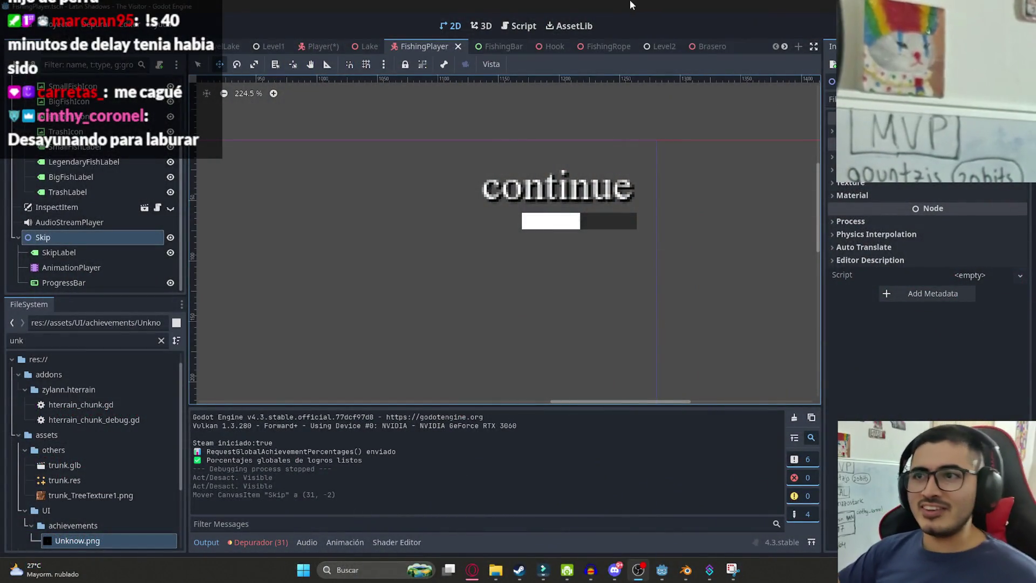
{"action": "left_click", "coordinate": [606, 220]}
{"action": "mouse_move", "coordinate": [612, 247]}
{"action": "left_mouse_down"}
{"action": "mouse_move", "coordinate": [604, 233]}
{"action": "mouse_move", "coordinate": [613, 228]}
{"action": "left_mouse_up"}
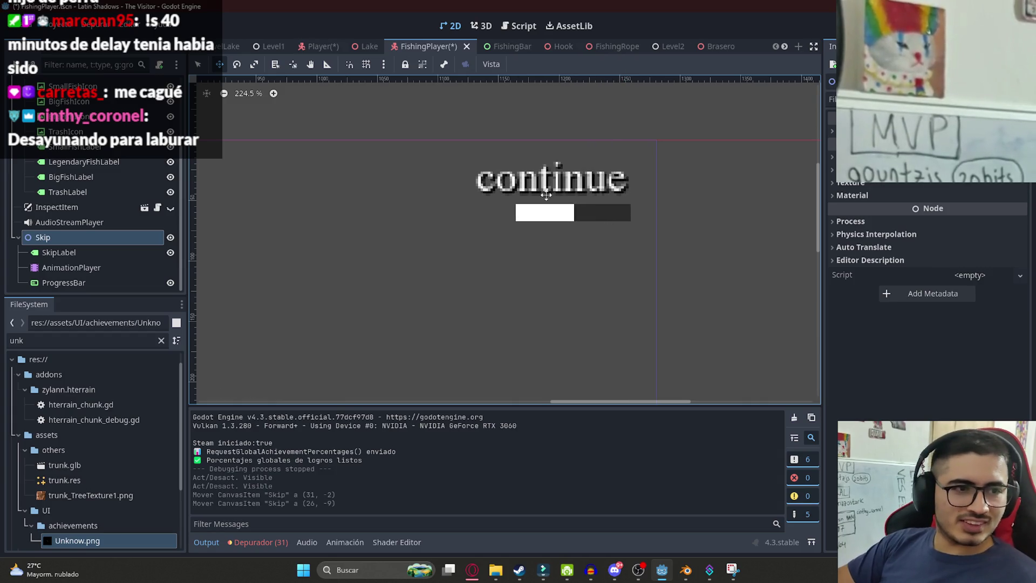
{"action": "left_click", "coordinate": [198, 65]}
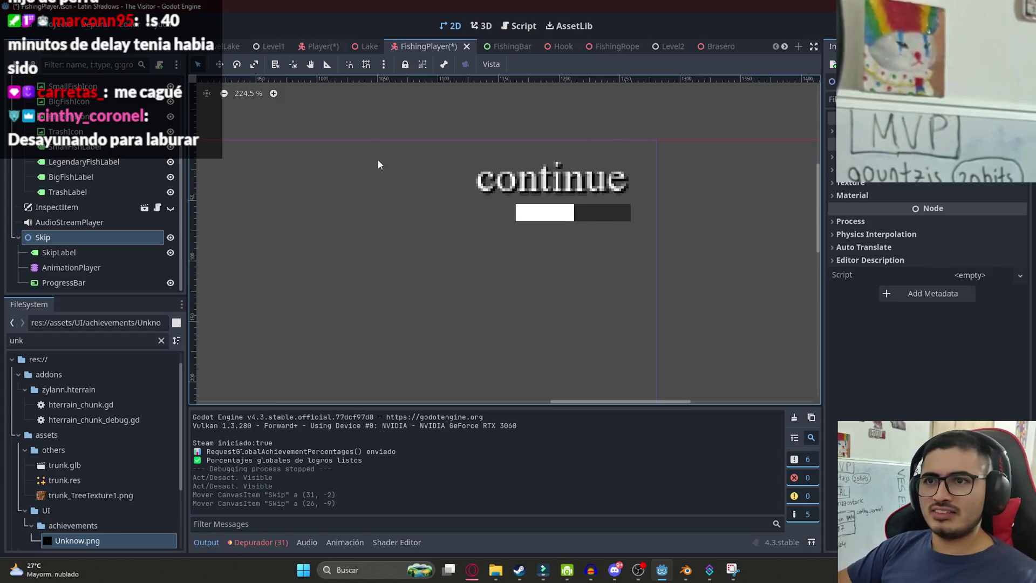
Clear the canvas selection, save the FishingPlayer scene, and switch to the Player scene
{"action": "scroll", "coordinate": [513, 189], "scroll_direction": "down", "scroll_amount": 4}
{"action": "left_click", "coordinate": [486, 232]}
{"action": "scroll", "coordinate": [480, 253], "scroll_direction": "down", "scroll_amount": 5}
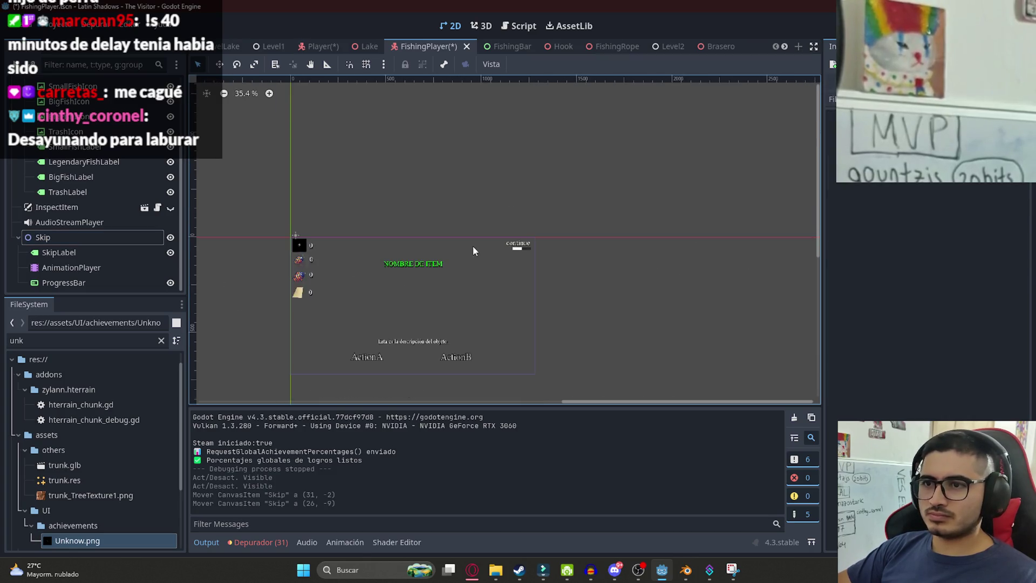
{"action": "key", "text": "ctrl+s"}
{"action": "left_click", "coordinate": [319, 46]}
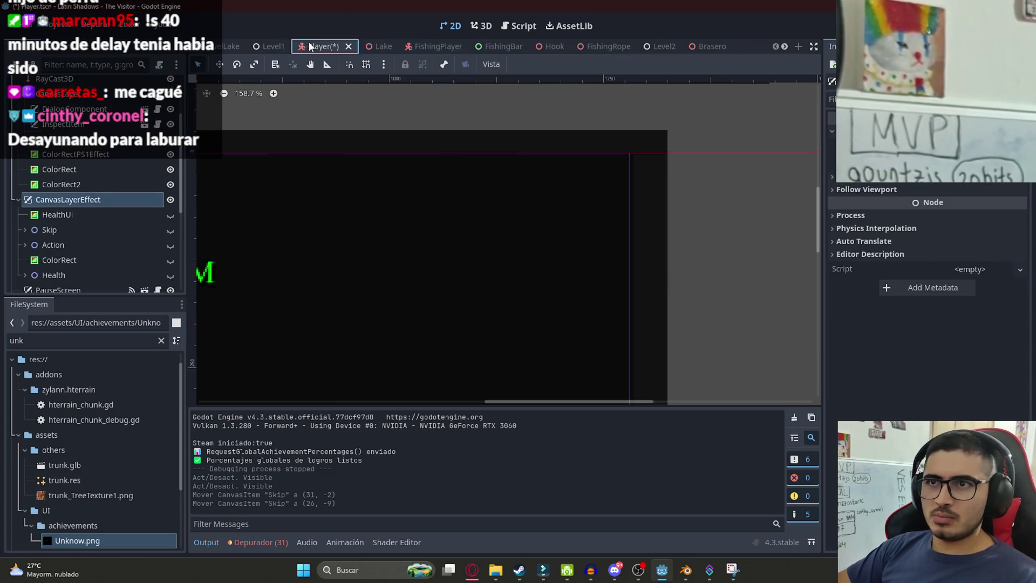
Open player.gd from the Player scene and scroll up to its movement speed and stamina constants
{"action": "scroll", "coordinate": [183, 81], "scroll_direction": "up", "scroll_amount": 3}
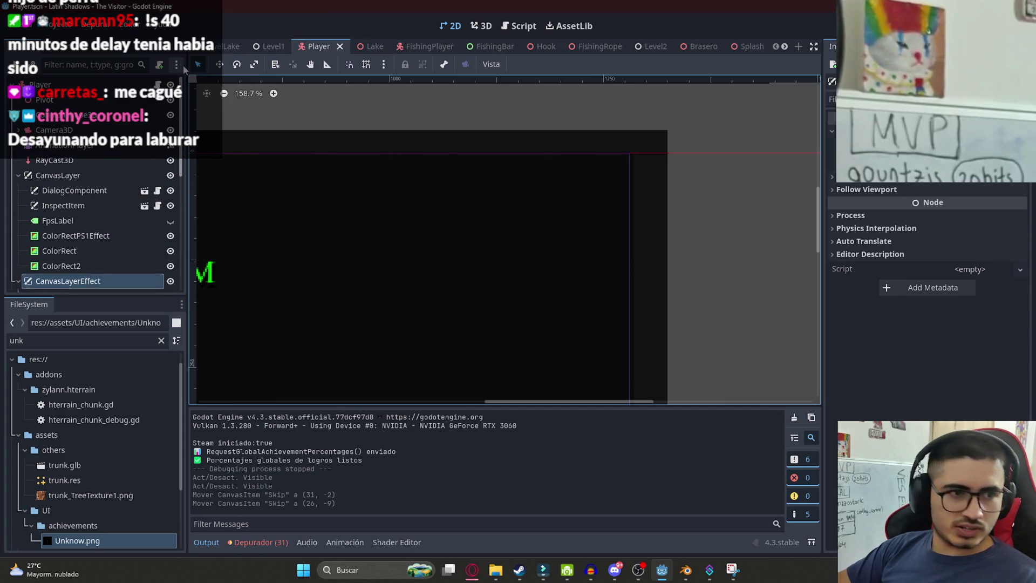
{"action": "left_click", "coordinate": [159, 85]}
{"action": "left_click", "coordinate": [474, 251]}
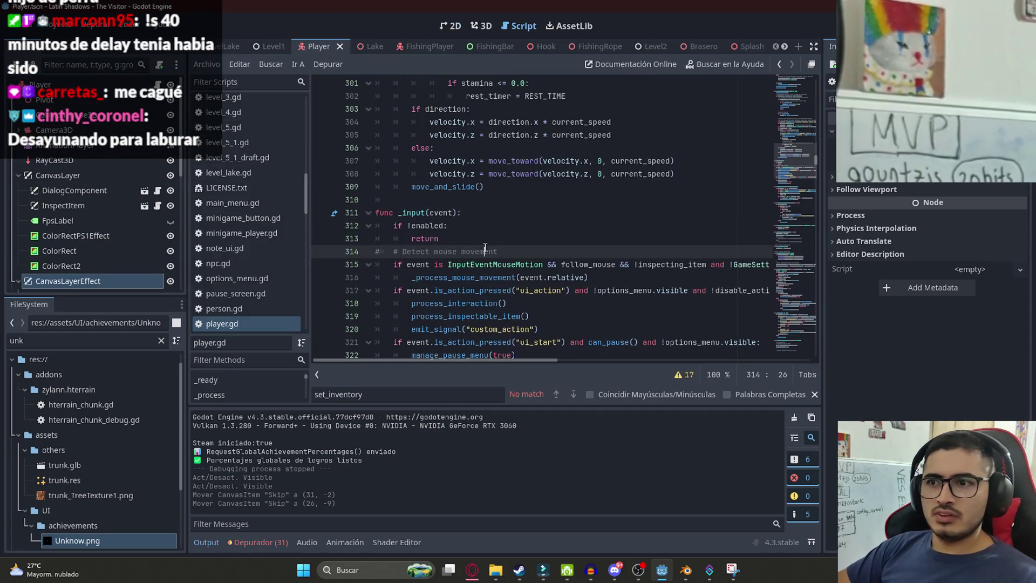
{"action": "left_click", "coordinate": [484, 229]}
{"action": "left_click", "coordinate": [568, 239]}
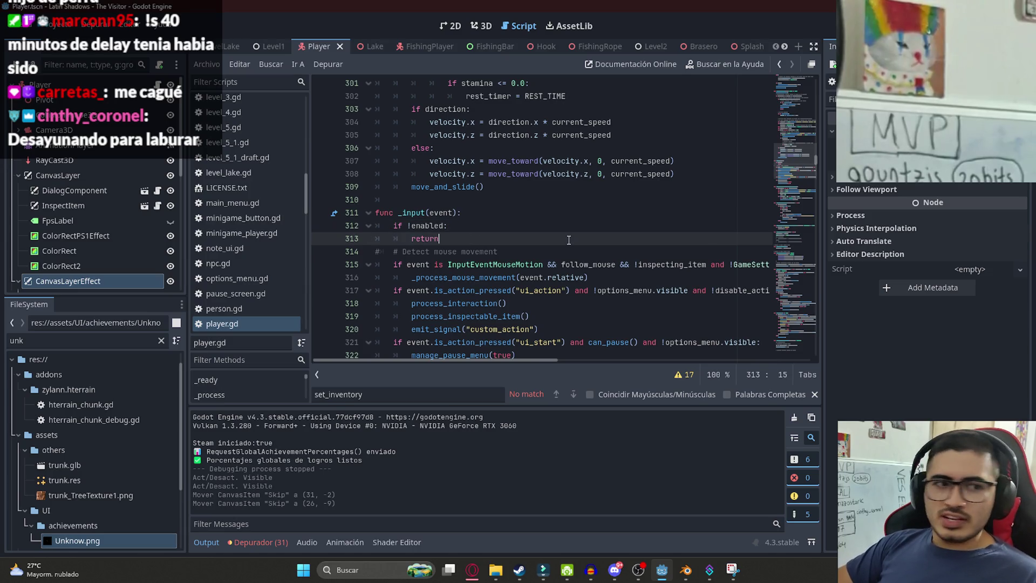
{"action": "left_click", "coordinate": [601, 214]}
{"action": "left_click_drag", "start_coordinate": [792, 159], "coordinate": [795, 25]}
{"action": "left_click_drag", "start_coordinate": [788, 81], "coordinate": [784, 133]}
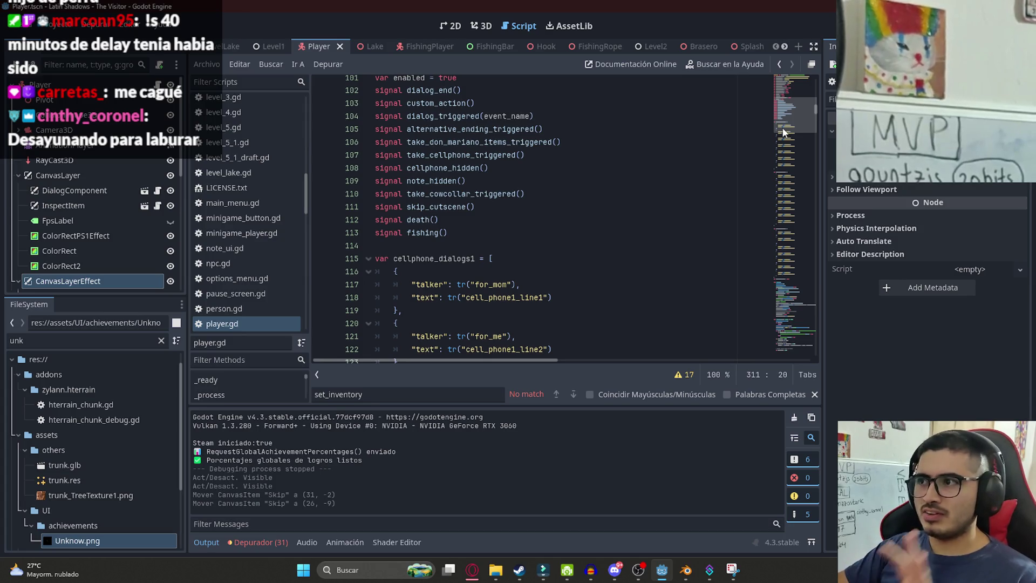
{"action": "left_click_drag", "start_coordinate": [795, 104], "coordinate": [792, 66]}
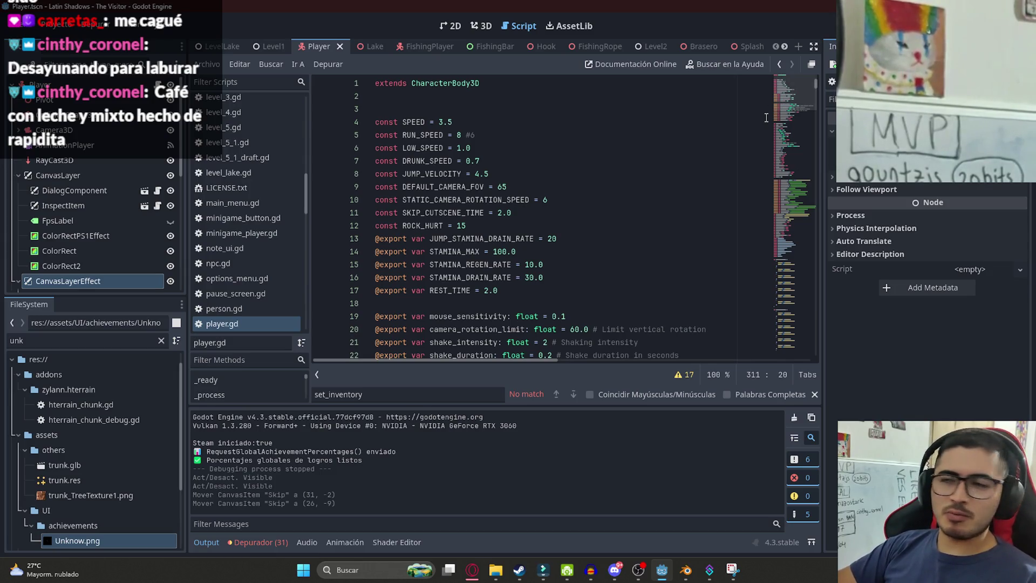
{"action": "mouse_move", "coordinate": [785, 90]}
{"action": "left_mouse_down"}
{"action": "mouse_move", "coordinate": [786, 105]}
{"action": "mouse_move", "coordinate": [785, 67]}
{"action": "left_mouse_up"}
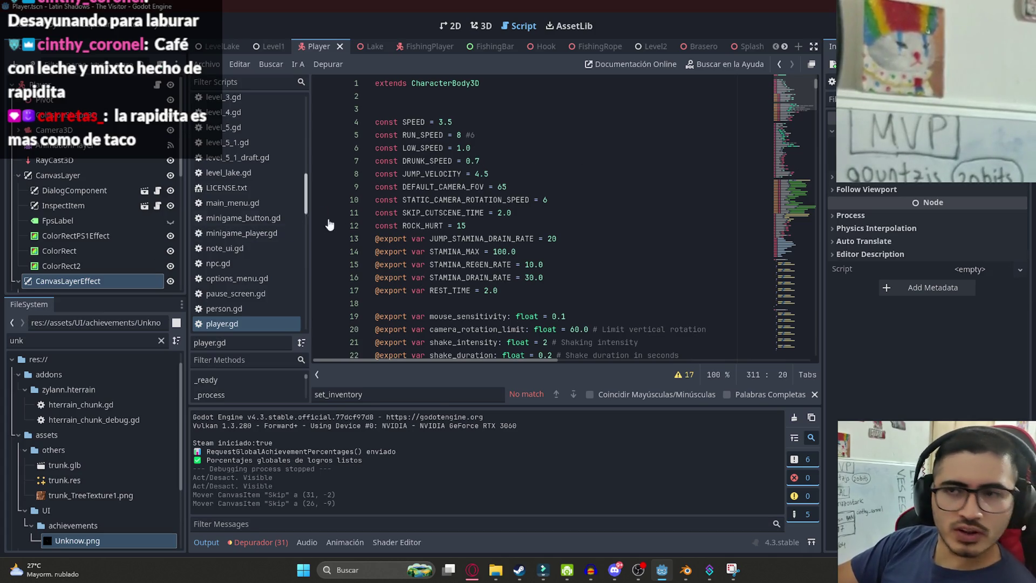
{"action": "left_click", "coordinate": [458, 226]}
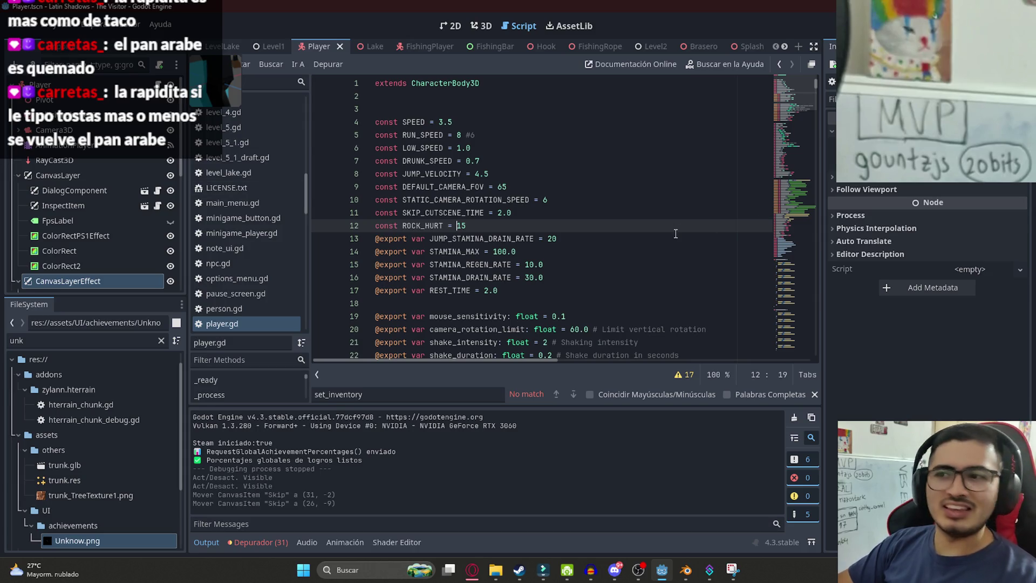
{"action": "left_click", "coordinate": [529, 238]}
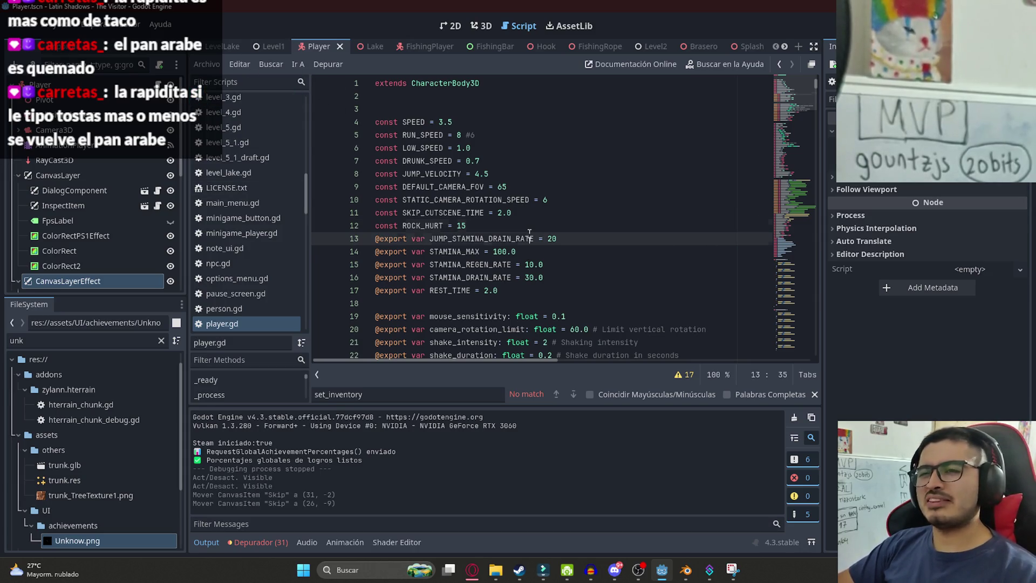
{"action": "left_click", "coordinate": [505, 229]}
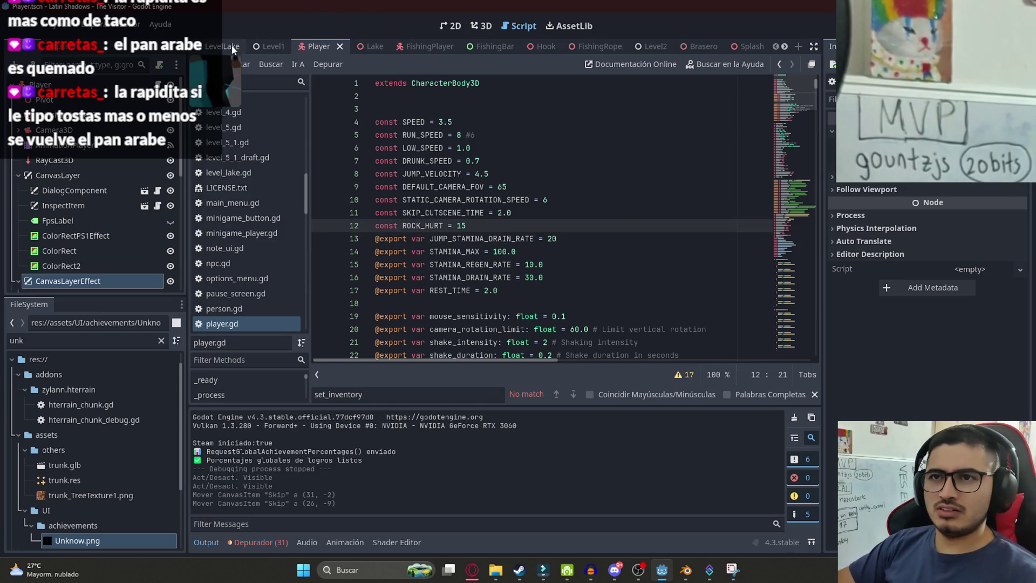
{"action": "left_click", "coordinate": [550, 212]}
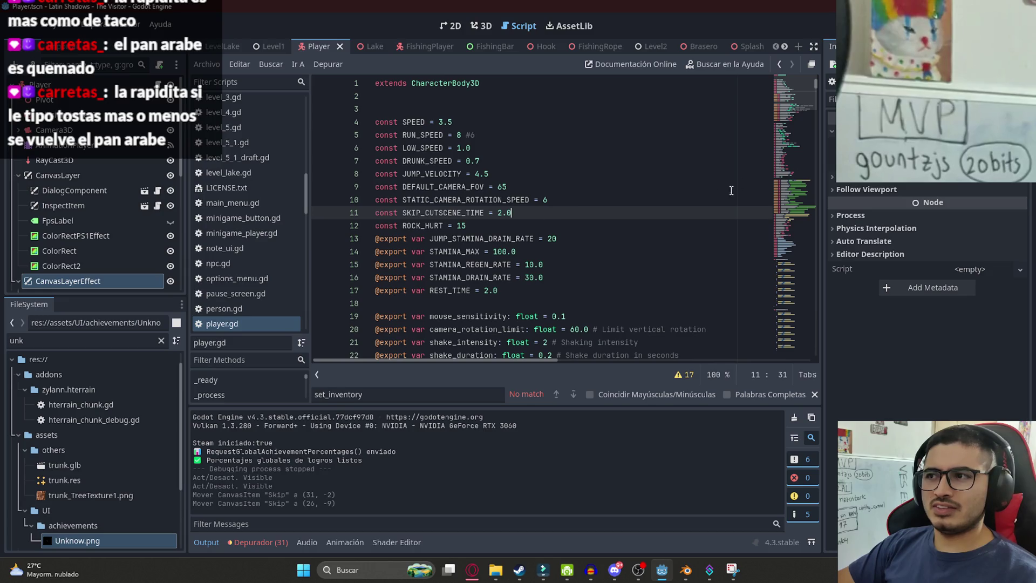
{"action": "left_click", "coordinate": [788, 188]}
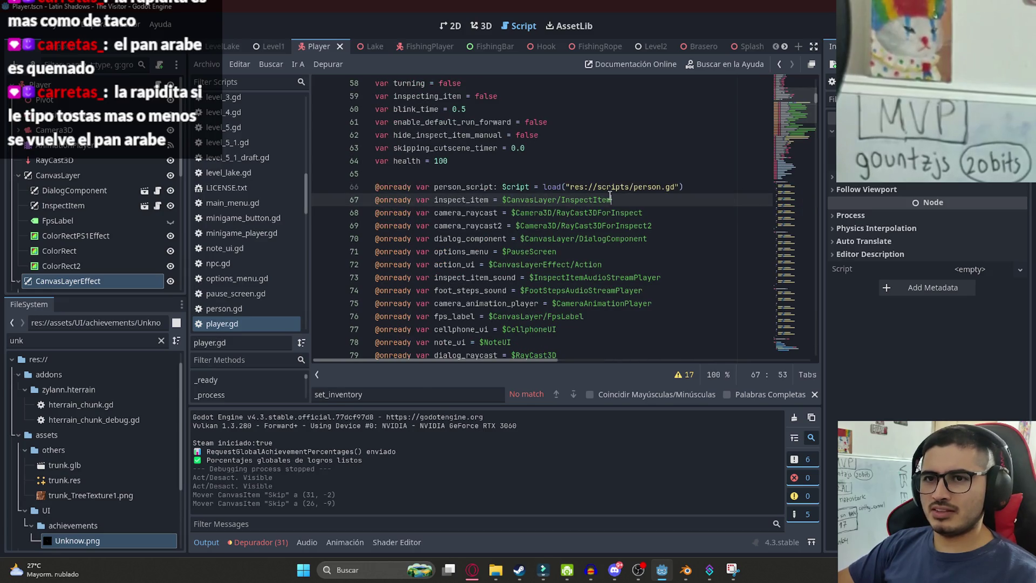
{"action": "left_click", "coordinate": [559, 238]}
Search 'skip' and select the skip_ui declaration on line 81
{"action": "key", "text": "ctrl+f"}
{"action": "type", "text": "skip"}
{"action": "left_click", "coordinate": [508, 162]}
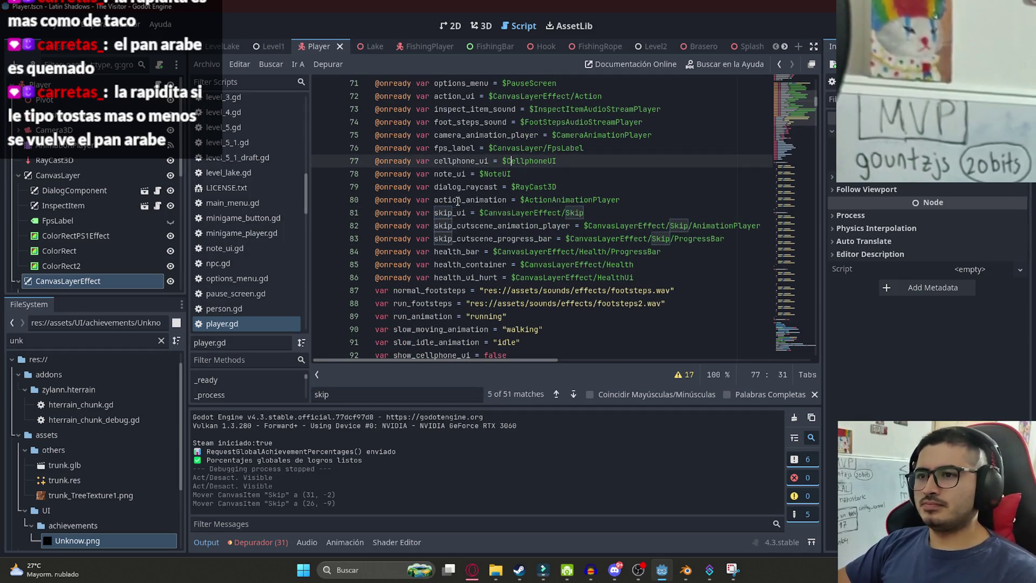
{"action": "left_click_drag", "start_coordinate": [610, 211], "coordinate": [290, 208]}
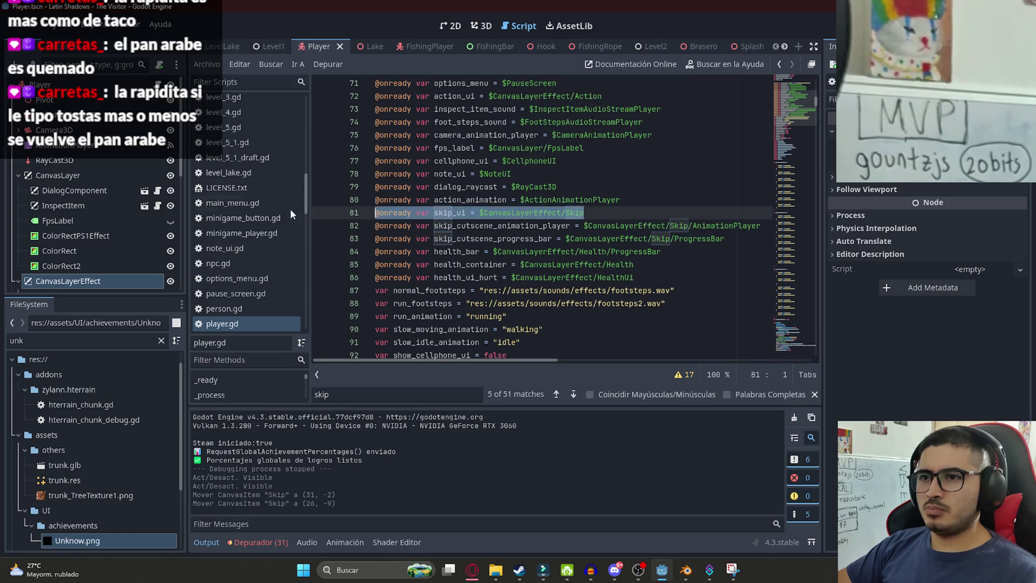
{"action": "left_click", "coordinate": [428, 45]}
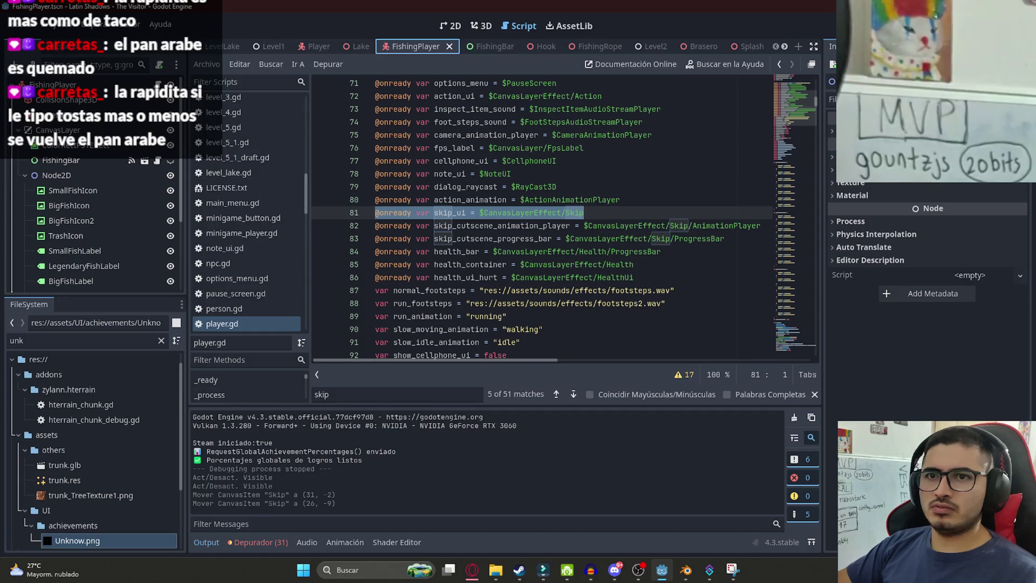
Paste the skip_ui declaration below data_container in fishing_player.gd, pointing it at $Skip
{"action": "left_click", "coordinate": [798, 216]}
{"action": "left_click_drag", "start_coordinate": [798, 217], "coordinate": [808, 124]}
{"action": "left_click", "coordinate": [604, 238]}
{"action": "key", "text": "Return"}
{"action": "key", "text": "ctrl+v"}
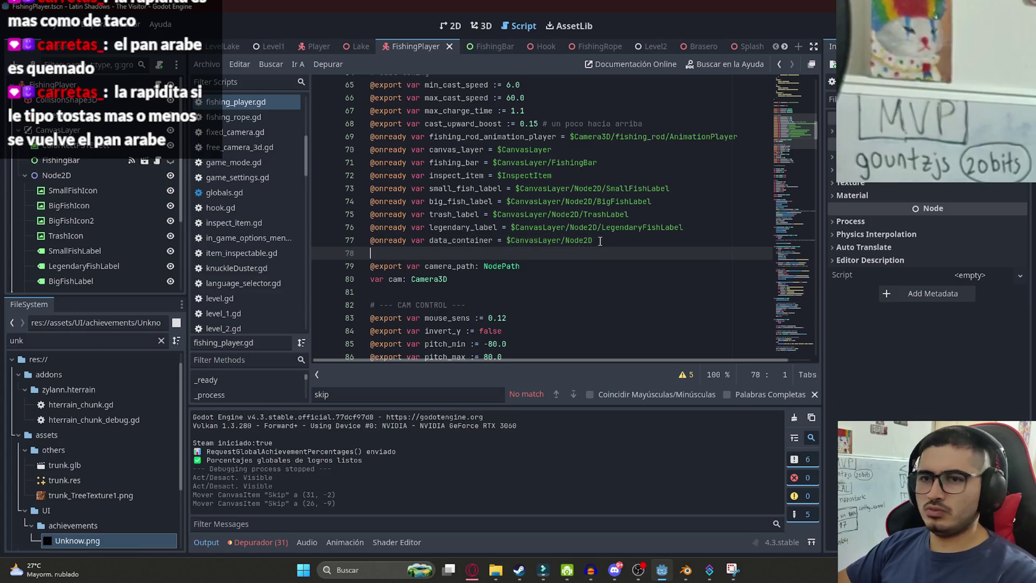
{"action": "key", "text": "ctrl+shift+Left"}
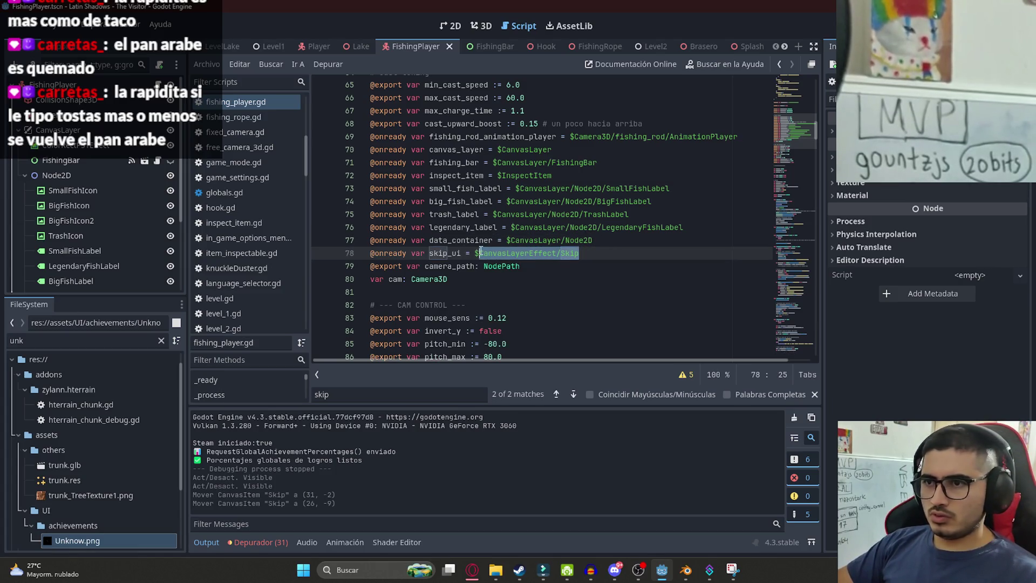
{"action": "type", "text": "skip"}
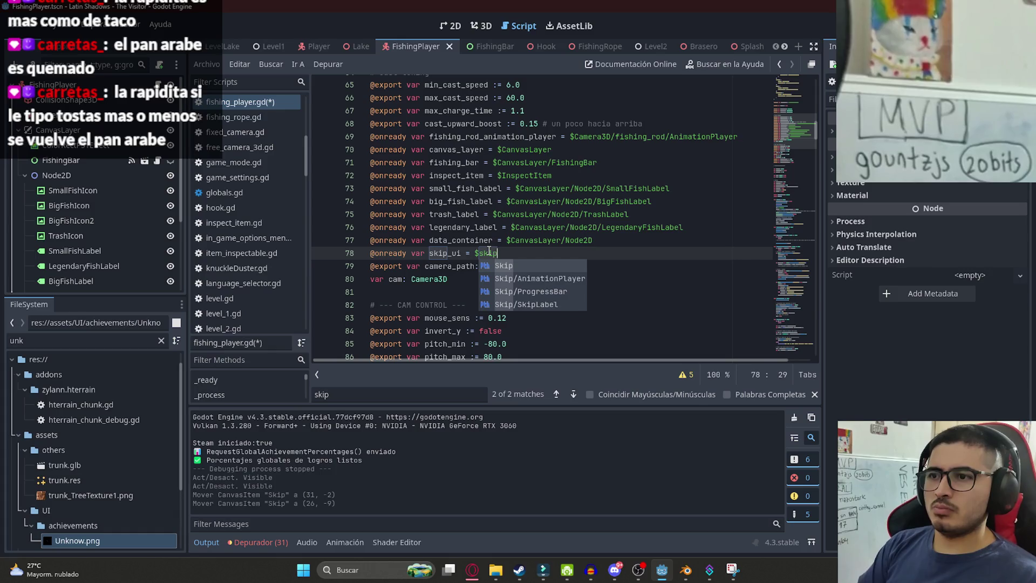
{"action": "key", "text": "Return"}
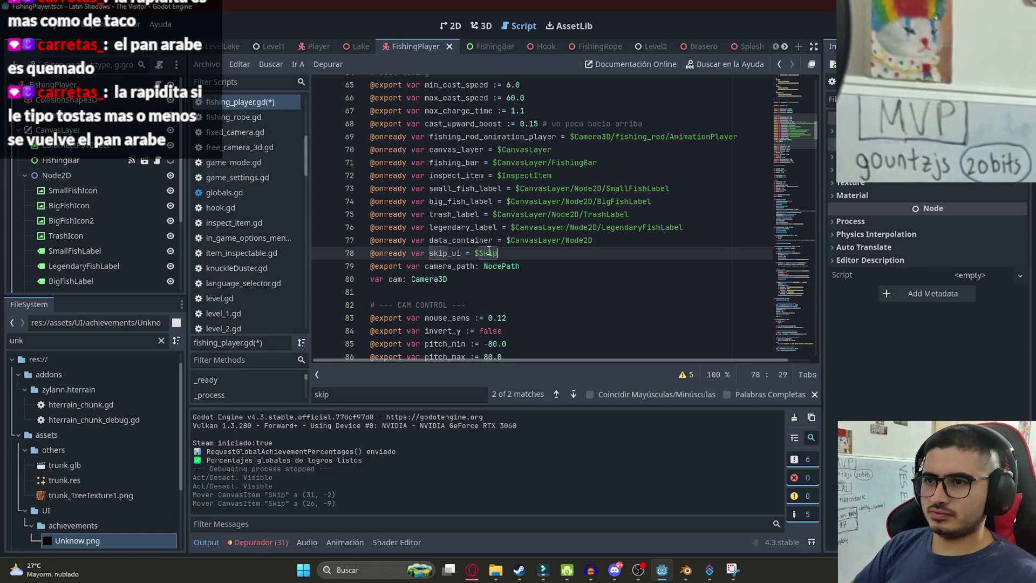
{"action": "double_click", "coordinate": [452, 253]}
Reparent the Skip node directly under CanvasLayer and save the FishingPlayer scene
{"action": "scroll", "coordinate": [92, 222], "scroll_direction": "down", "scroll_amount": 3}
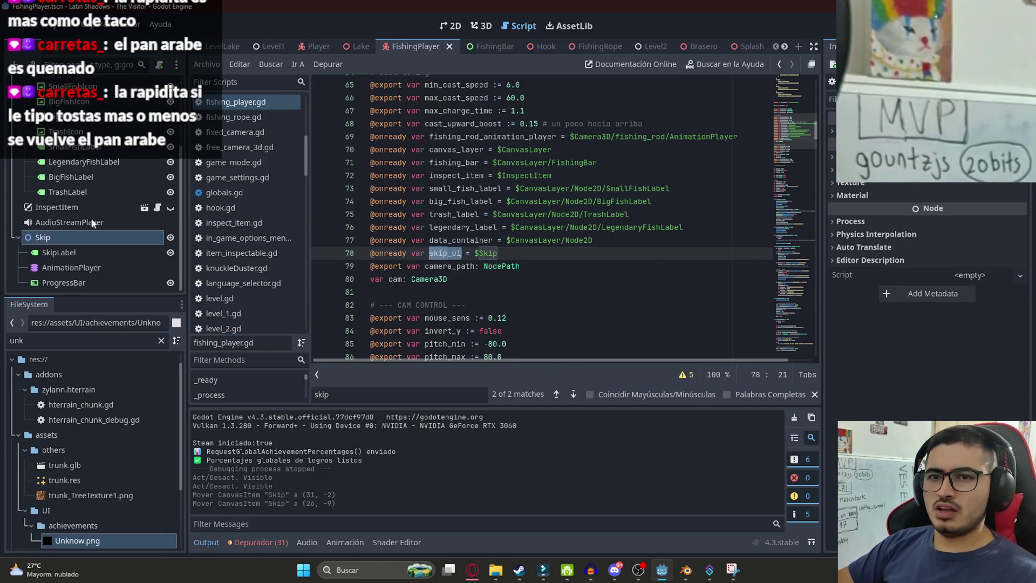
{"action": "left_click", "coordinate": [17, 236]}
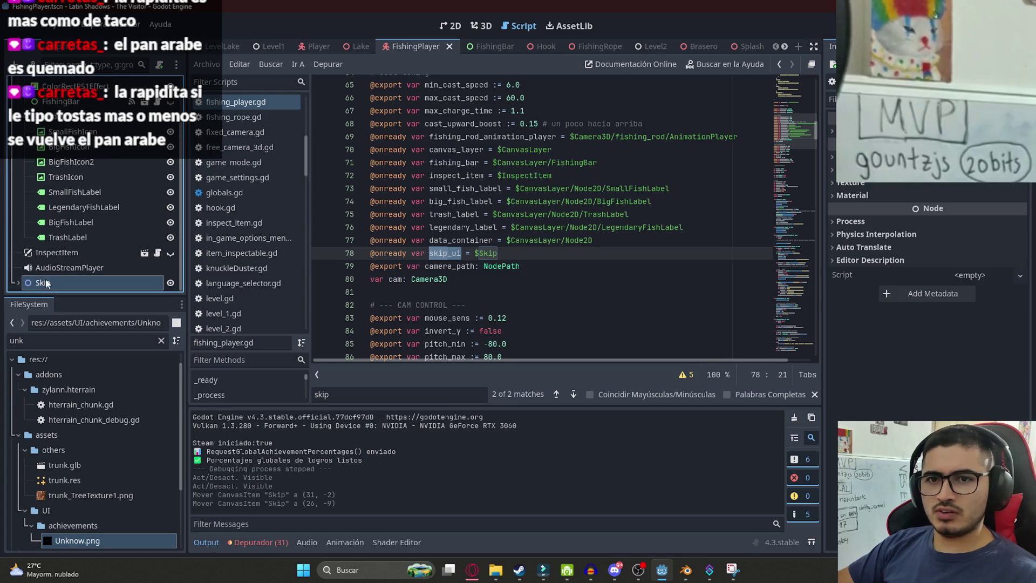
{"action": "left_click_drag", "start_coordinate": [46, 285], "coordinate": [56, 115]}
{"action": "scroll", "coordinate": [45, 164], "scroll_direction": "up", "scroll_amount": 2}
{"action": "left_click", "coordinate": [26, 184]}
{"action": "left_click_drag", "start_coordinate": [32, 185], "coordinate": [46, 172]}
{"action": "left_click", "coordinate": [56, 192]}
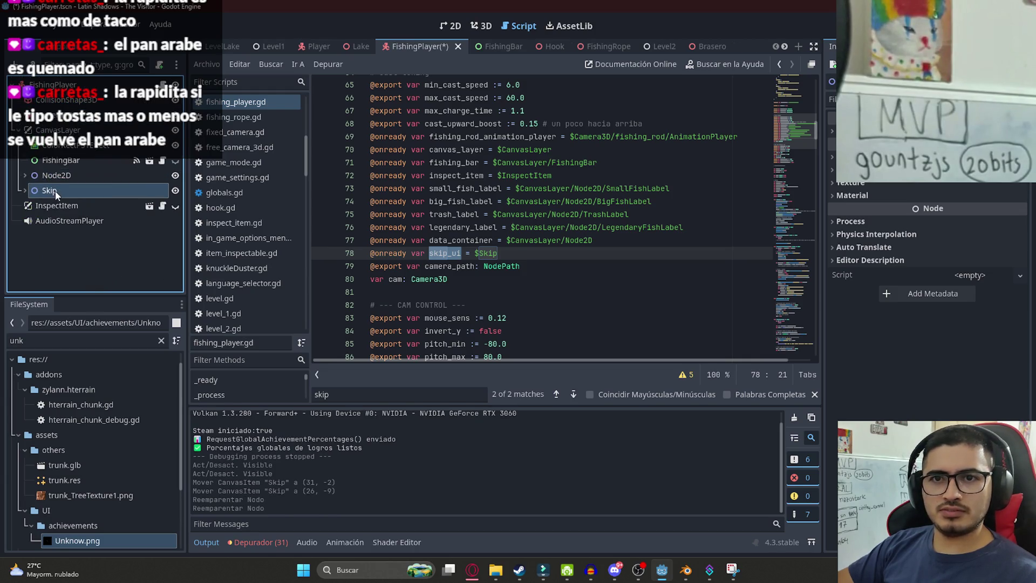
{"action": "key", "text": "ctrl+s"}
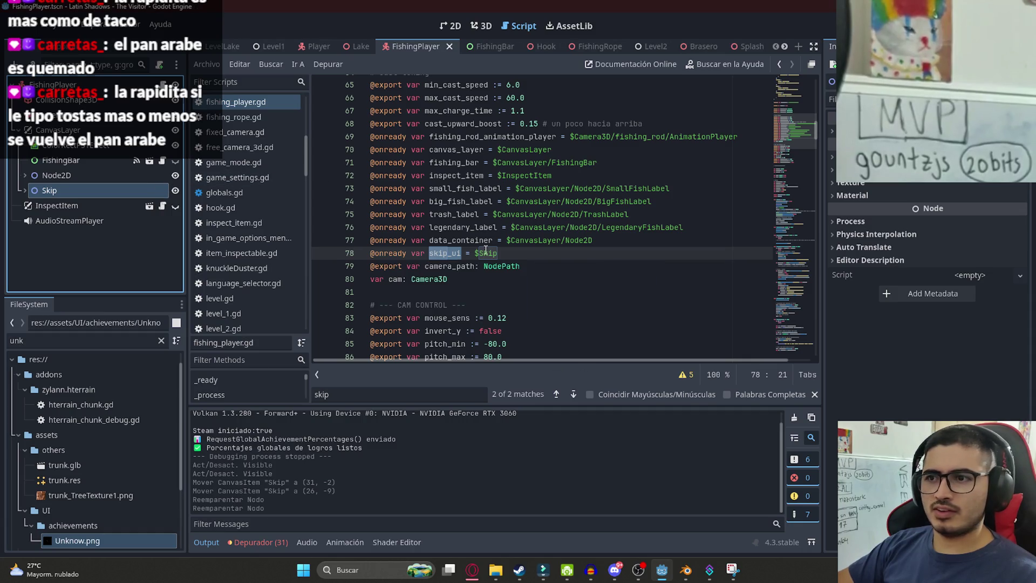
Update skip_ui's path on line 78 to $CanvasLayer/Skip
{"action": "double_click", "coordinate": [485, 253]}
{"action": "type", "text": "$C"}
{"action": "key", "text": "Return"}
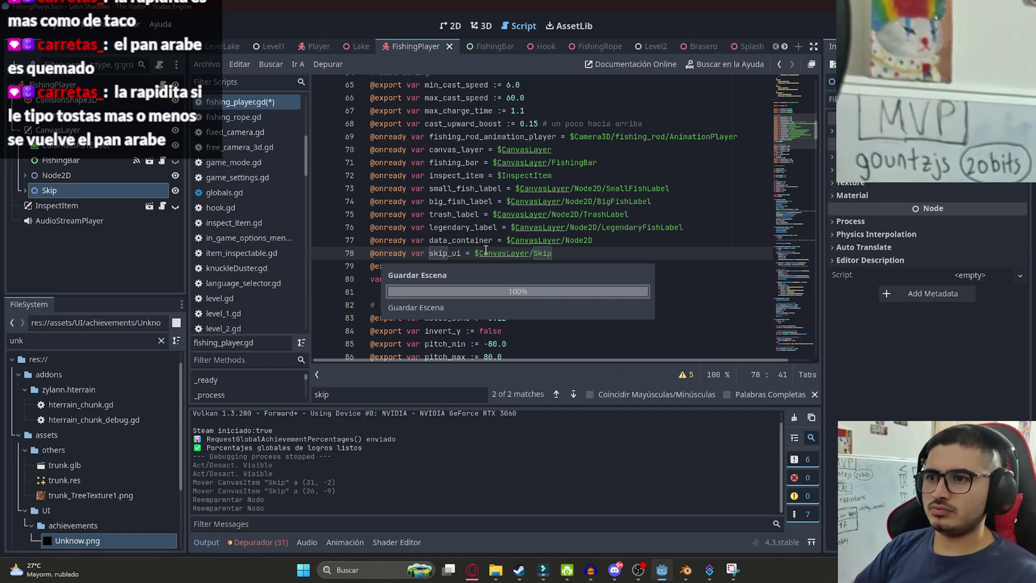
{"action": "double_click", "coordinate": [444, 253]}
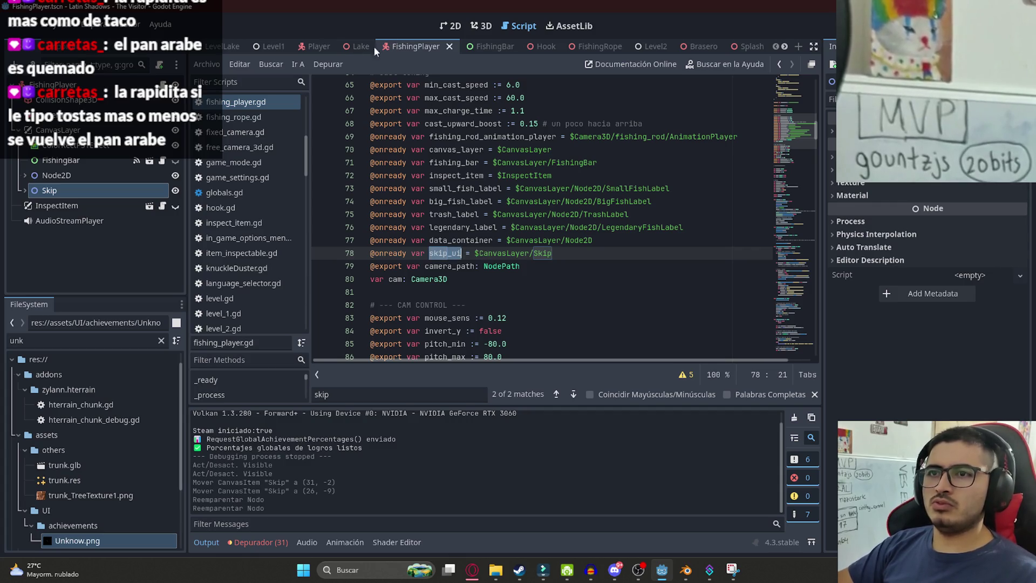
Search player.gd for skip_ui and step through its matches to the one inside show_skip_option
{"action": "left_click", "coordinate": [319, 47]}
{"action": "key", "text": "ctrl+f"}
{"action": "type", "text": "skip_ui"}
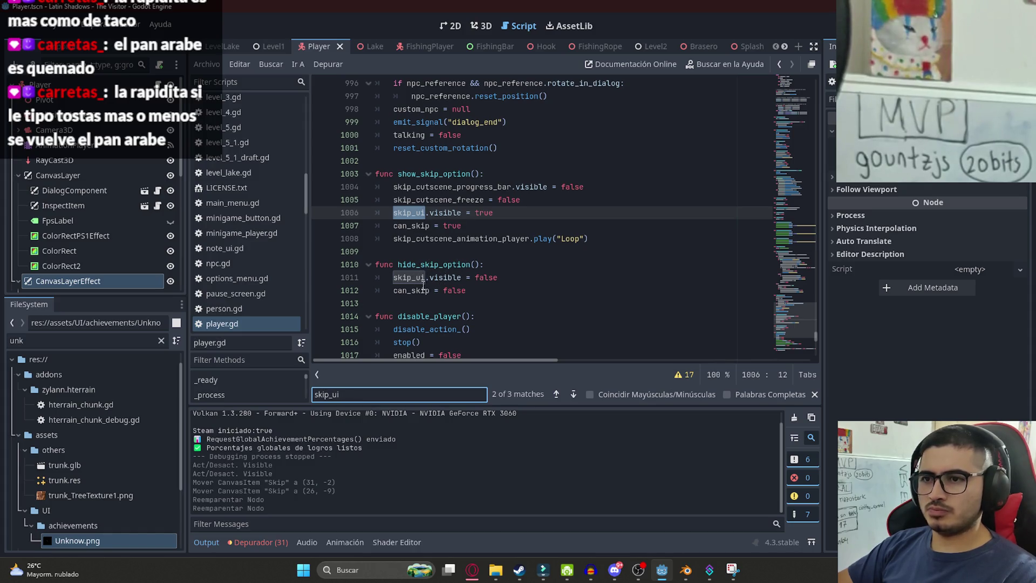
{"action": "key", "text": "Return"}
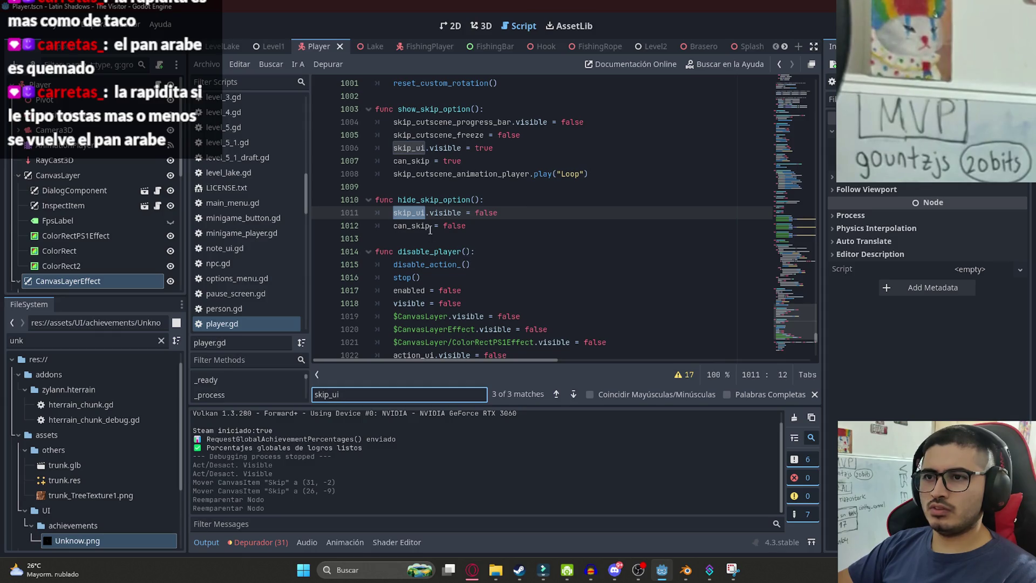
{"action": "double_click", "coordinate": [408, 227]}
{"action": "left_click", "coordinate": [360, 394]}
{"action": "key", "text": "Return"}
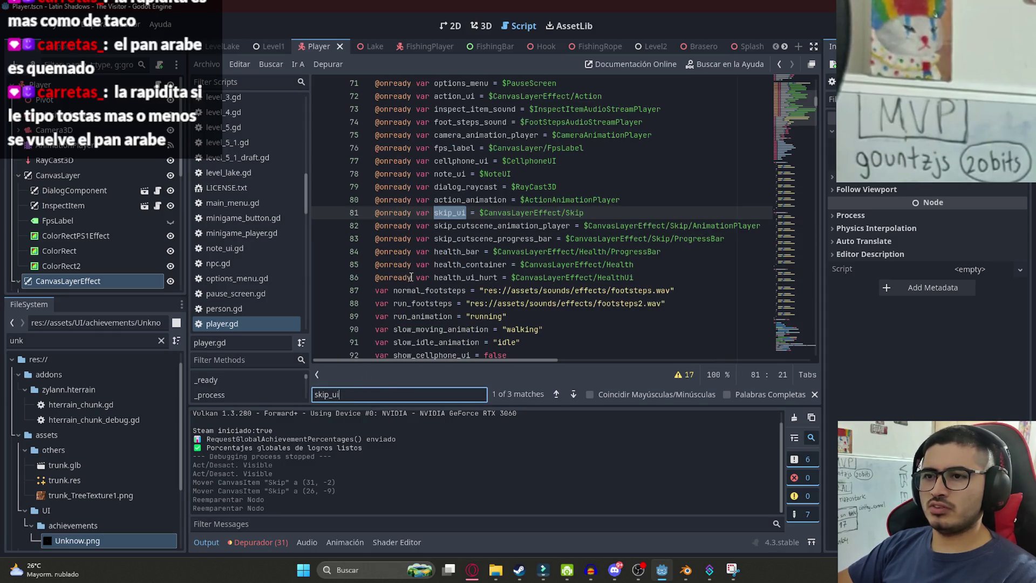
{"action": "key", "text": "Return"}
{"action": "key", "text": "Return"}
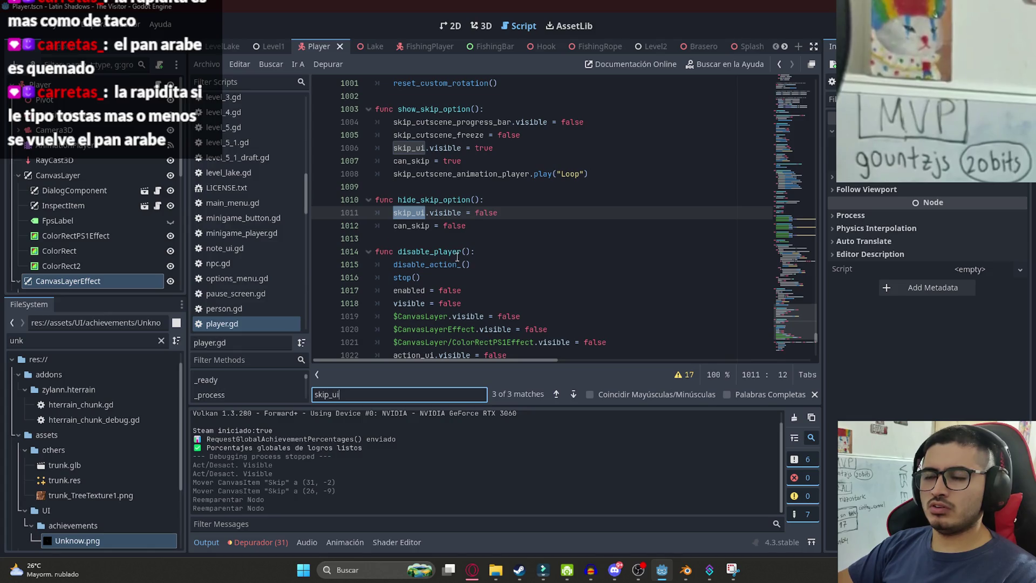
{"action": "key", "text": "Return"}
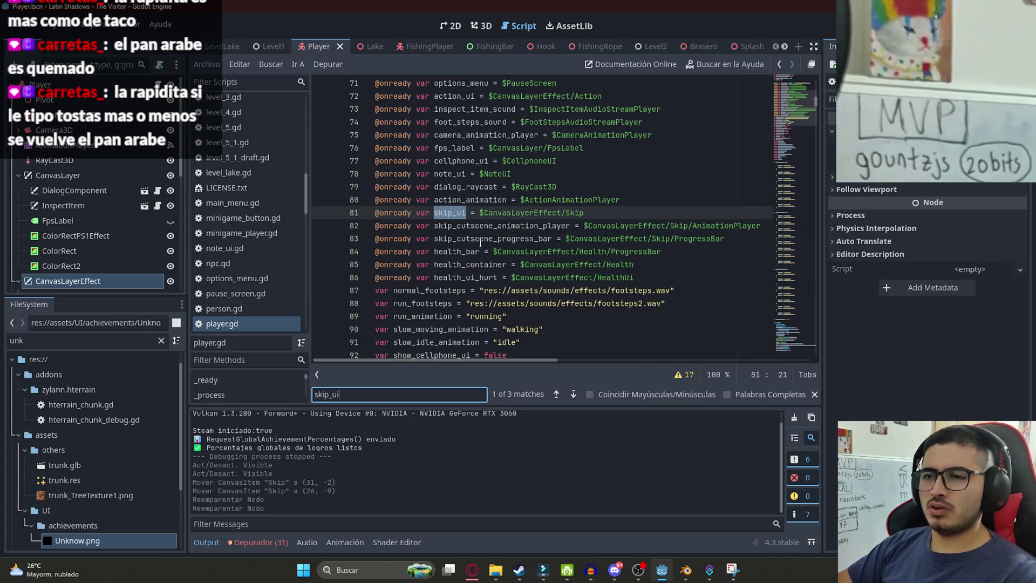
{"action": "key", "text": "Return"}
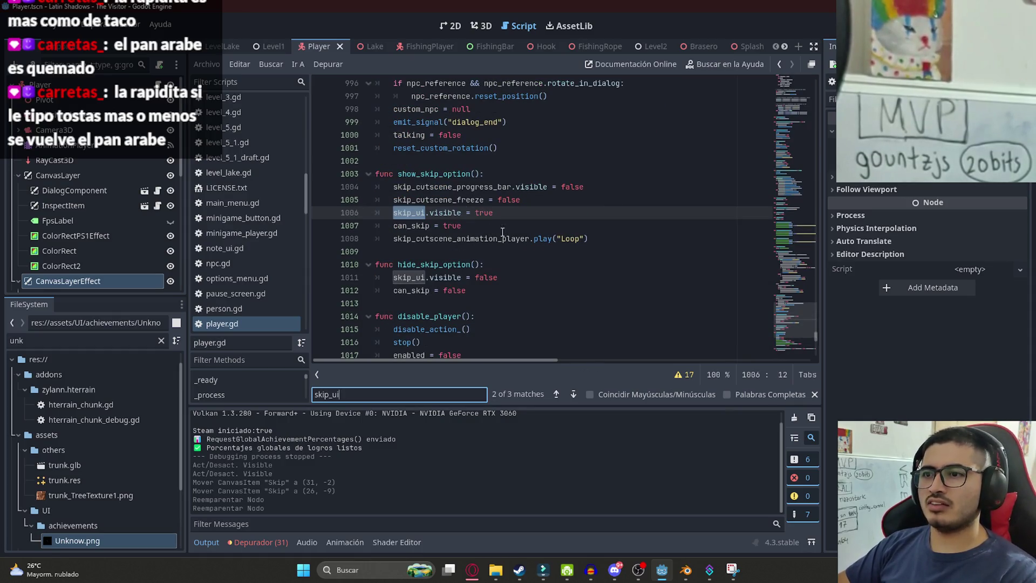
Select the whole show_skip_option function in player.gd
{"action": "double_click", "coordinate": [448, 173]}
{"action": "key", "text": "ctrl+f"}
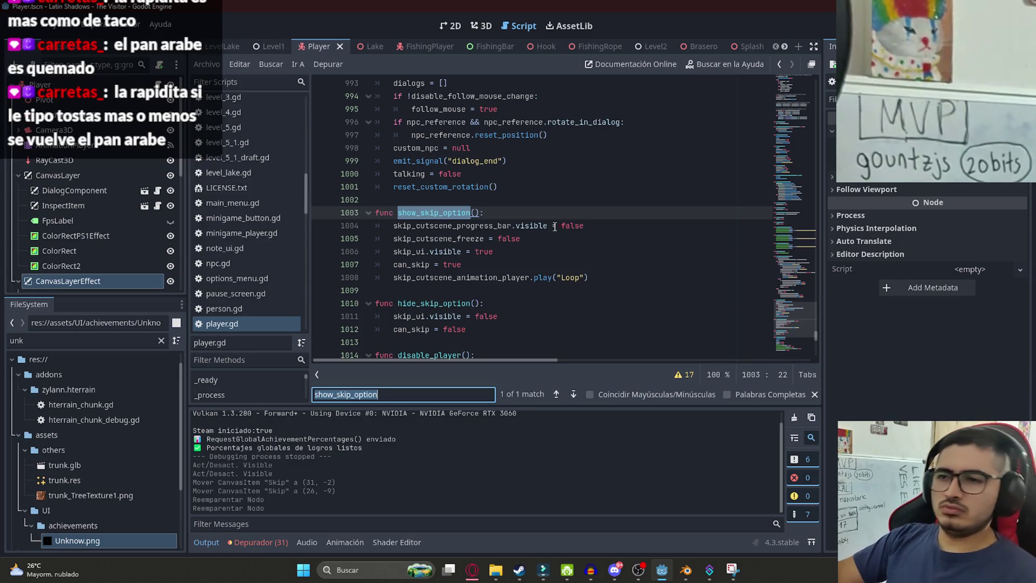
{"action": "left_click", "coordinate": [413, 254]}
{"action": "double_click", "coordinate": [542, 277]}
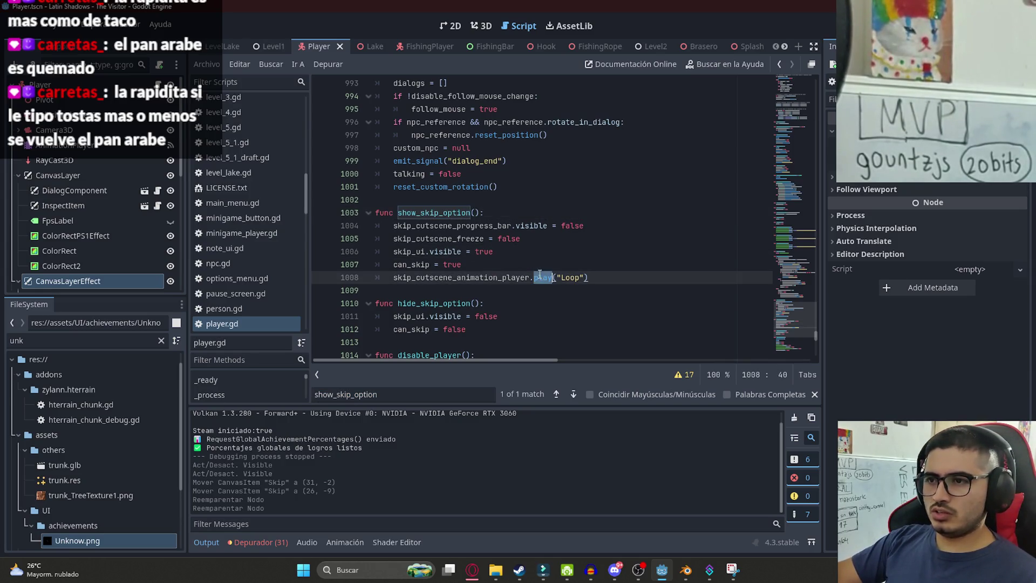
{"action": "mouse_move", "coordinate": [598, 275]}
{"action": "left_mouse_down"}
{"action": "mouse_move", "coordinate": [388, 240]}
{"action": "mouse_move", "coordinate": [359, 216]}
{"action": "left_mouse_up"}
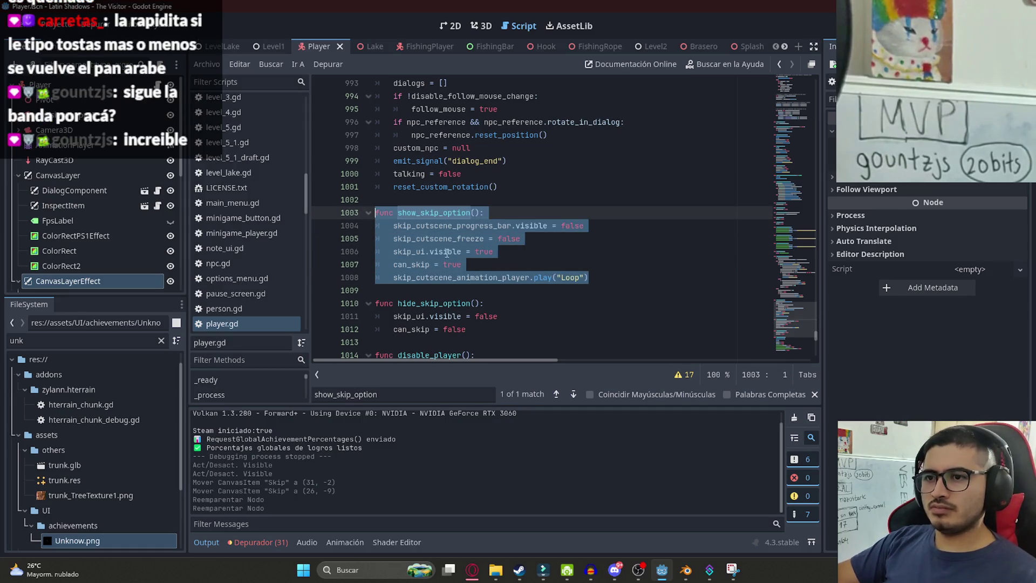
Select the skip_cutscene_animation_player declaration near line 82 of player.gd
{"action": "left_click", "coordinate": [448, 277], "text": "ctrl"}
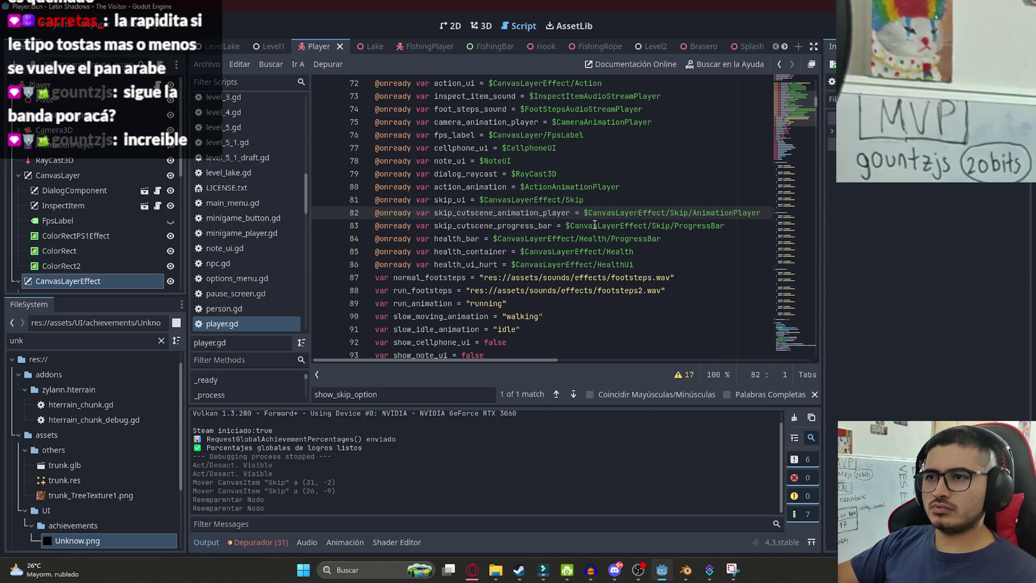
{"action": "double_click", "coordinate": [497, 223]}
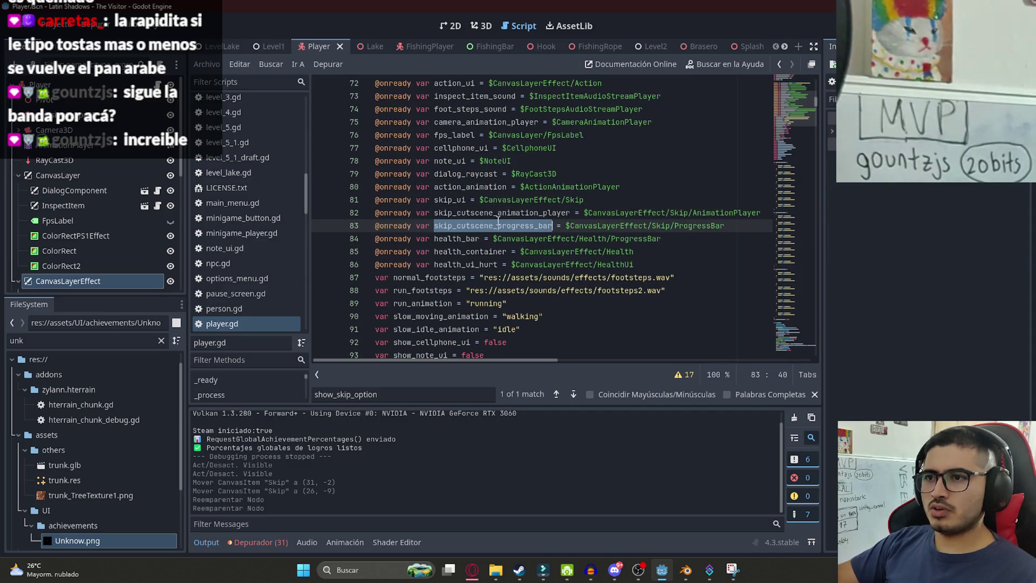
{"action": "left_click_drag", "start_coordinate": [581, 211], "coordinate": [312, 209]}
{"action": "key", "text": "ctrl+c"}
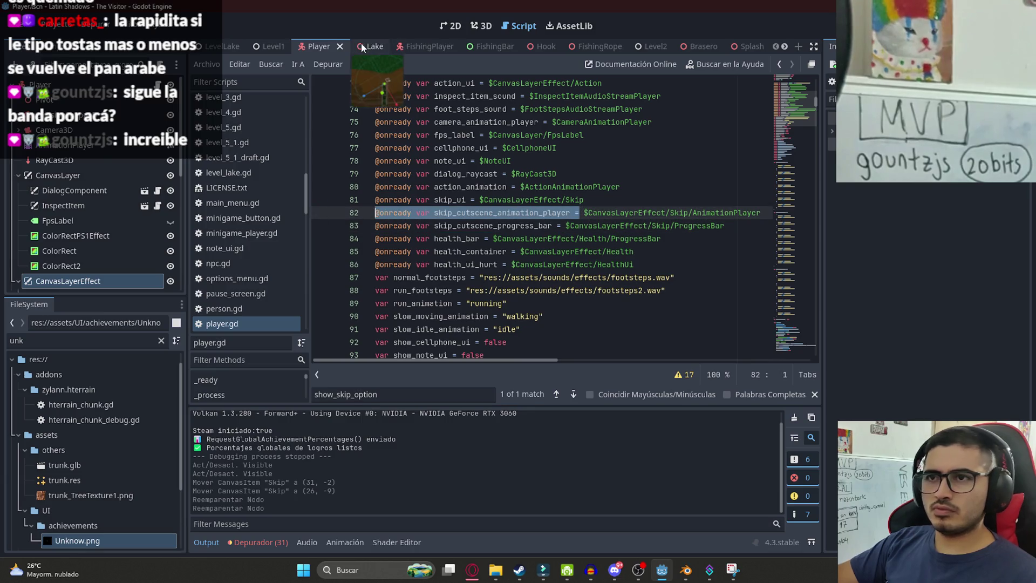
{"action": "left_click", "coordinate": [394, 46]}
Close the Lake scene, add skip_cutscene_animation_player = $CanvasLayer/Skip/AnimationPlayer below skip_ui, and save
{"action": "middle_click", "coordinate": [372, 48]}
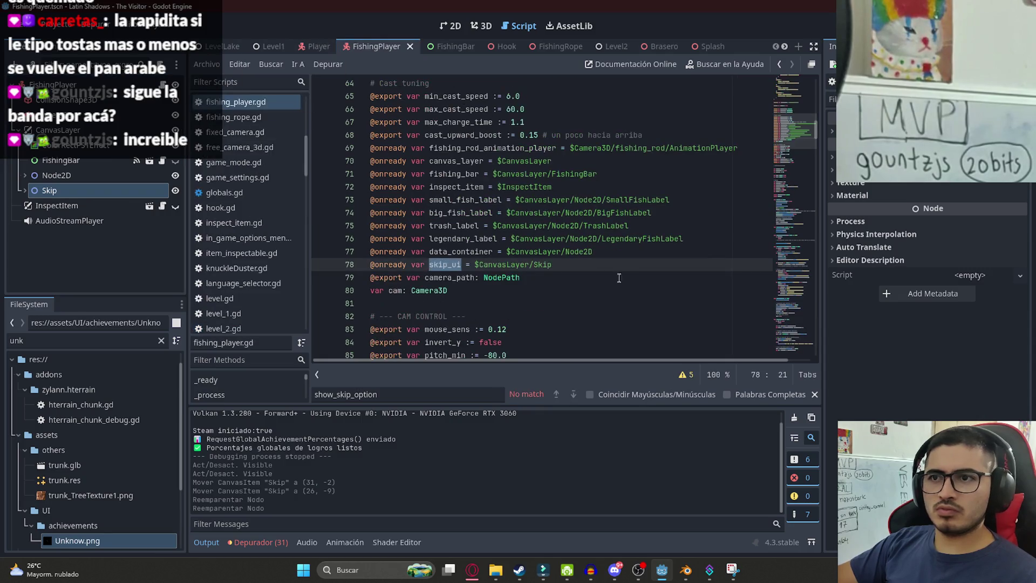
{"action": "left_click", "coordinate": [561, 267]}
{"action": "key", "text": "Return"}
{"action": "key", "text": "ctrl+v"}
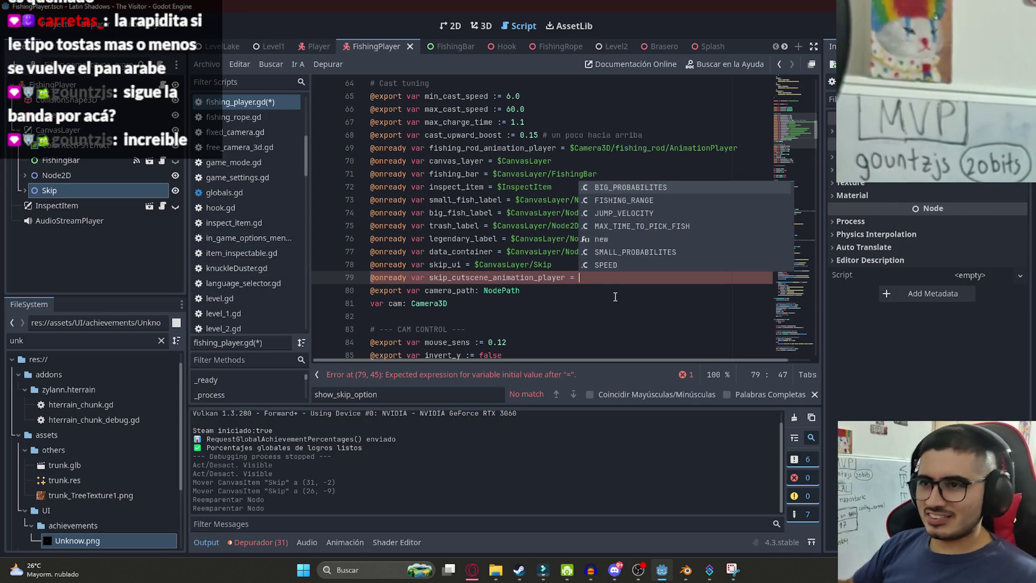
{"action": "type", "text": "$"}
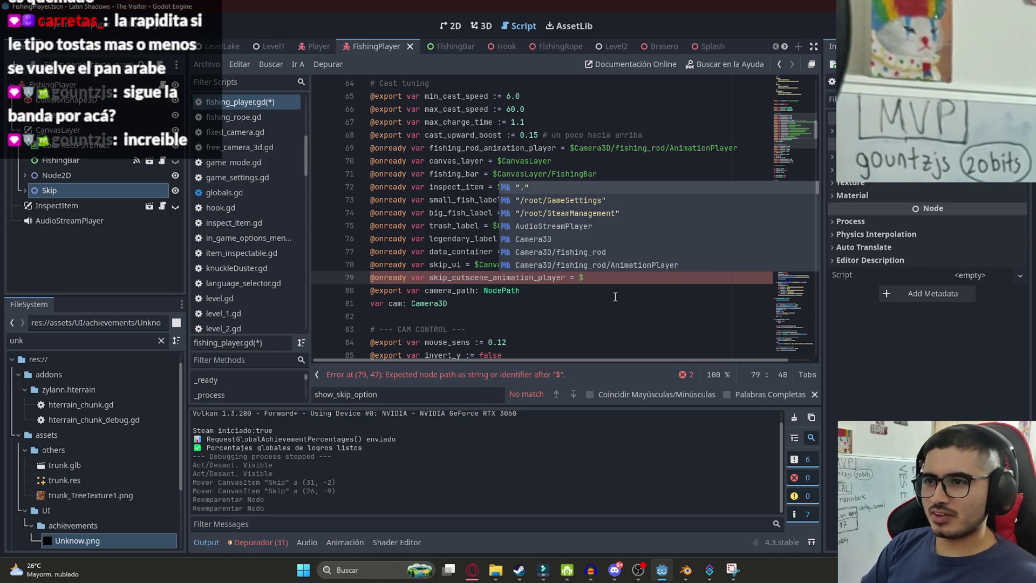
{"action": "type", "text": "CanvasLayer/Skip/AnimationPlayer"}
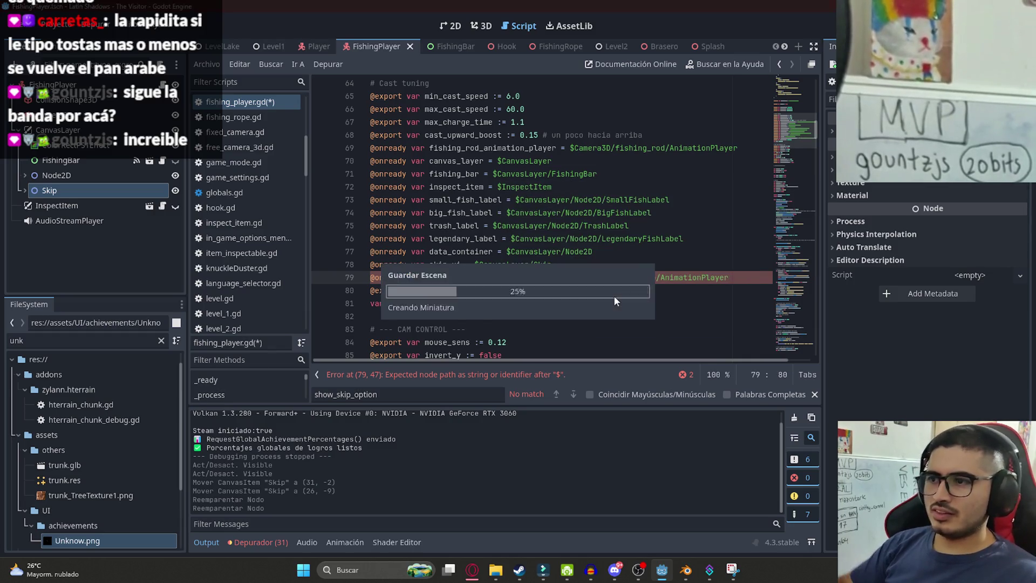
{"action": "key", "text": "ctrl+s"}
Double-check the skip_cutscene_animation_player name on line 79
{"action": "double_click", "coordinate": [515, 279]}
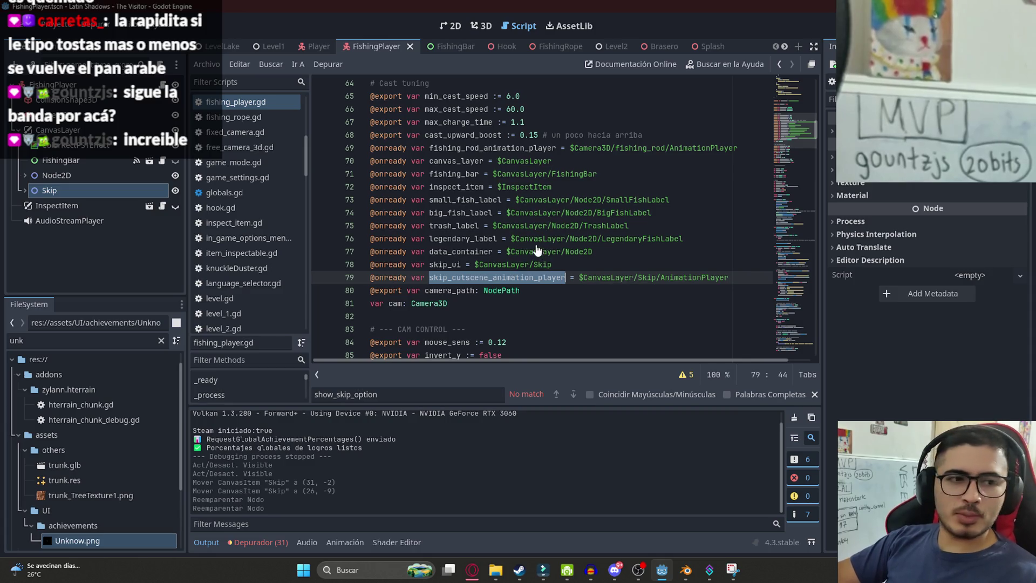
{"action": "left_click", "coordinate": [526, 251]}
{"action": "double_click", "coordinate": [528, 278]}
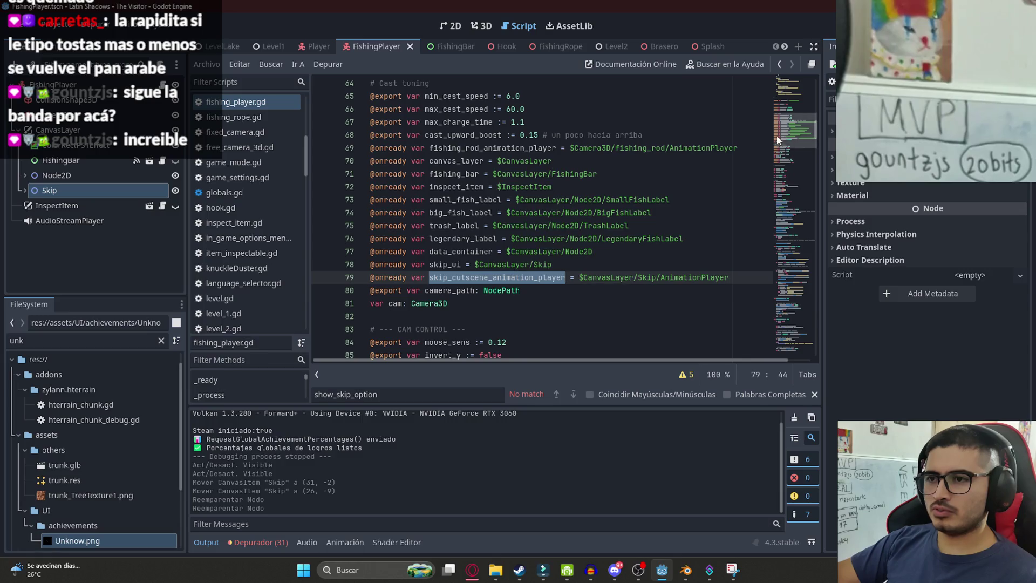
{"action": "left_click", "coordinate": [324, 47]}
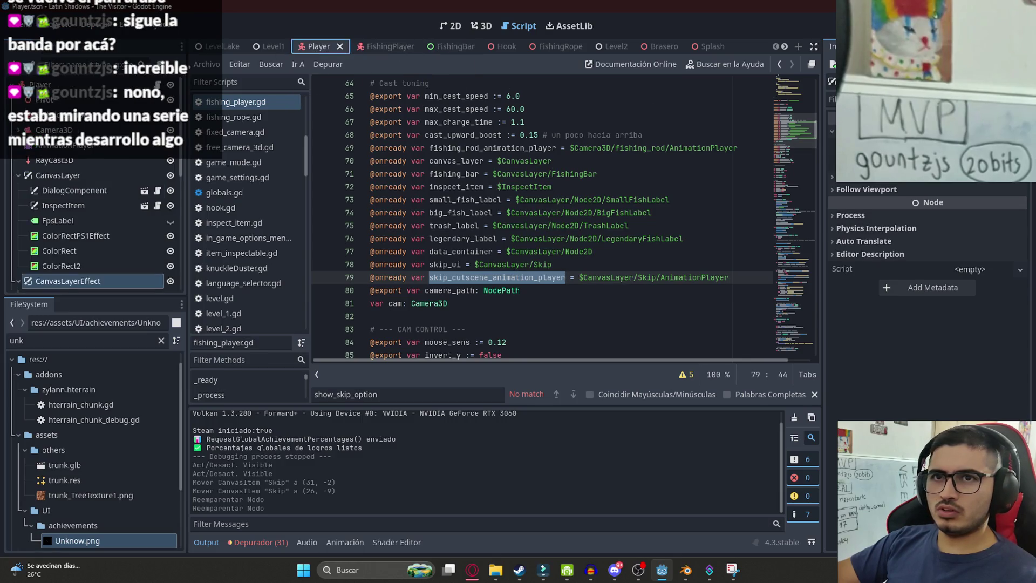
Find and select player.gd's show_skip_option and hide_skip_option functions, then reopen fishing_player.gd
{"action": "key", "text": "ctrl+f"}
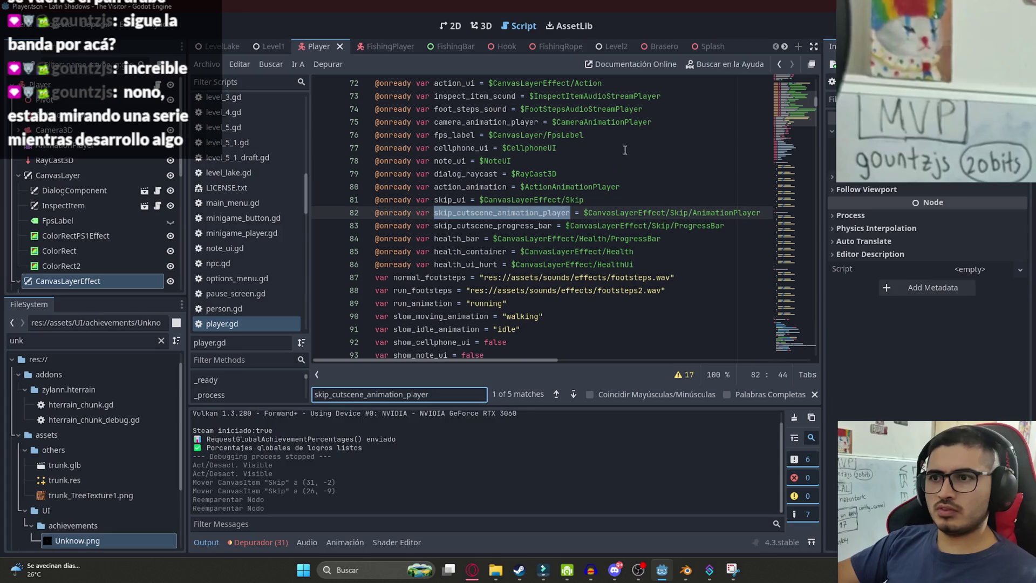
{"action": "key", "text": "Return"}
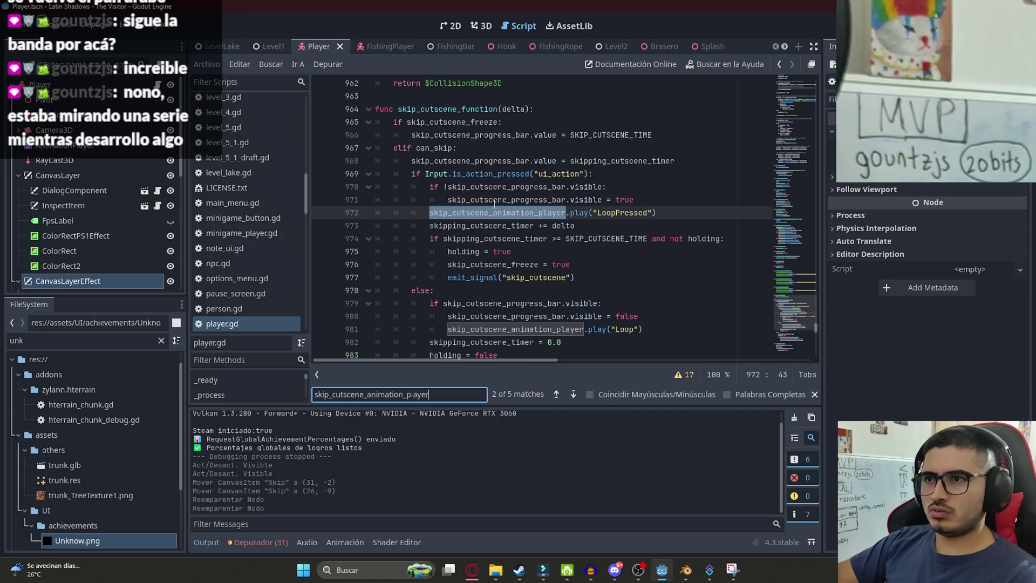
{"action": "key", "text": "Return"}
{"action": "key", "text": "Return"}
{"action": "key", "text": "Return"}
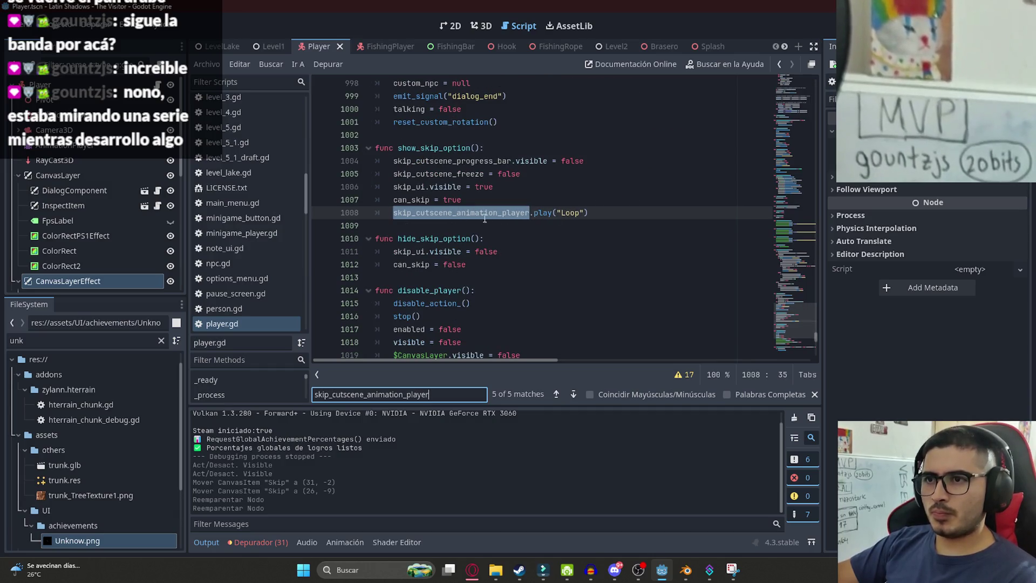
{"action": "left_click_drag", "start_coordinate": [472, 265], "coordinate": [373, 148]}
{"action": "key", "text": "ctrl+c"}
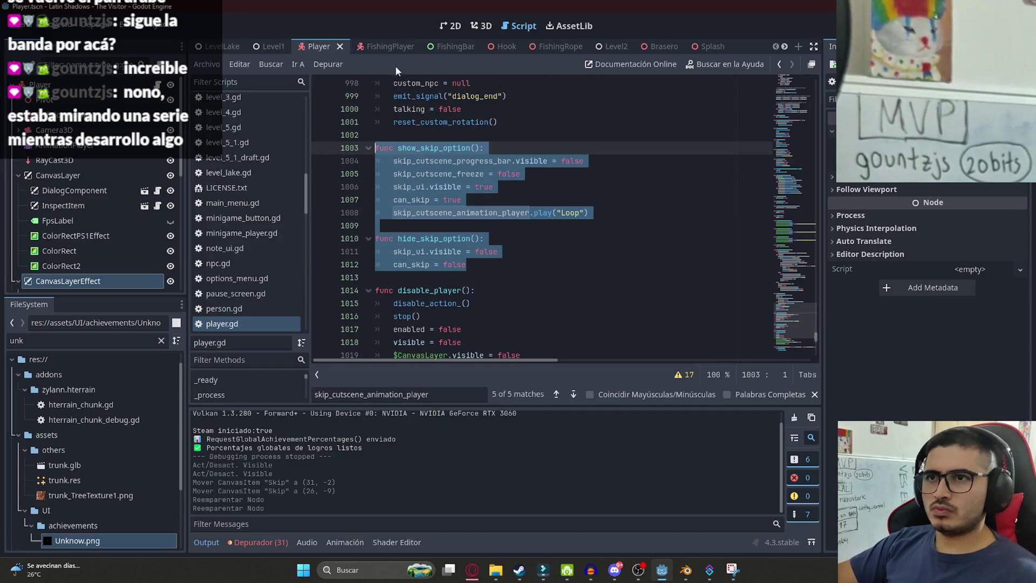
{"action": "left_click", "coordinate": [384, 47]}
{"action": "left_click", "coordinate": [312, 102]}
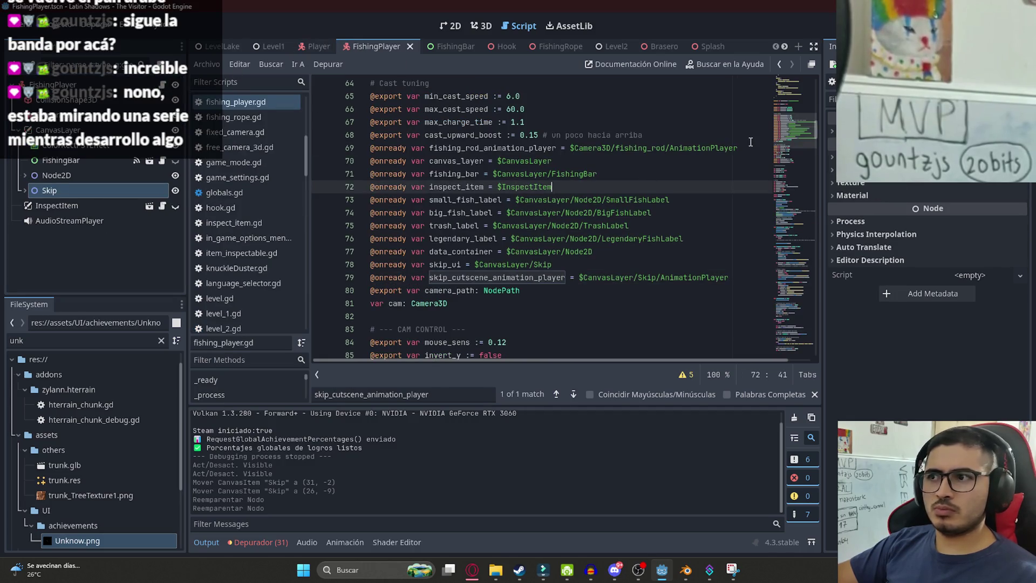
Paste show_skip_option and hide_skip_option at the end of fishing_player.gd and check their undeclared names
{"action": "left_click_drag", "start_coordinate": [816, 130], "coordinate": [815, 391]}
{"action": "left_click", "coordinate": [409, 342]}
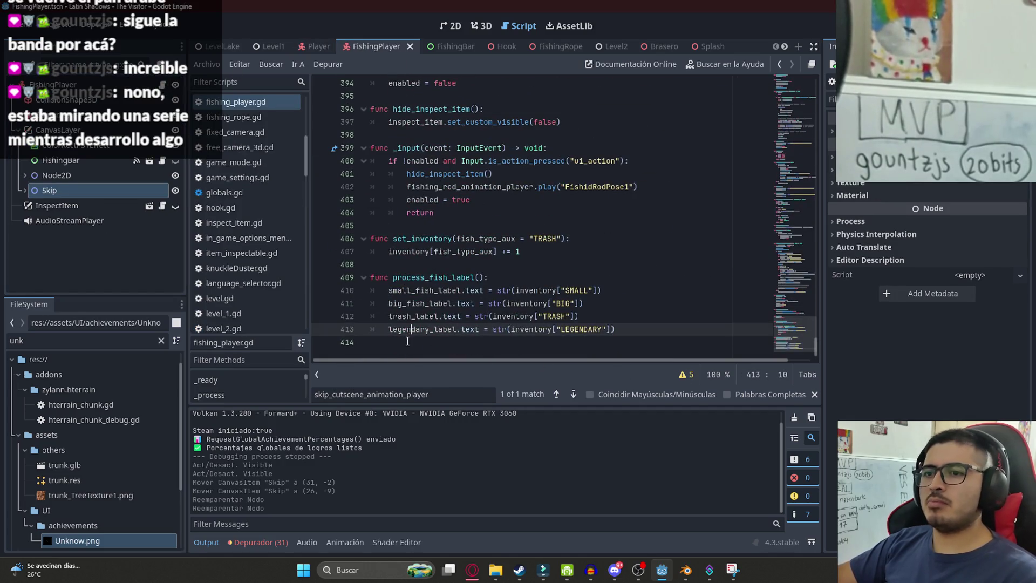
{"action": "key", "text": "Return"}
{"action": "key", "text": "ctrl+v"}
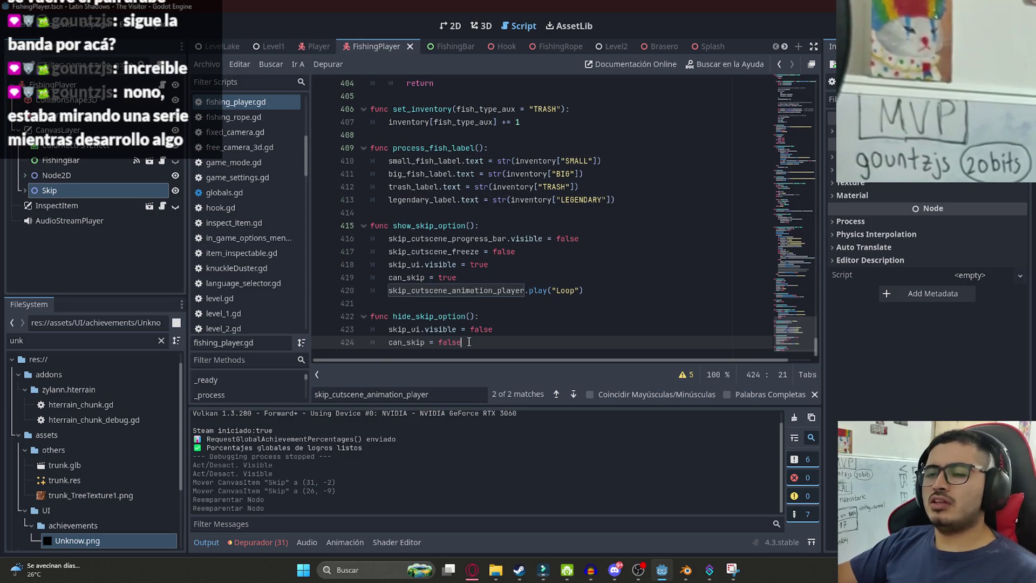
{"action": "mouse_move", "coordinate": [469, 342]}
{"action": "left_mouse_down"}
{"action": "mouse_move", "coordinate": [432, 319]}
{"action": "mouse_move", "coordinate": [399, 329]}
{"action": "left_mouse_up"}
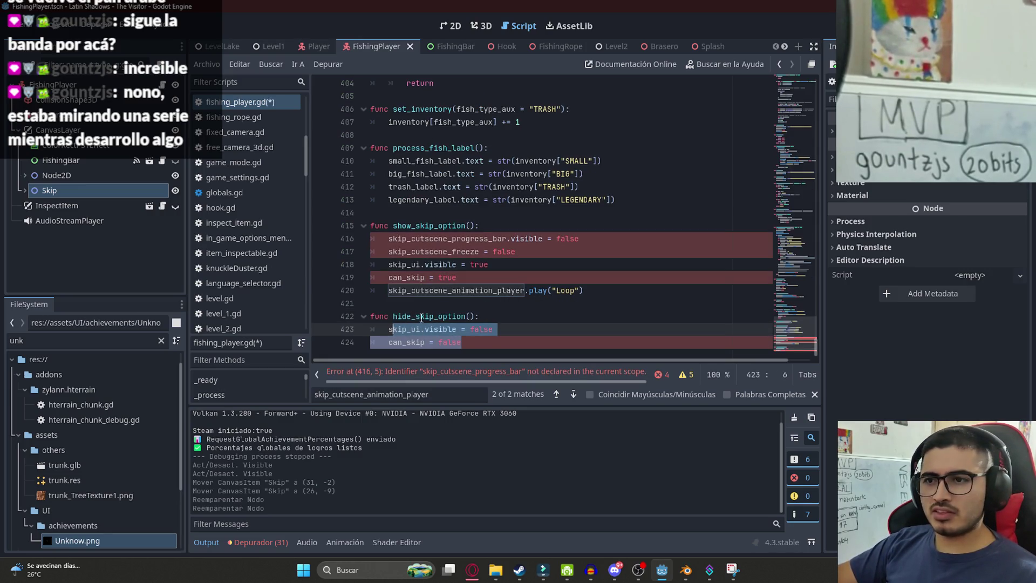
{"action": "left_click", "coordinate": [422, 317]}
{"action": "left_click", "coordinate": [449, 251]}
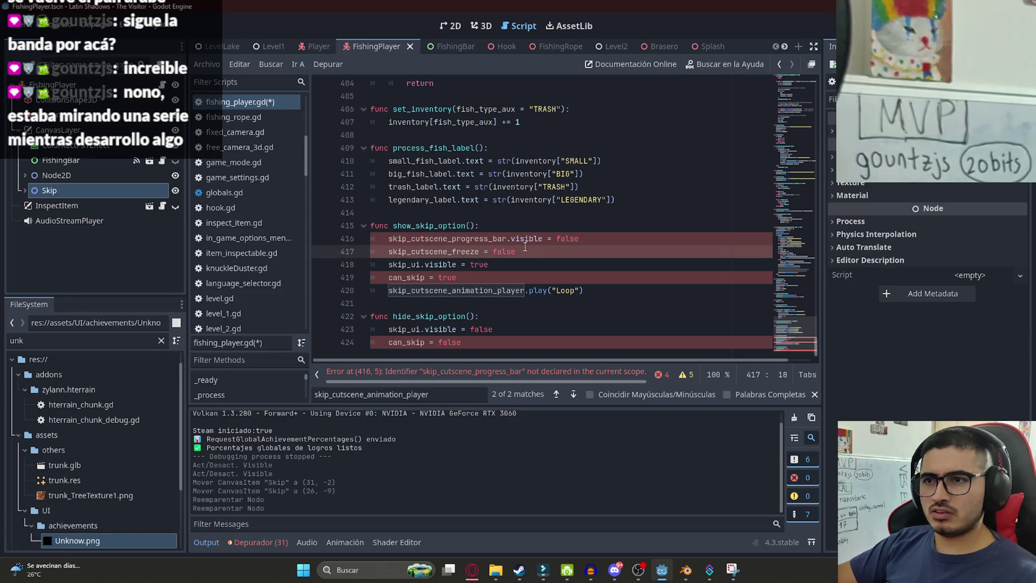
{"action": "left_click_drag", "start_coordinate": [521, 252], "coordinate": [492, 252]}
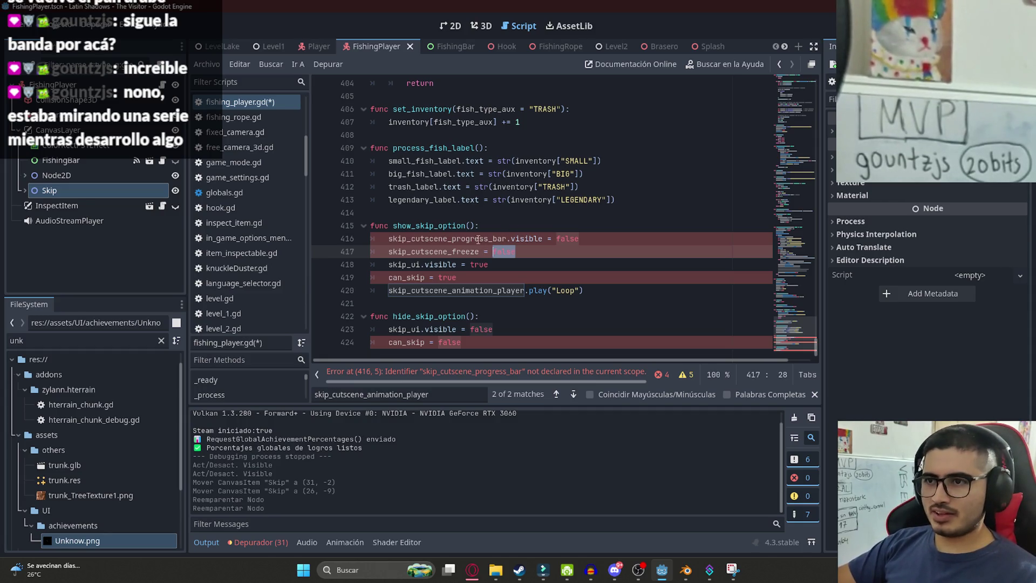
{"action": "double_click", "coordinate": [459, 239]}
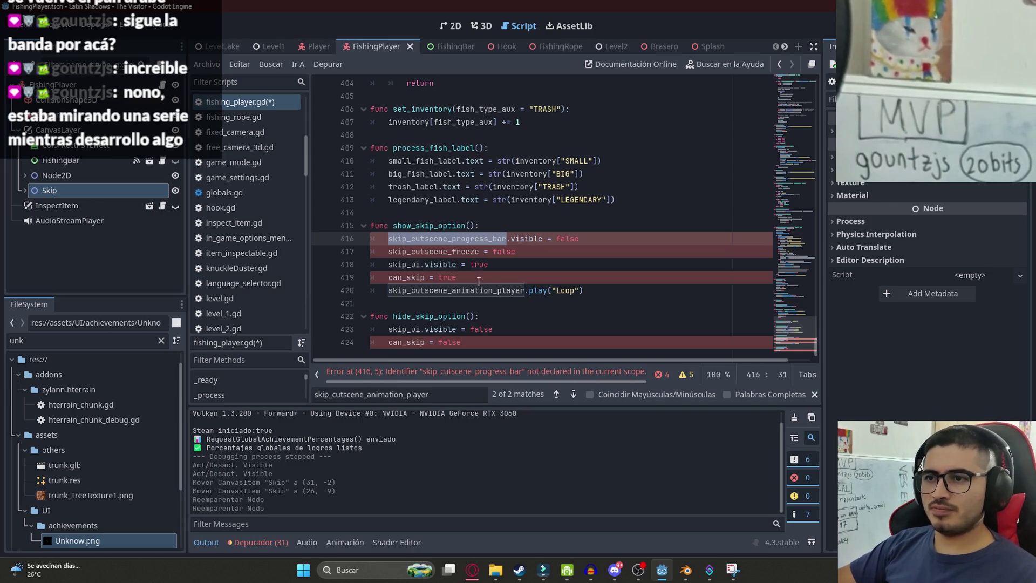
{"action": "double_click", "coordinate": [399, 280]}
Declare var can_skip = false after the picking variable and save the script
{"action": "left_click_drag", "start_coordinate": [791, 282], "coordinate": [793, 124]}
{"action": "scroll", "coordinate": [500, 182], "scroll_direction": "down", "scroll_amount": 7}
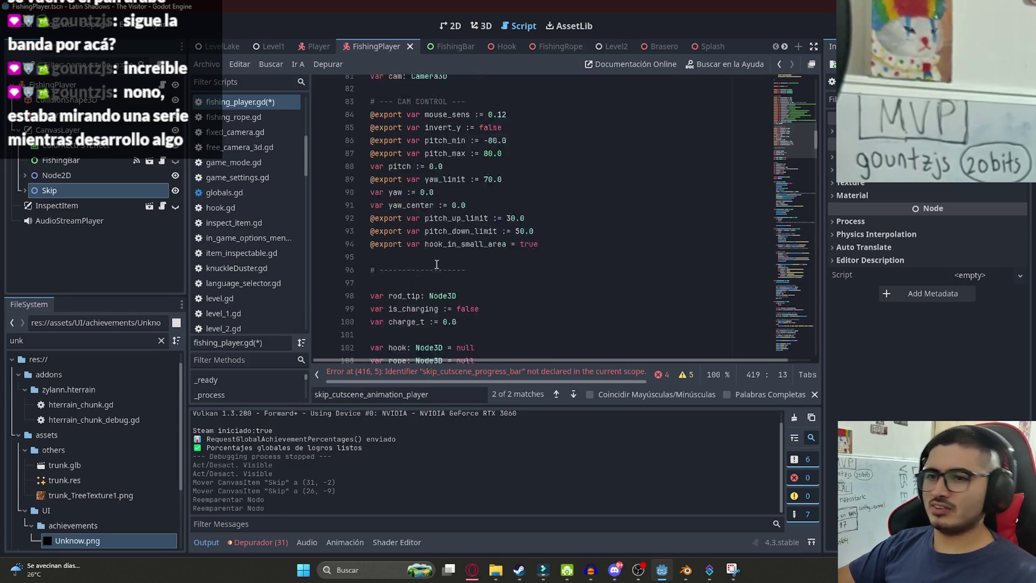
{"action": "left_click", "coordinate": [499, 182]}
{"action": "scroll", "coordinate": [491, 194], "scroll_direction": "down", "scroll_amount": 4}
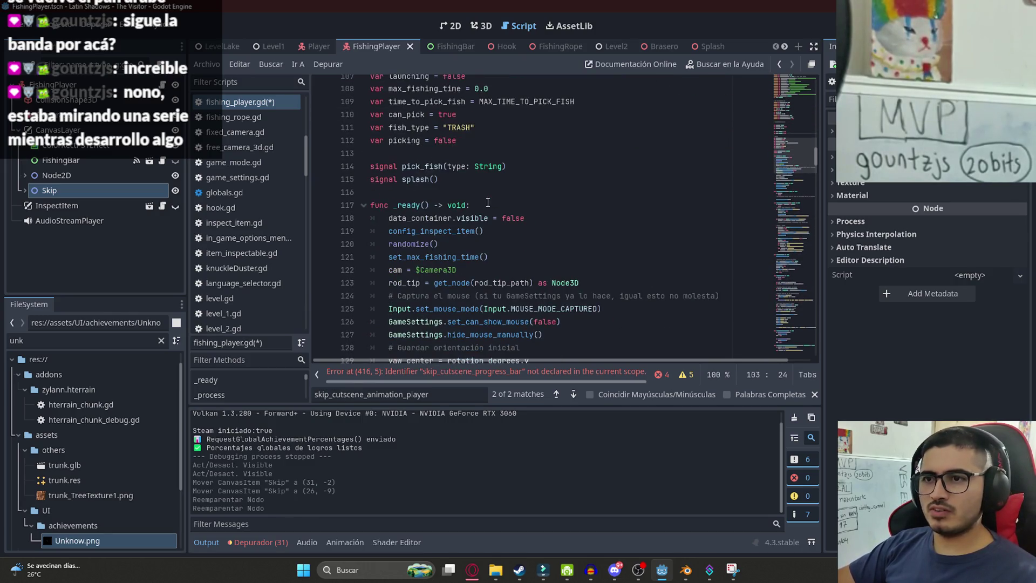
{"action": "left_click", "coordinate": [476, 141]}
{"action": "key", "text": "Return"}
{"action": "type", "text": "var can_skip = false"}
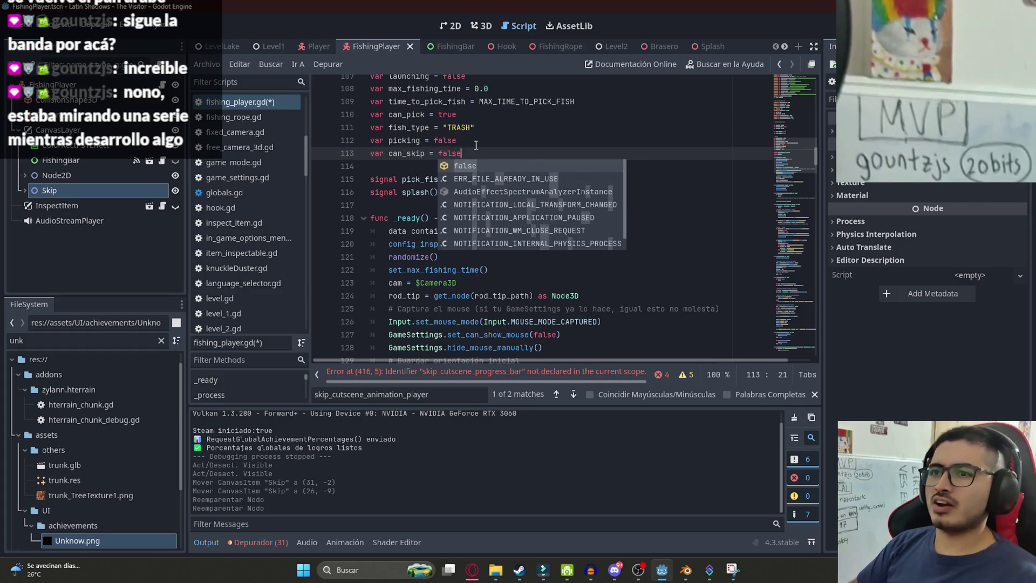
{"action": "key", "text": "ctrl+s"}
{"action": "key", "text": "ctrl+End"}
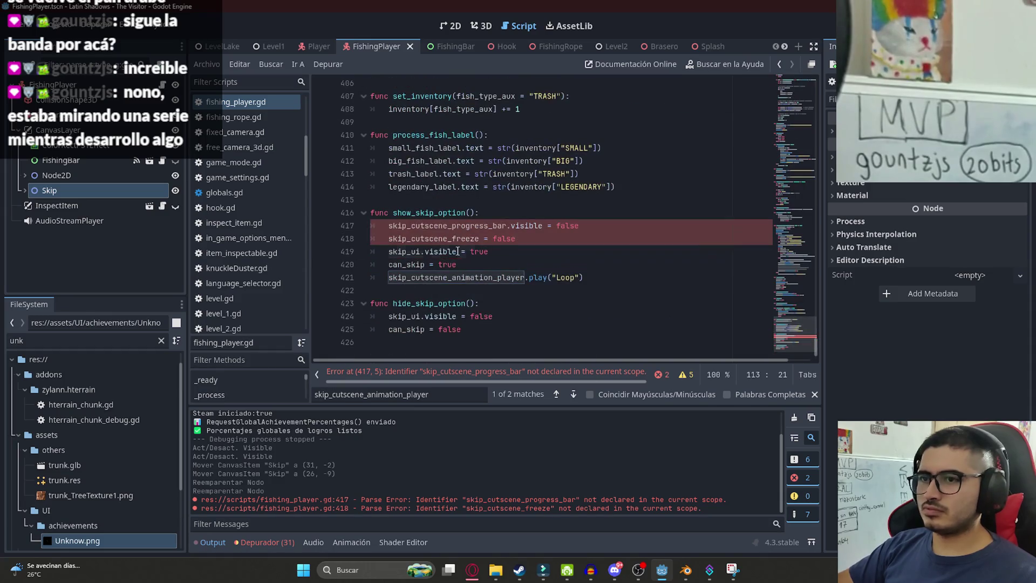
{"action": "left_click", "coordinate": [456, 251]}
{"action": "double_click", "coordinate": [421, 237]}
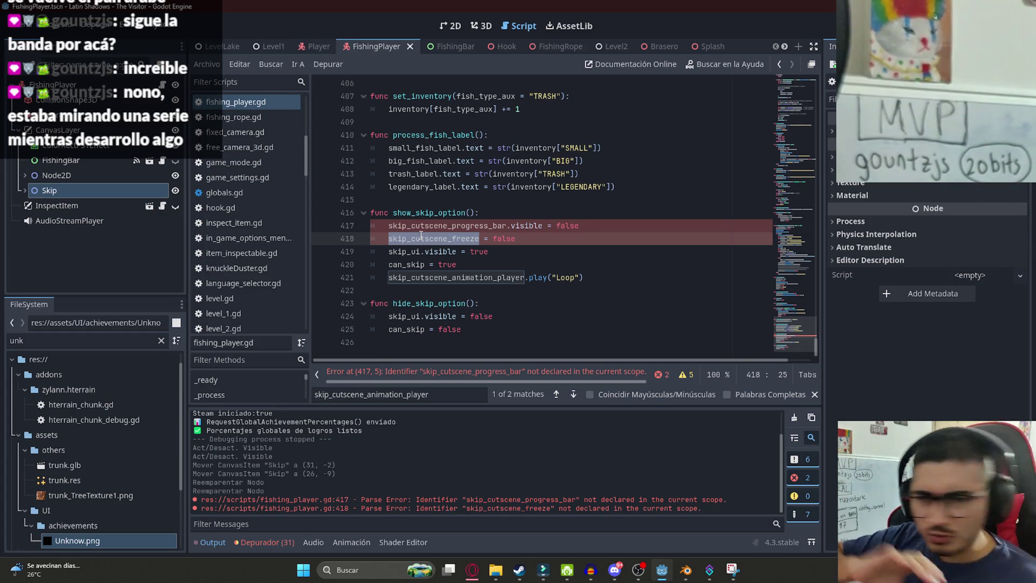
{"action": "double_click", "coordinate": [486, 228]}
{"action": "key", "text": "ctrl+c"}
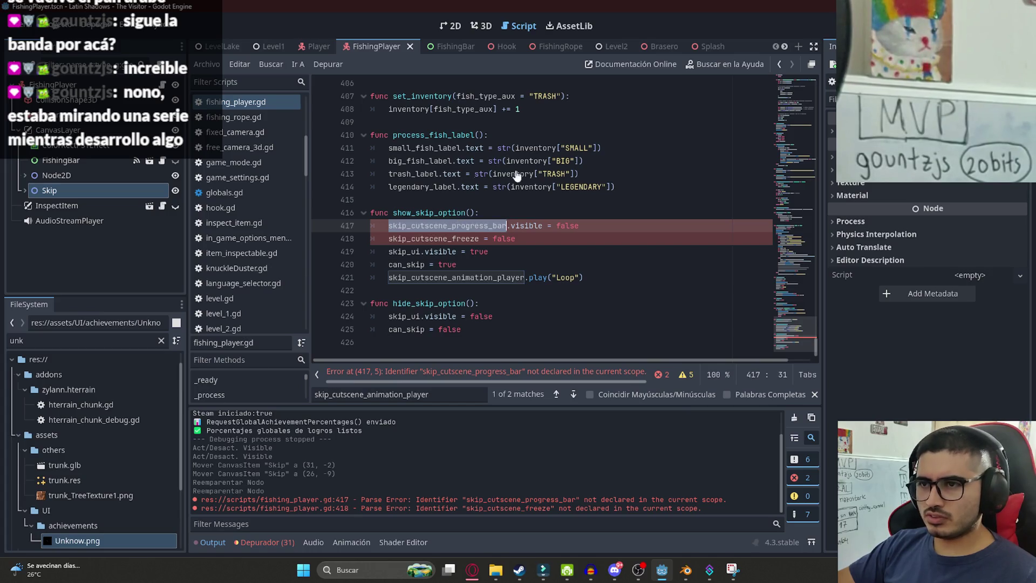
Copy the skip_cutscene_progress_bar declaration line from player.gd
{"action": "left_click", "coordinate": [318, 47]}
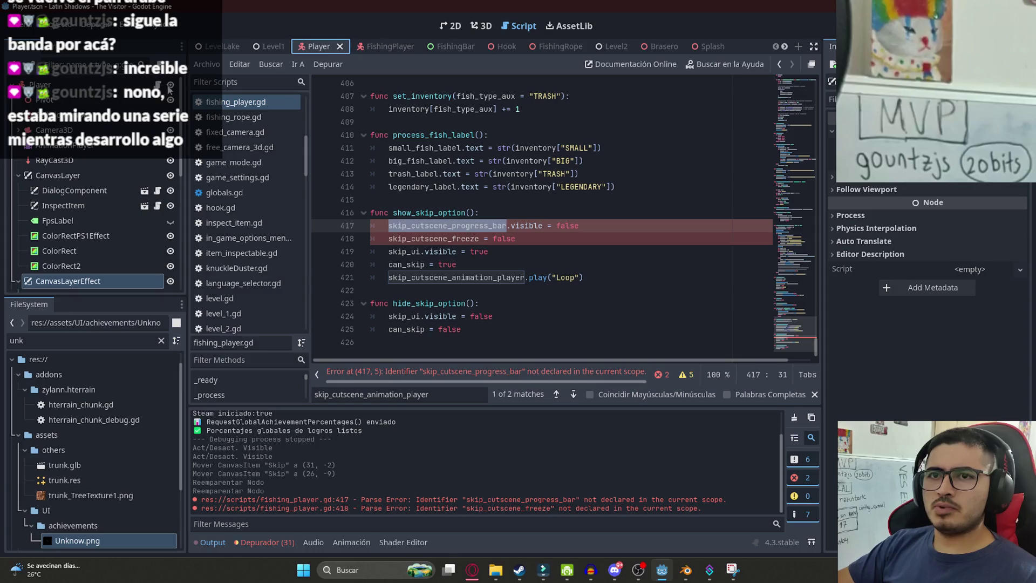
{"action": "left_click", "coordinate": [611, 198]}
{"action": "key", "text": "ctrl+f"}
{"action": "key", "text": "ctrl+v"}
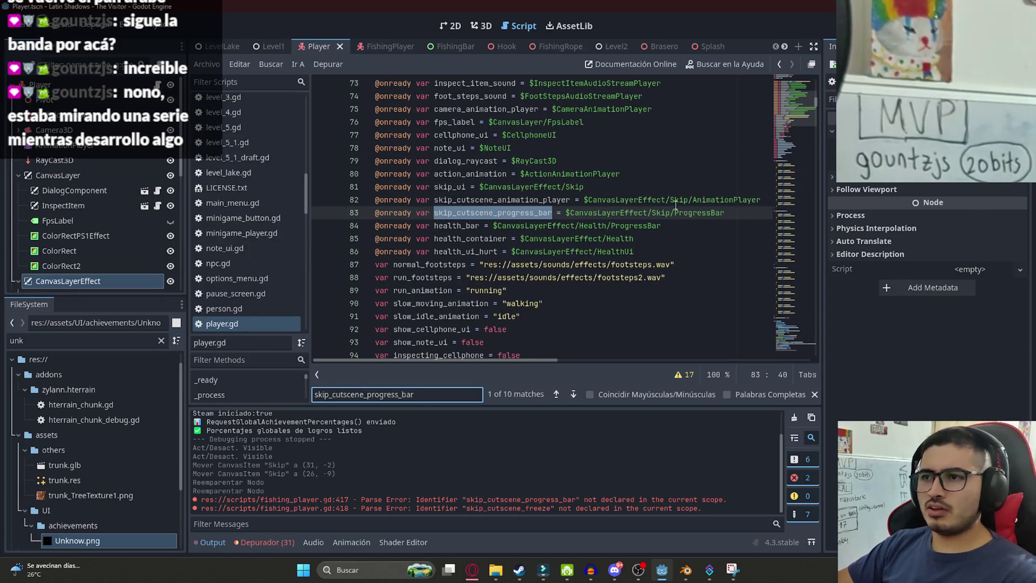
{"action": "left_click_drag", "start_coordinate": [731, 212], "coordinate": [349, 214]}
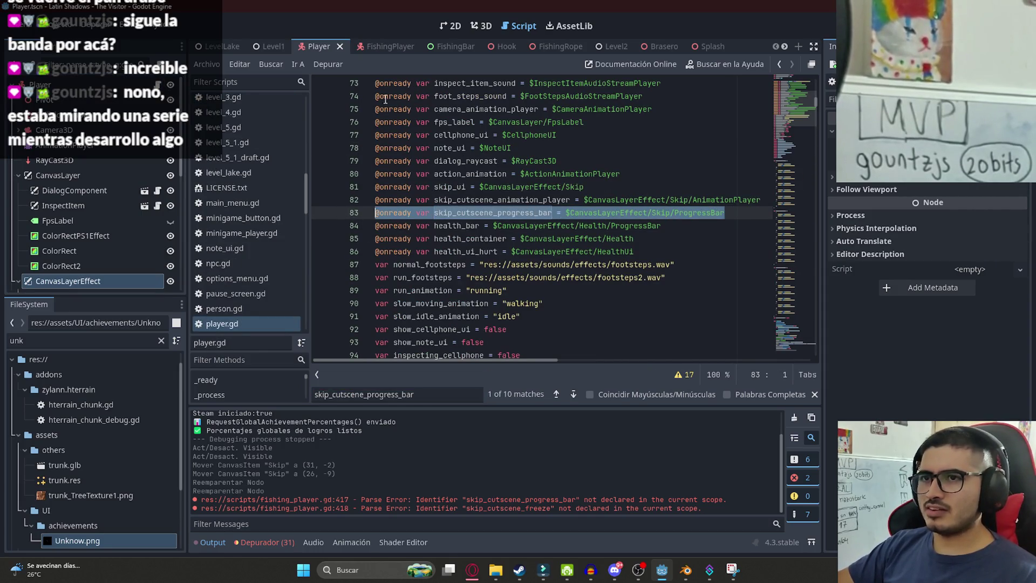
{"action": "left_click", "coordinate": [377, 46]}
Paste the skip_cutscene_progress_bar declaration as line 80, trimming Effect so its path uses CanvasLayer
{"action": "mouse_move", "coordinate": [807, 313]}
{"action": "left_mouse_down"}
{"action": "mouse_move", "coordinate": [777, 130]}
{"action": "mouse_move", "coordinate": [742, 144]}
{"action": "left_mouse_up"}
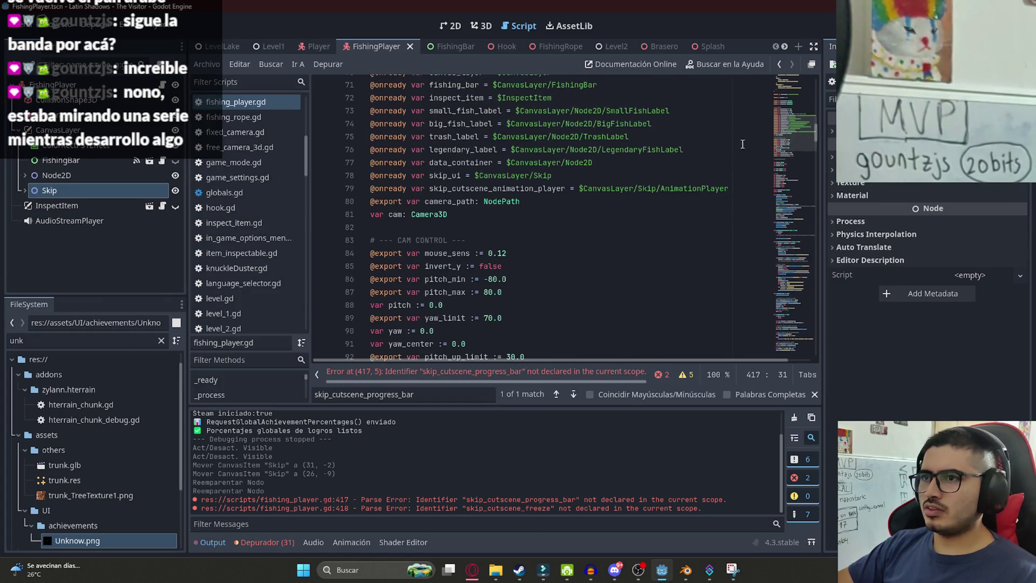
{"action": "left_click", "coordinate": [691, 178]}
{"action": "left_click", "coordinate": [734, 185]}
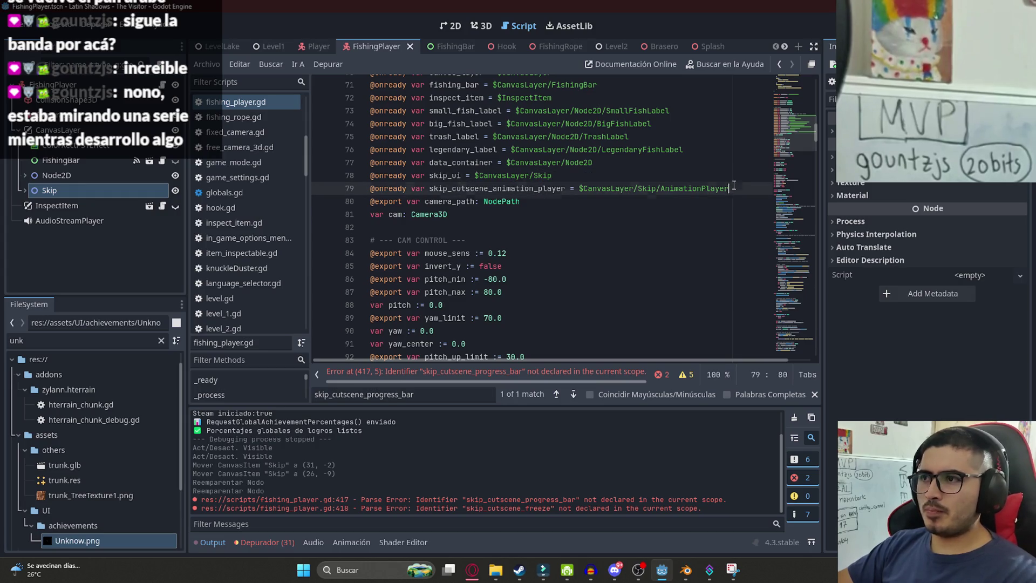
{"action": "key", "text": "Return"}
{"action": "key", "text": "ctrl+v"}
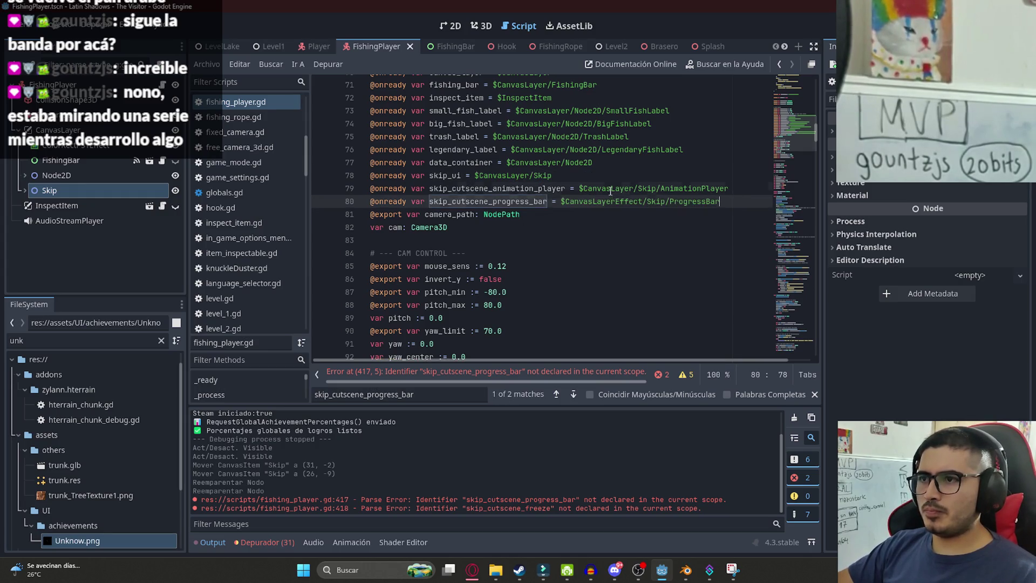
{"action": "left_click", "coordinate": [608, 202]}
{"action": "key", "text": "BackSpace"}
{"action": "key", "text": "BackSpace"}
{"action": "key", "text": "BackSpace"}
{"action": "left_click", "coordinate": [653, 203]}
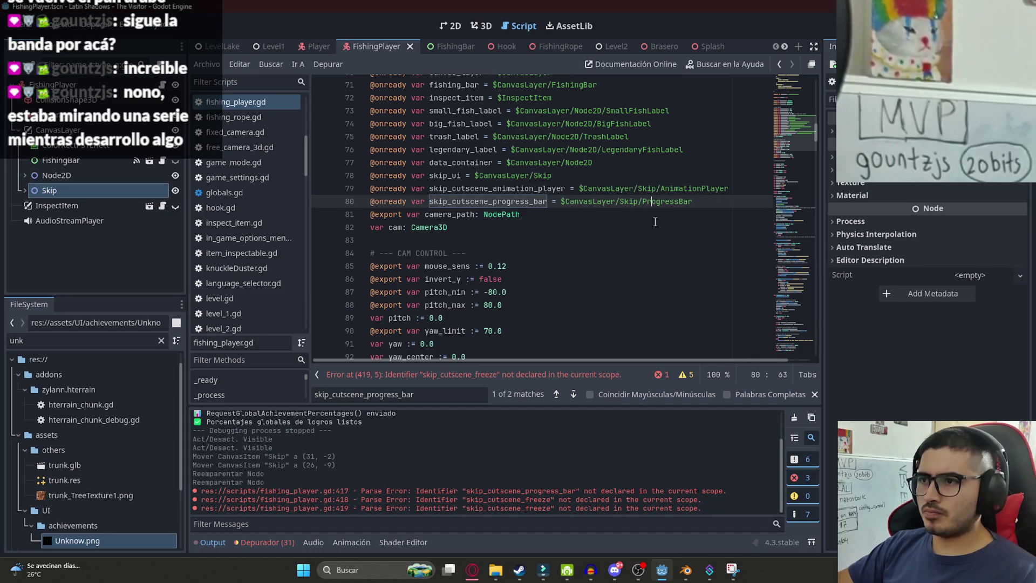
{"action": "double_click", "coordinate": [521, 207]}
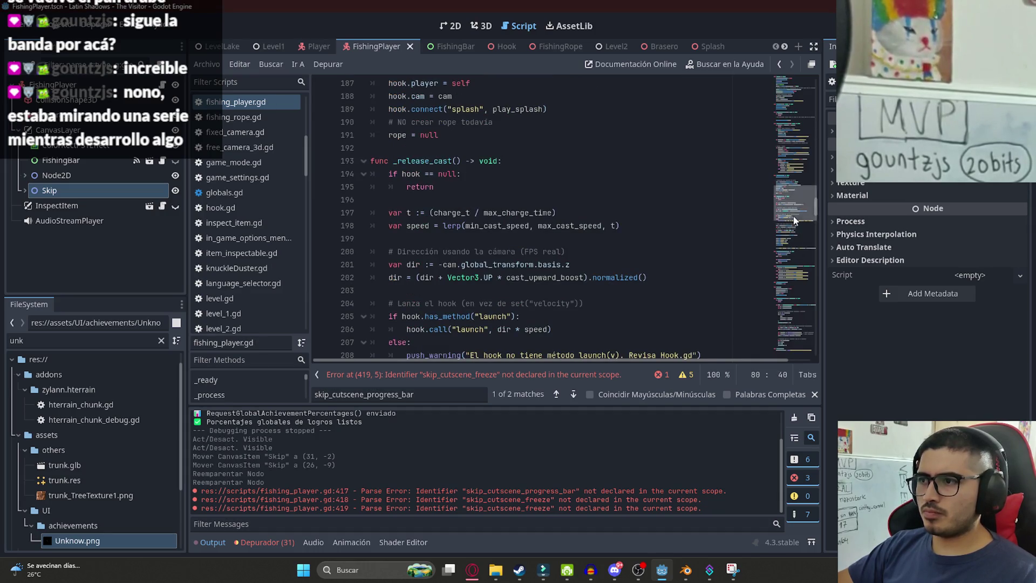
Look up the skip_cutscene_freeze declaration in player.gd
{"action": "left_click_drag", "start_coordinate": [793, 220], "coordinate": [809, 377]}
{"action": "double_click", "coordinate": [436, 238]}
{"action": "key", "text": "ctrl+c"}
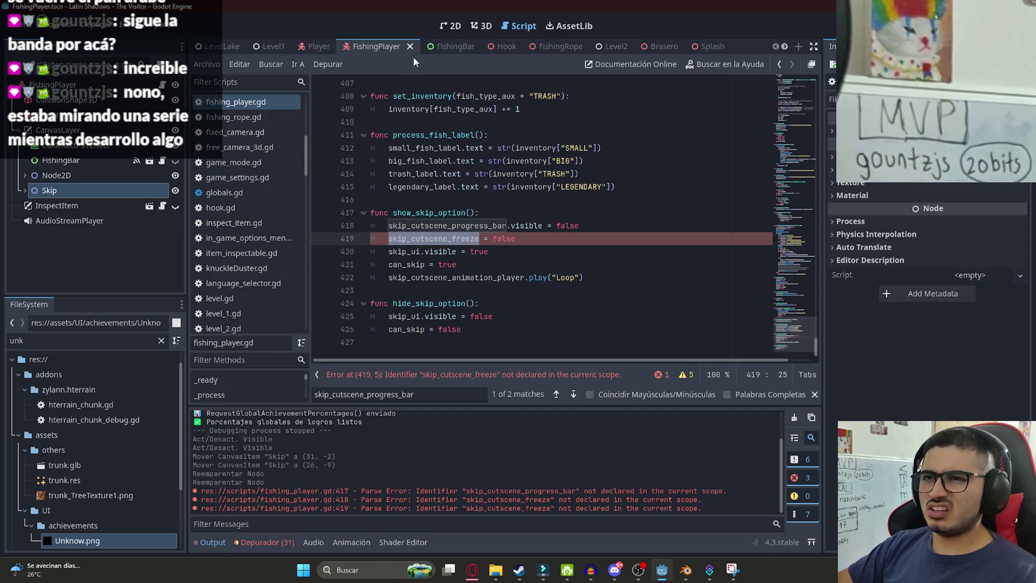
{"action": "left_click", "coordinate": [323, 46]}
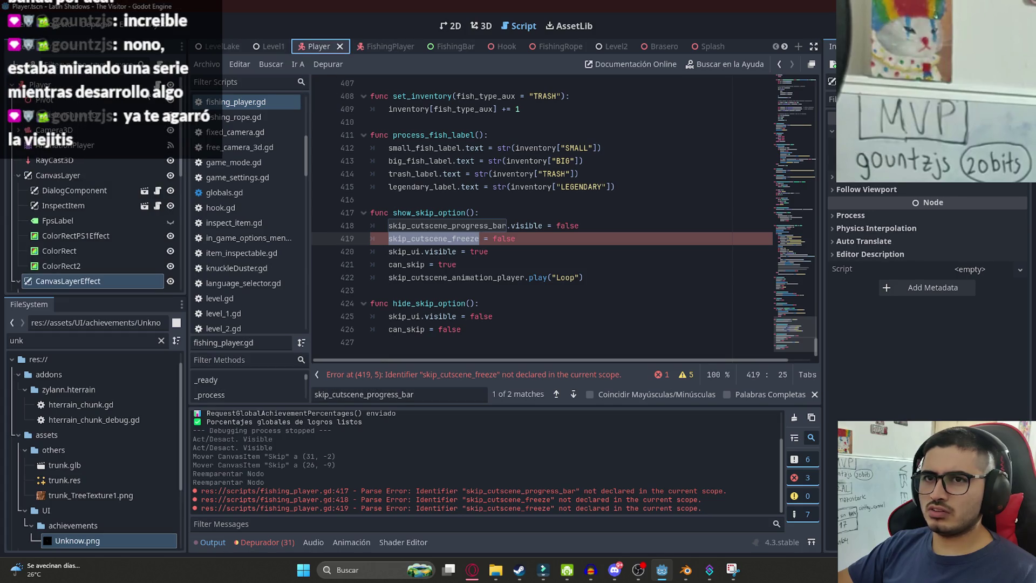
{"action": "key", "text": "ctrl+f"}
{"action": "key", "text": "ctrl+v"}
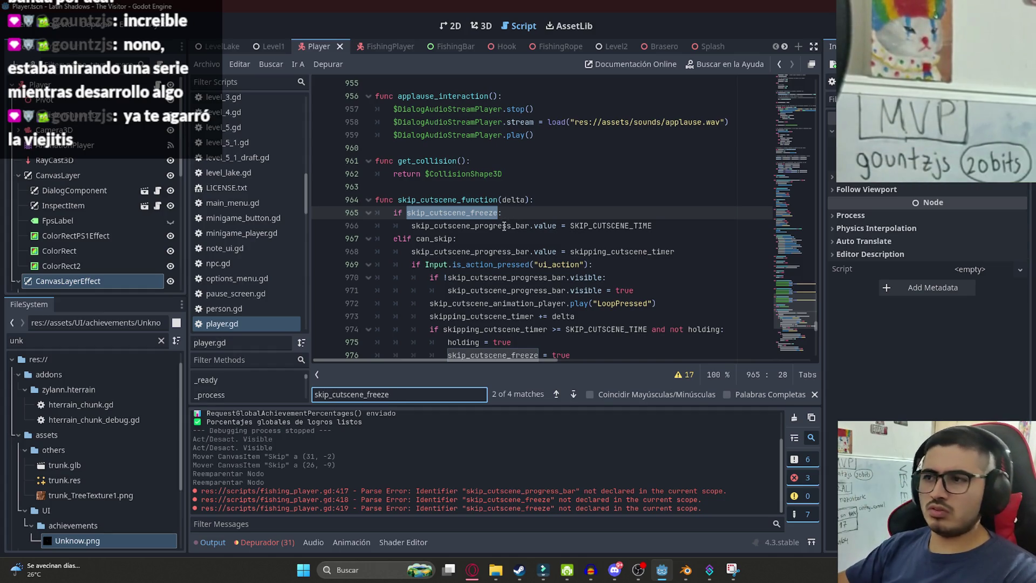
{"action": "key", "text": "Return"}
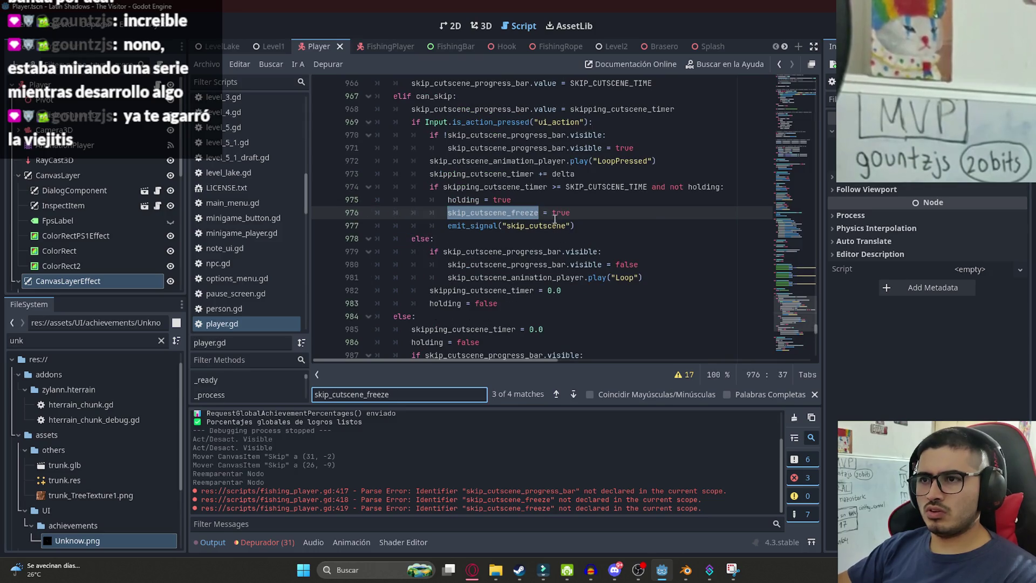
{"action": "key", "text": "Return"}
{"action": "key", "text": "Return"}
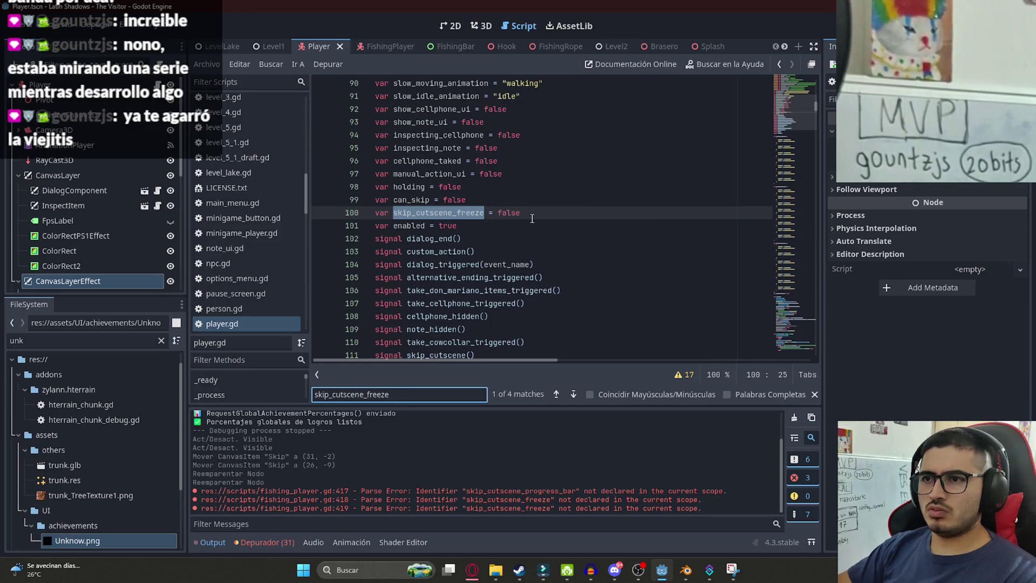
{"action": "left_click_drag", "start_coordinate": [531, 217], "coordinate": [376, 212]}
Add var skip_cutscene_freeze = false below can_skip in fishing_player.gd and save
{"action": "left_click", "coordinate": [391, 47]}
{"action": "mouse_move", "coordinate": [797, 340]}
{"action": "left_mouse_down"}
{"action": "mouse_move", "coordinate": [777, 89]}
{"action": "mouse_move", "coordinate": [772, 138]}
{"action": "left_mouse_up"}
{"action": "left_click", "coordinate": [488, 218]}
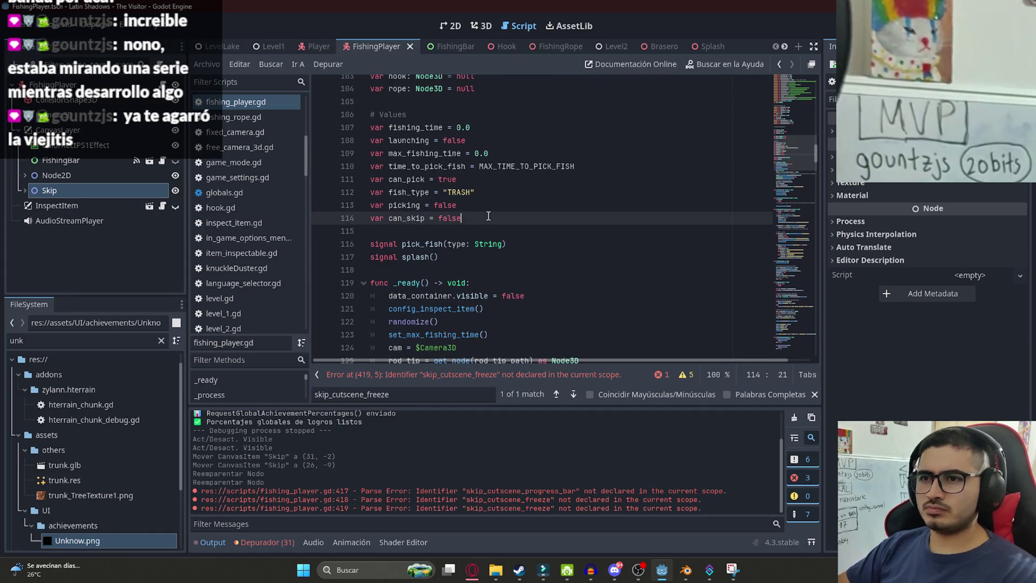
{"action": "key", "text": "Return"}
{"action": "key", "text": "Return"}
{"action": "type", "text": "var skip_cutscene_freeze = false"}
{"action": "key", "text": "ctrl+s"}
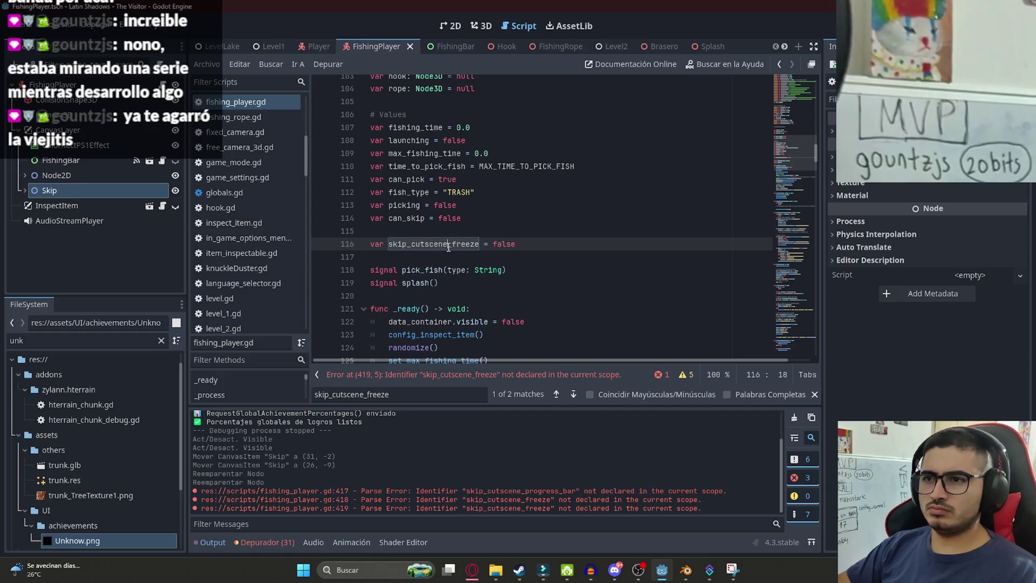
Search player.gd for show_skip_option to compare it with the pasted copy
{"action": "key", "text": "F3"}
{"action": "left_click", "coordinate": [521, 316]}
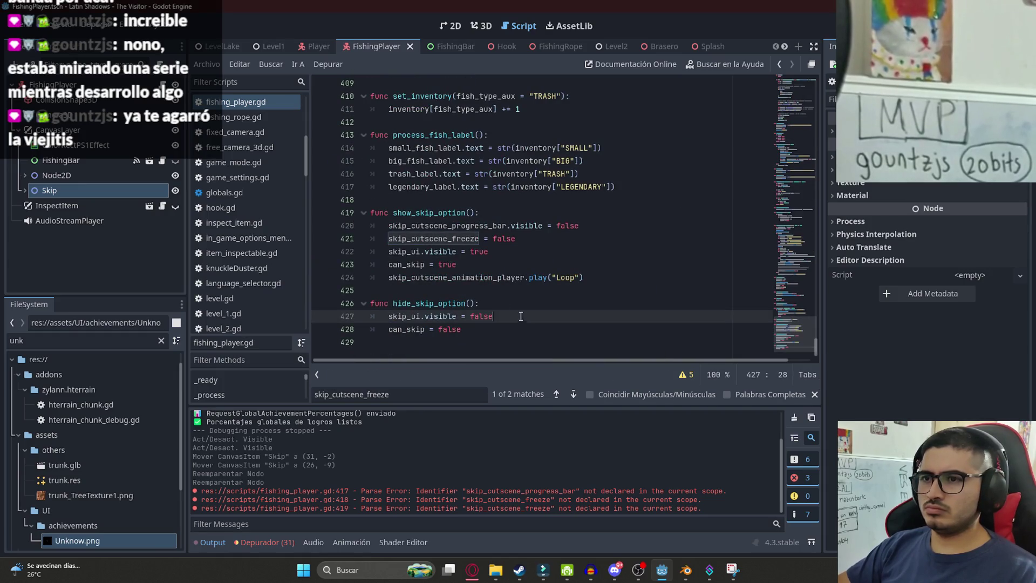
{"action": "double_click", "coordinate": [437, 212]}
{"action": "key", "text": "ctrl+c"}
{"action": "left_click", "coordinate": [318, 47]}
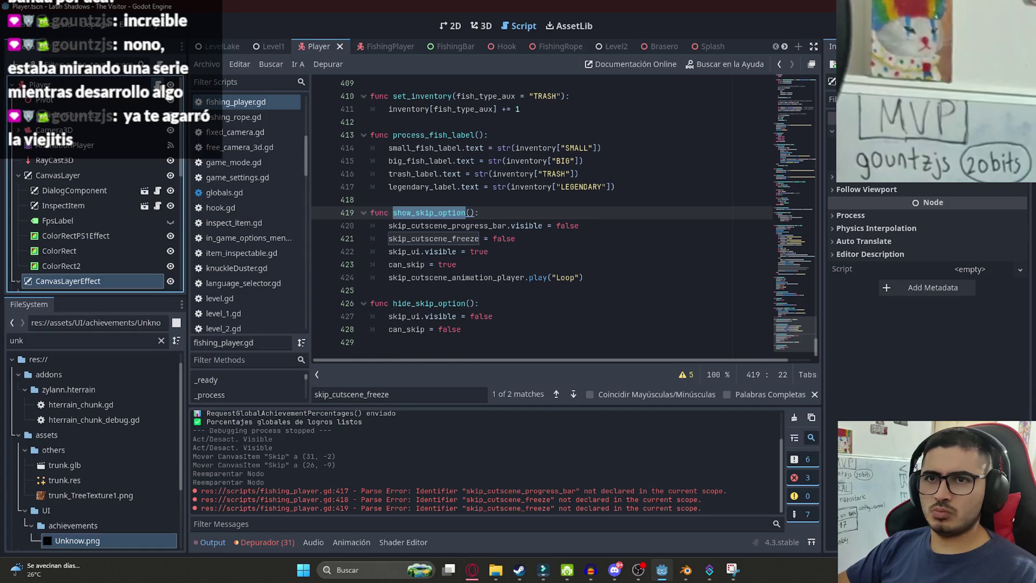
{"action": "key", "text": "ctrl+f"}
{"action": "key", "text": "ctrl+v"}
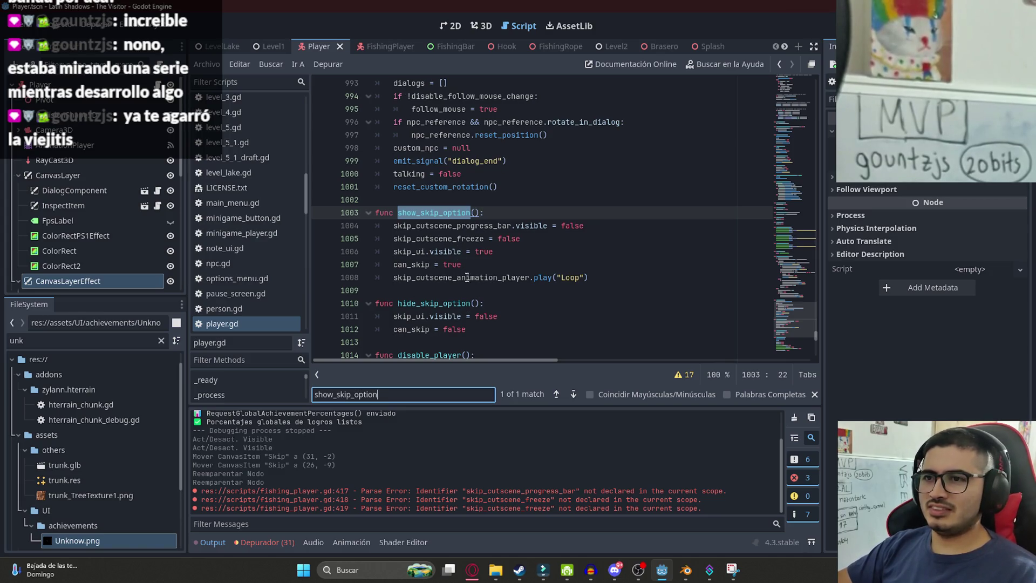
Trace where skip_cutscene_animation_player is used in player.gd
{"action": "scroll", "coordinate": [467, 277], "scroll_direction": "down", "scroll_amount": 2}
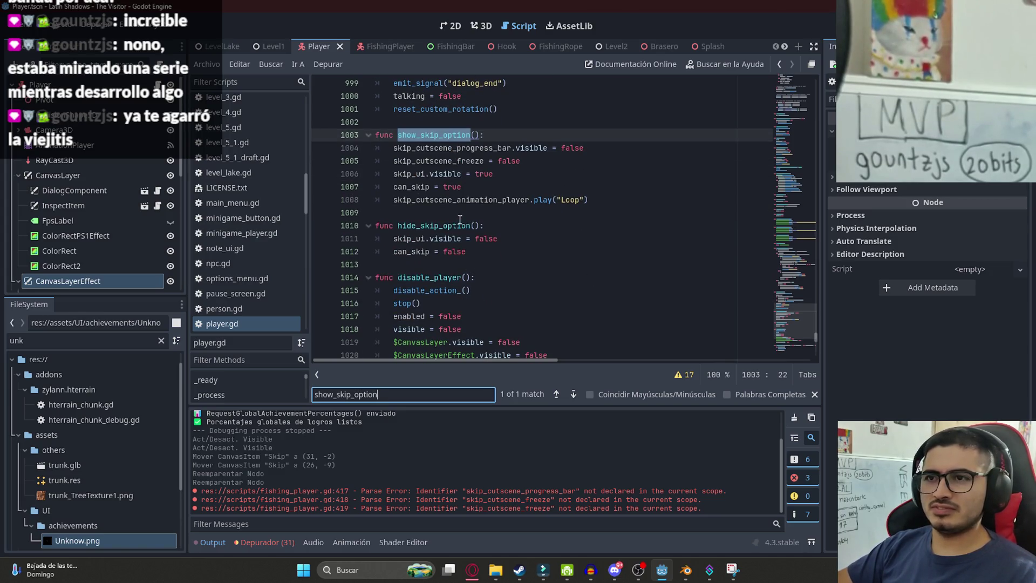
{"action": "key", "text": "ctrl+f"}
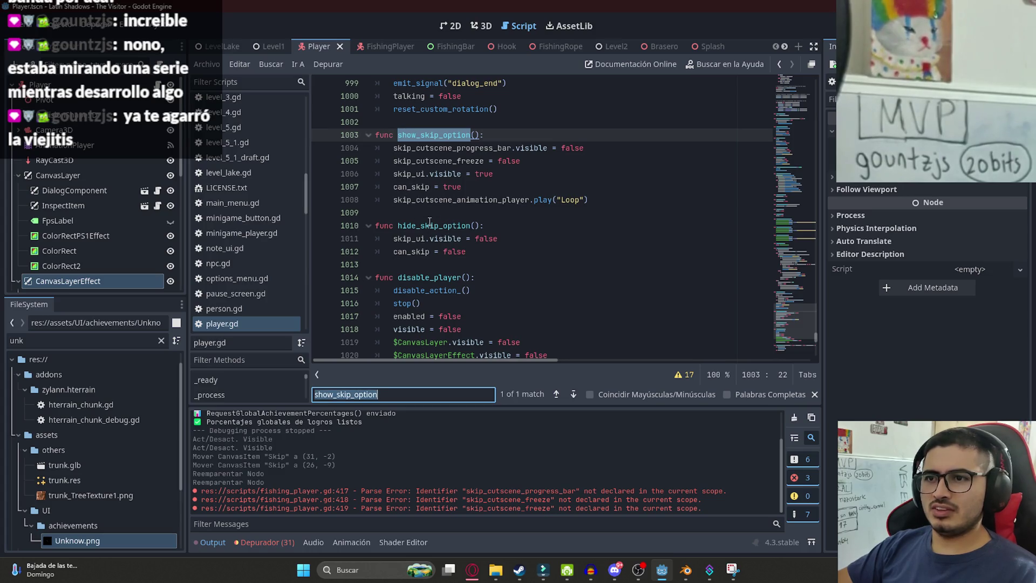
{"action": "left_click", "coordinate": [412, 174]}
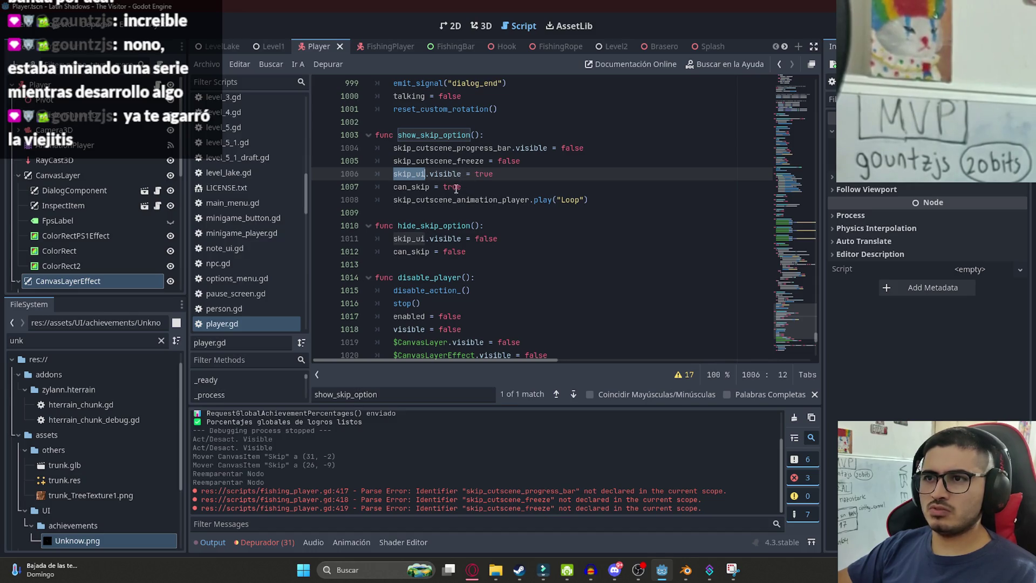
{"action": "double_click", "coordinate": [456, 199]}
{"action": "key", "text": "ctrl+f"}
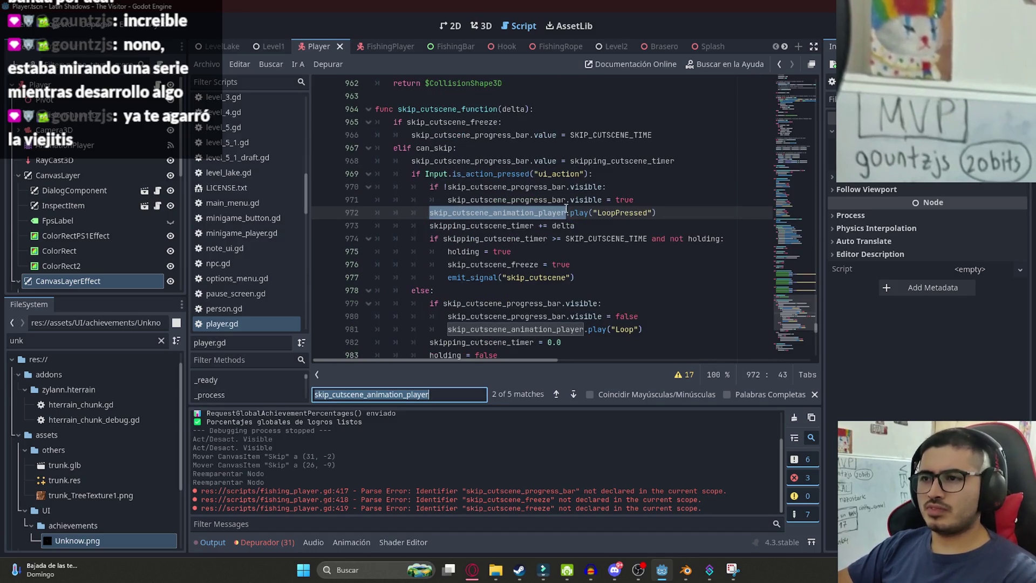
{"action": "left_click", "coordinate": [421, 166]}
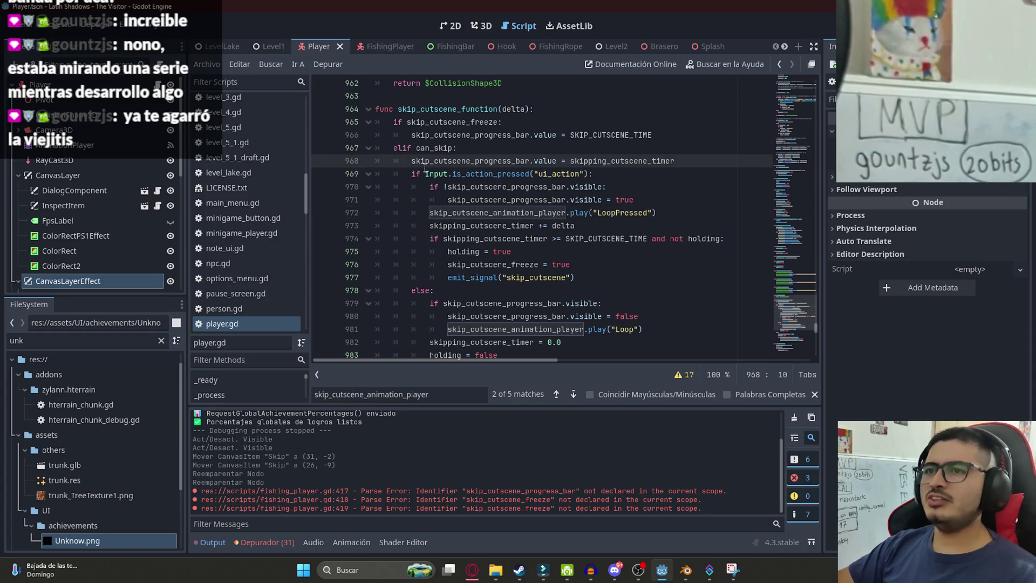
Copy skip_cutscene_function from player.gd and paste it below hide_skip_option in fishing_player.gd
{"action": "double_click", "coordinate": [431, 109]}
{"action": "left_click", "coordinate": [380, 111]}
{"action": "mouse_move", "coordinate": [376, 109]}
{"action": "left_mouse_down"}
{"action": "mouse_move", "coordinate": [486, 205]}
{"action": "mouse_move", "coordinate": [499, 335]}
{"action": "mouse_move", "coordinate": [539, 372]}
{"action": "mouse_move", "coordinate": [620, 227]}
{"action": "mouse_move", "coordinate": [660, 199]}
{"action": "left_mouse_up"}
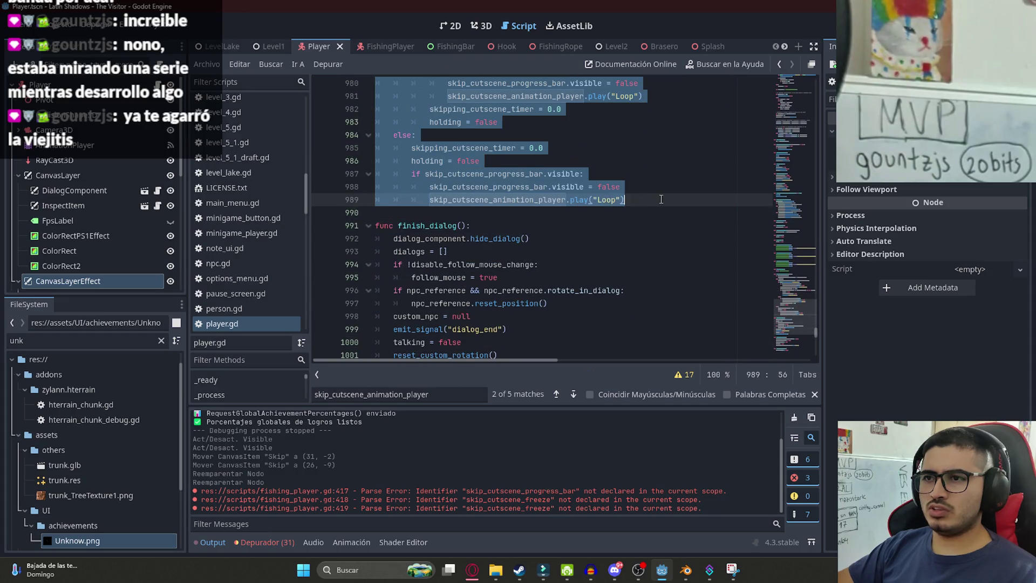
{"action": "left_click", "coordinate": [385, 46]}
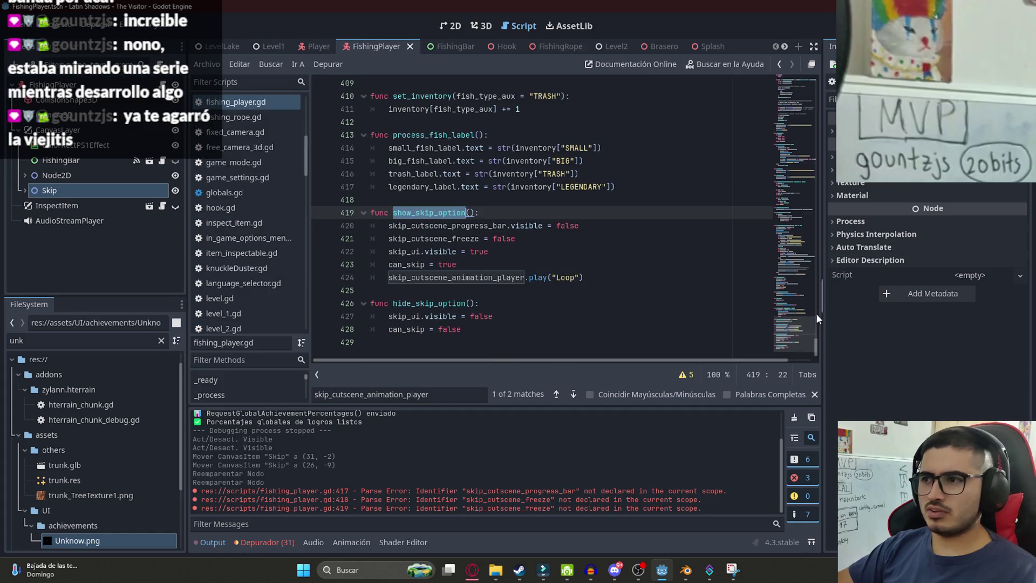
{"action": "left_click", "coordinate": [657, 343]}
{"action": "key", "text": "ctrl+v"}
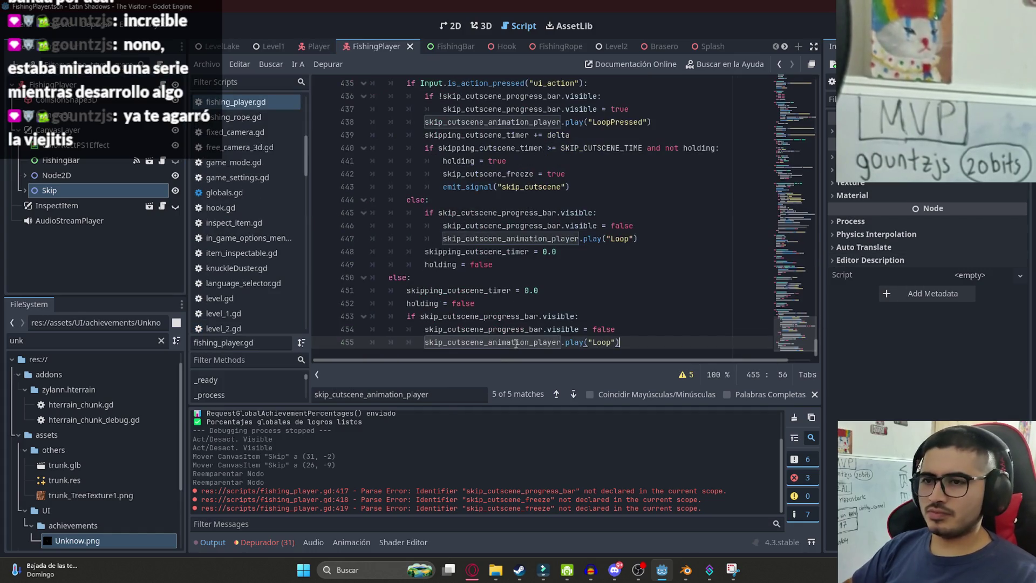
{"action": "scroll", "coordinate": [516, 323], "scroll_direction": "up", "scroll_amount": 6}
Locate and copy the SKIP_CUTSCENE_TIME constant definition in player.gd
{"action": "left_click", "coordinate": [566, 263]}
{"action": "scroll", "coordinate": [470, 242], "scroll_direction": "down", "scroll_amount": 1}
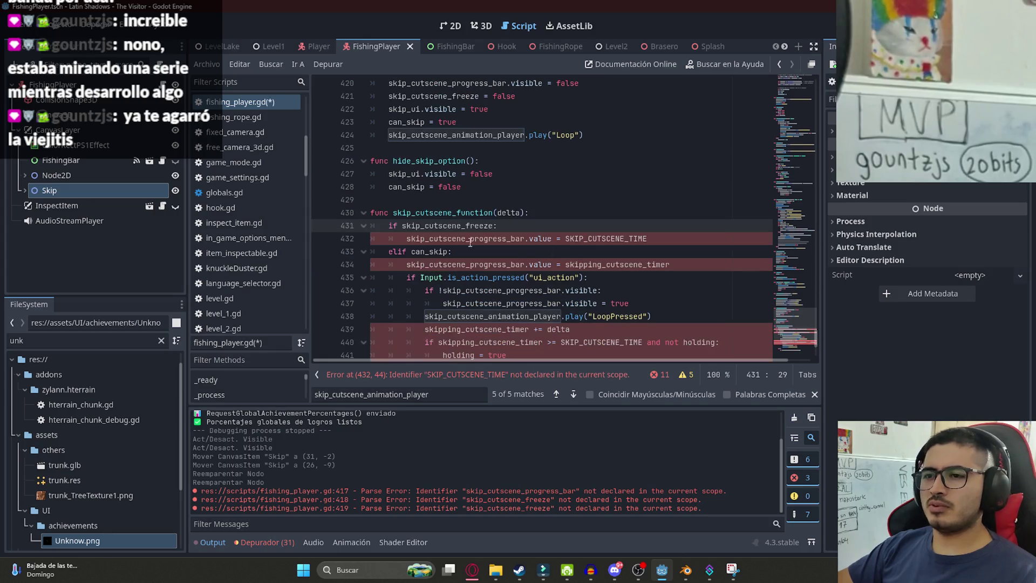
{"action": "double_click", "coordinate": [470, 239]}
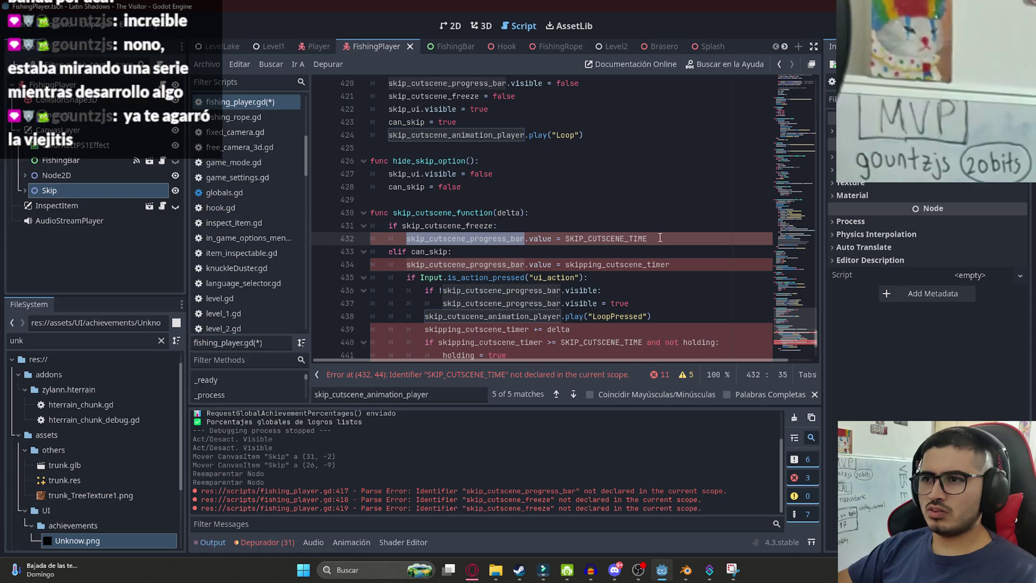
{"action": "double_click", "coordinate": [605, 239]}
{"action": "key", "text": "ctrl+c"}
{"action": "left_click", "coordinate": [320, 46]}
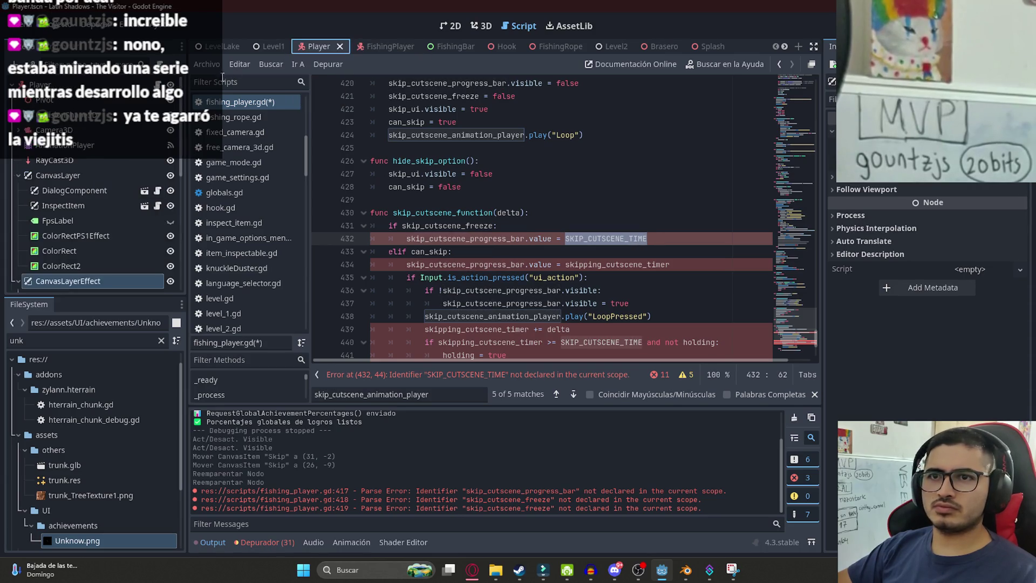
{"action": "key", "text": "ctrl+f"}
{"action": "key", "text": "ctrl+v"}
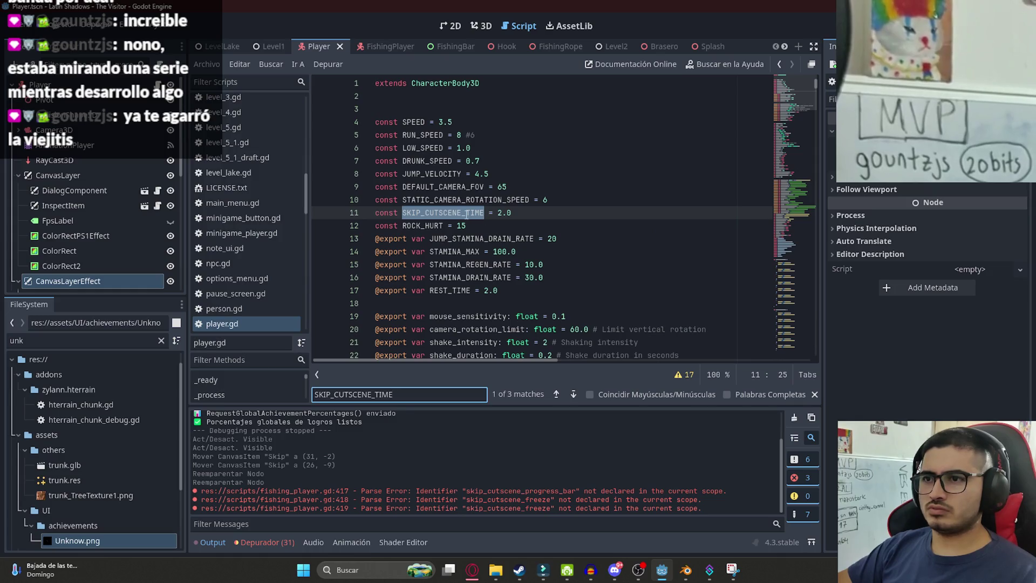
{"action": "left_click", "coordinate": [328, 216], "text": "shift"}
Paste SKIP_CUTSCENE_TIME = 2.0 after MAX_TIME_TO_PICK_FISH in fishing_player.gd and save
{"action": "left_click", "coordinate": [376, 47]}
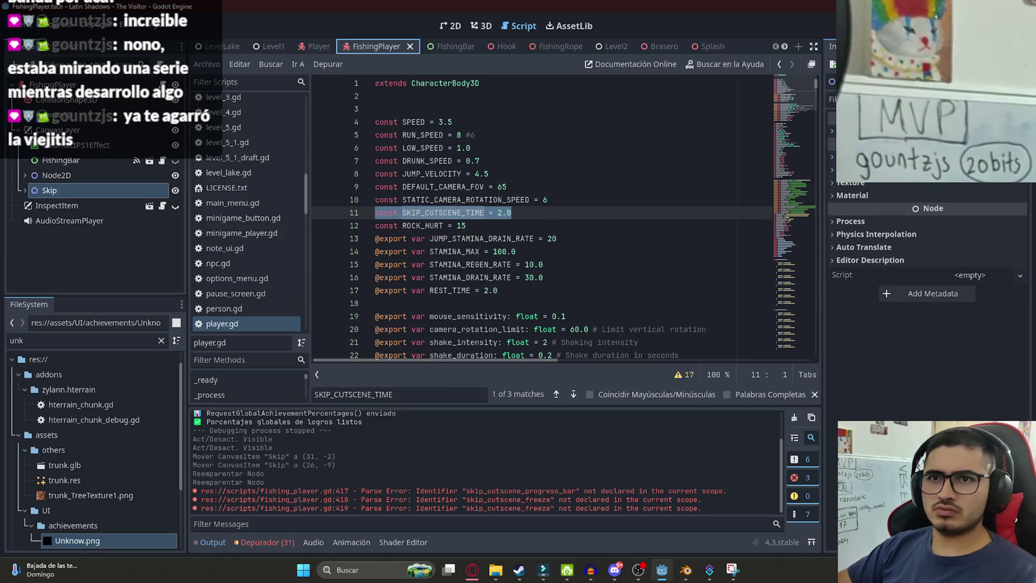
{"action": "left_click", "coordinate": [534, 148]}
{"action": "key", "text": "Return"}
{"action": "type", "text": "const SKIP_CUTSCENE_TIME = 2.0"}
{"action": "key", "text": "ctrl+s"}
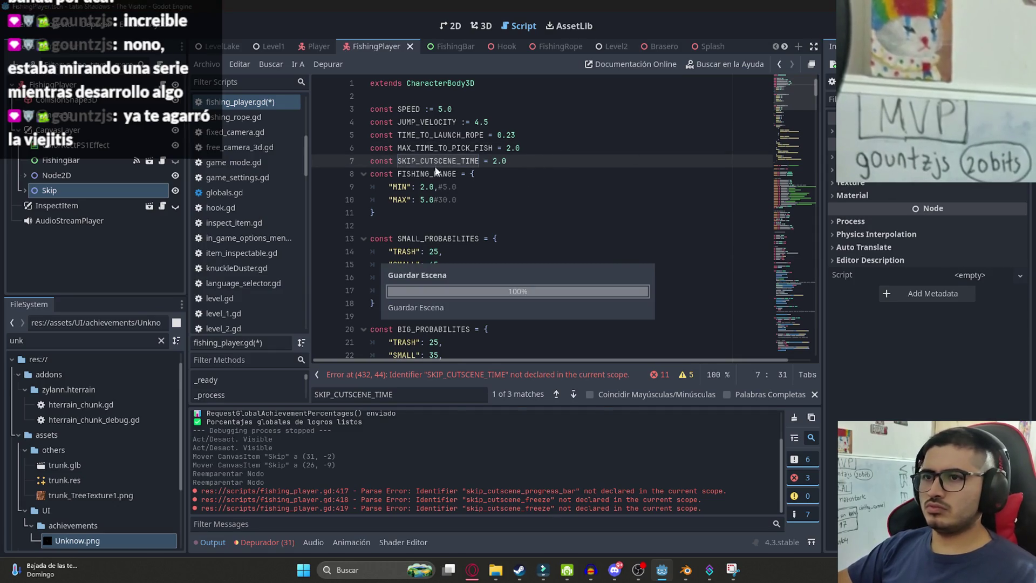
Review the remaining undeclared names, skipping_cutscene_timer and skip_cutscene_progress_bar, in skip_cutscene_function
{"action": "key", "text": "ctrl+f"}
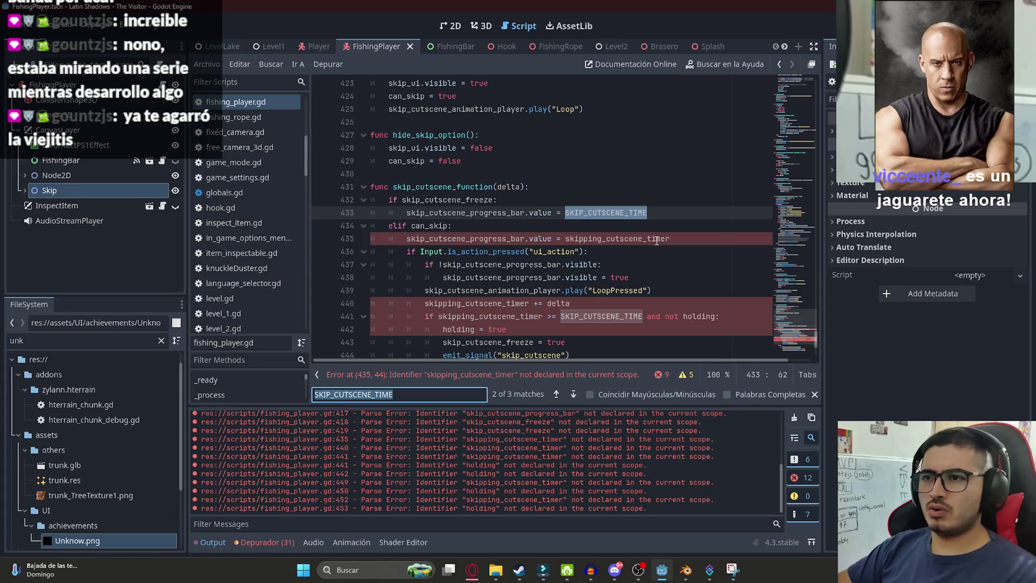
{"action": "left_click", "coordinate": [657, 240]}
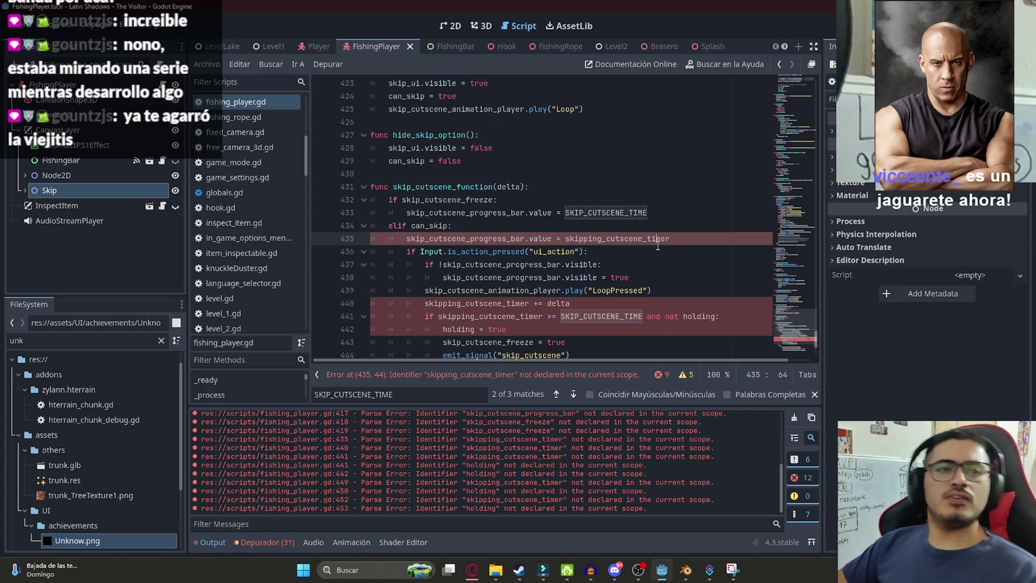
{"action": "left_click", "coordinate": [527, 264]}
{"action": "double_click", "coordinate": [621, 317]}
{"action": "scroll", "coordinate": [621, 317], "scroll_direction": "down", "scroll_amount": 4}
{"action": "scroll", "coordinate": [507, 214], "scroll_direction": "up", "scroll_amount": 1}
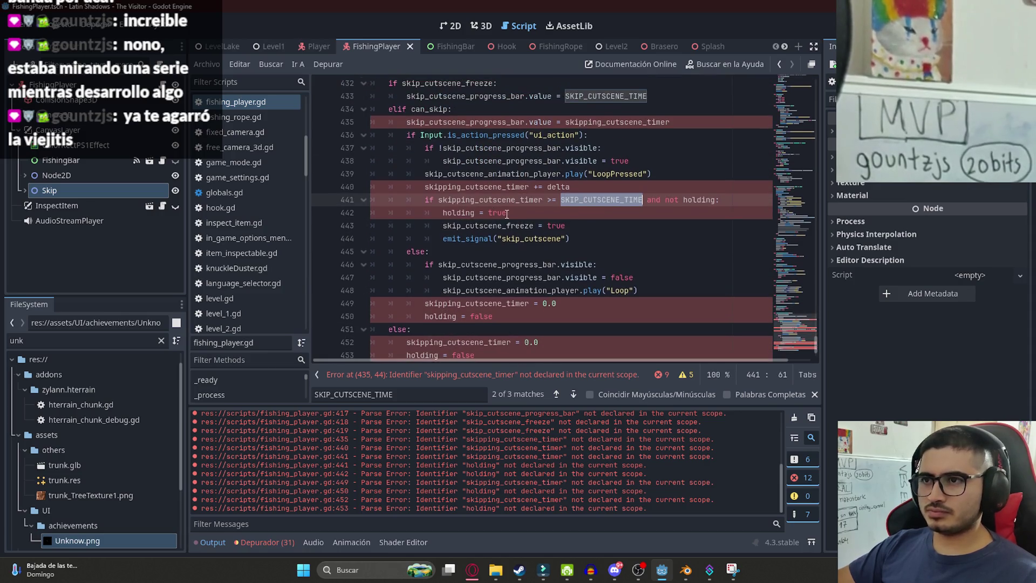
{"action": "scroll", "coordinate": [507, 214], "scroll_direction": "up", "scroll_amount": 1}
{"action": "double_click", "coordinate": [521, 161]}
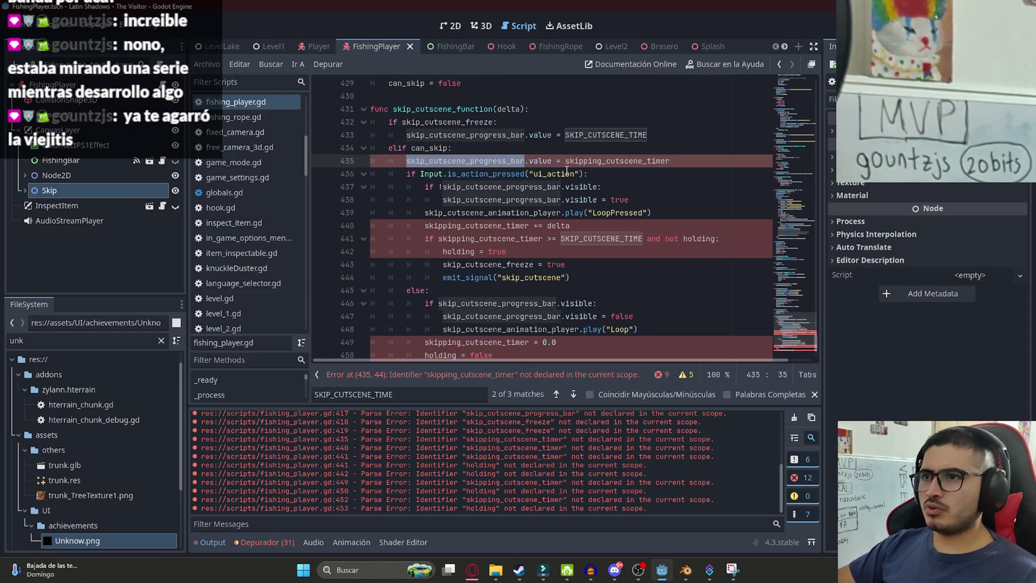
{"action": "double_click", "coordinate": [616, 161]}
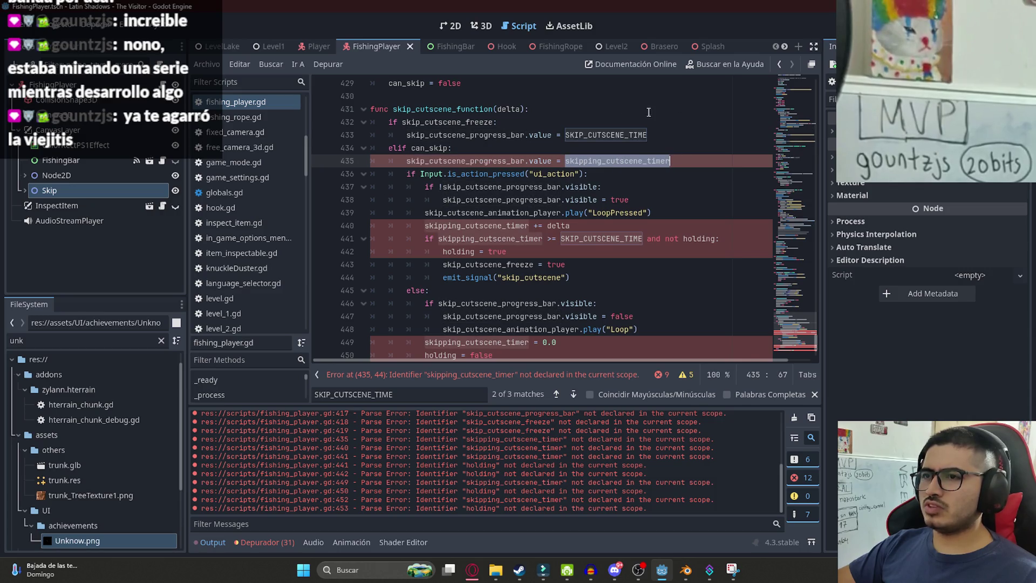